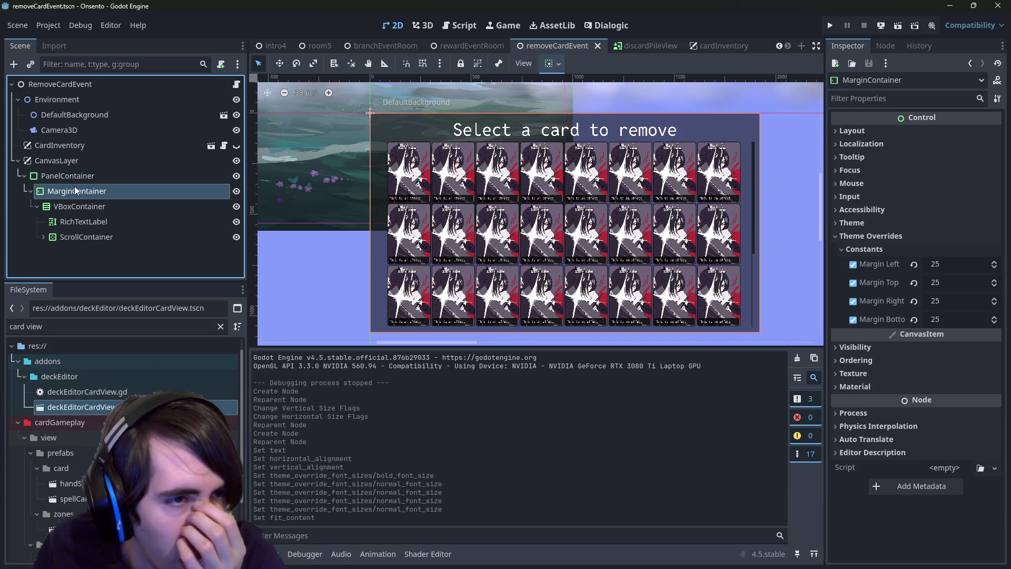
# - Add an HBoxContainer child node under VBoxContainer
pyautogui.rightClick(51, 205)
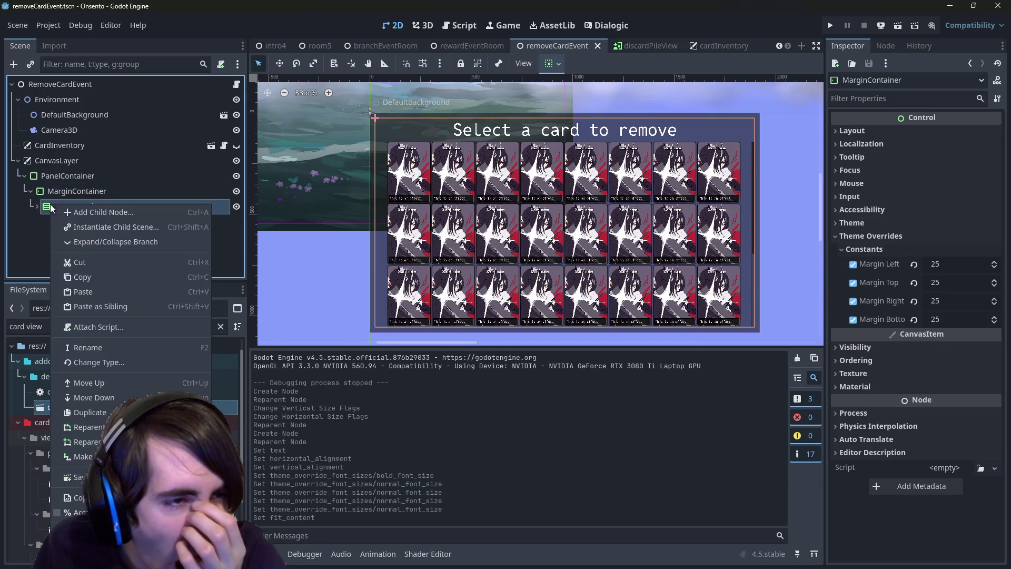
pyautogui.click(58, 212)
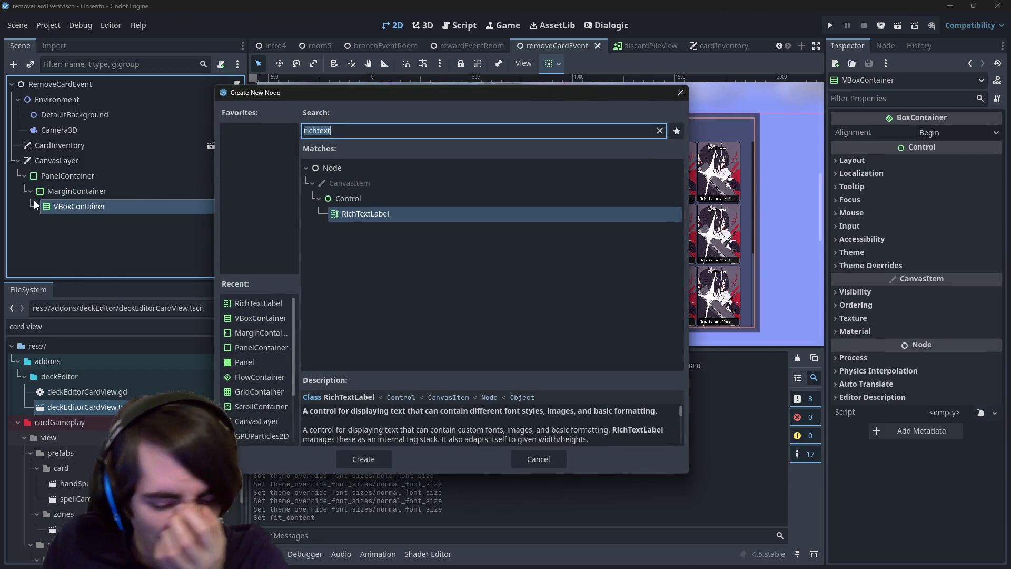
pyautogui.write('hb')
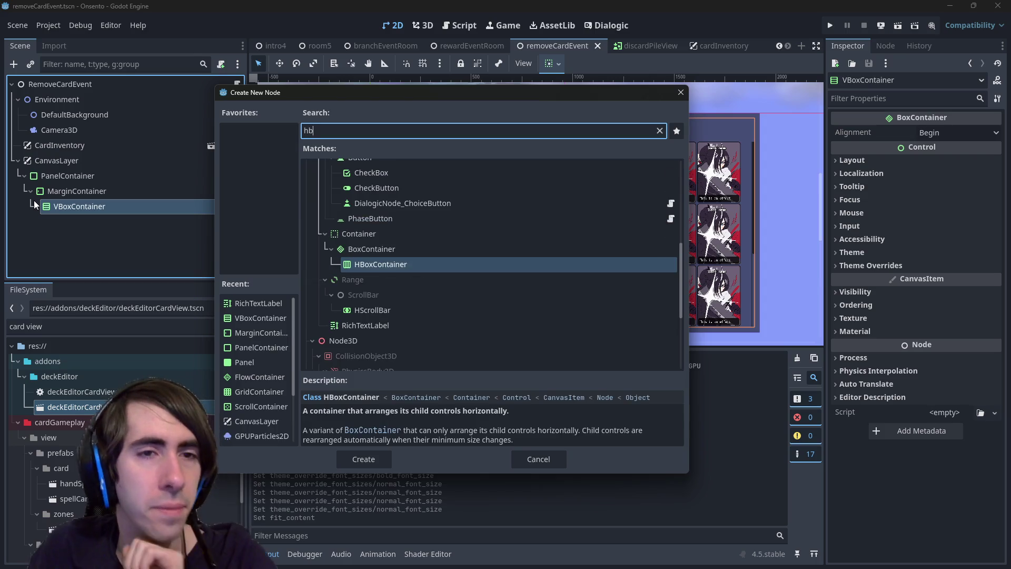
pyautogui.press('Return')
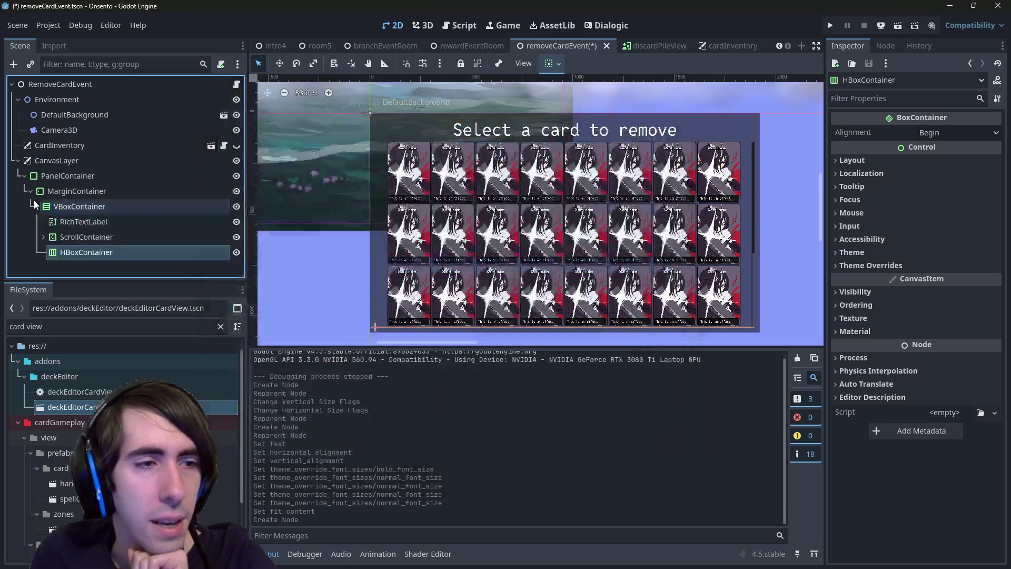
# - Add a Button child node under the new HBoxContainer
pyautogui.rightClick(107, 249)
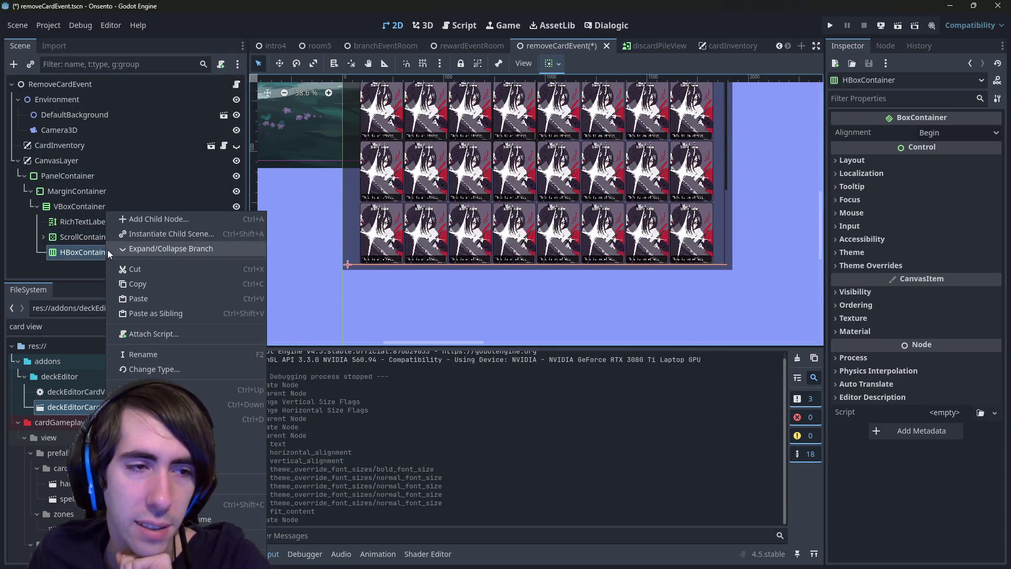
pyautogui.click(122, 220)
pyautogui.write('button')
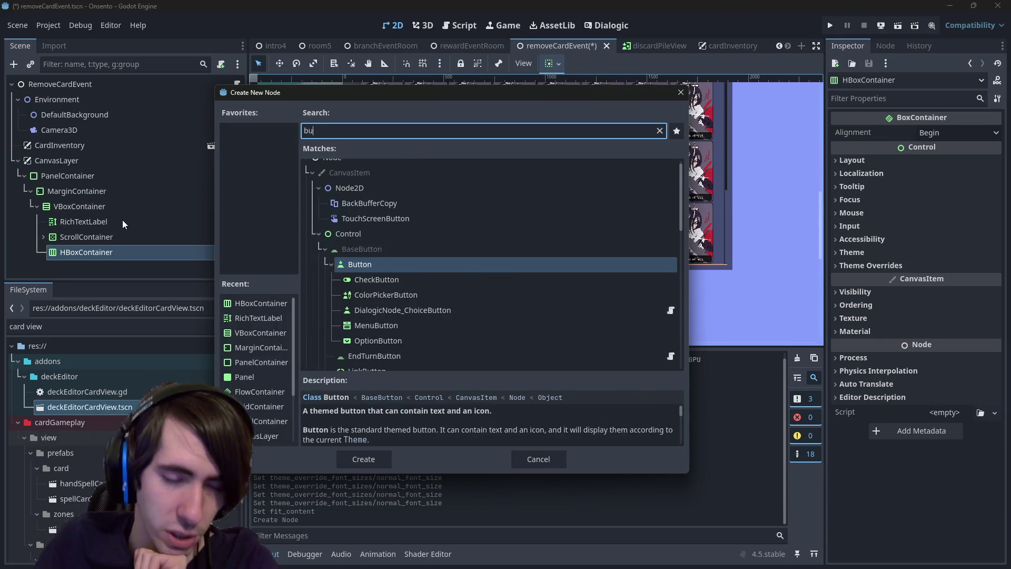
pyautogui.press('Return')
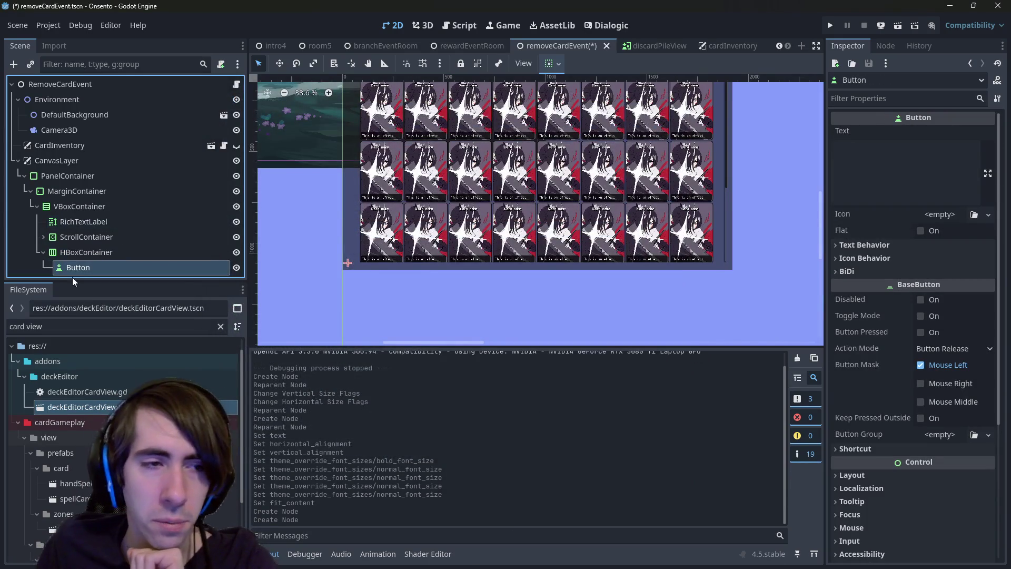
# - Rename the Button to ConfirmButton and save the scene
pyautogui.doubleClick(74, 267)
pyautogui.write('ConfirmButton')
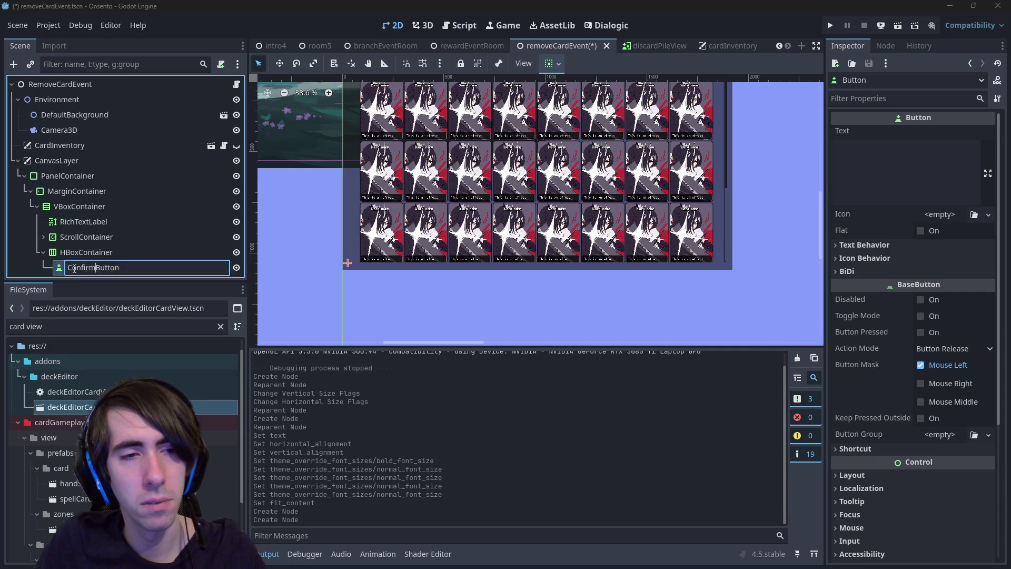
pyautogui.press('Return')
pyautogui.hotkey('ctrl', 's')
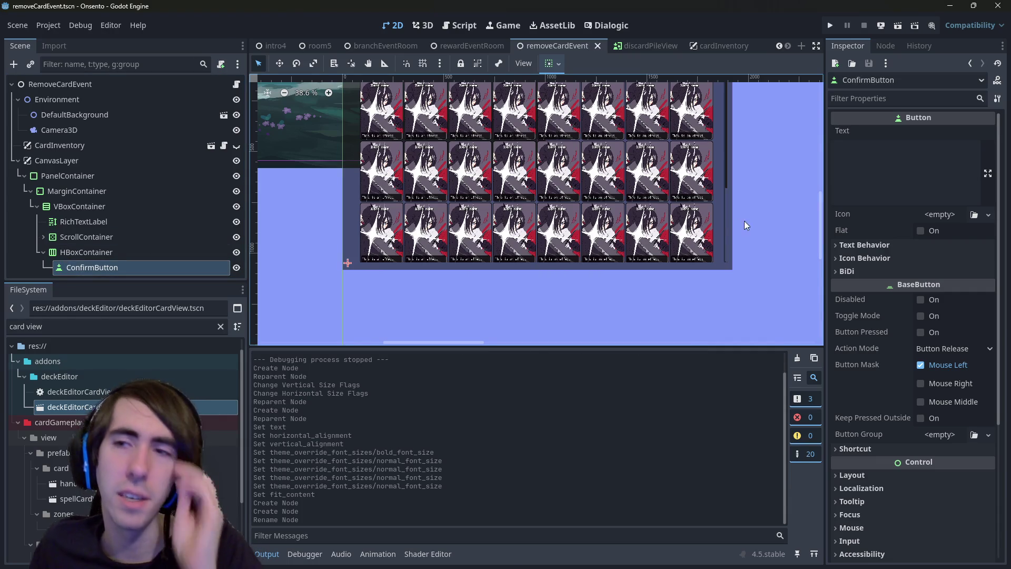
# - Set ConfirmButton's Text property to 'Confirm'
pyautogui.click(867, 167)
pyautogui.write('Confirm')
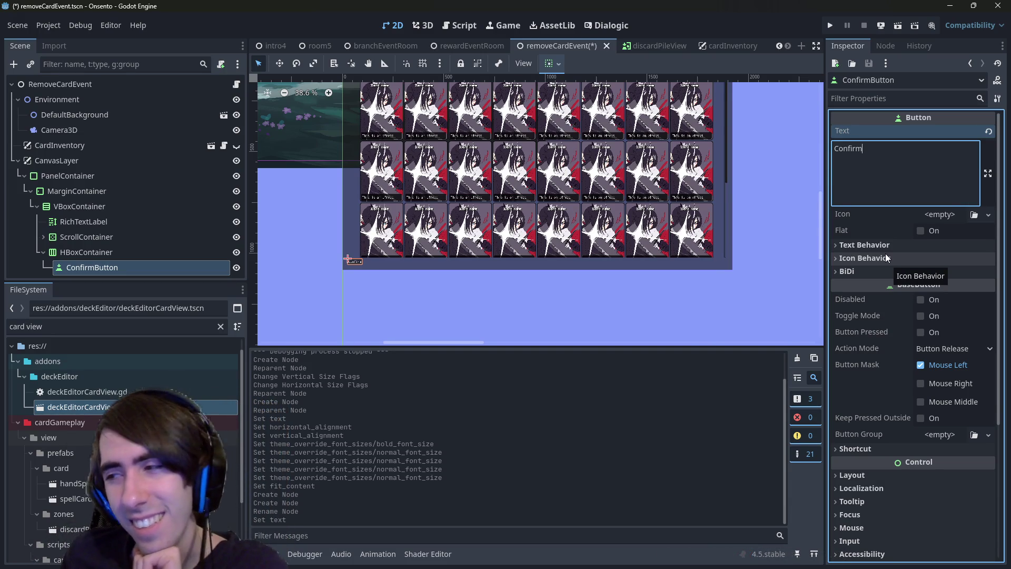
pyautogui.moveTo(473, 313); pyautogui.dragTo(446, 309)
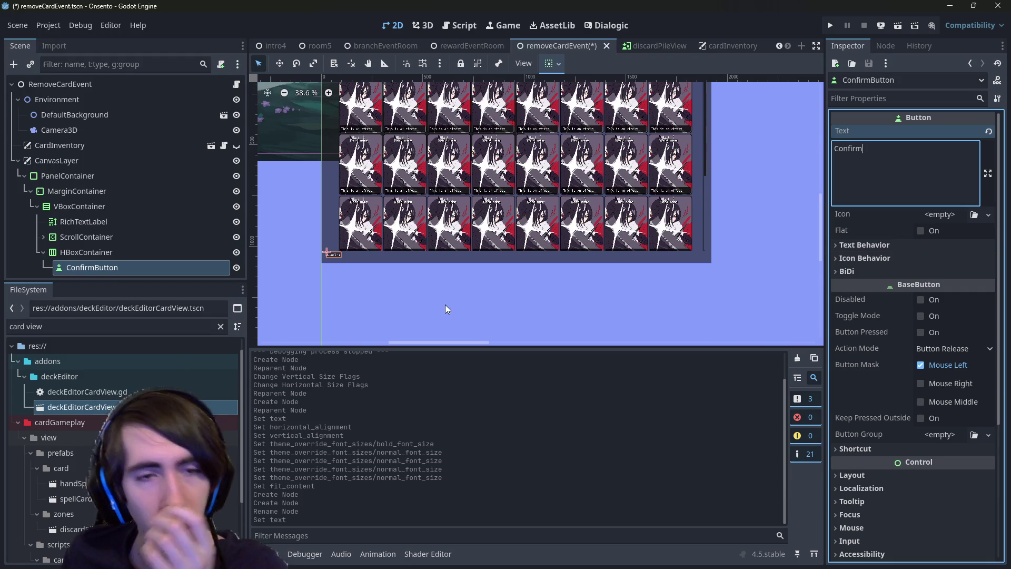
# - Set ConfirmButton to shrink-centre horizontally and vertically, then select HBoxContainer
pyautogui.click(548, 64)
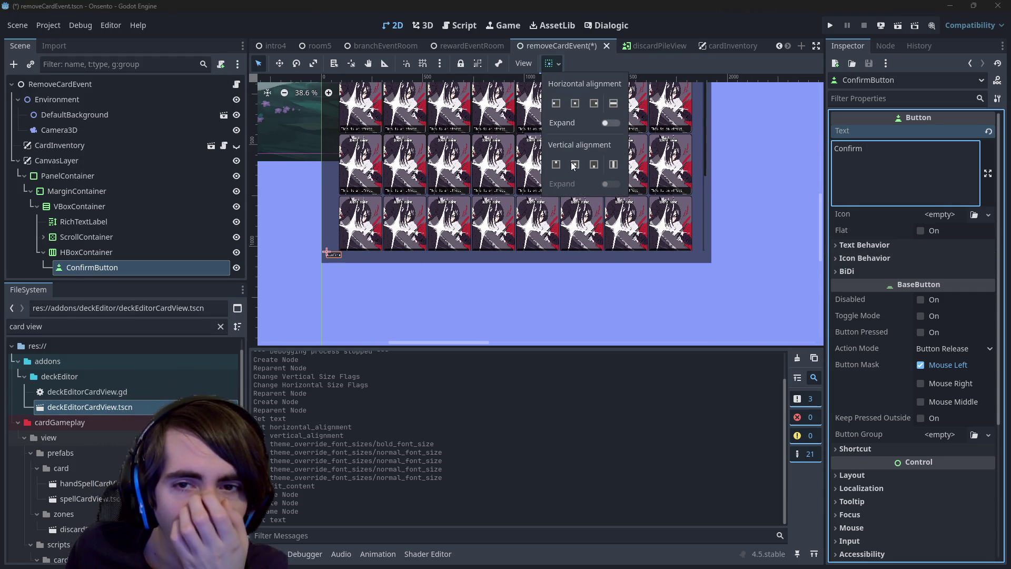
pyautogui.click(574, 165)
pyautogui.click(574, 103)
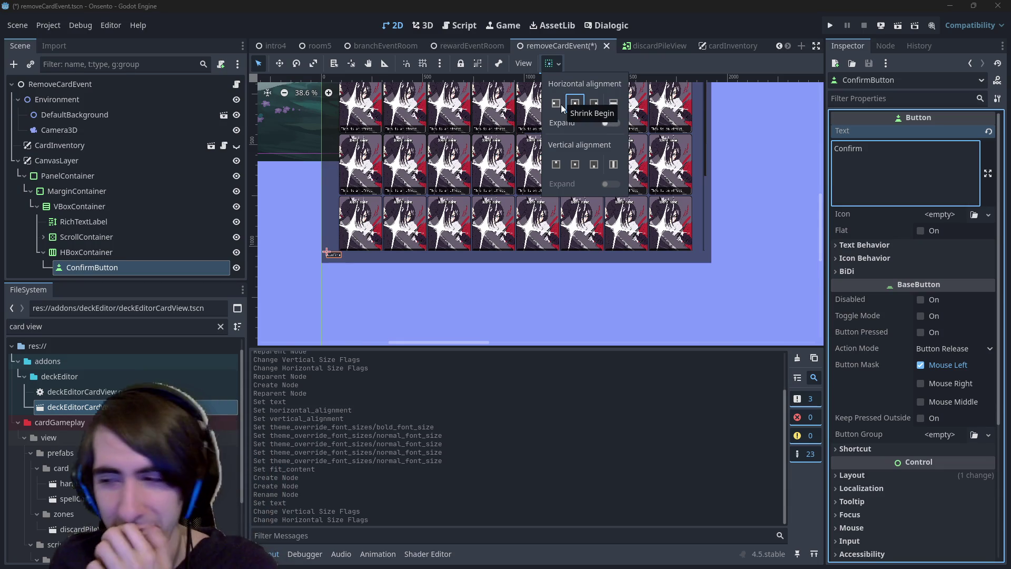
pyautogui.click(448, 4)
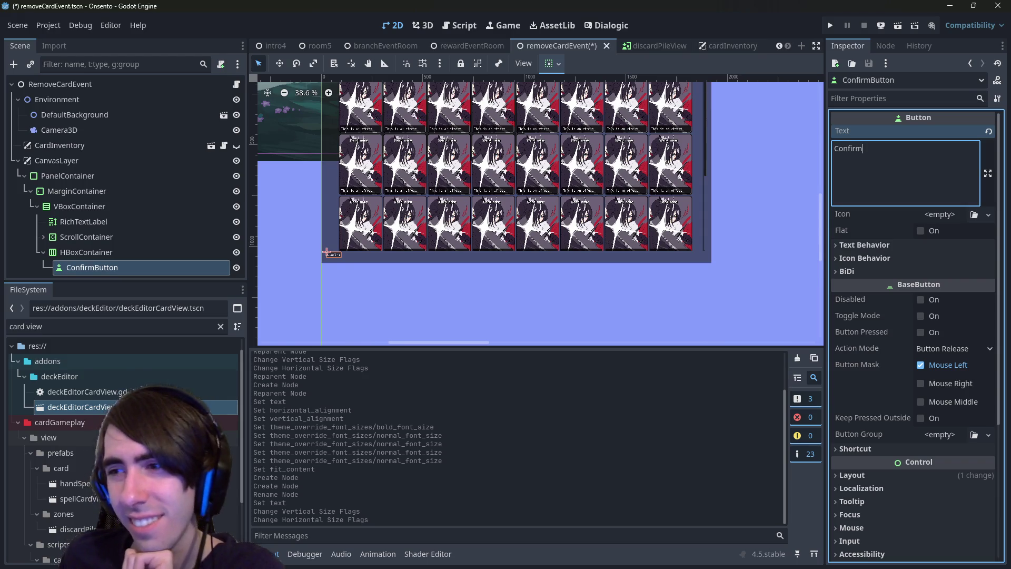
pyautogui.click(136, 257)
pyautogui.click(136, 264)
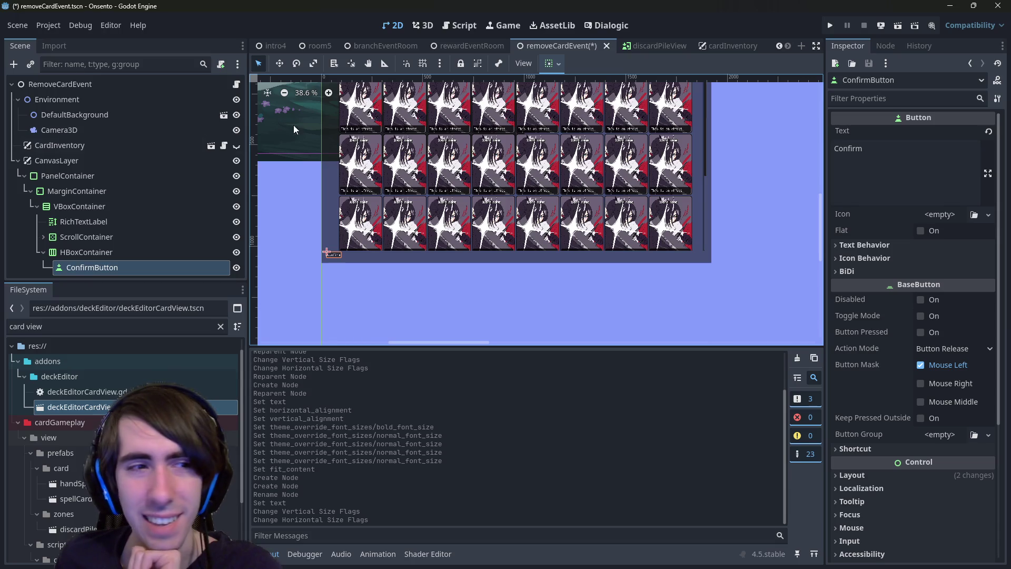
pyautogui.click(86, 252)
# - Re-adjust ConfirmButton's horizontal and vertical alignment in the toolbar popup
pyautogui.click(549, 64)
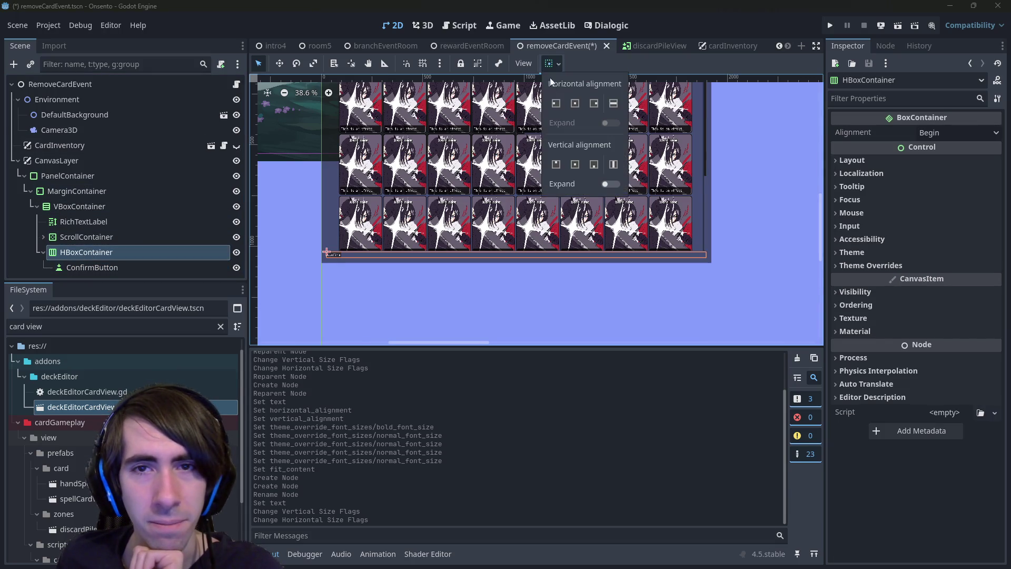
pyautogui.click(132, 267)
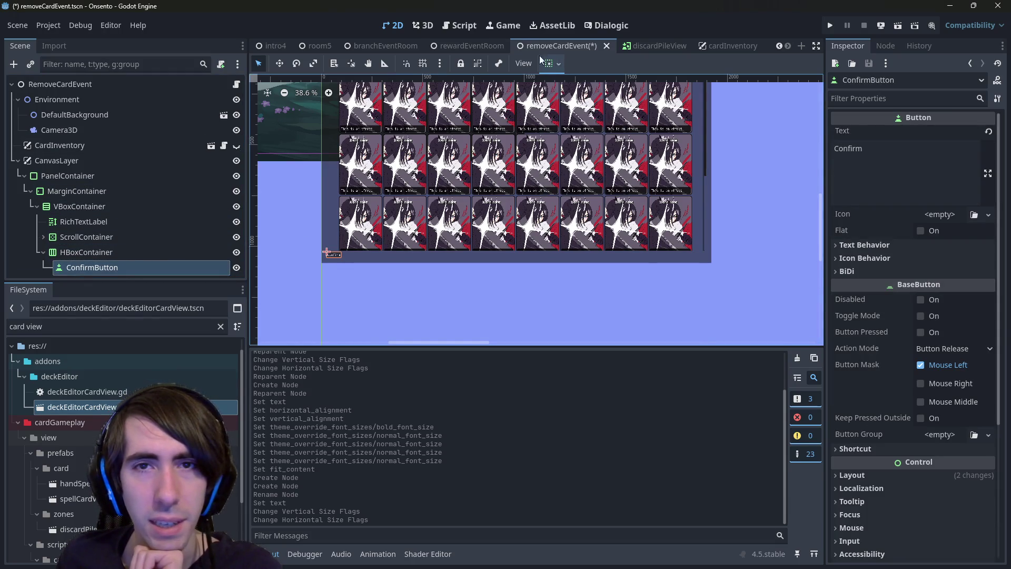
pyautogui.click(549, 64)
pyautogui.click(573, 167)
pyautogui.click(575, 103)
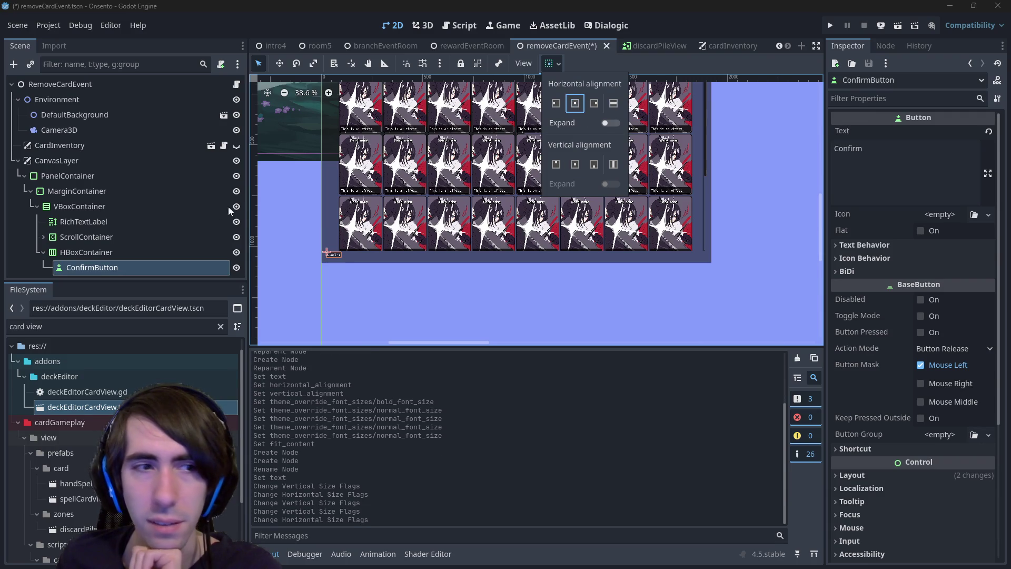
# - Centre the HBoxContainer horizontally and vertically
pyautogui.click(152, 248)
pyautogui.click(151, 252)
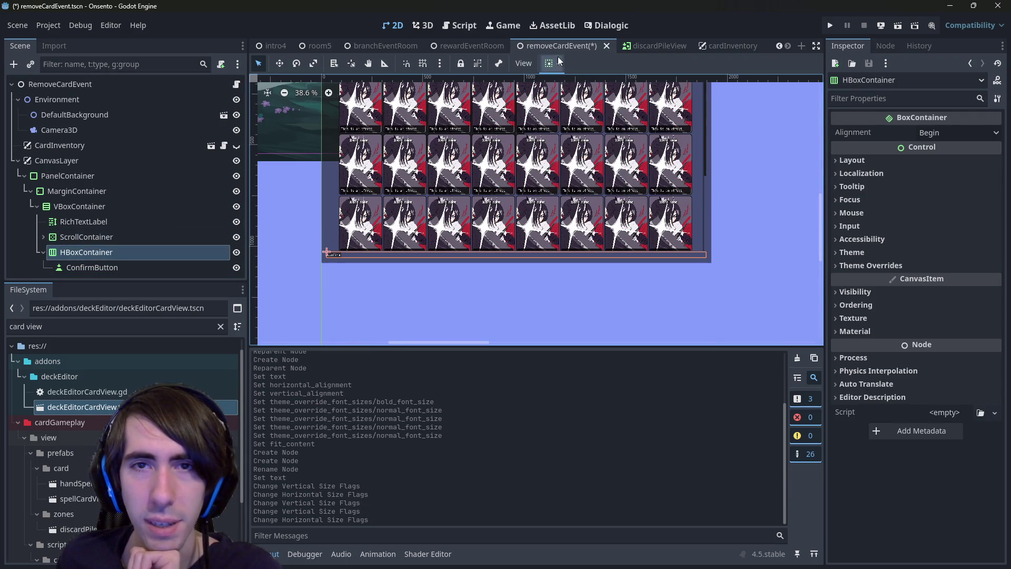
pyautogui.click(551, 64)
pyautogui.click(575, 103)
pyautogui.click(575, 164)
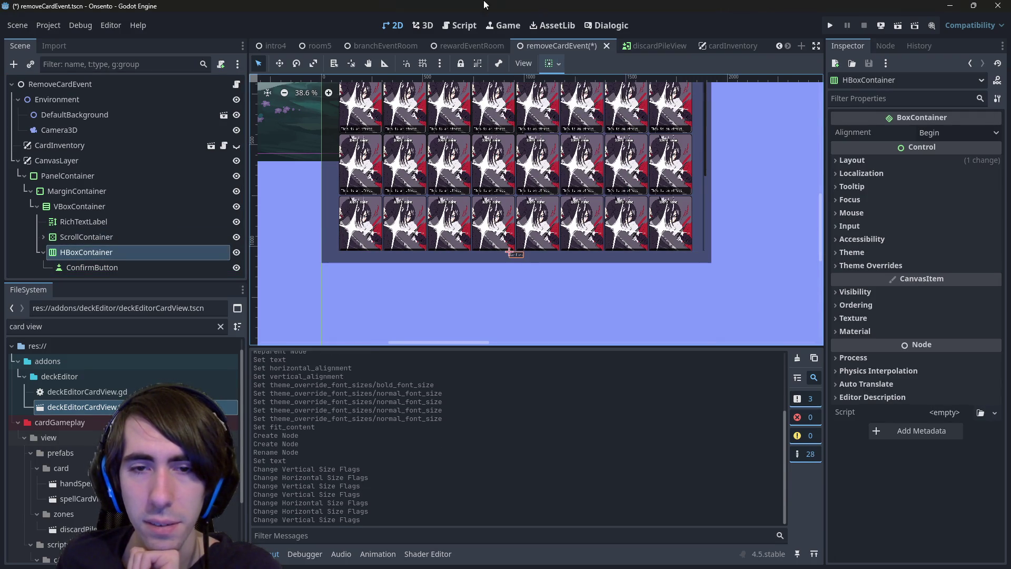
# - Expand the HBoxContainer's Theme Overrides, Constants and Theme sections
pyautogui.scroll(5, 514, 295)
pyautogui.scroll(-5, 523, 229)
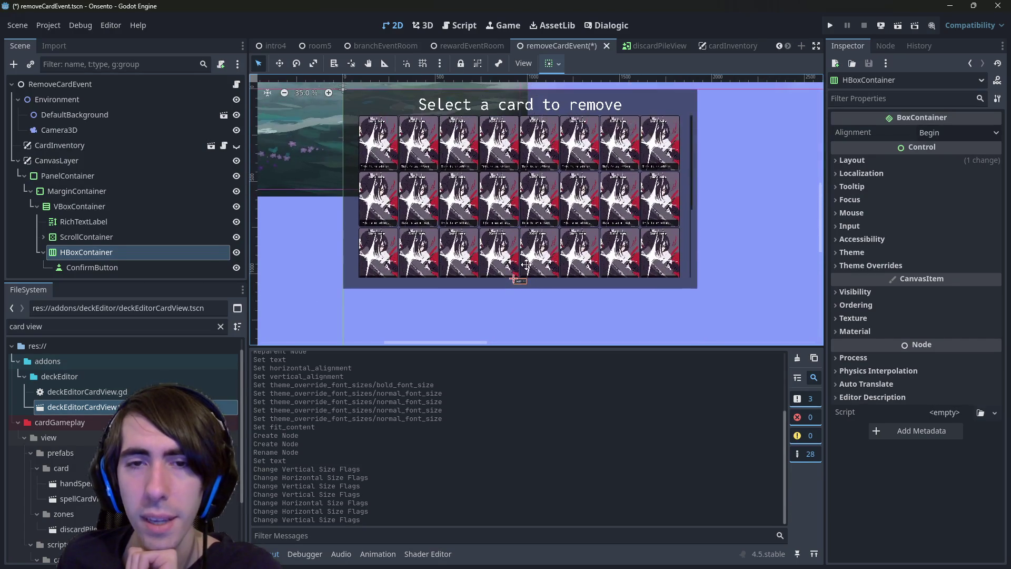
pyautogui.click(876, 265)
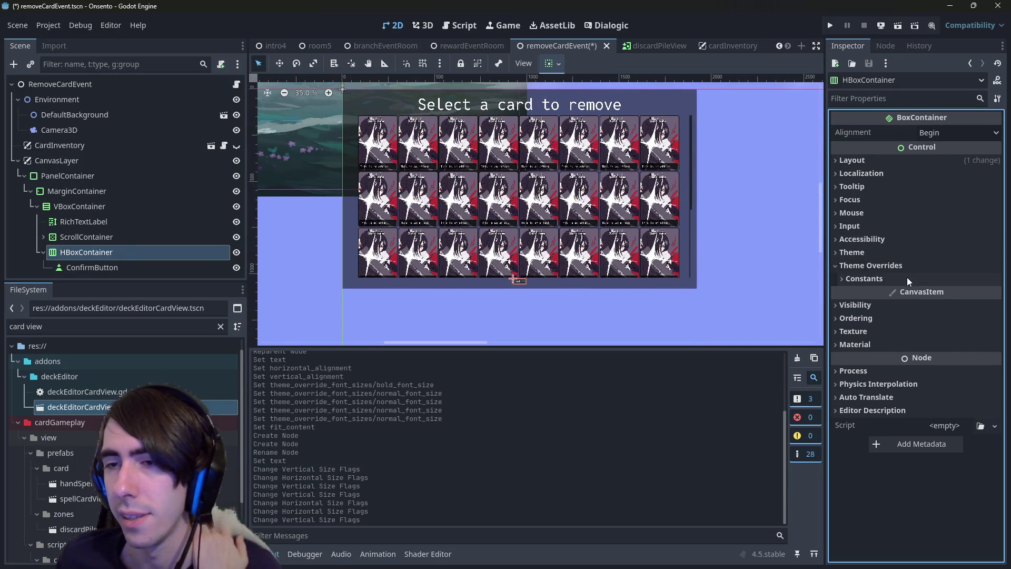
pyautogui.click(907, 278)
pyautogui.click(888, 253)
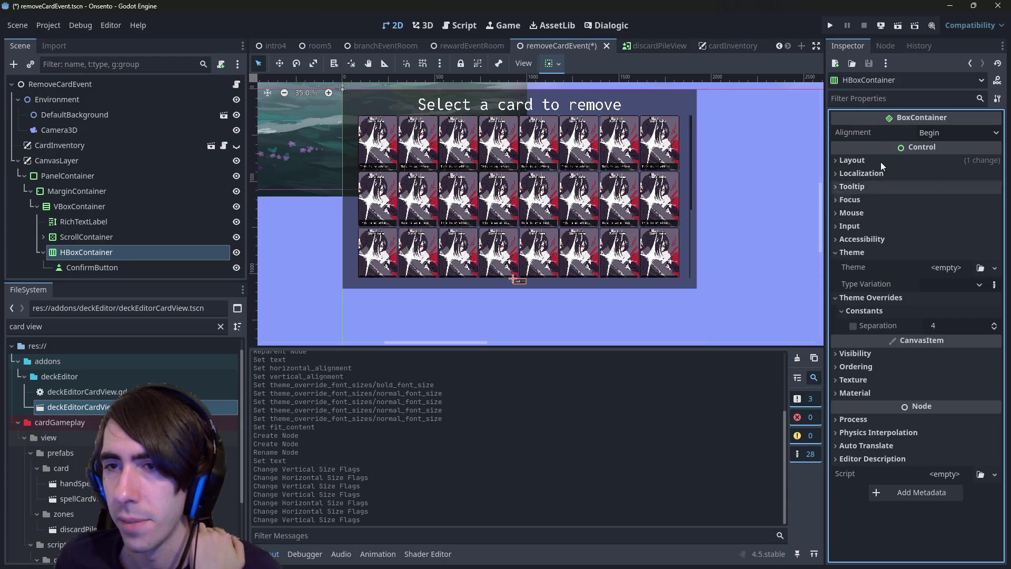
# - Filter the container's properties for 'size fo', then 'font', and clear the filter
pyautogui.click(870, 100)
pyautogui.write('size fo')
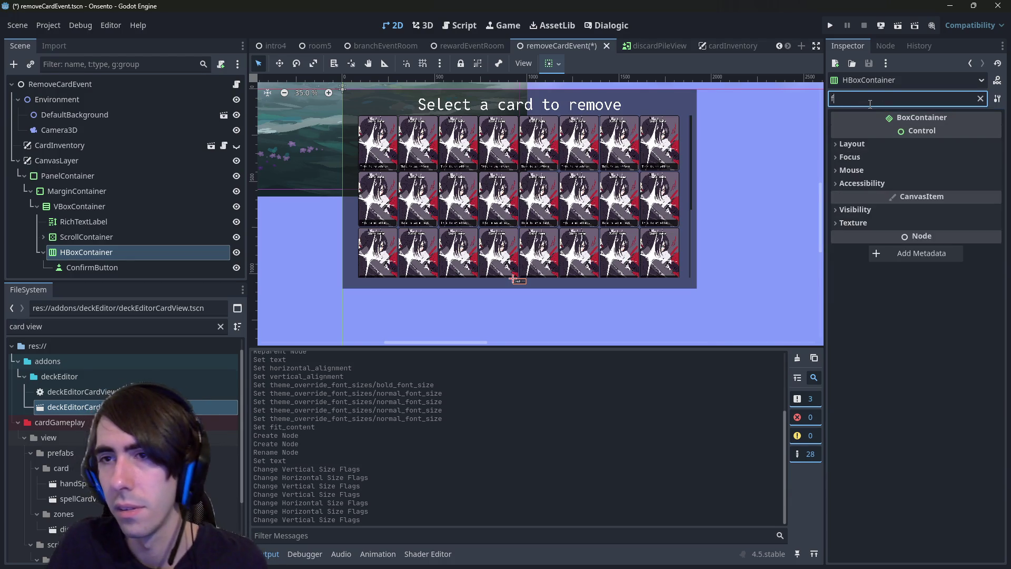
pyautogui.press('BackSpace')
pyautogui.press('BackSpace')
pyautogui.press('BackSpace')
pyautogui.write('font')
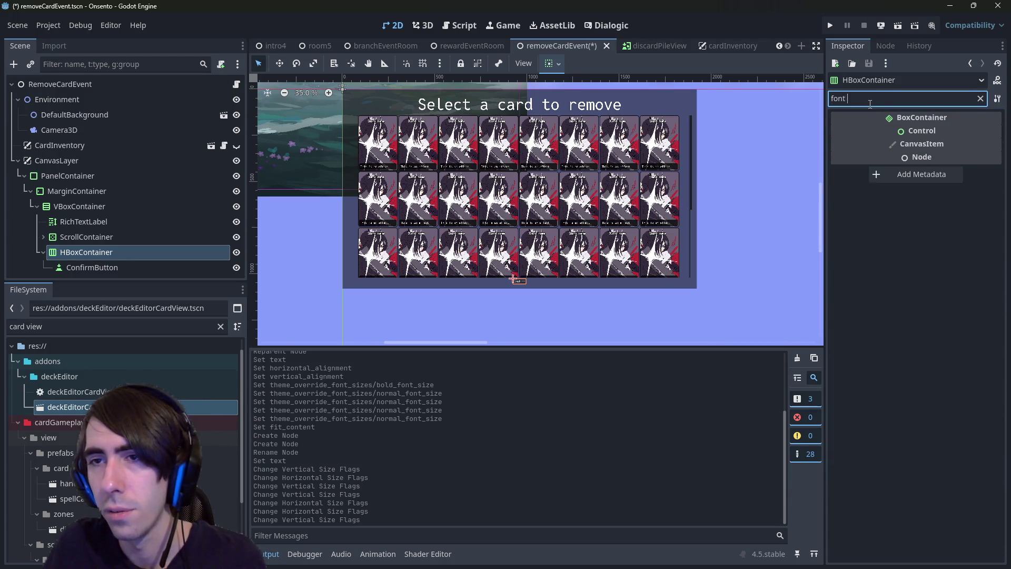
pyautogui.press('BackSpace')
pyautogui.press('BackSpace')
pyautogui.press('BackSpace')
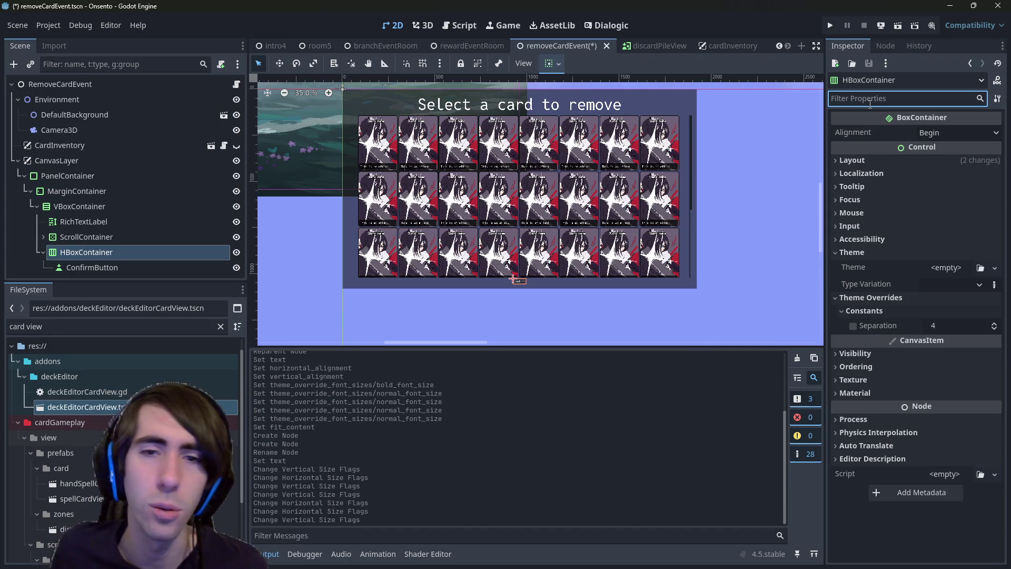
# - Filter ConfirmButton's properties for 'font siz' and enable its Font Size override at 56
pyautogui.click(120, 266)
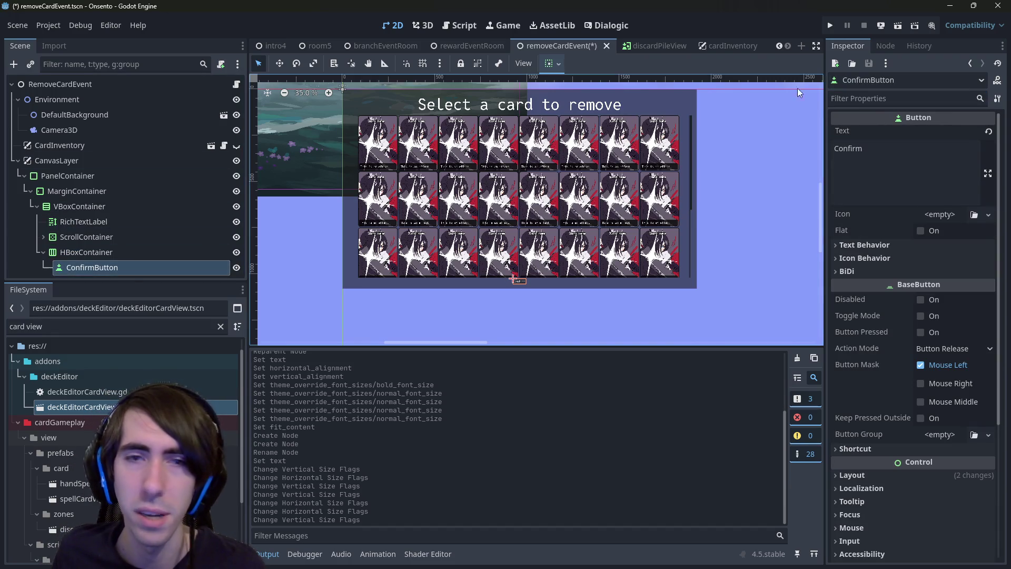
pyautogui.click(889, 99)
pyautogui.write('font siz')
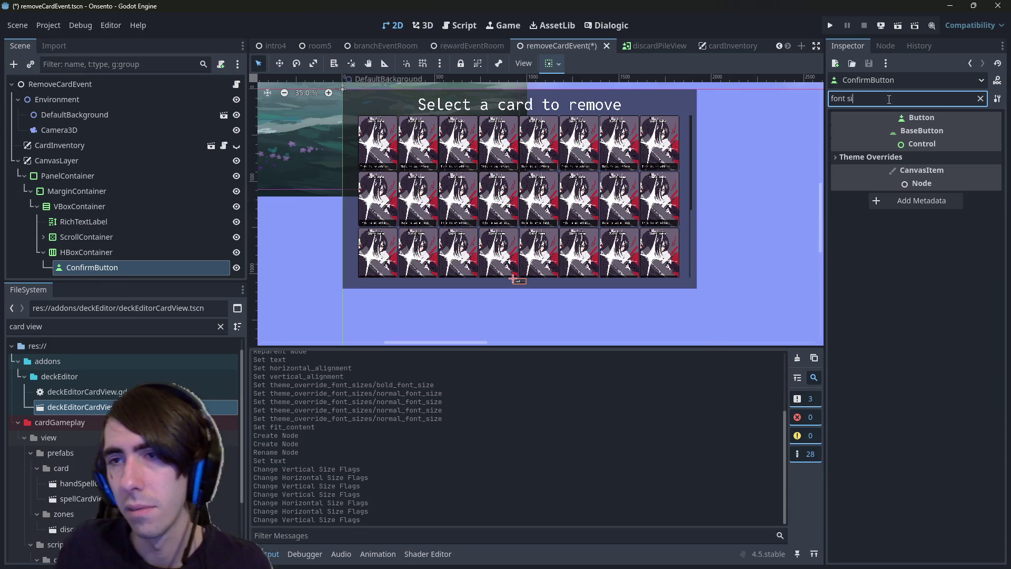
pyautogui.click(867, 157)
pyautogui.click(922, 174)
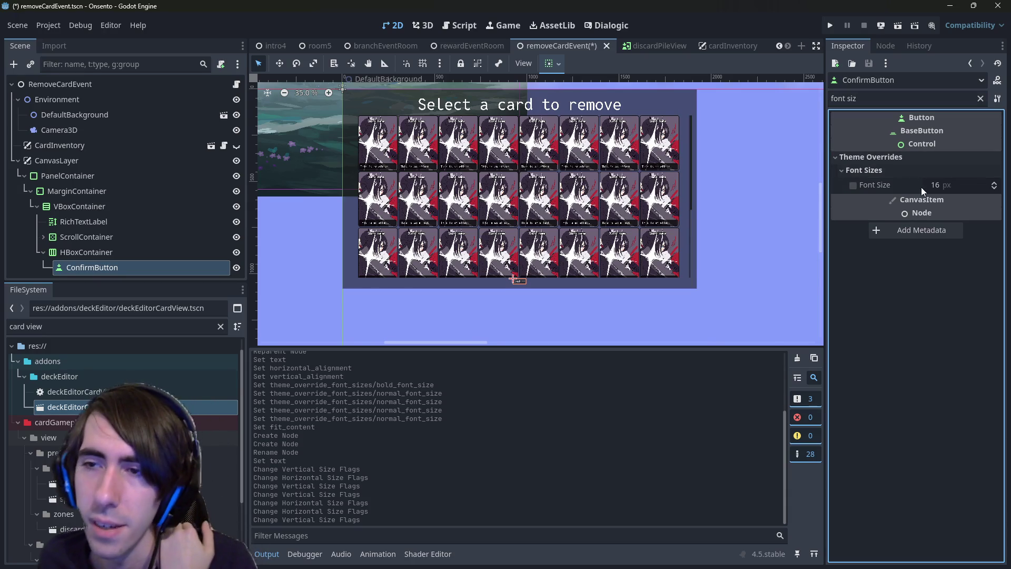
pyautogui.click(942, 185)
pyautogui.write('56')
pyautogui.press('Return')
# - Change the Font Size override through 11 and 30 to 40 px, then save
pyautogui.click(943, 184)
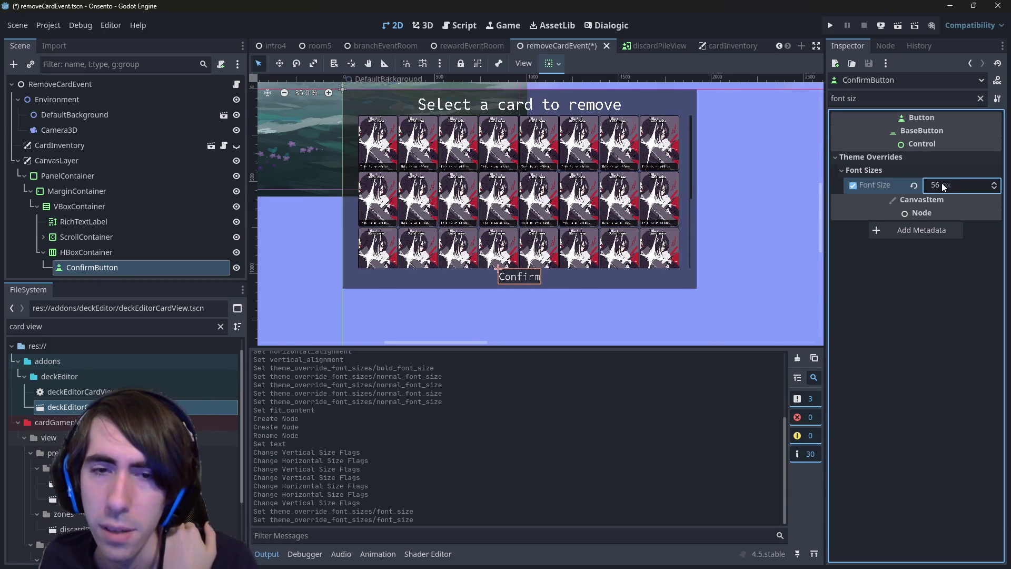
pyautogui.write('11')
pyautogui.press('Return')
pyautogui.click(929, 182)
pyautogui.write('30')
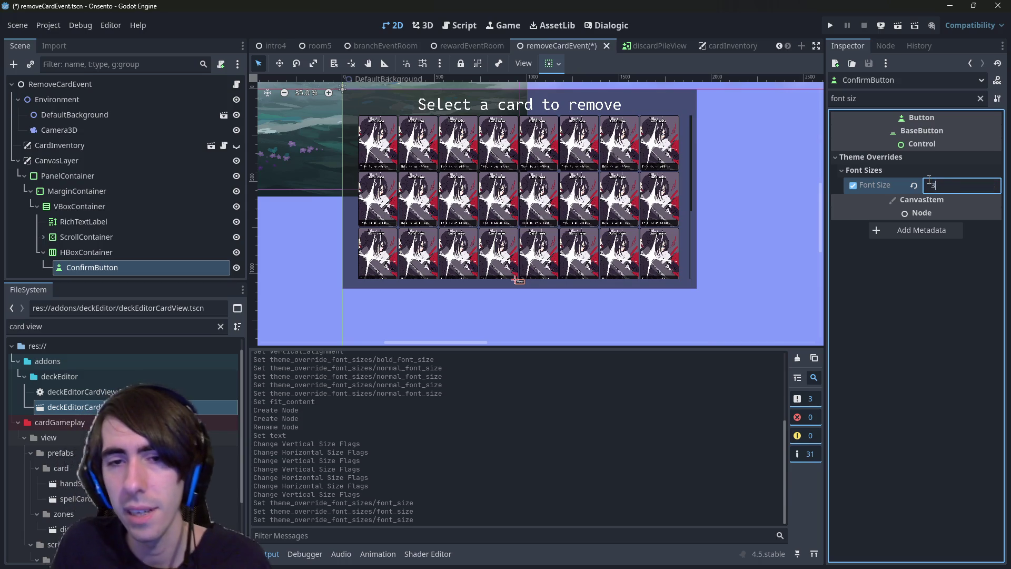
pyautogui.press('Return')
pyautogui.click(930, 182)
pyautogui.write('40')
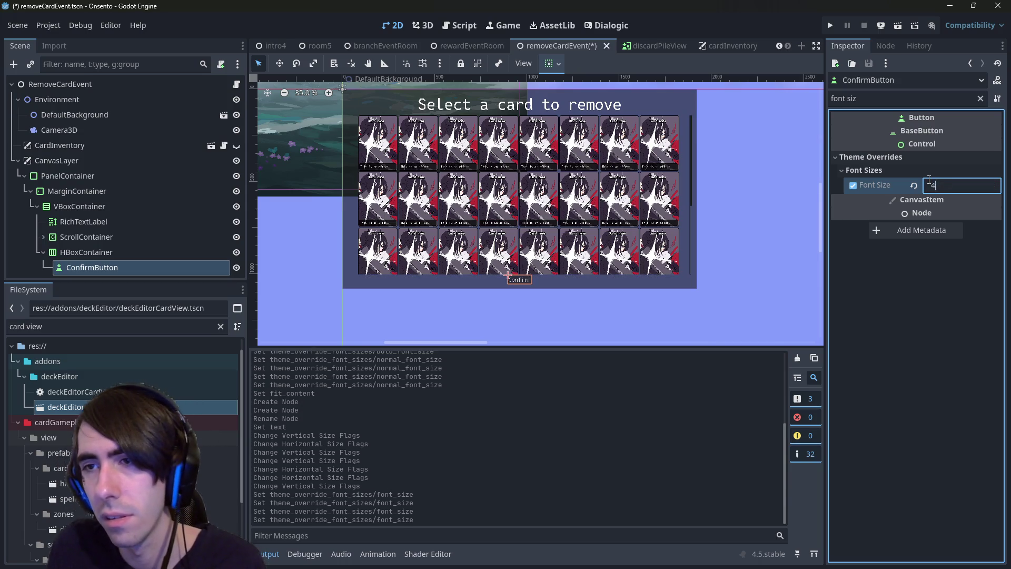
pyautogui.press('Return')
pyautogui.hotkey('ctrl', 's')
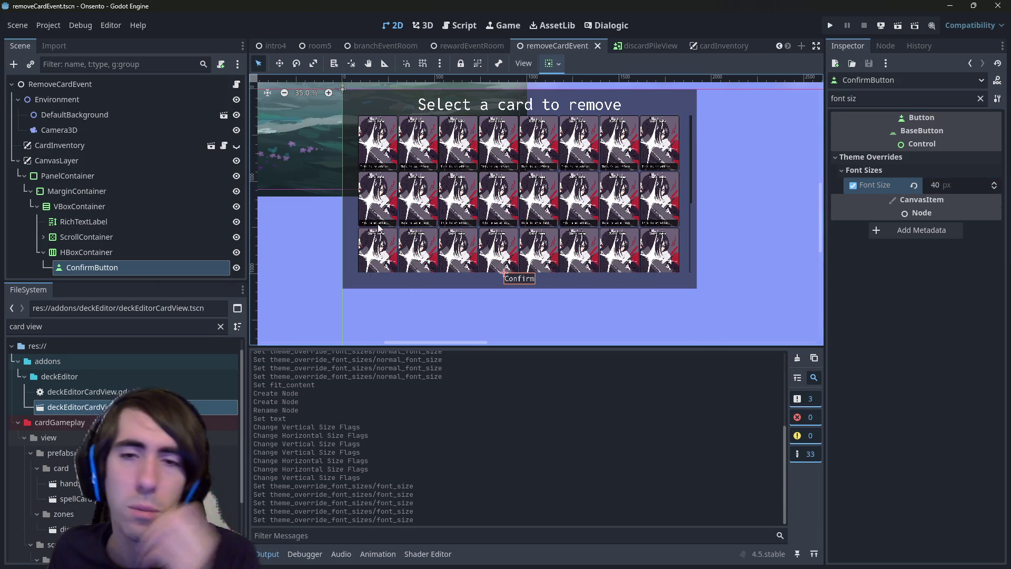
# - Inspect the card view grid, collapse the GridContainer and ScrollContainer branches, and select ConfirmButton
pyautogui.click(503, 311)
pyautogui.scroll(7, 502, 308)
pyautogui.scroll(5, 502, 301)
pyautogui.scroll(-8, 517, 280)
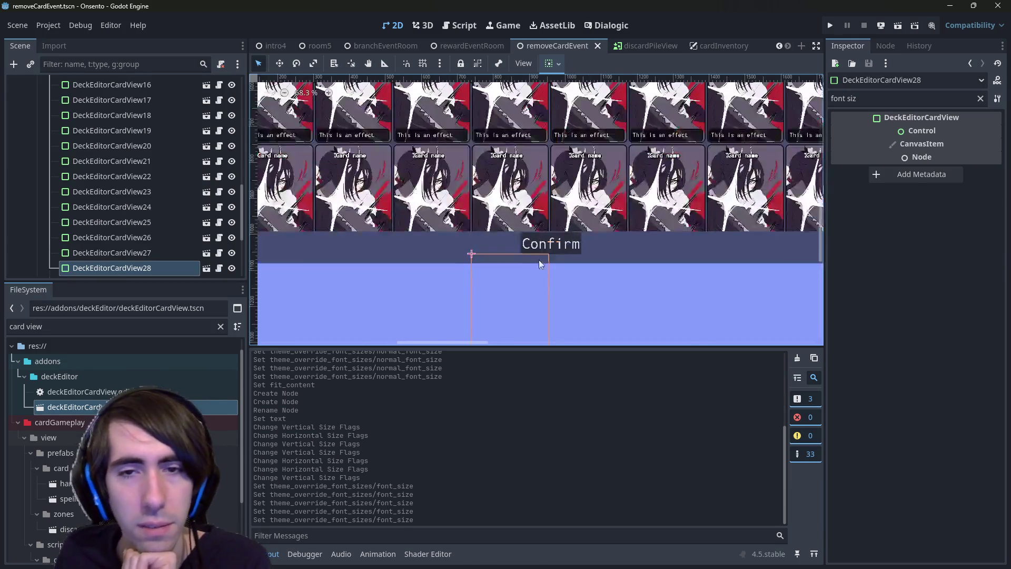
pyautogui.scroll(-1, 149, 251)
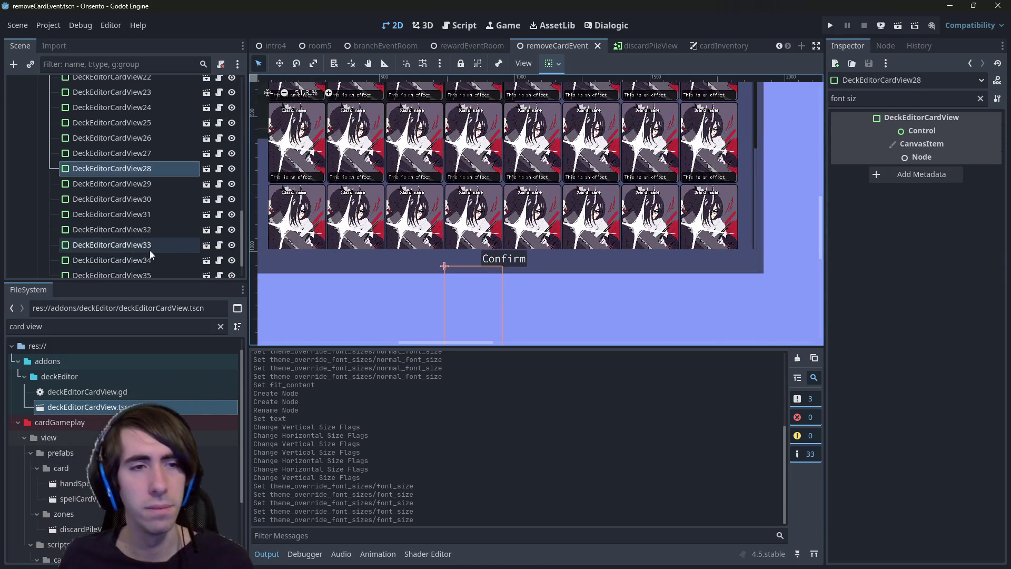
pyautogui.scroll(10, 144, 252)
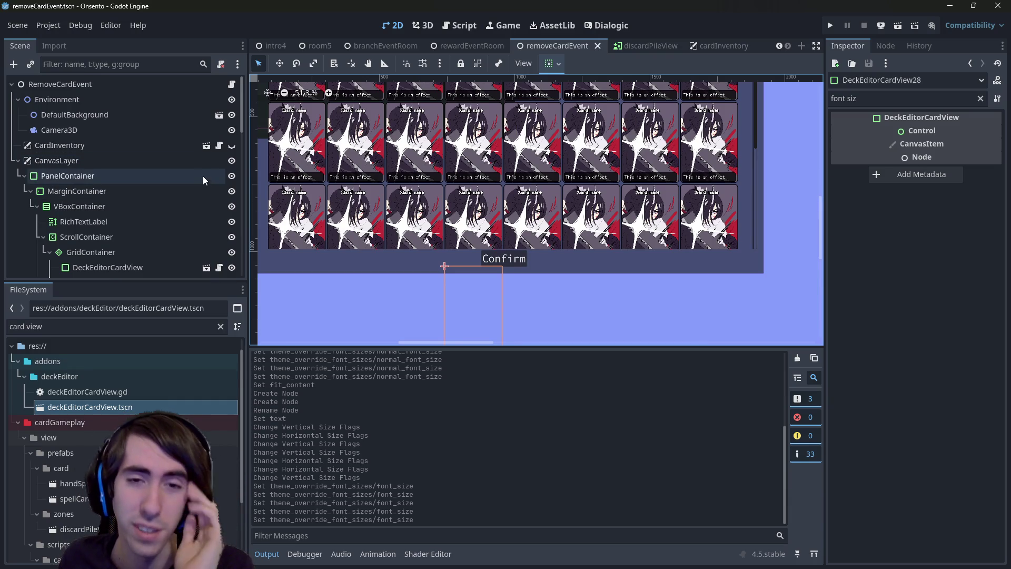
pyautogui.scroll(-1, 99, 198)
pyautogui.scroll(1, 79, 227)
pyautogui.click(47, 250)
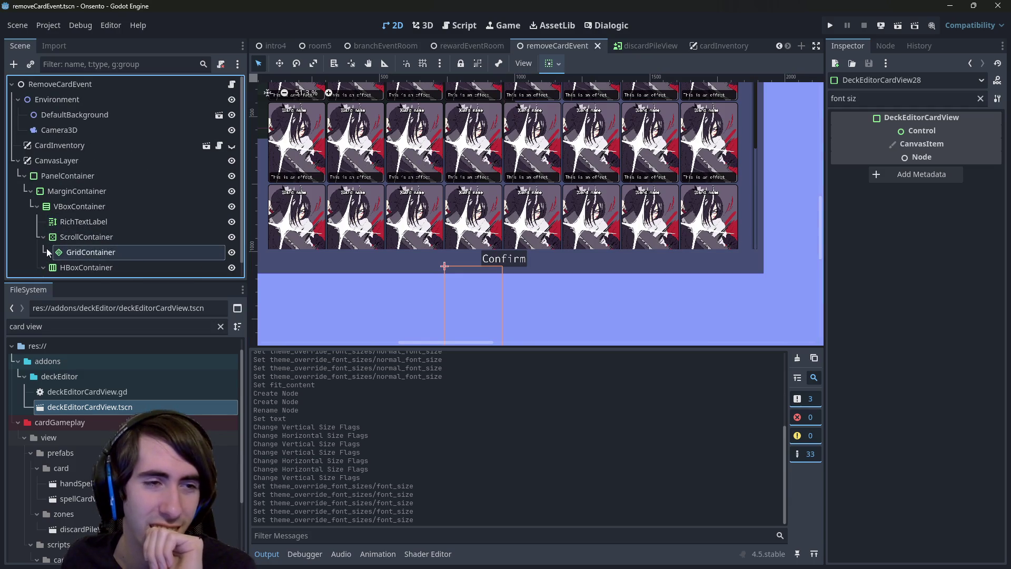
pyautogui.click(47, 248)
pyautogui.click(43, 236)
pyautogui.click(68, 267)
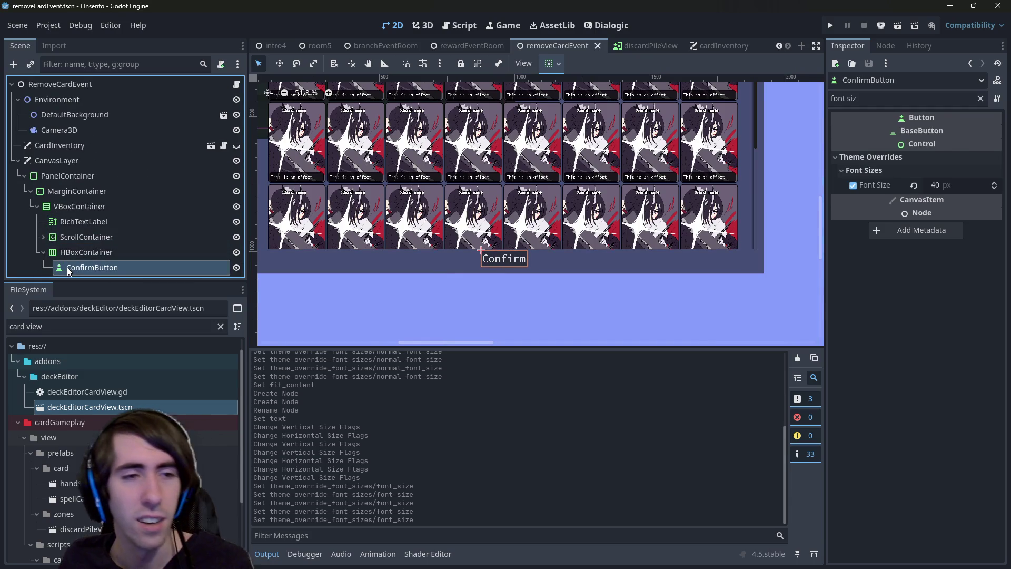
# - Duplicate ConfirmButton into ConfirmButton2 and clear the Inspector property filter
pyautogui.hotkey('ctrl', 'd')
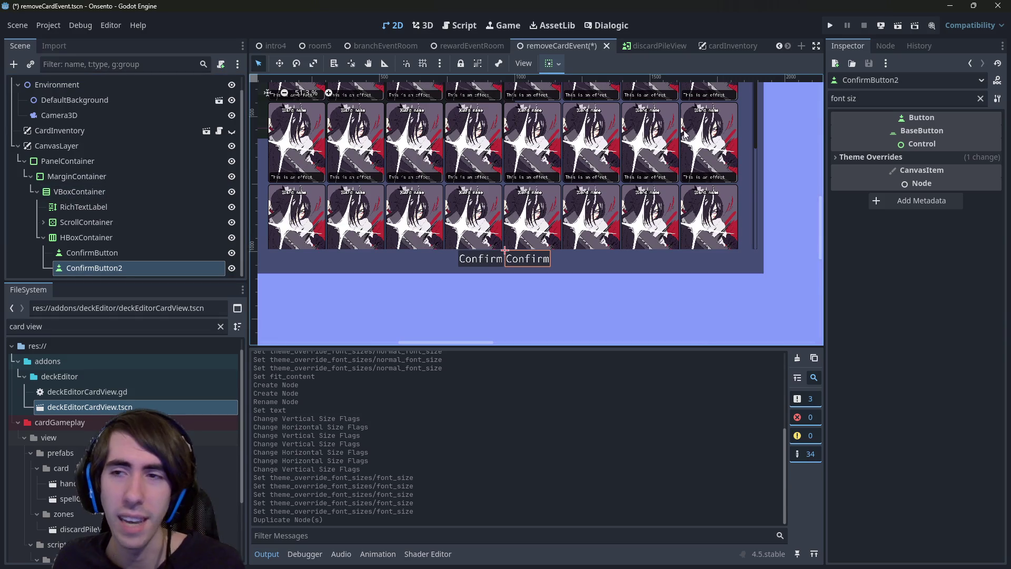
pyautogui.click(872, 157)
pyautogui.click(980, 99)
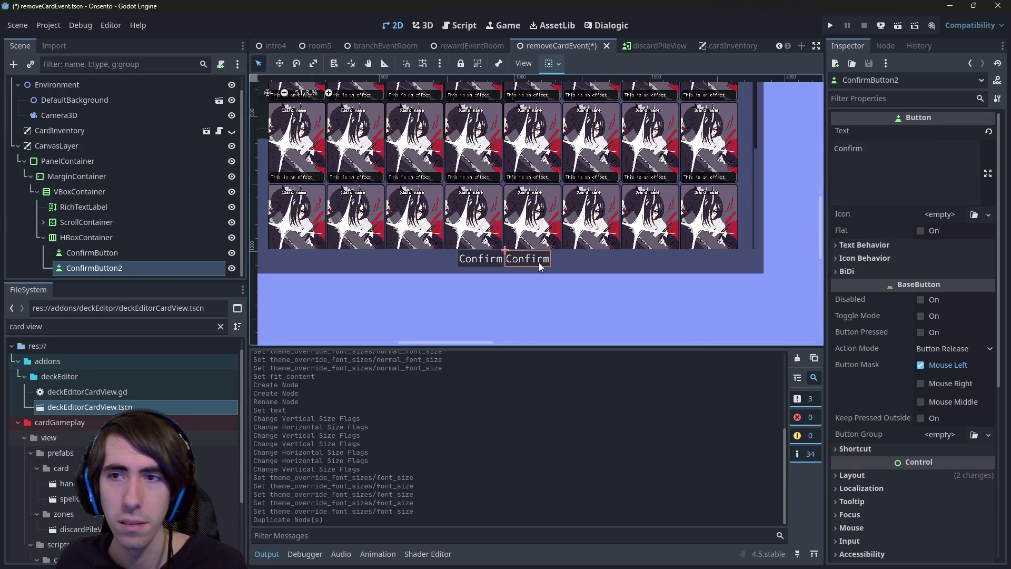
# - Replace ConfirmButton2's text 'Confirm' with 'Cancel'
pyautogui.click(897, 176)
pyautogui.hotkey('ctrl', 'a')
pyautogui.press('BackSpace')
pyautogui.write('Ca')
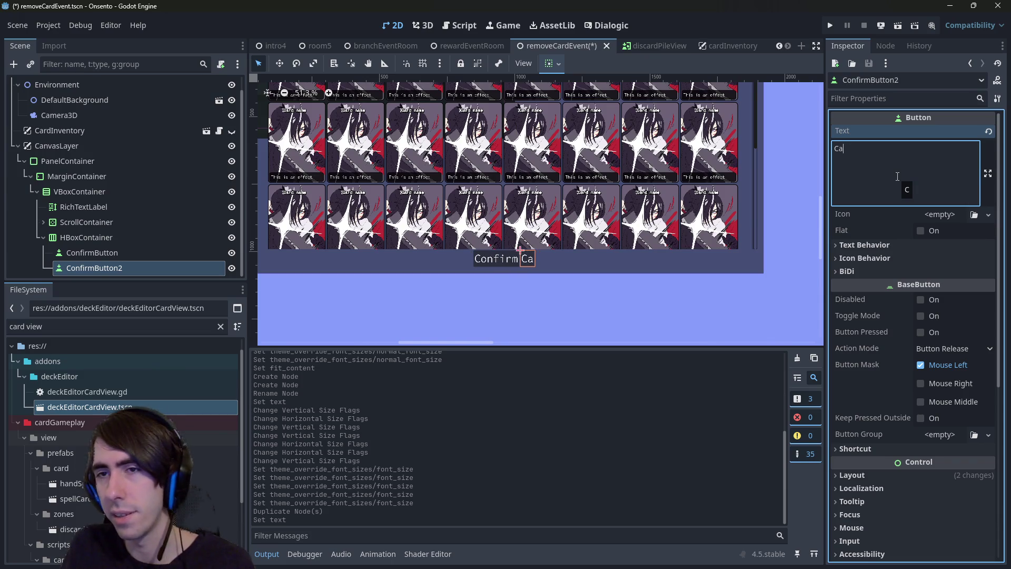
pyautogui.write('ncell')
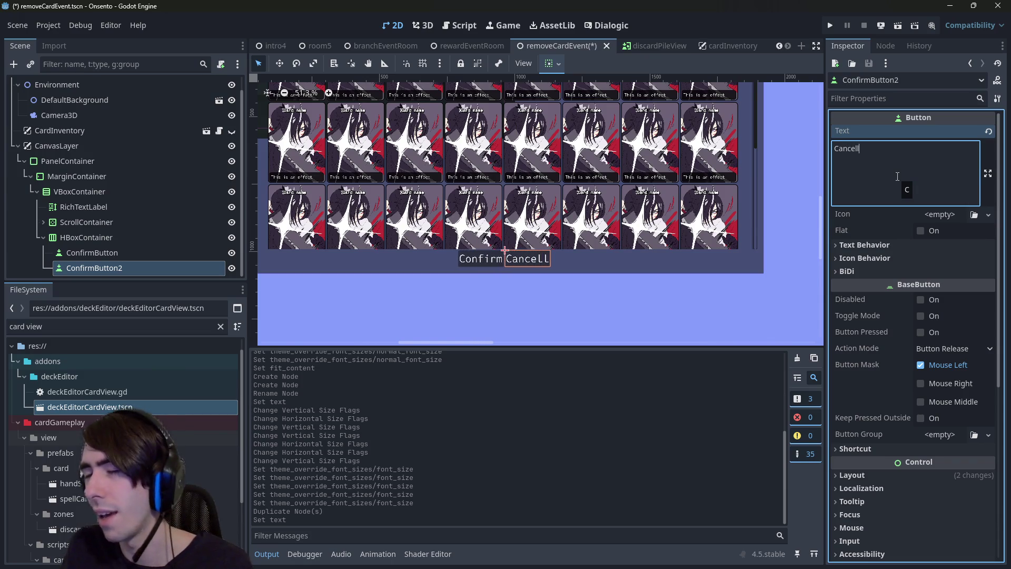
pyautogui.press('BackSpace')
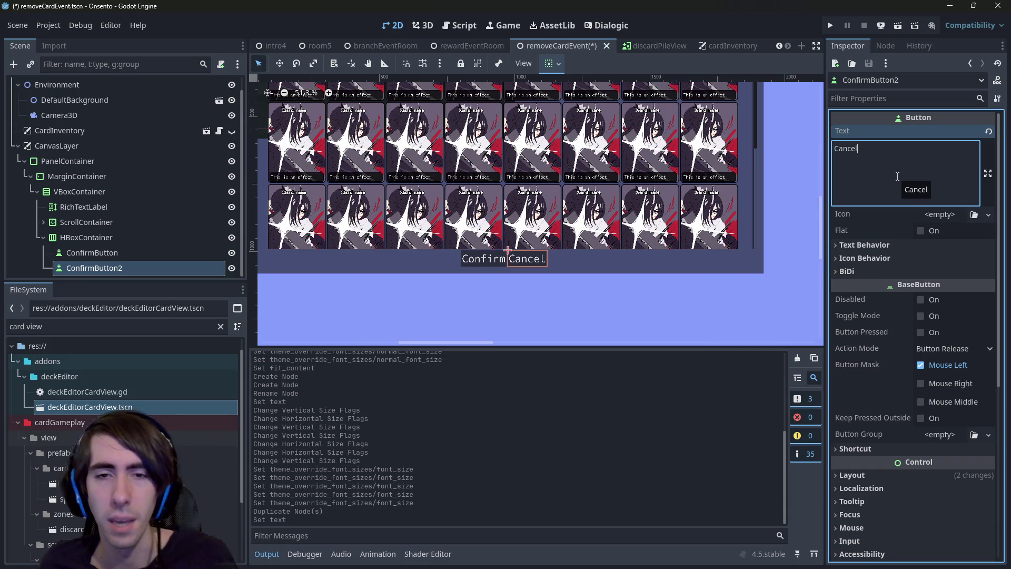
# - Delete the ConfirmButton2 (Cancel) node and confirm the deletion
pyautogui.click(86, 273)
pyautogui.press('Delete')
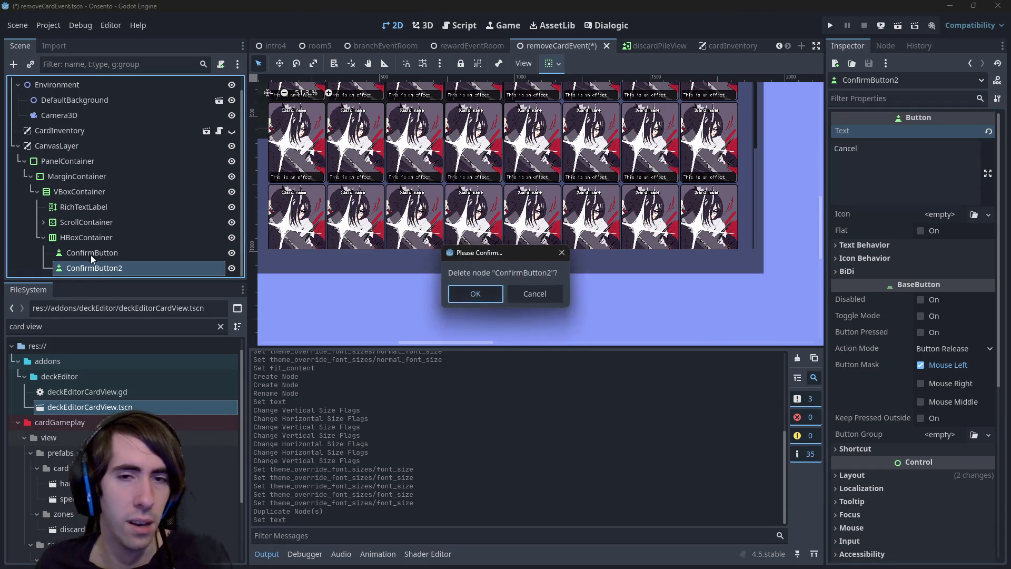
pyautogui.press('Return')
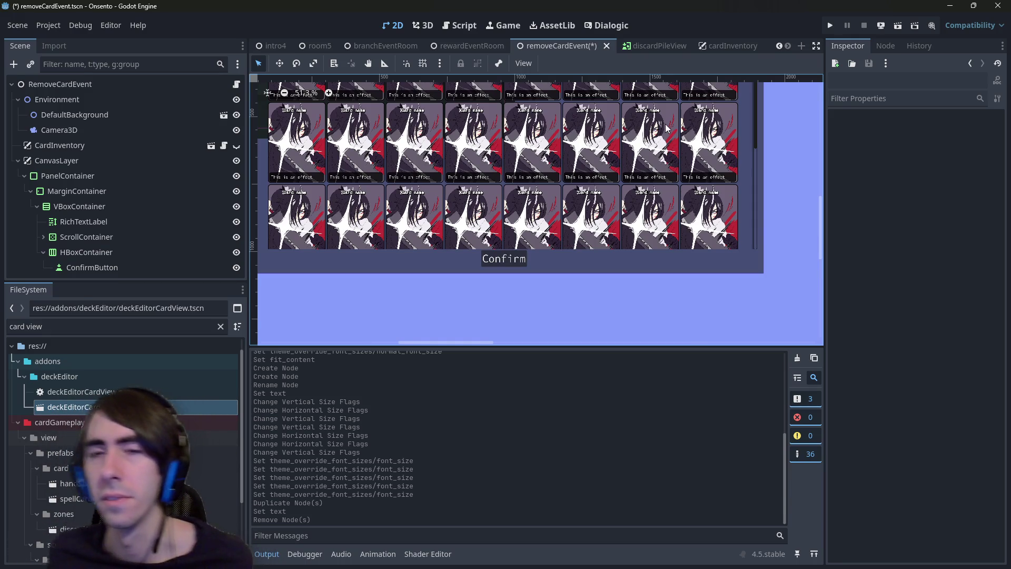
pyautogui.scroll(-1, 623, 183)
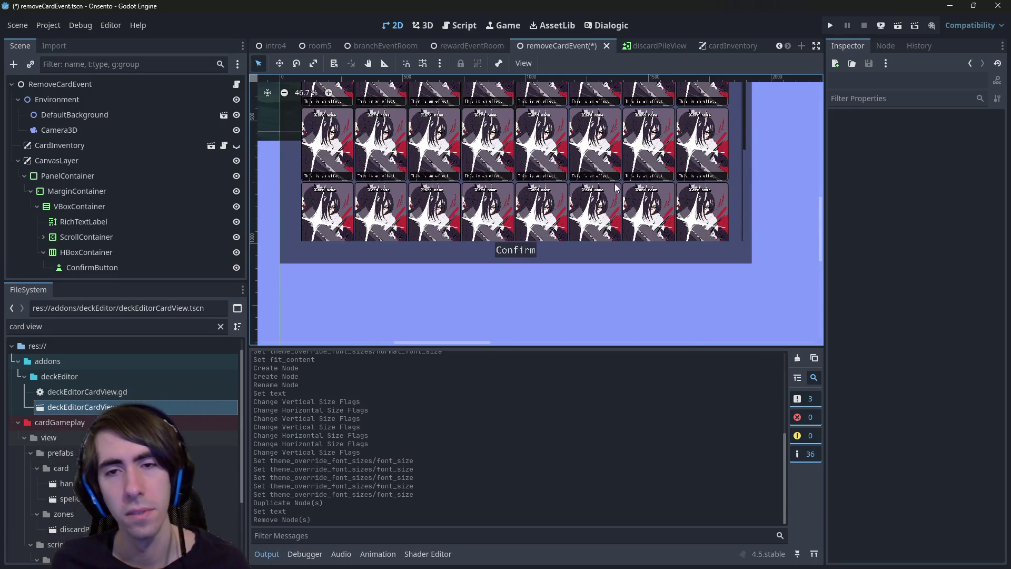
pyautogui.scroll(-1, 615, 184)
pyautogui.scroll(4, 654, 266)
pyautogui.scroll(-2, 672, 288)
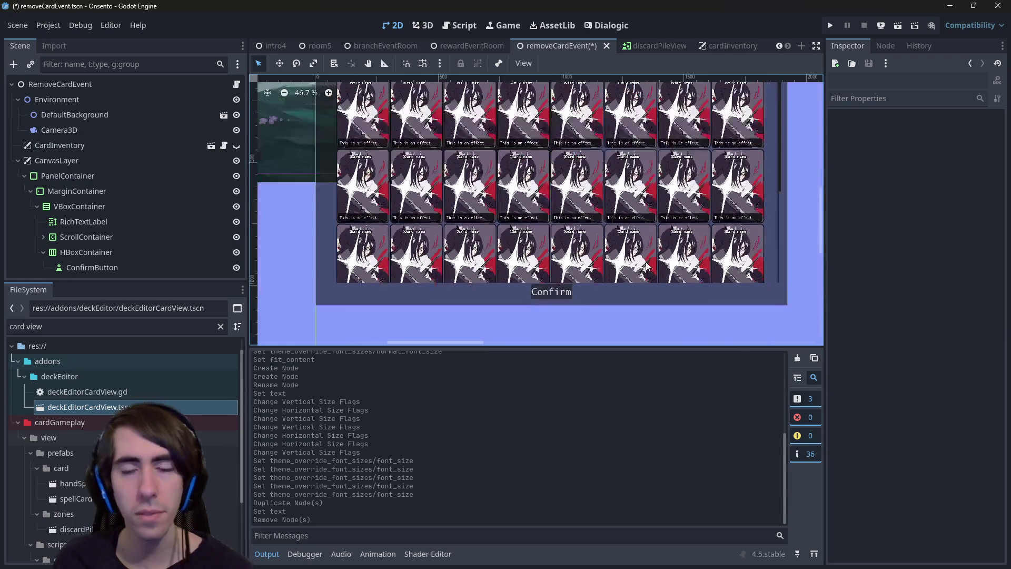
pyautogui.scroll(1, 559, 259)
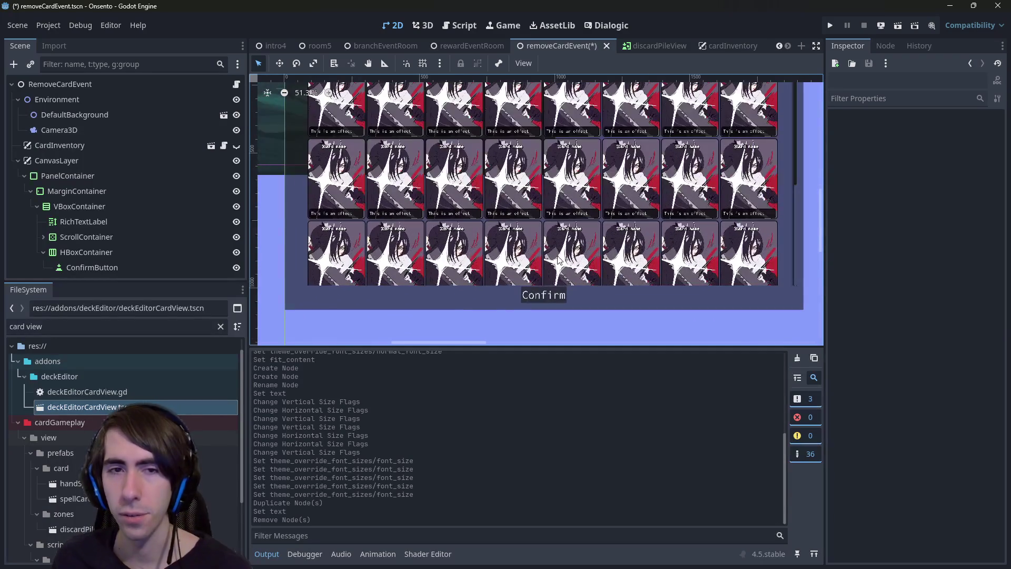
pyautogui.click(463, 307)
pyautogui.click(394, 301)
pyautogui.click(283, 274)
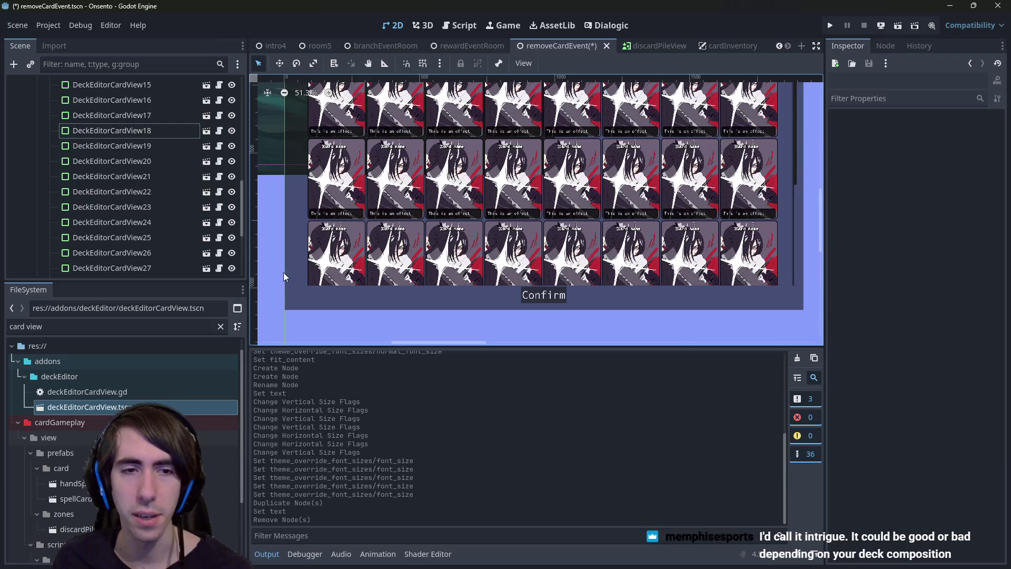
pyautogui.click(896, 223)
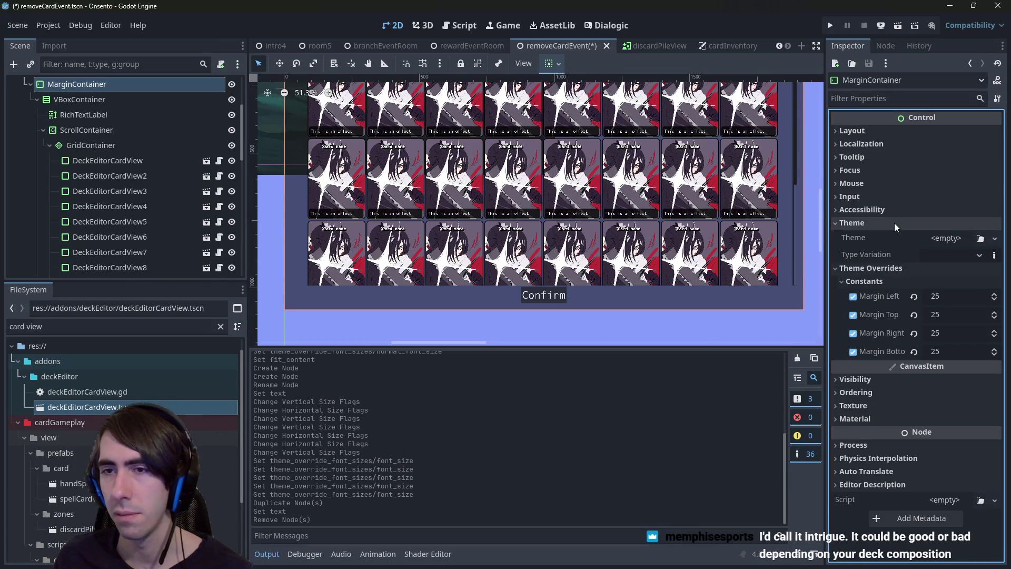
pyautogui.click(889, 223)
pyautogui.click(890, 232)
pyautogui.click(890, 224)
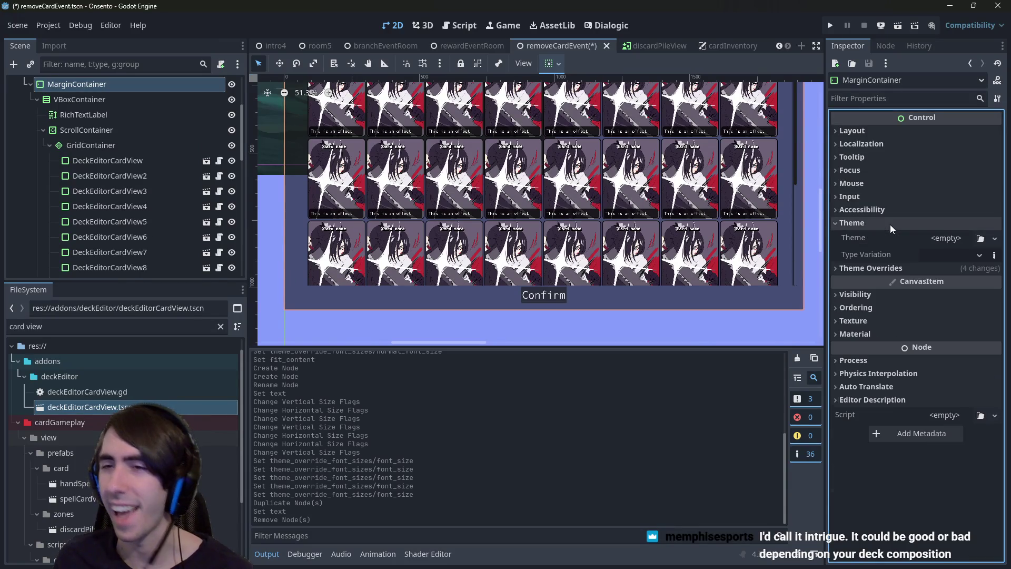
pyautogui.click(890, 224)
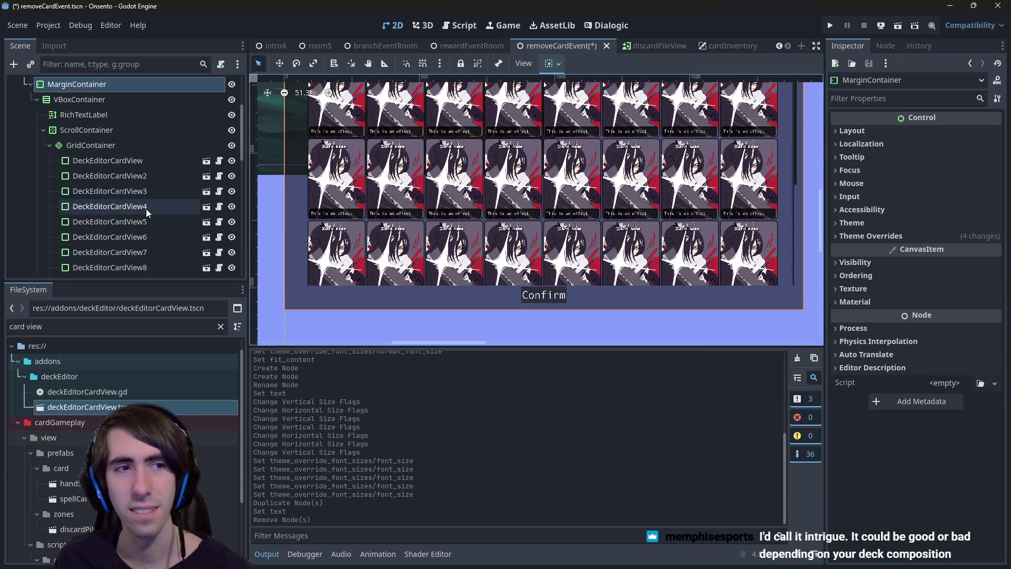
pyautogui.scroll(3, 42, 127)
pyautogui.click(42, 121)
pyautogui.scroll(-5, 921, 367)
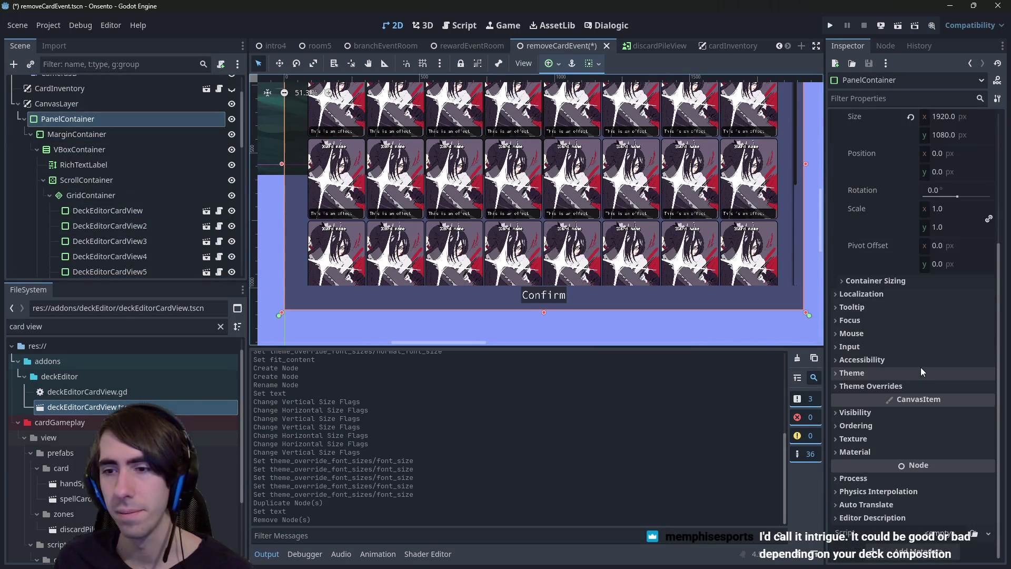
# - Enable a New StyleBoxFlat Panel style override on the PanelContainer
pyautogui.click(903, 373)
pyautogui.click(906, 371)
pyautogui.click(885, 386)
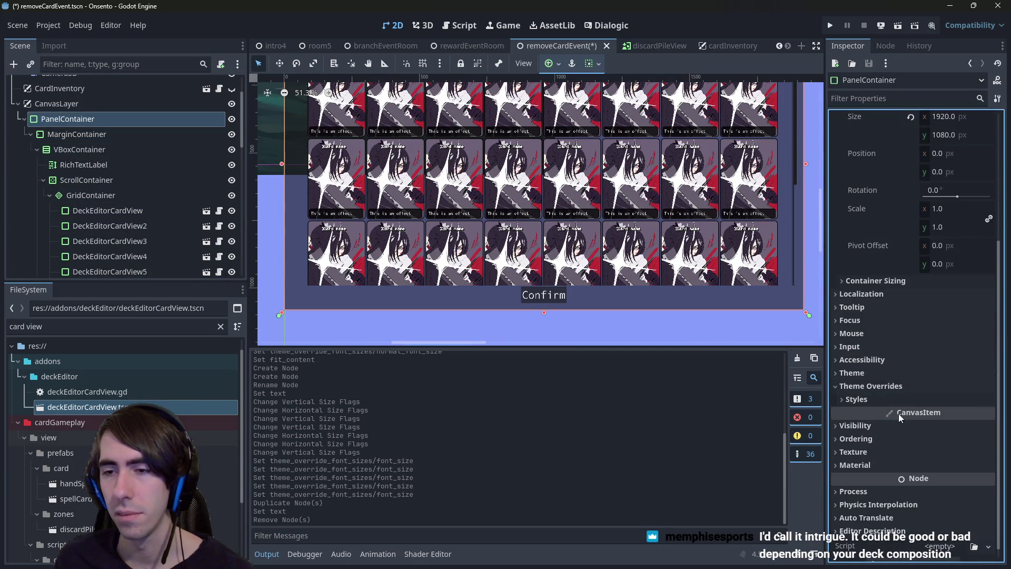
pyautogui.click(856, 399)
pyautogui.click(989, 416)
pyautogui.click(974, 427)
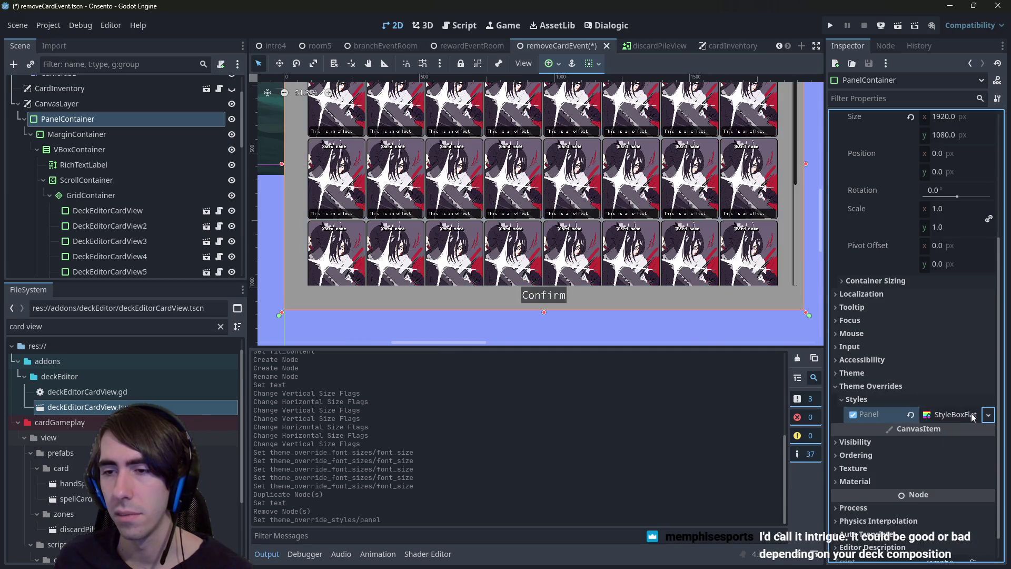
pyautogui.click(961, 414)
# - Set the flat style's BG Color to black with lowered opacity
pyautogui.click(966, 513)
pyautogui.moveTo(956, 398); pyautogui.dragTo(863, 398)
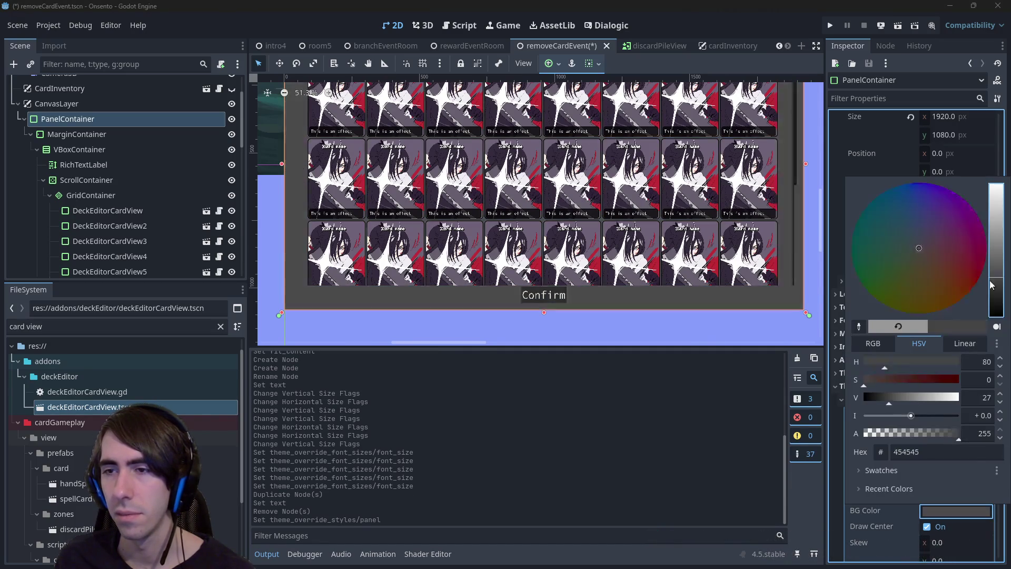
pyautogui.moveTo(956, 433)
pyautogui.mouseDown()
pyautogui.moveTo(930, 435)
pyautogui.moveTo(941, 434)
pyautogui.mouseUp()
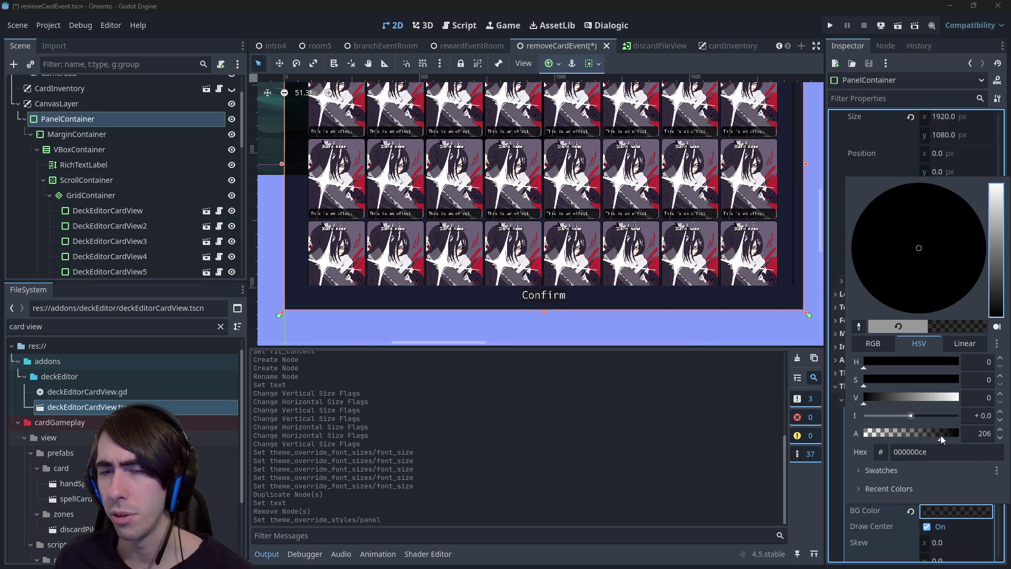
pyautogui.click(595, 253)
pyautogui.click(571, 293)
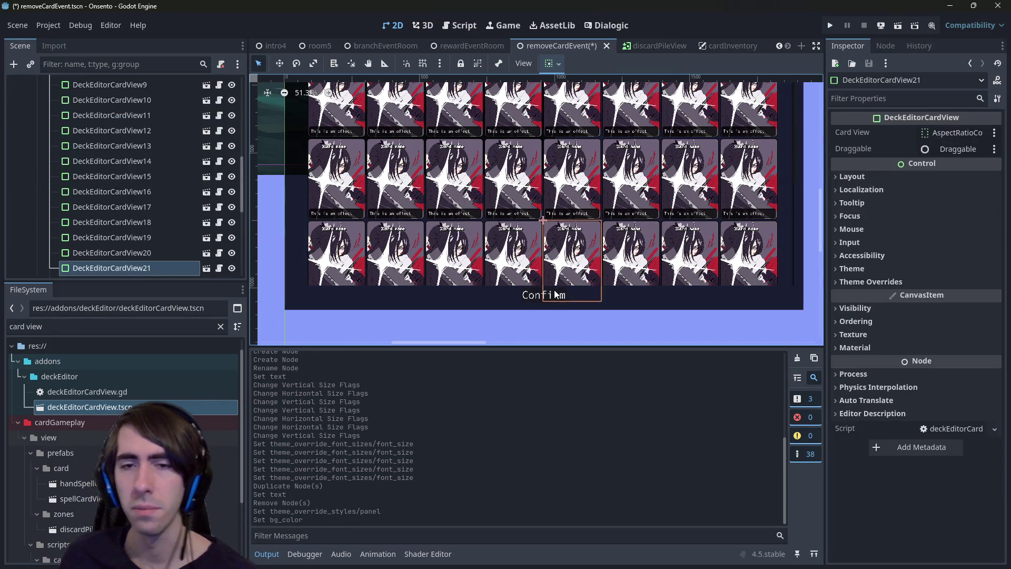
pyautogui.click(790, 270)
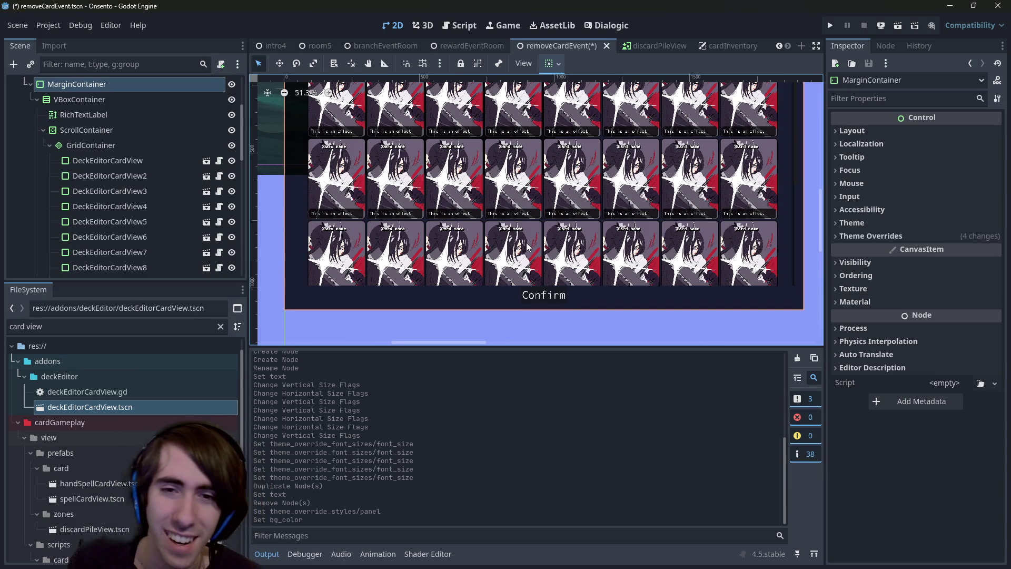
# - Select the CanvasLayer node and open its attached removeCardEvent.gd script
pyautogui.moveTo(507, 243); pyautogui.dragTo(486, 249)
pyautogui.scroll(-1, 463, 242)
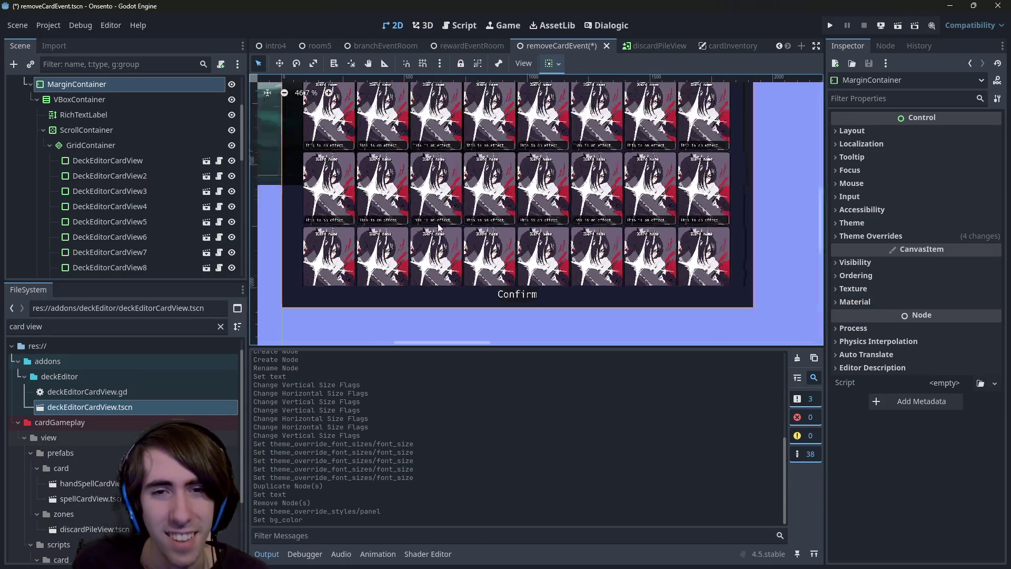
pyautogui.scroll(1, 316, 216)
pyautogui.click(112, 159)
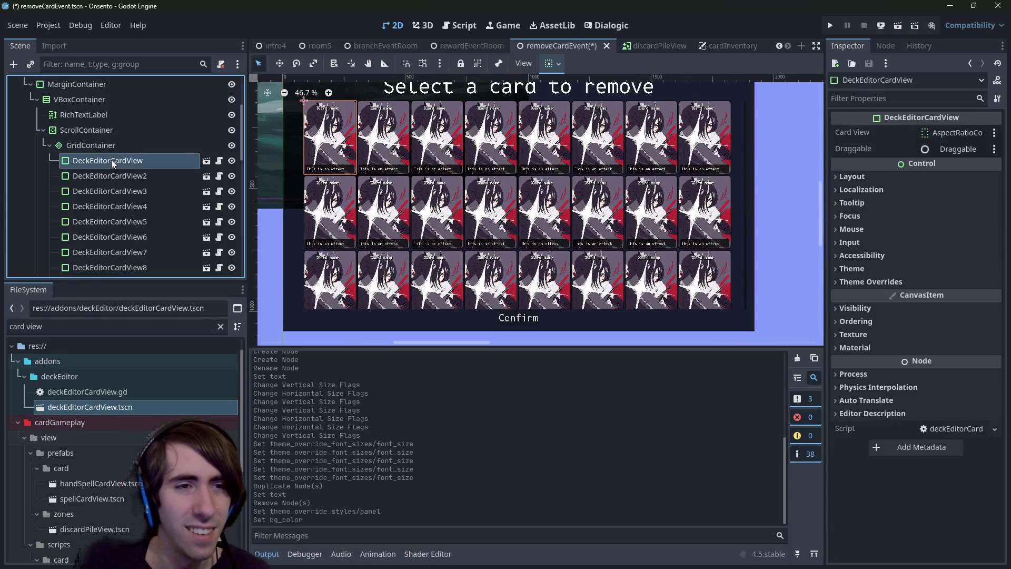
pyautogui.scroll(3, 158, 131)
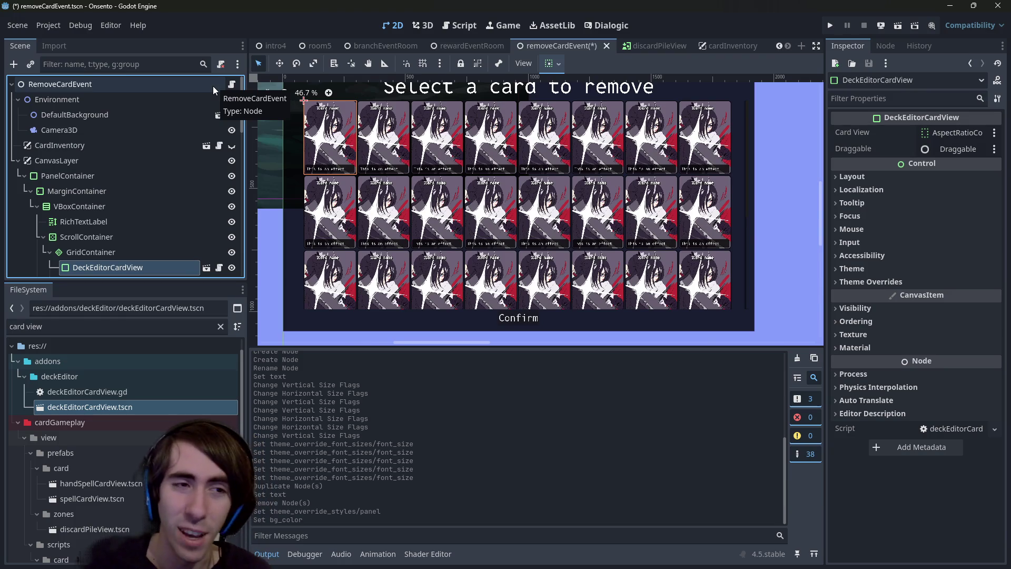
pyautogui.click(21, 163)
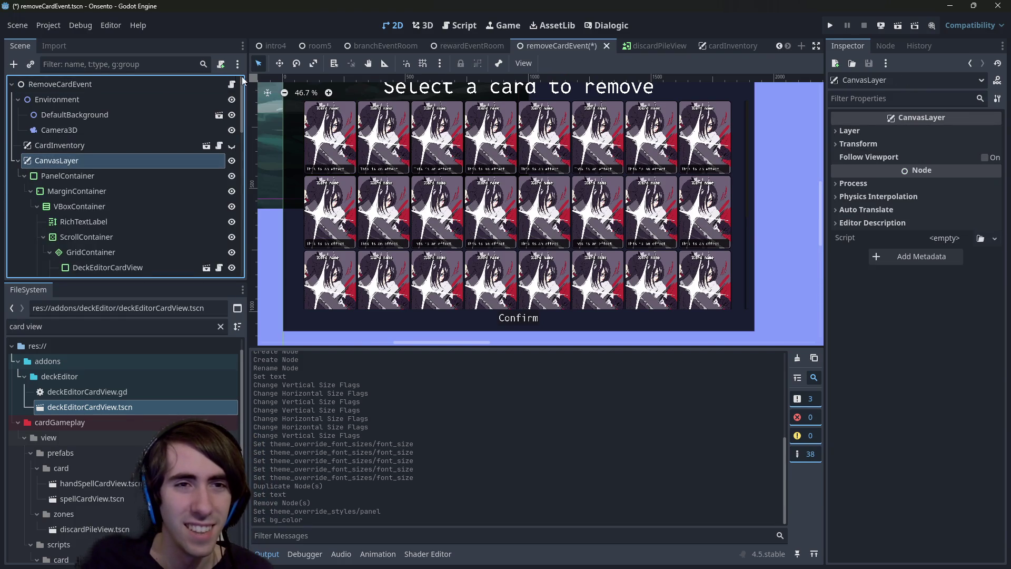
pyautogui.click(231, 83)
pyautogui.press('Return')
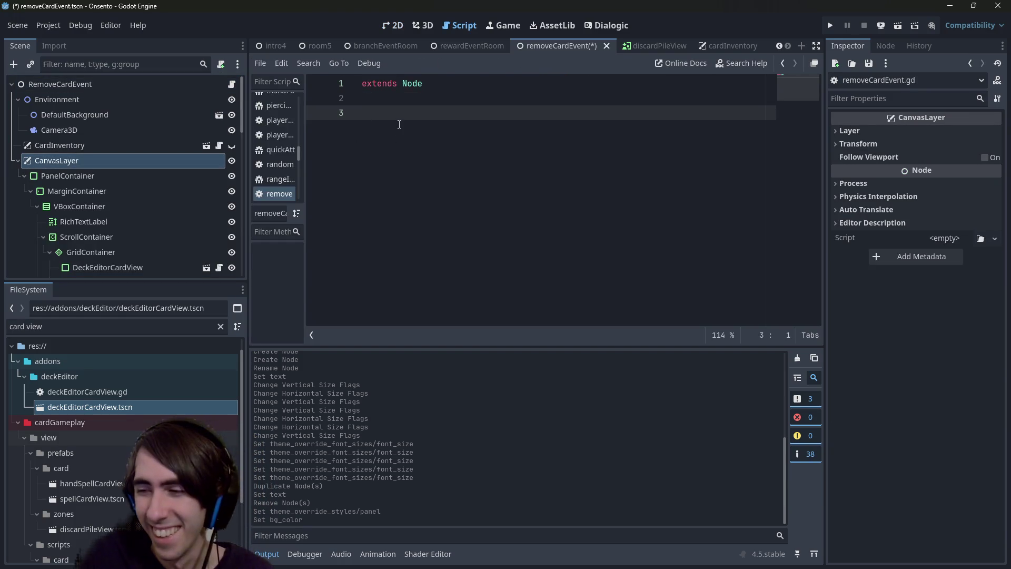
pyautogui.write('@expor')
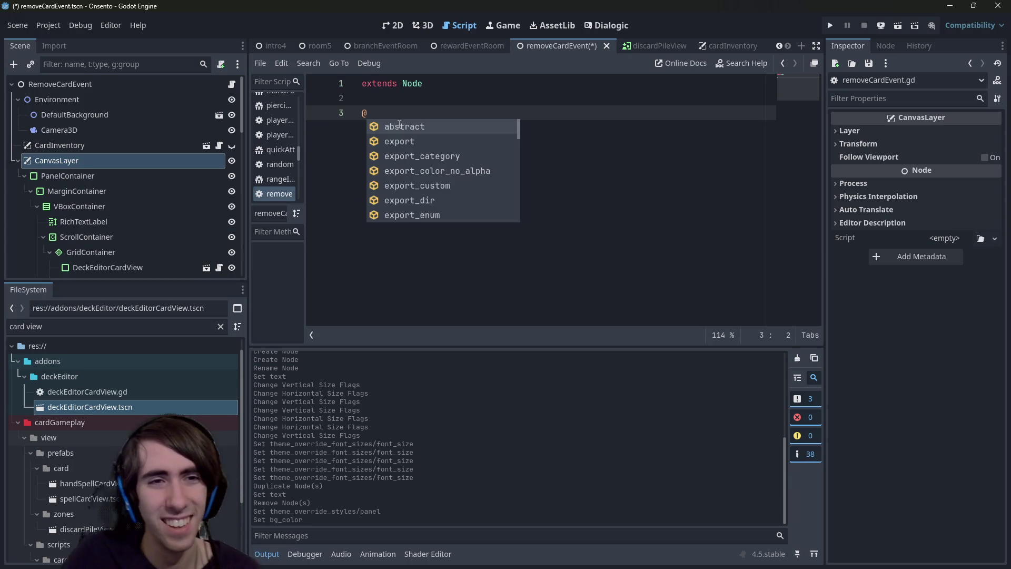
pyautogui.write('t var cards')
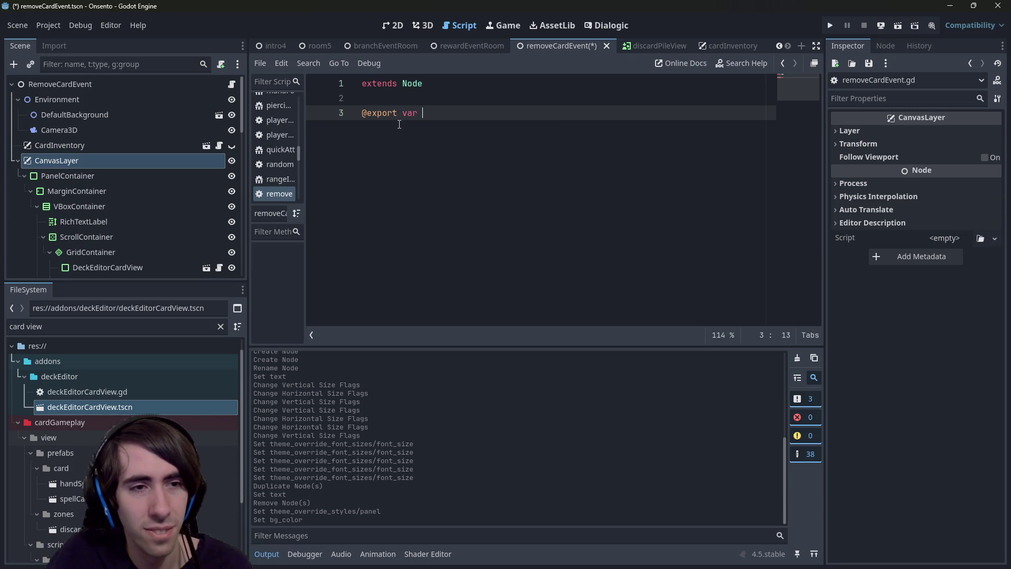
pyautogui.write('Container:Container')
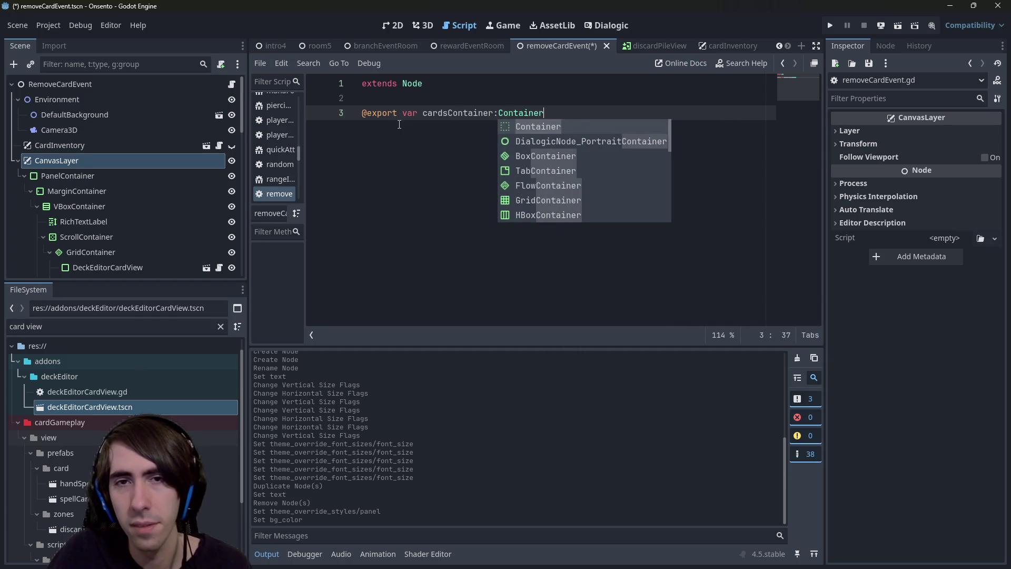
pyautogui.press('Return')
pyautogui.press('Return')
pyautogui.press('Return')
pyautogui.write('func _read')
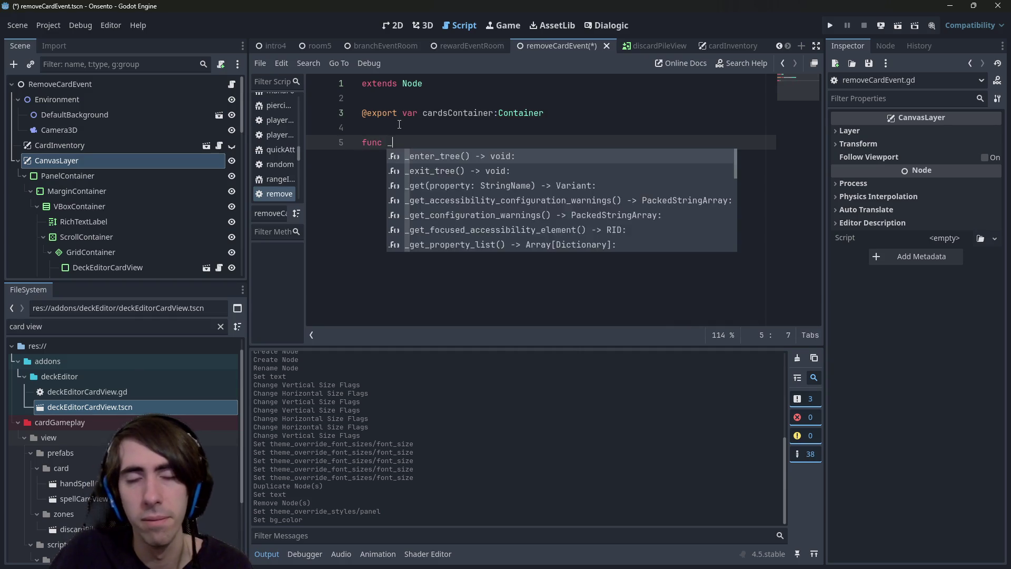
pyautogui.press('Return')
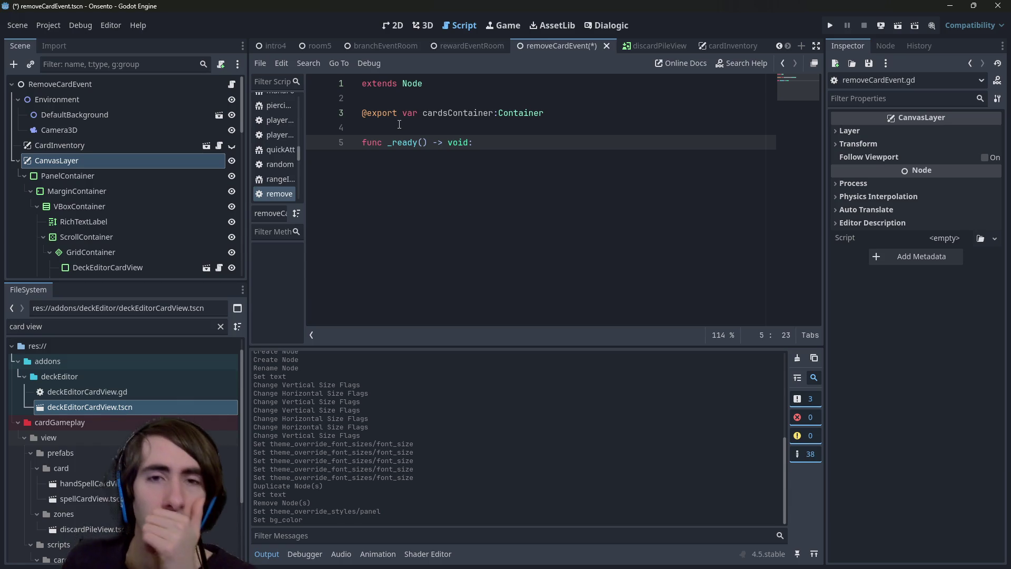
# - Call PlayerData.getCards() in _ready and jump to its definition in playerDataScript.gd
pyautogui.press('Return')
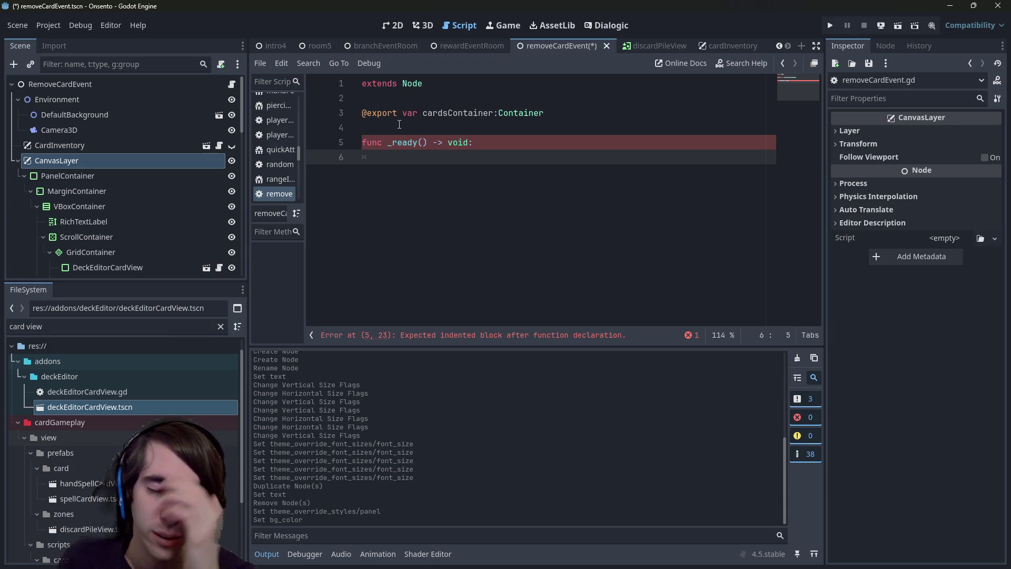
pyautogui.write('P')
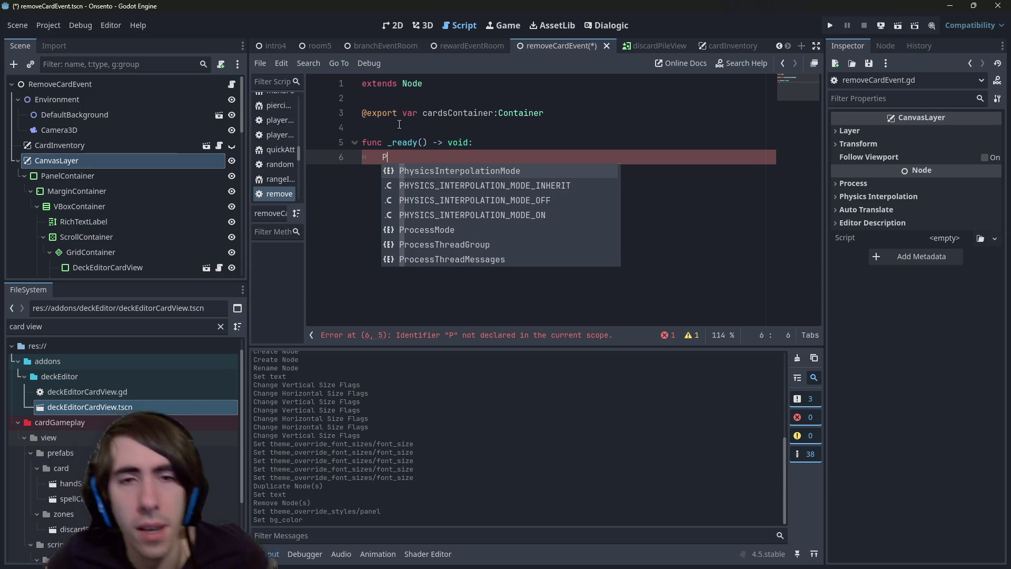
pyautogui.write('layer')
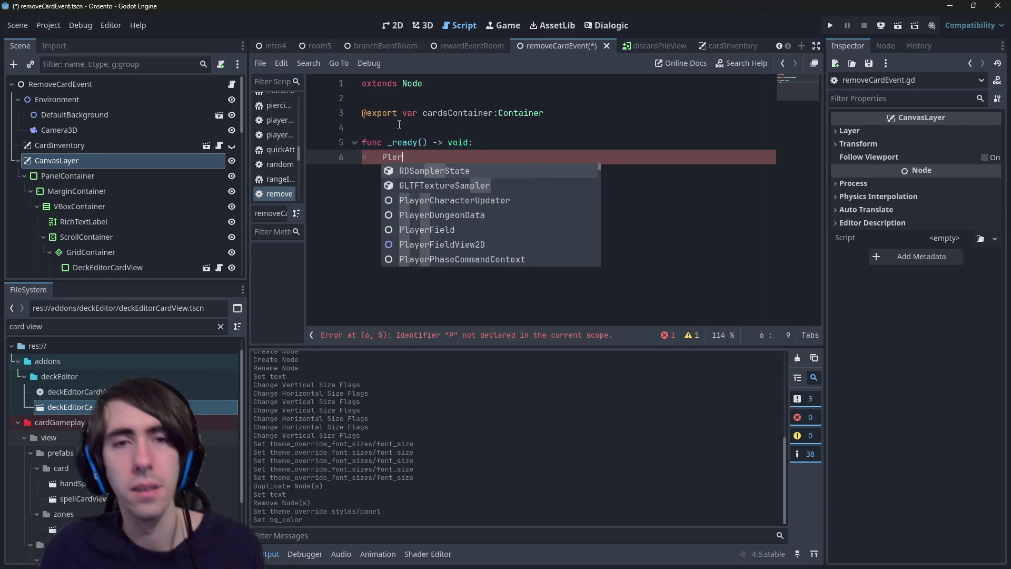
pyautogui.write('Data')
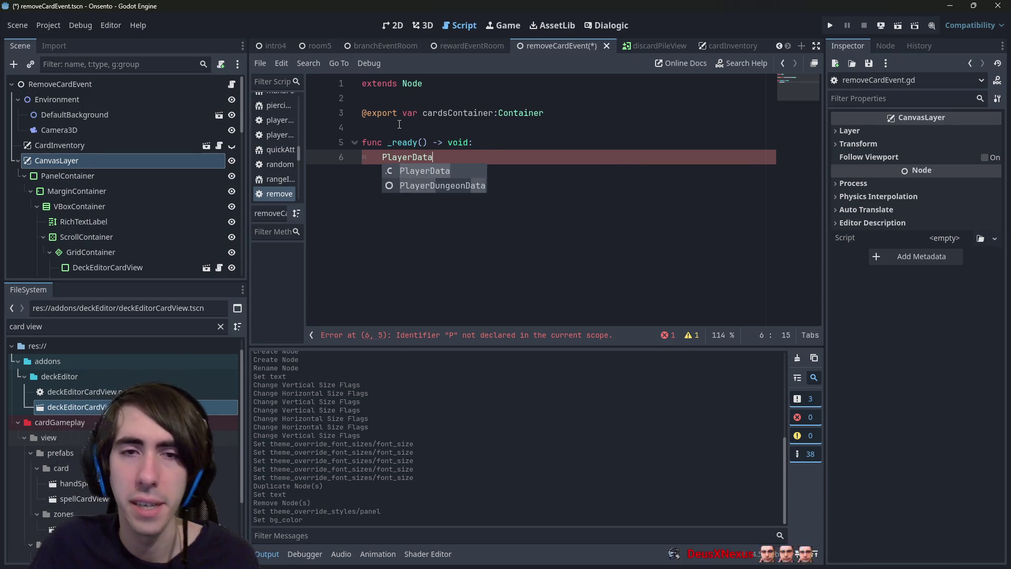
pyautogui.write('.getCards')
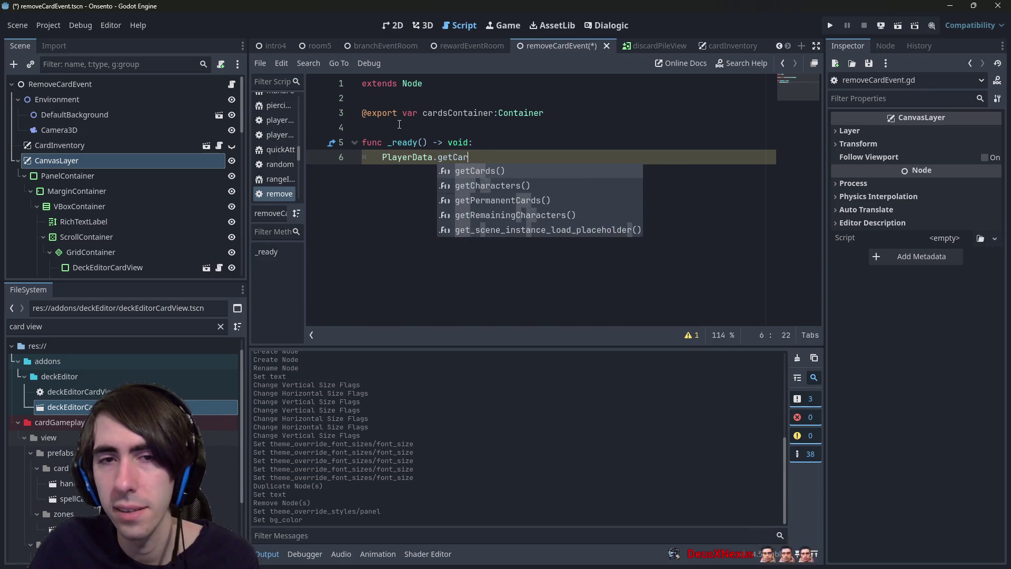
pyautogui.press('Return')
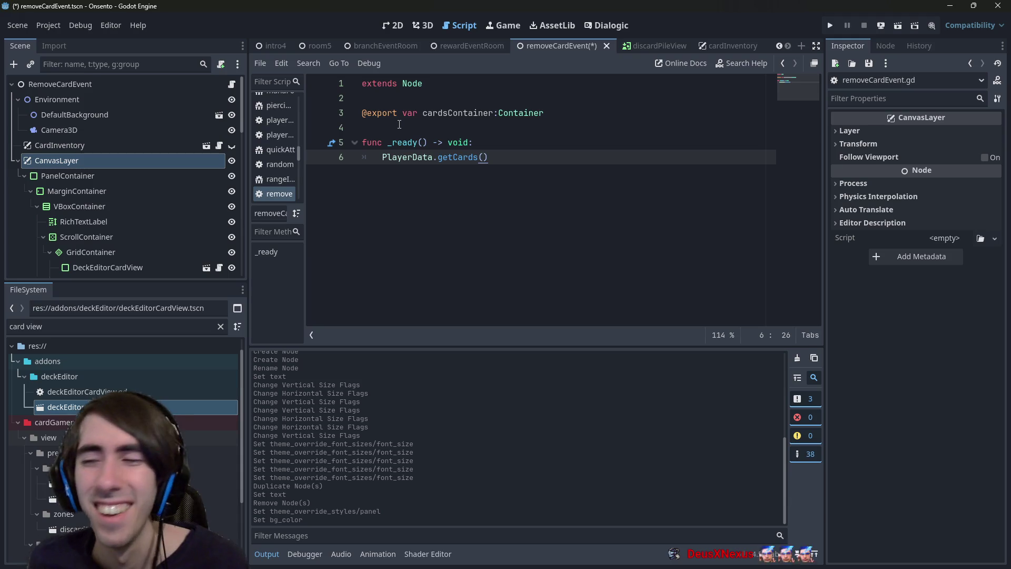
pyautogui.hotkey('ctrl', 'BackSpace')
pyautogui.hotkey('ctrl', 'BackSpace')
pyautogui.write('getscard')
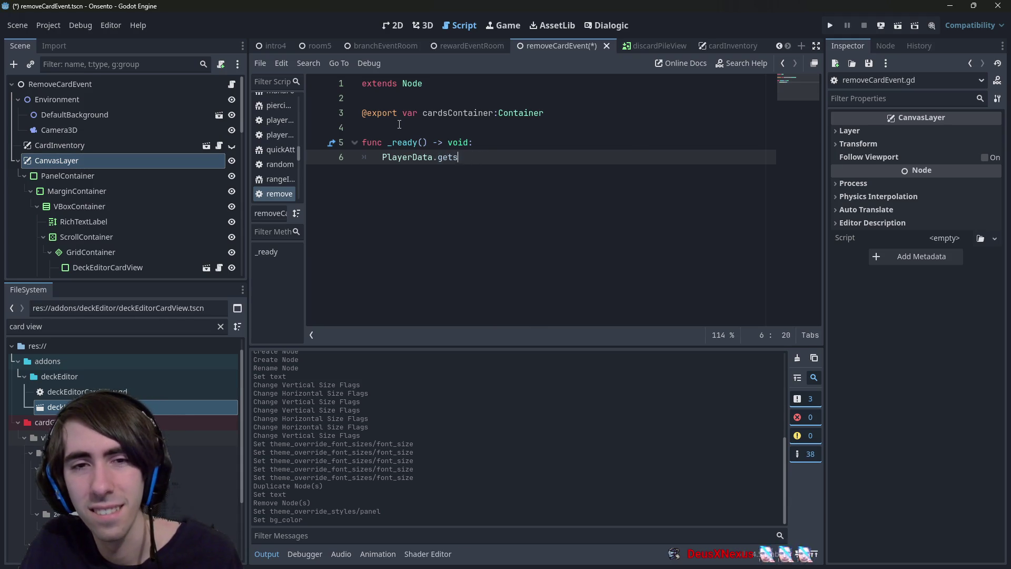
pyautogui.press('Return')
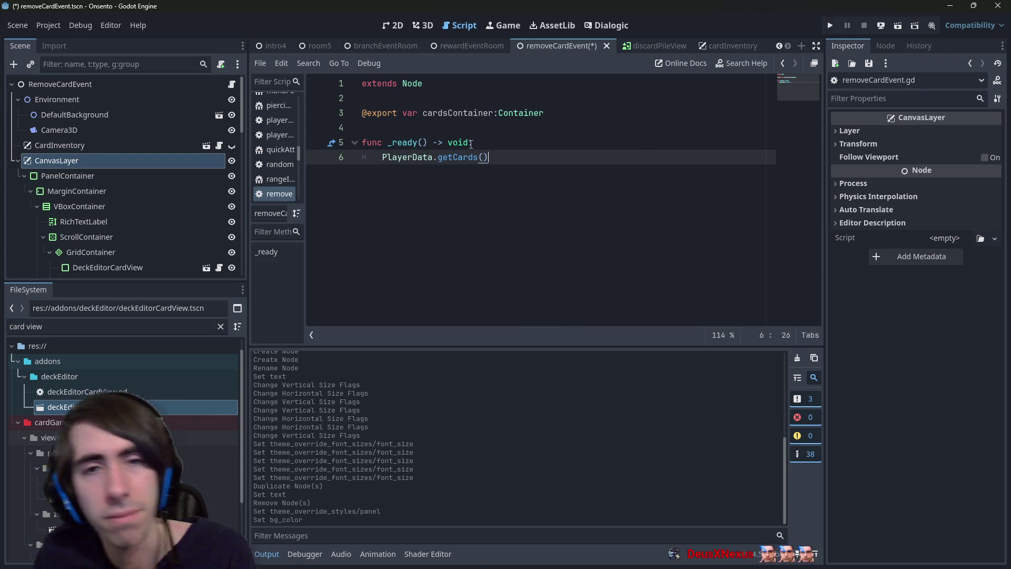
pyautogui.keyDown('ctrl'); pyautogui.click(458, 157); pyautogui.keyUp('ctrl')
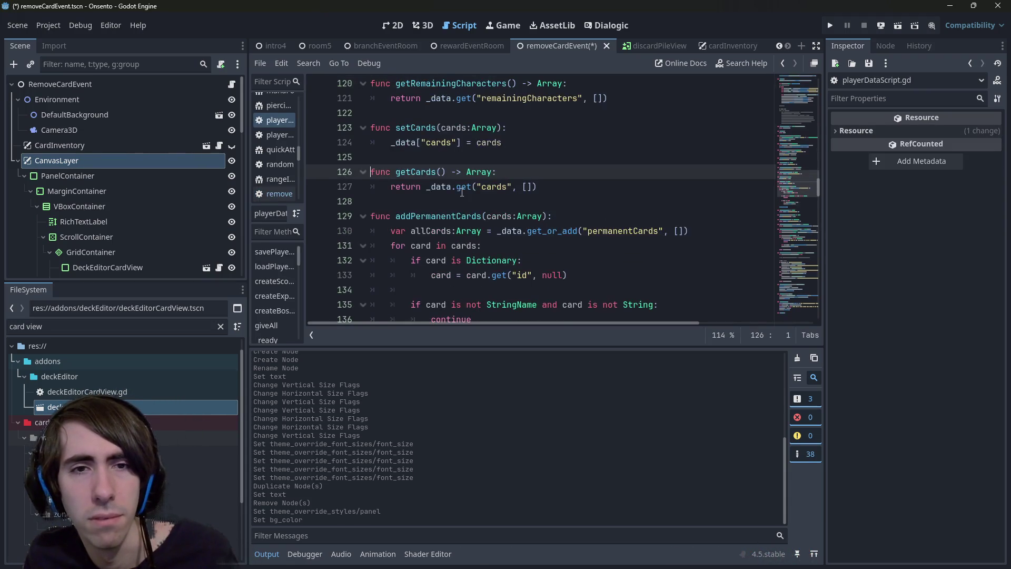
# - Back in removeCardEvent.gd, store the result in 'var cards:Array = PlayerData.getCards()' and save
pyautogui.hotkey('ctrl', 'Home')
pyautogui.hotkey('alt', 'Left')
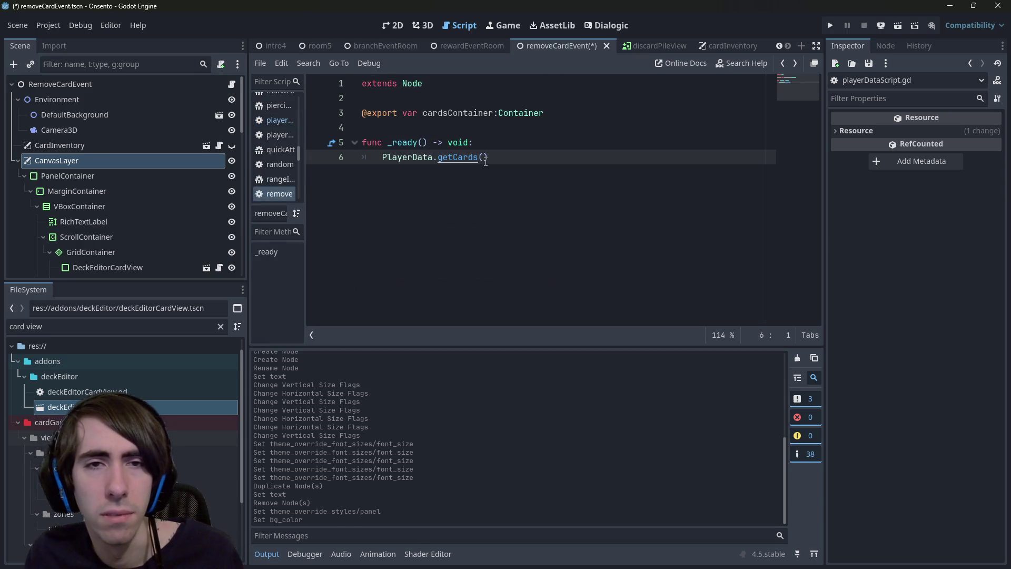
pyautogui.write('var cards =')
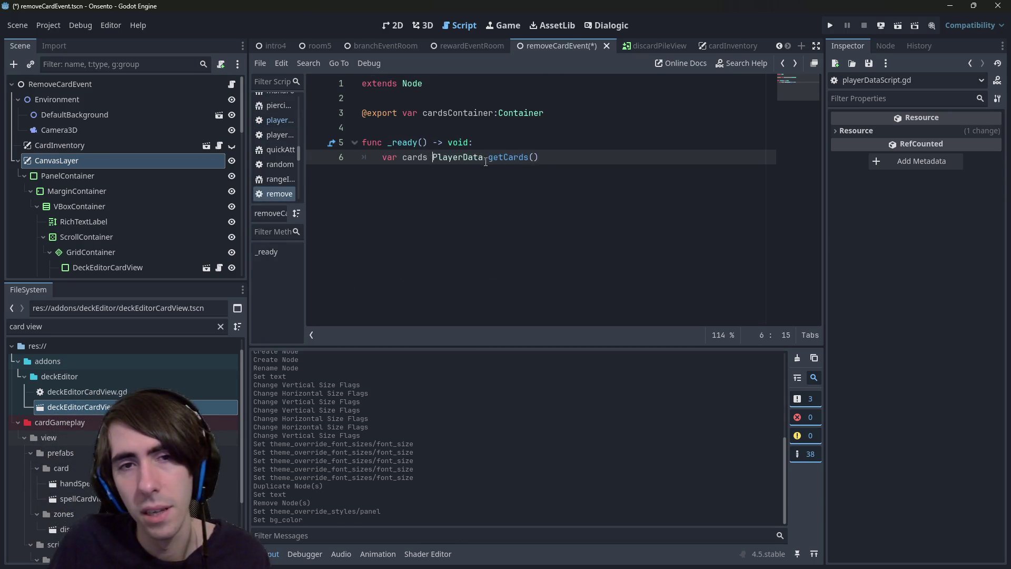
pyautogui.hotkey('ctrl', 'Right')
pyautogui.write(':Arr')
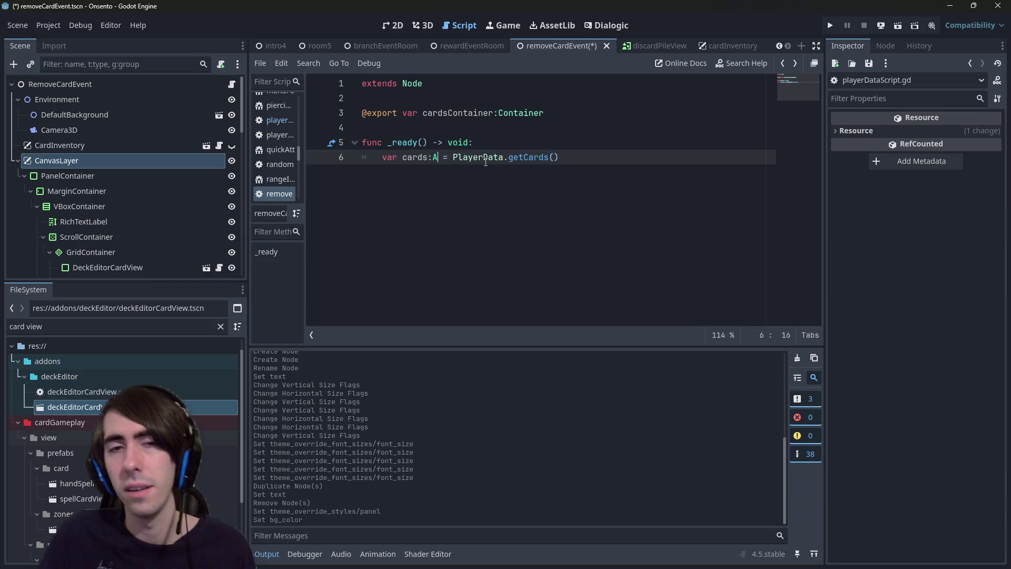
pyautogui.write('ay')
pyautogui.hotkey('ctrl', 's')
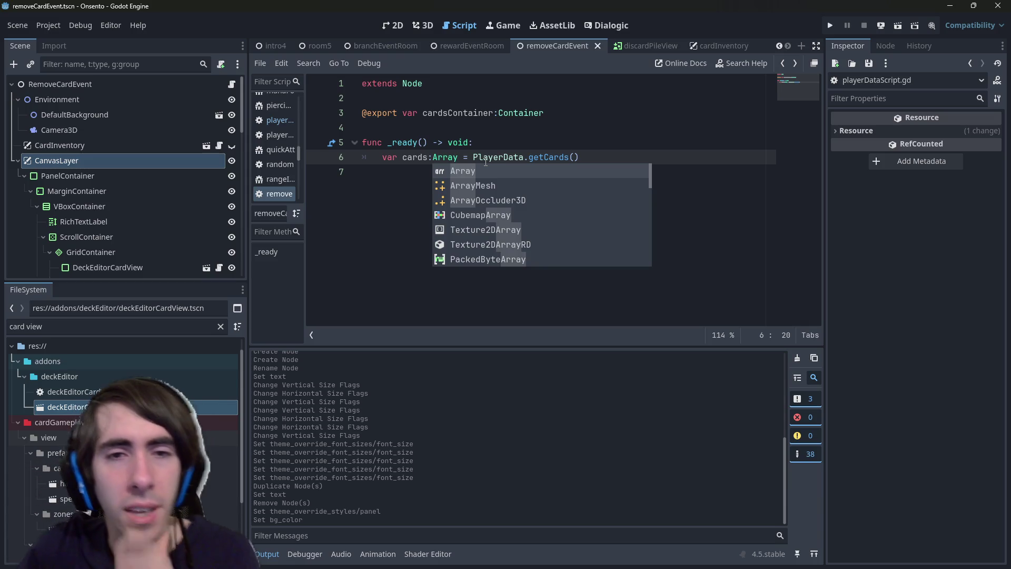
# - Add a 'for card in cards:' loop in _ready with an indented body
pyautogui.press('Escape')
pyautogui.press('Down')
pyautogui.press('Tab')
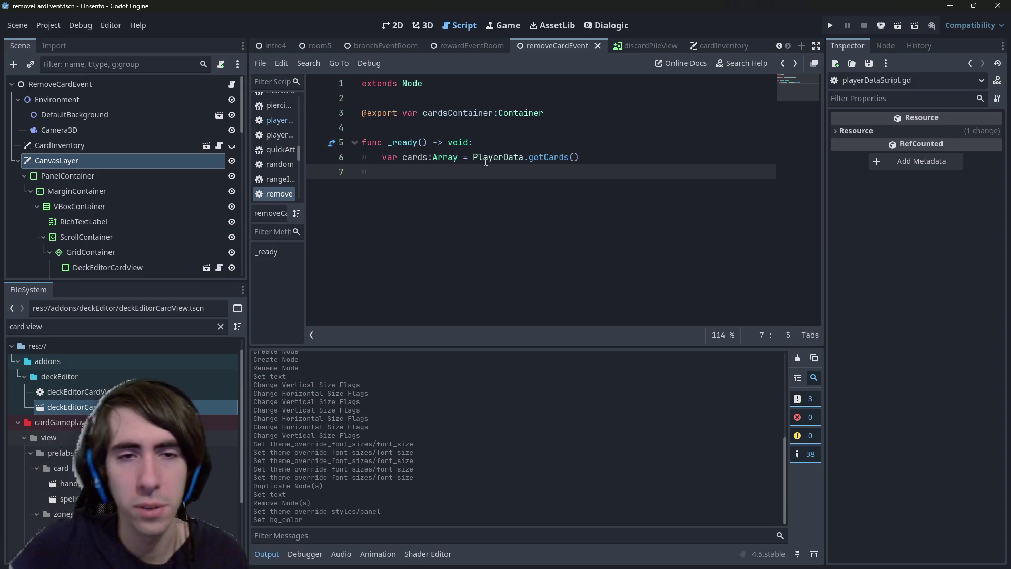
pyautogui.write('for card in crad:')
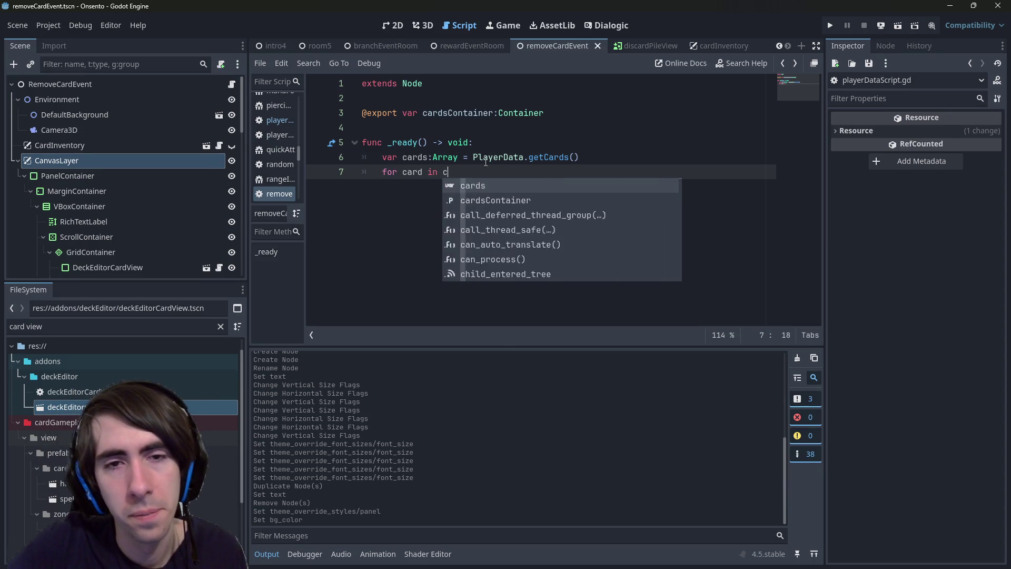
pyautogui.press('BackSpace')
pyautogui.press('BackSpace')
pyautogui.press('BackSpace')
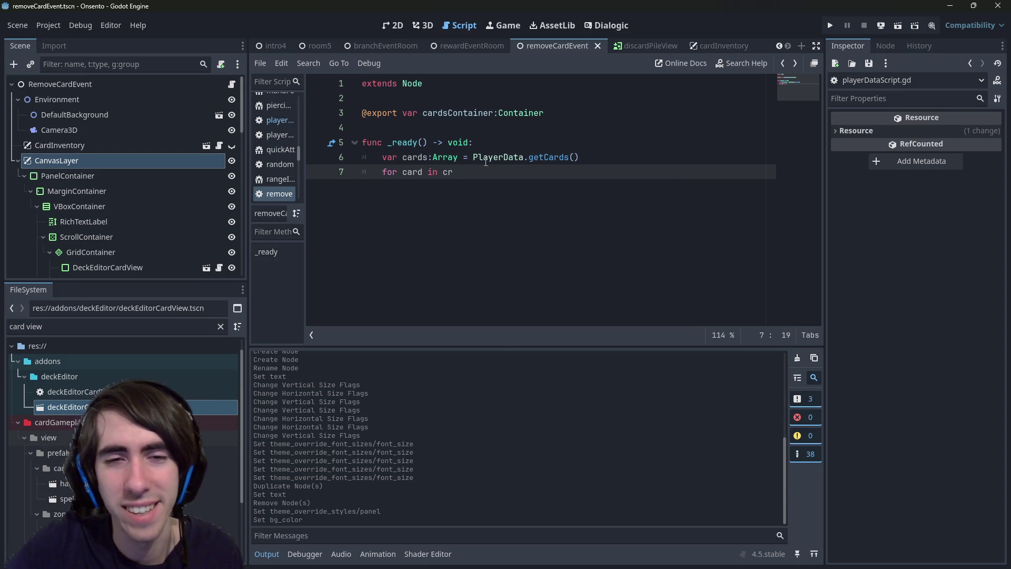
pyautogui.press('BackSpace')
pyautogui.write('ards:')
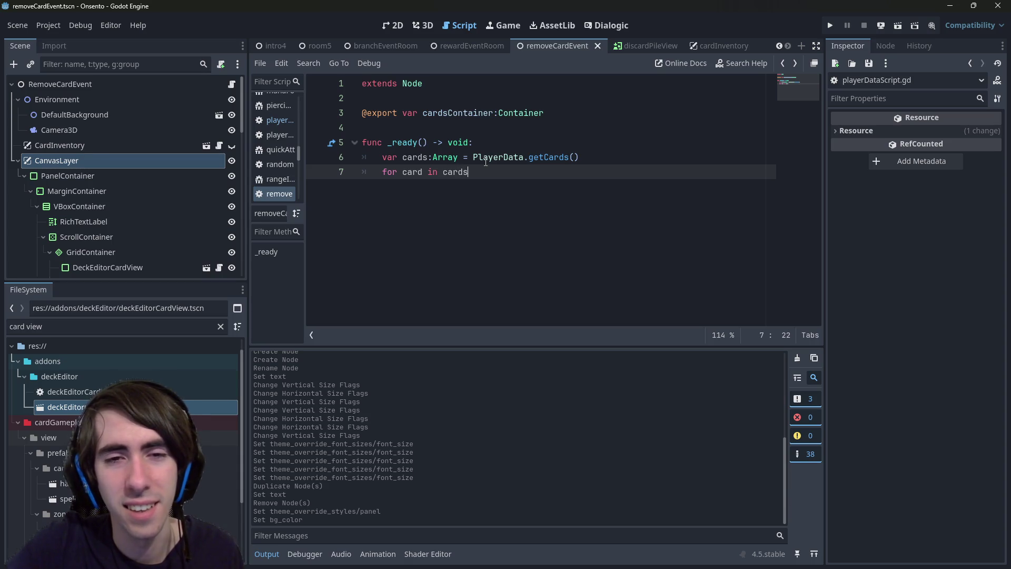
pyautogui.press('Return')
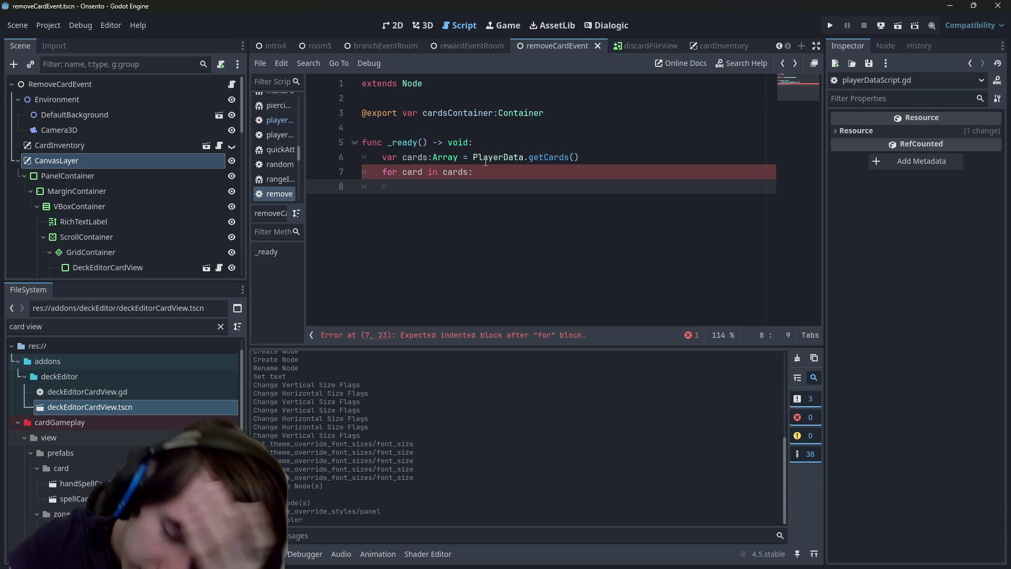
pyautogui.hotkey('alt', 'shift', 'o')
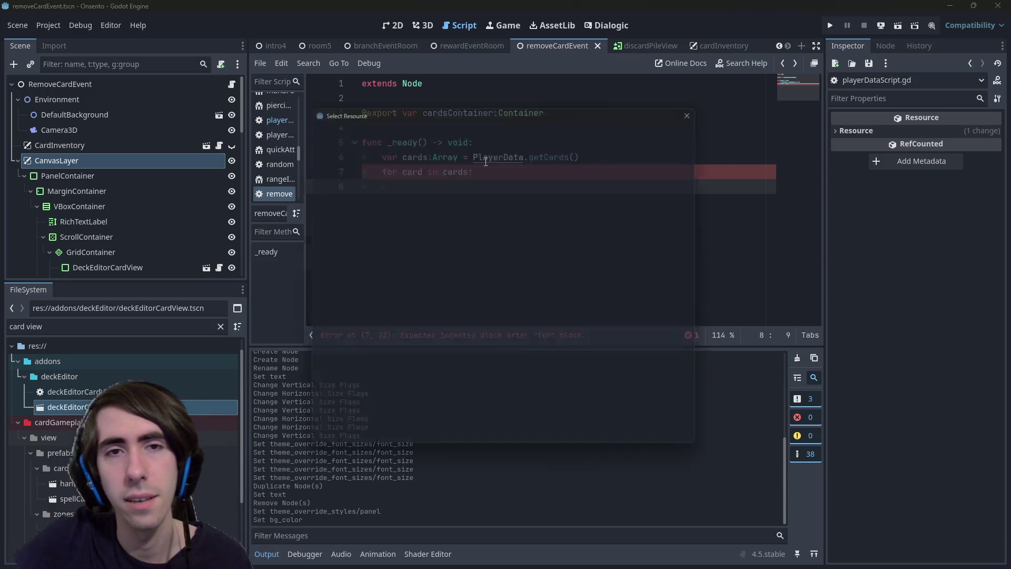
pyautogui.write('deckeditorpa')
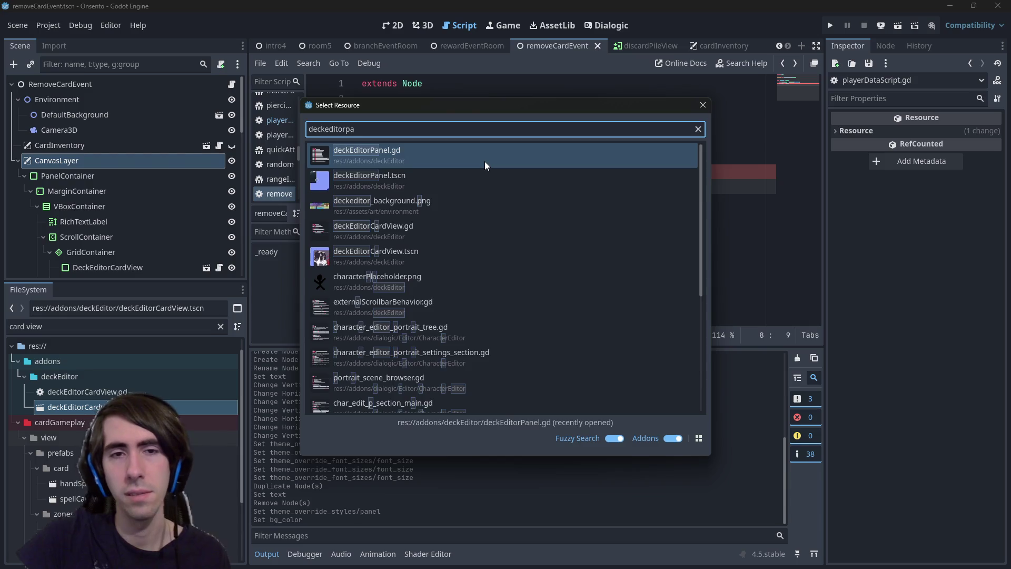
pyautogui.press('Return')
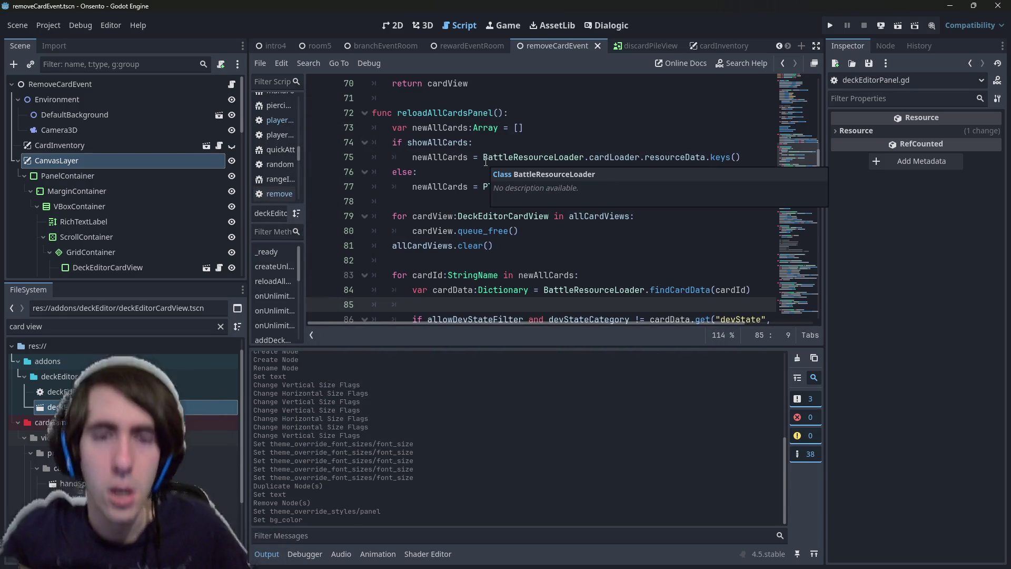
pyautogui.scroll(13, 485, 162)
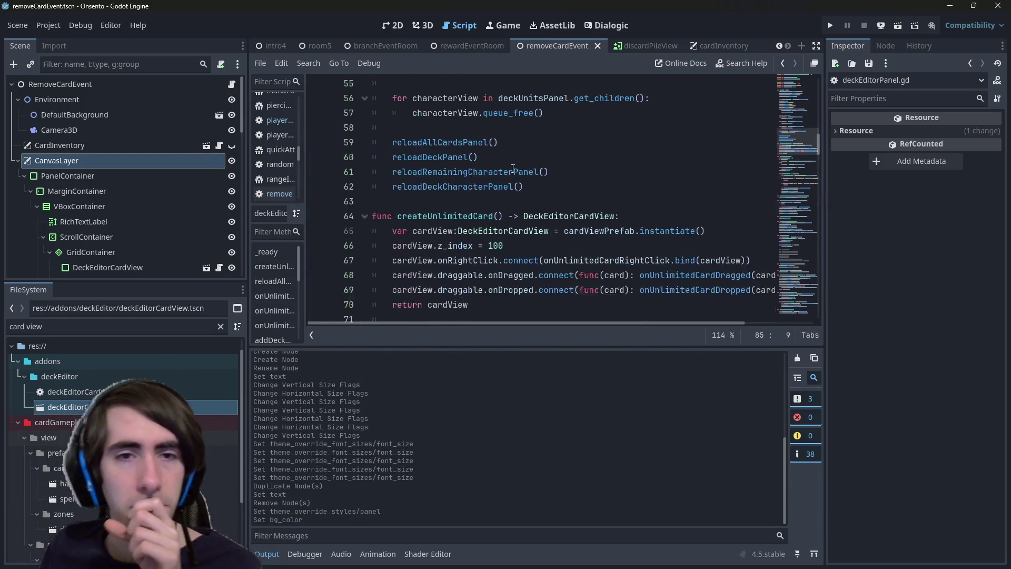
pyautogui.scroll(5, 476, 193)
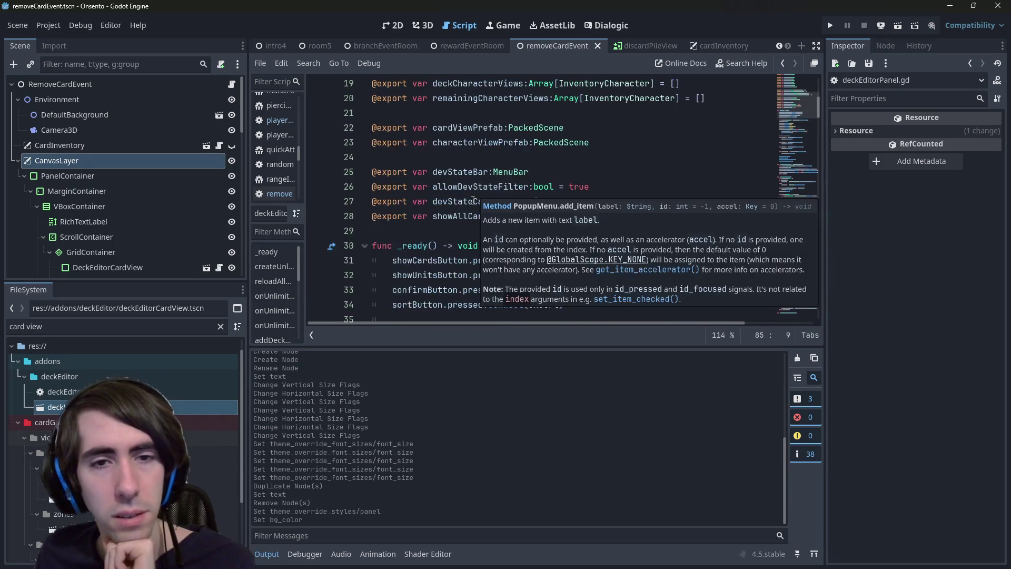
pyautogui.scroll(-20, 462, 210)
pyautogui.scroll(-7, 462, 210)
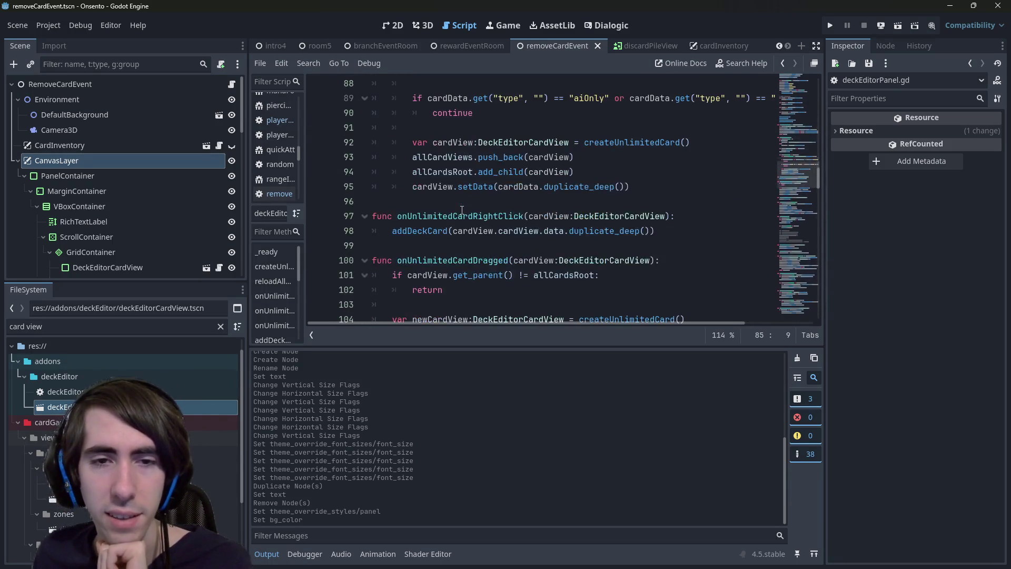
pyautogui.scroll(-5, 462, 210)
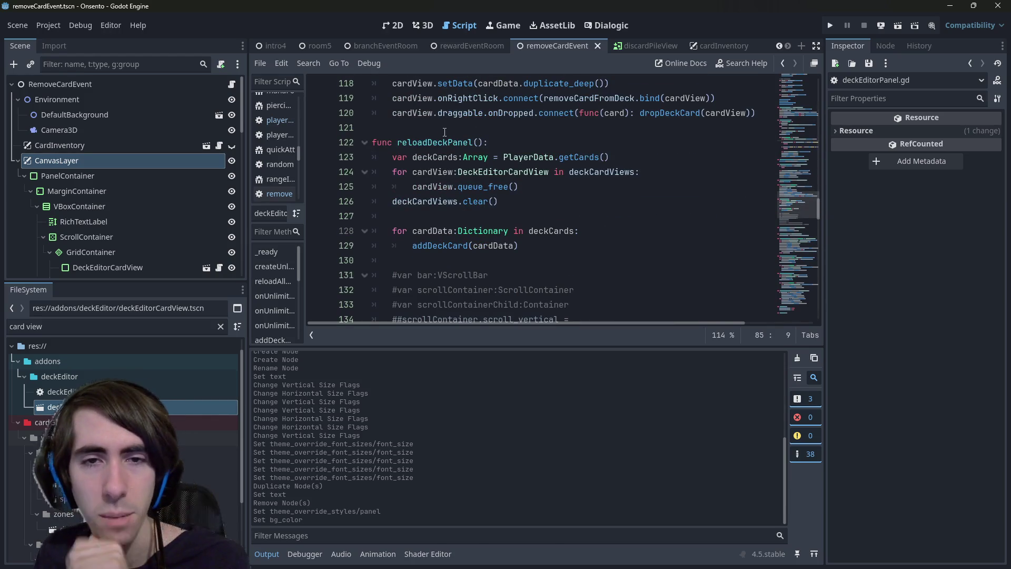
pyautogui.scroll(-3, 445, 132)
pyautogui.scroll(3, 435, 140)
pyautogui.scroll(2, 435, 141)
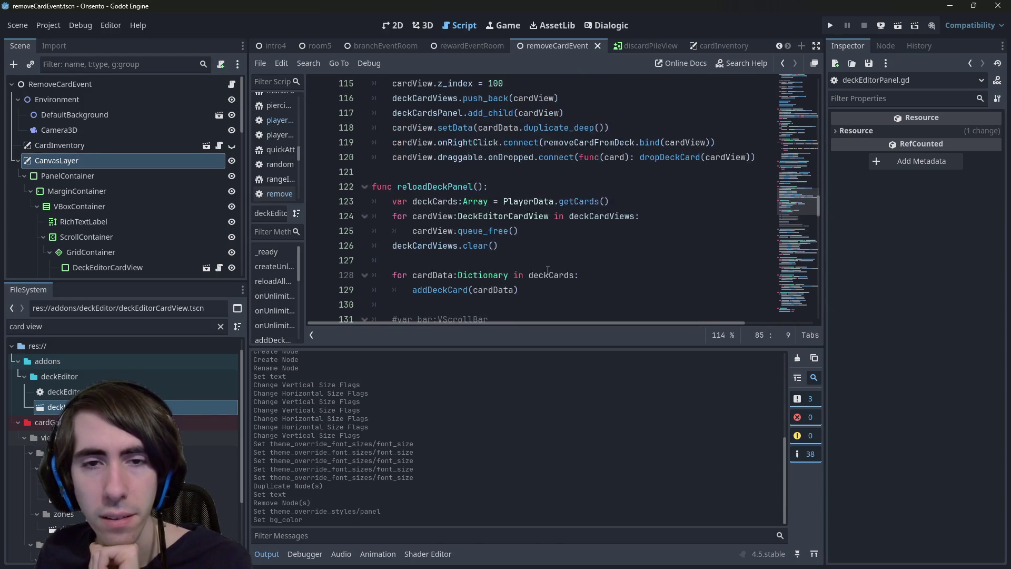
pyautogui.moveTo(552, 293); pyautogui.dragTo(371, 201)
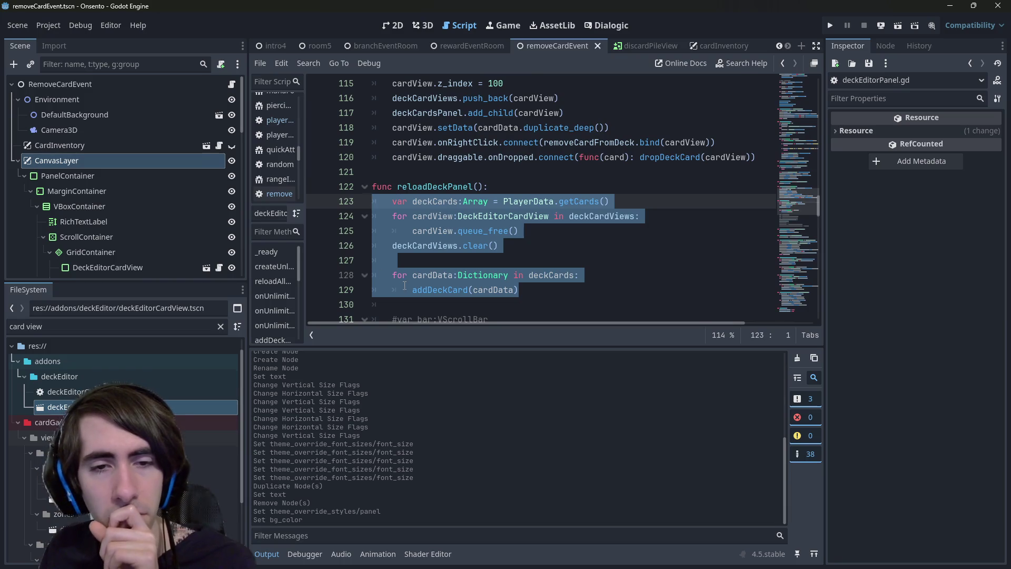
pyautogui.doubleClick(439, 289)
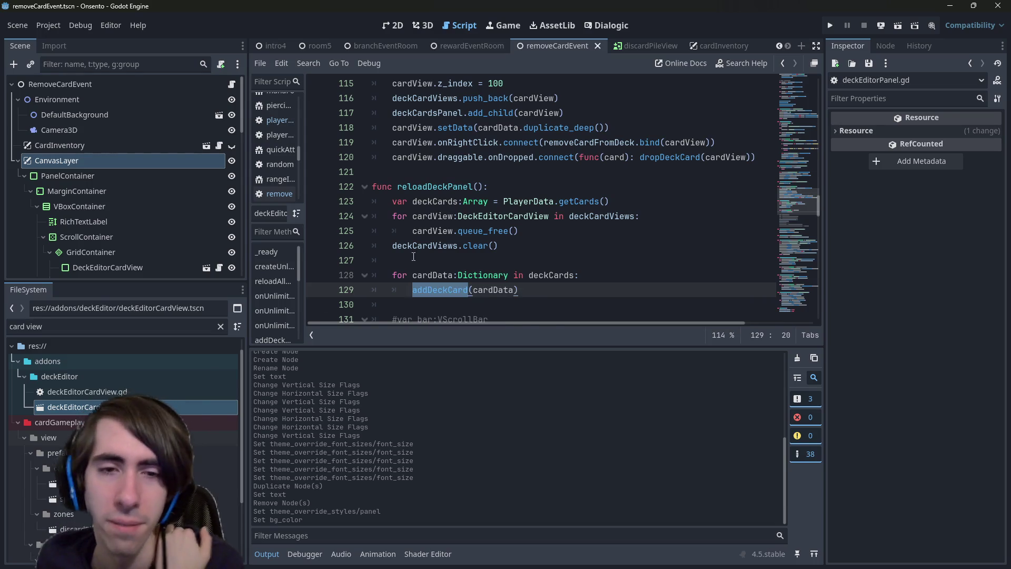
pyautogui.scroll(-1, 404, 284)
pyautogui.moveTo(518, 245)
pyautogui.mouseDown()
pyautogui.moveTo(273, 111)
pyautogui.moveTo(251, 171)
pyautogui.moveTo(248, 156)
pyautogui.mouseUp()
pyautogui.hotkey('ctrl', 'c')
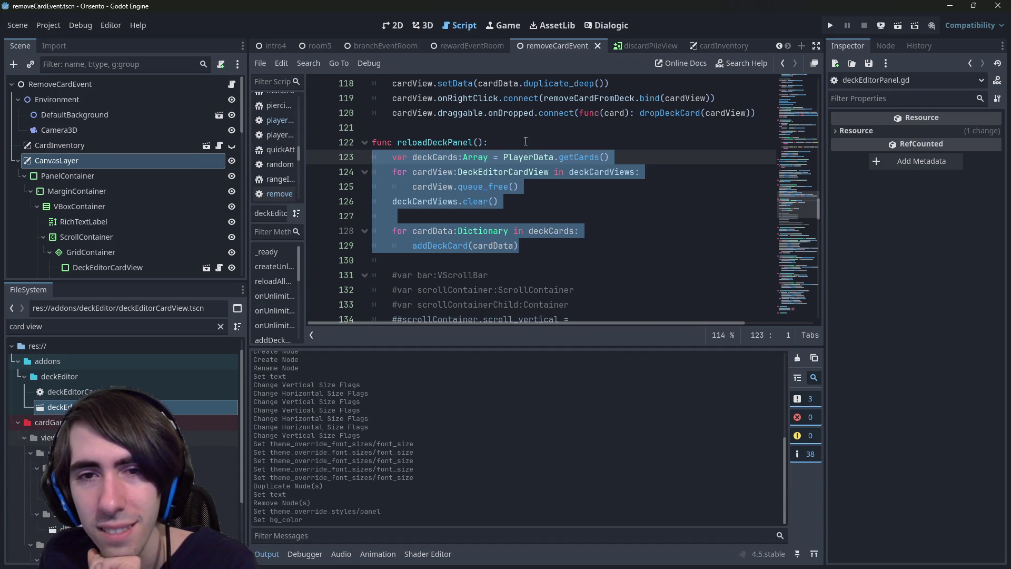
pyautogui.moveTo(498, 201); pyautogui.dragTo(363, 174)
pyautogui.keyDown('ctrl'); pyautogui.click(450, 255); pyautogui.keyUp('ctrl')
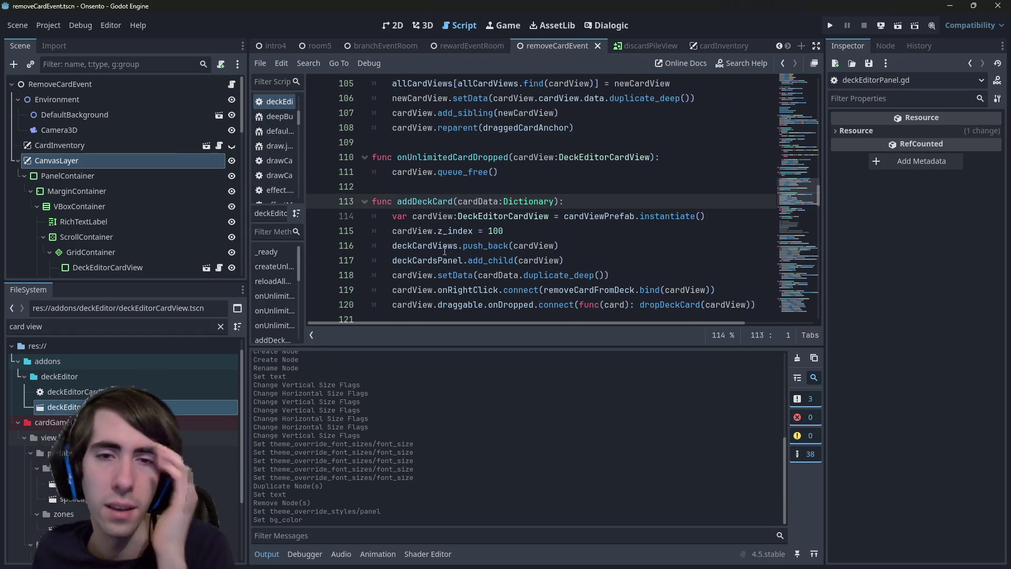
pyautogui.doubleClick(472, 202)
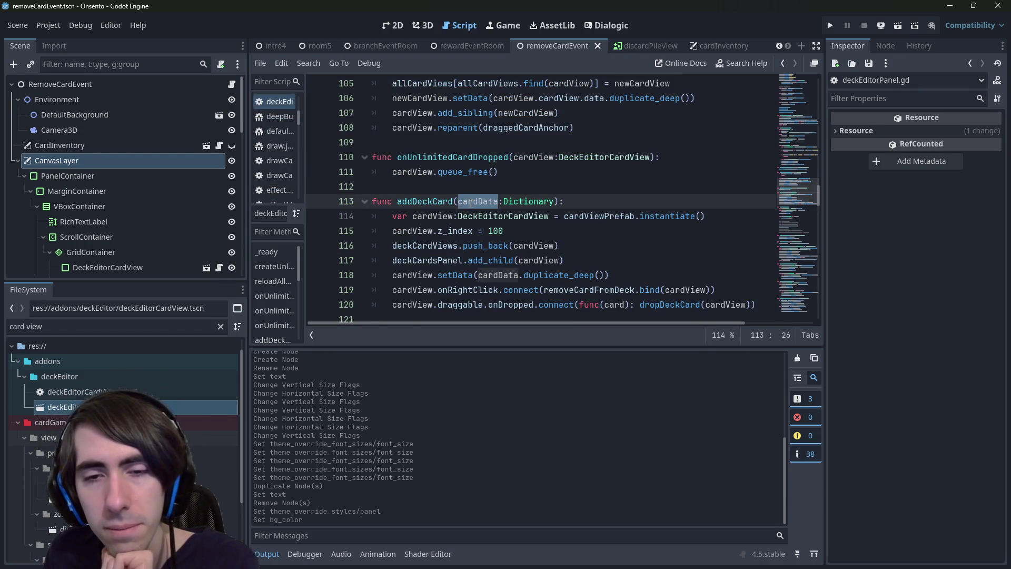
pyautogui.scroll(-2, 470, 202)
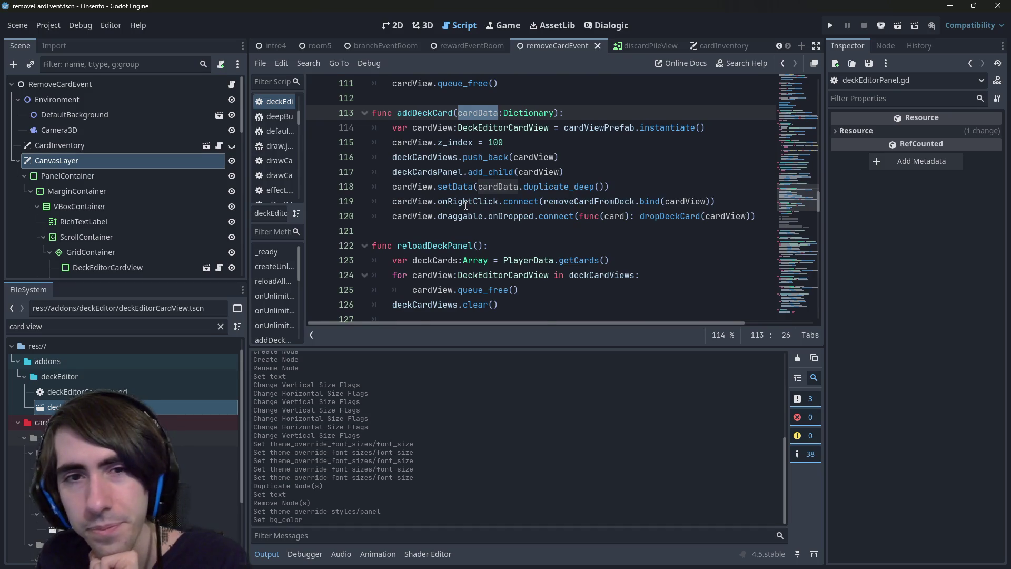
pyautogui.scroll(2, 466, 206)
pyautogui.scroll(-1, 454, 206)
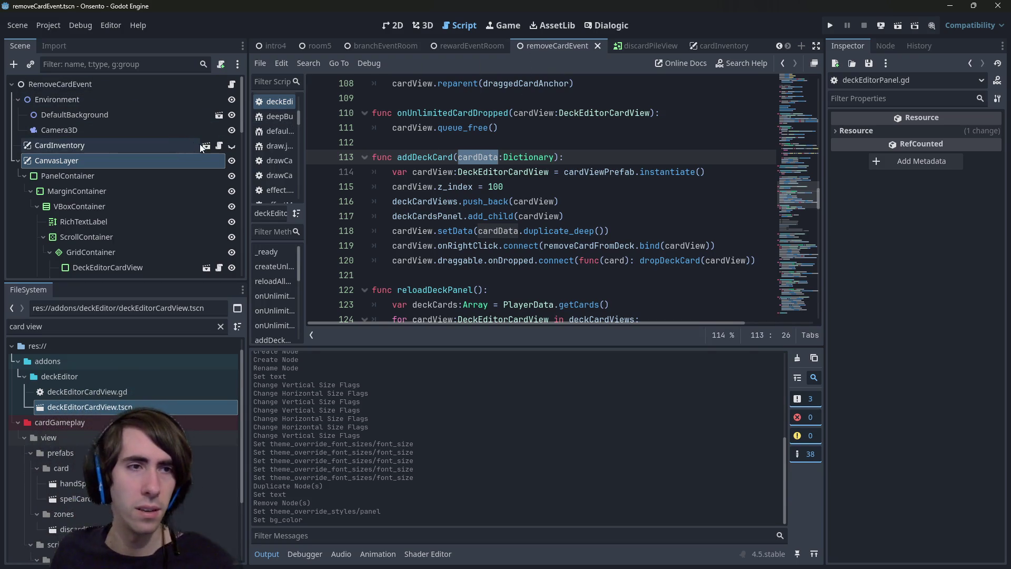
# - In removeCardEvent.gd, paste the copied reloadDeckPanel body into _ready, replacing the old cards loop
pyautogui.click(231, 84)
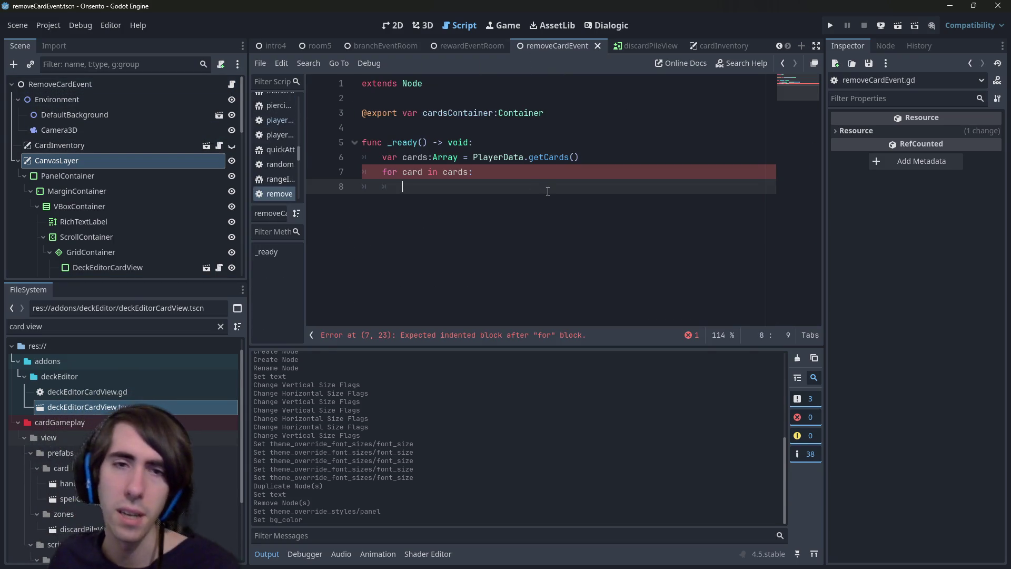
pyautogui.moveTo(546, 188); pyautogui.dragTo(328, 178)
pyautogui.hotkey('ctrl', 'v')
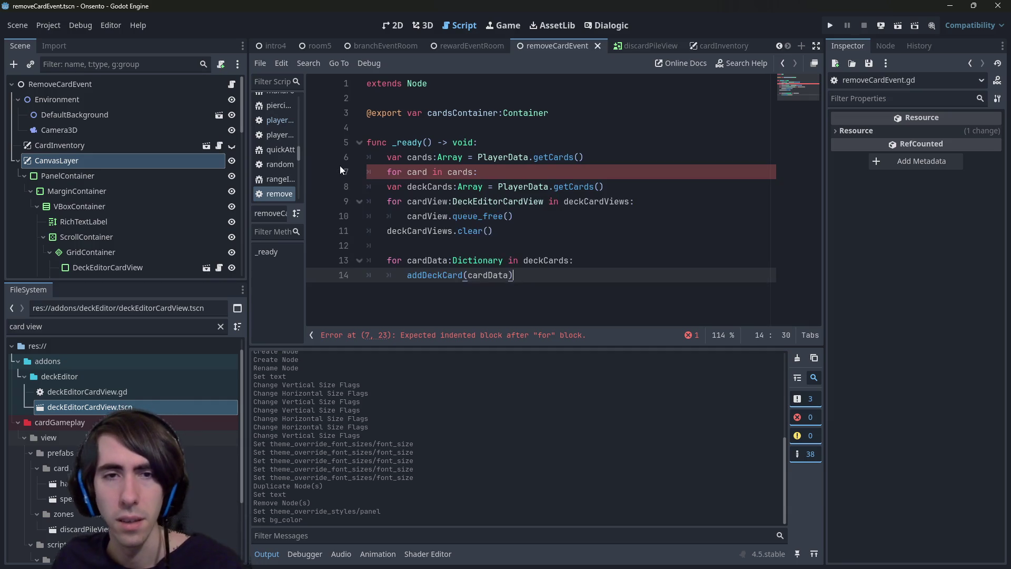
pyautogui.moveTo(478, 172); pyautogui.dragTo(478, 142)
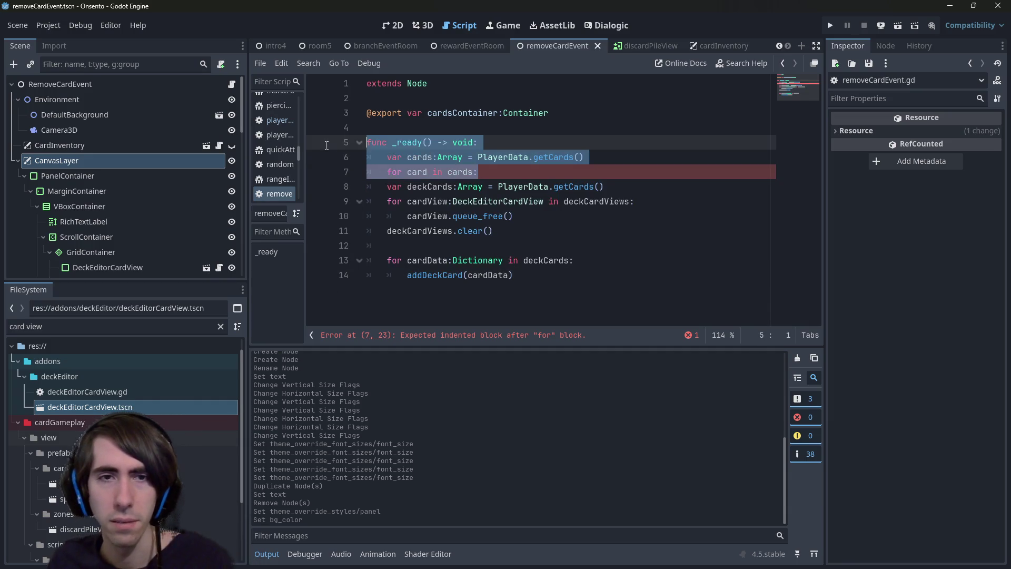
pyautogui.press('BackSpace')
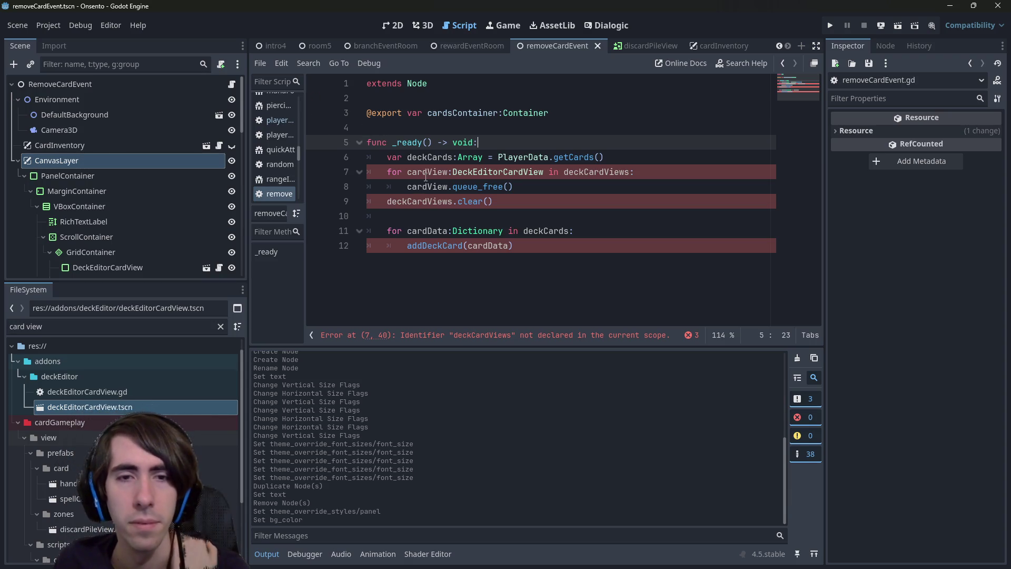
# - Add a new func reloadCards(): above _ready, with an indented body line
pyautogui.click(503, 337)
pyautogui.click(483, 130)
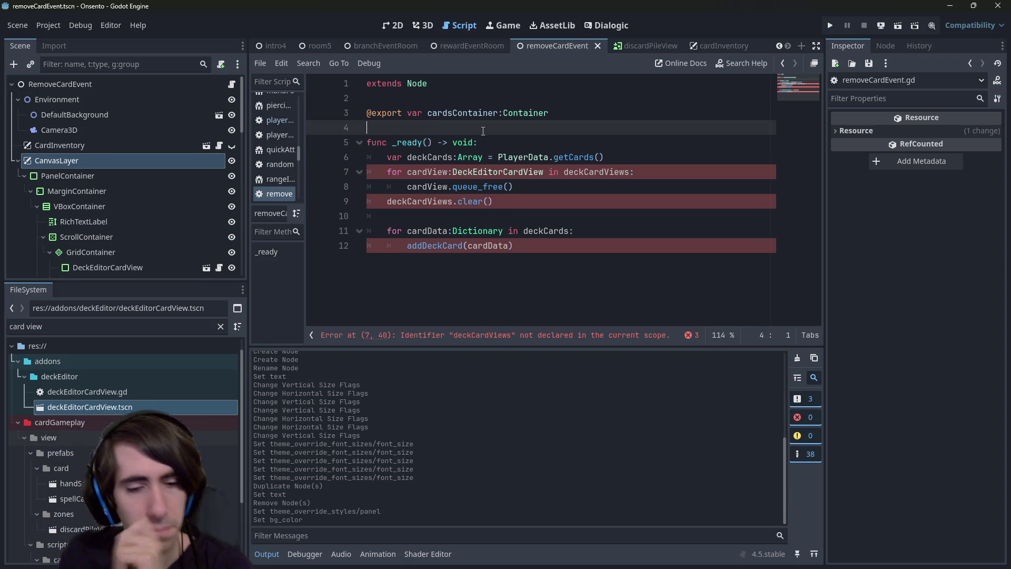
pyautogui.press('Return')
pyautogui.press('Return')
pyautogui.press('Up')
pyautogui.write('fu')
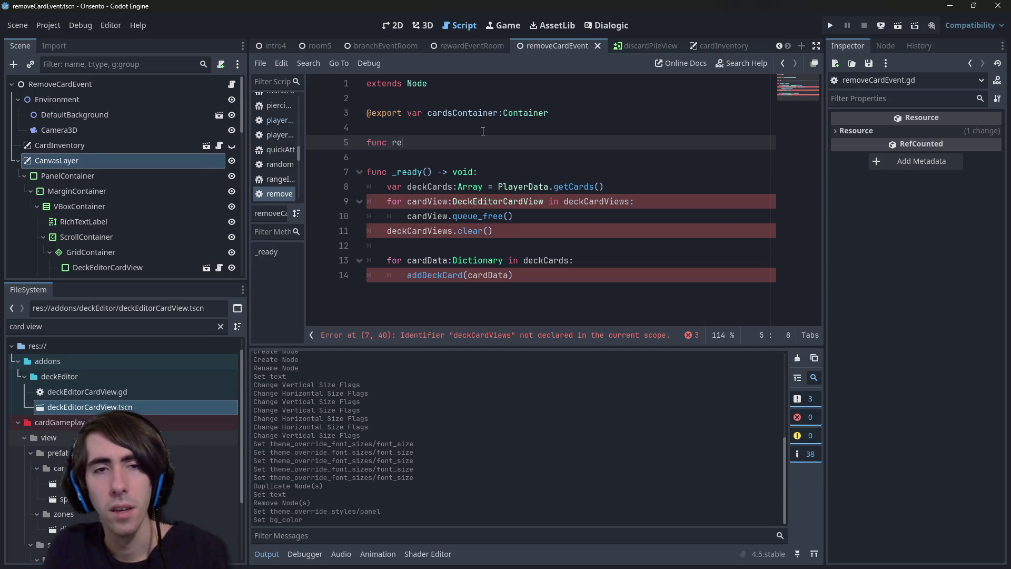
pyautogui.write(':')
pyautogui.press('Return')
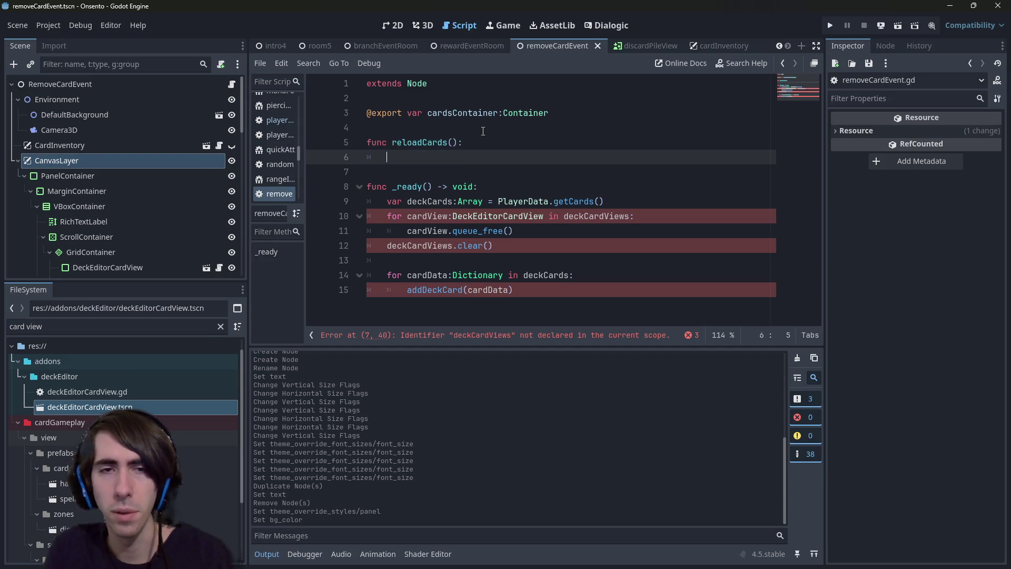
# - Copy the body lines of _ready and place the caret inside reloadCards
pyautogui.moveTo(550, 301); pyautogui.dragTo(336, 194)
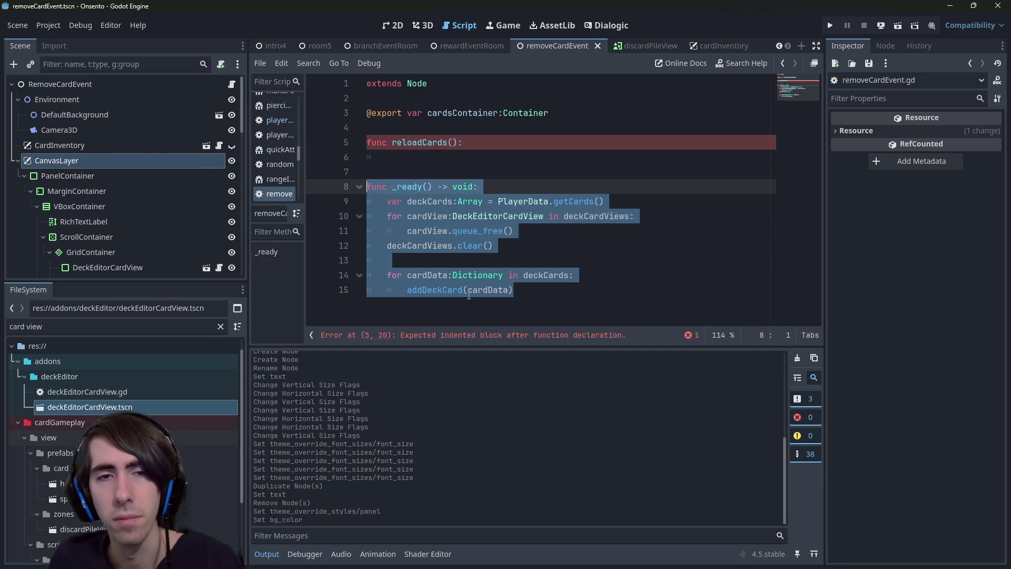
pyautogui.moveTo(569, 310); pyautogui.dragTo(310, 199)
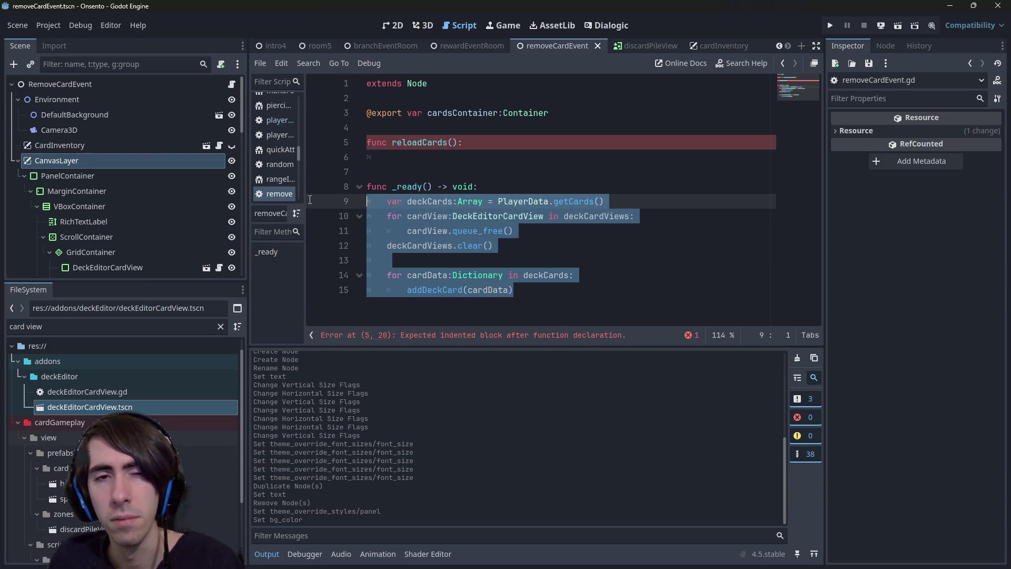
pyautogui.hotkey('ctrl', 'c')
pyautogui.click(337, 157)
# - Paste the clearing and re-adding loops into reloadCards
pyautogui.hotkey('ctrl', 'v')
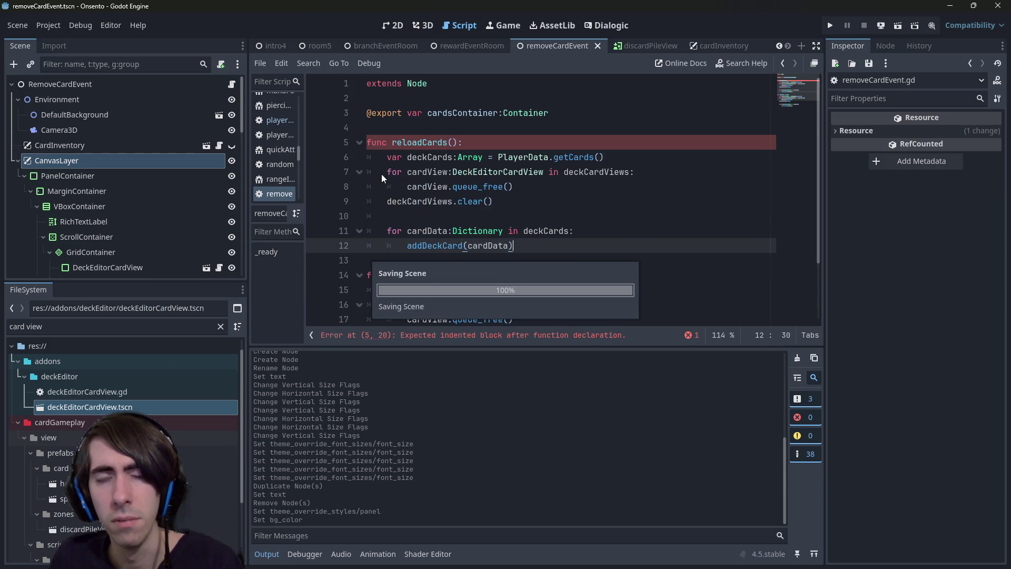
pyautogui.scroll(-2, 429, 224)
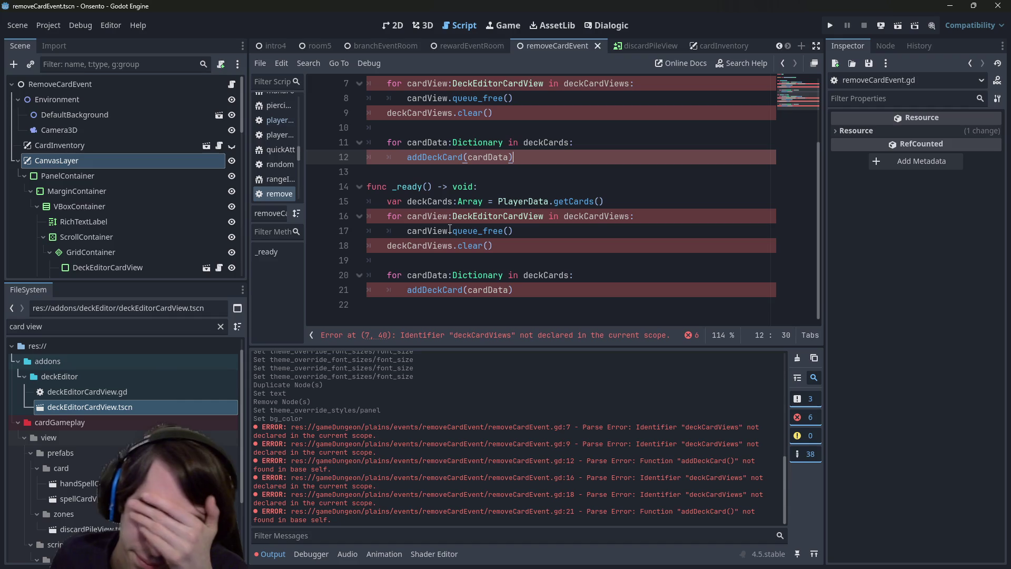
pyautogui.moveTo(449, 230)
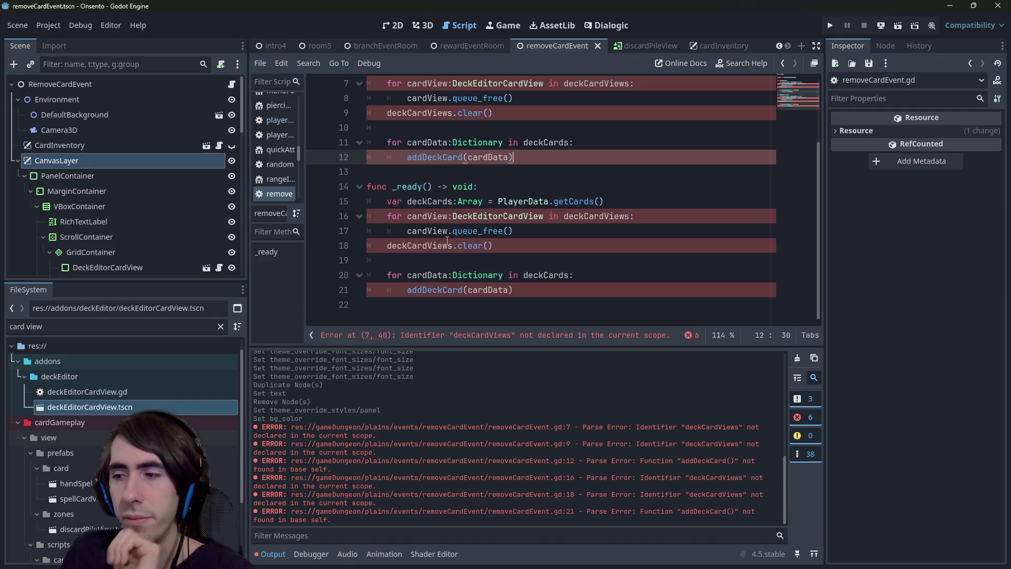
pyautogui.scroll(2, 465, 193)
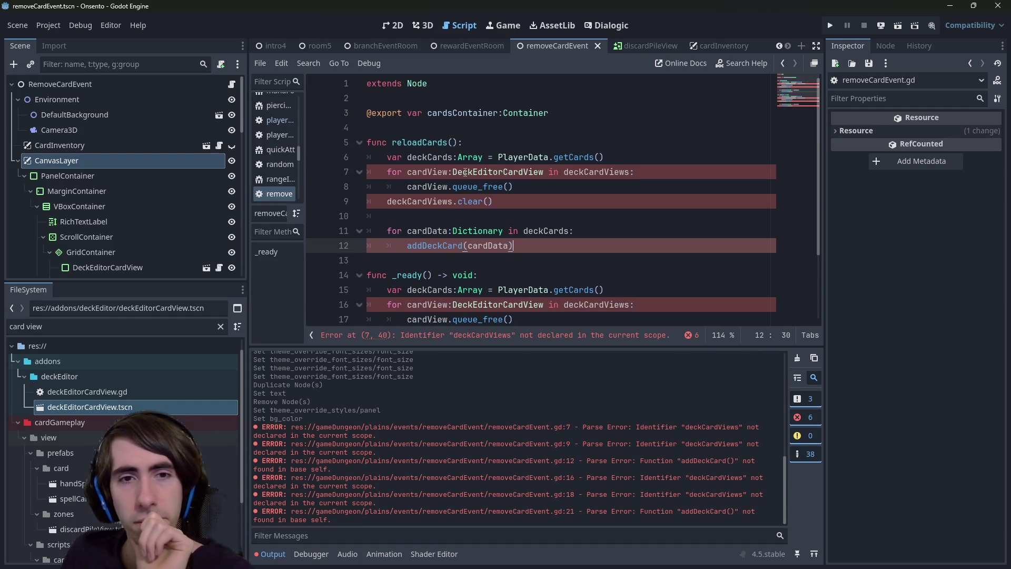
# - Investigate the undeclared deckCardViews error in reloadCards' loops
pyautogui.click(506, 336)
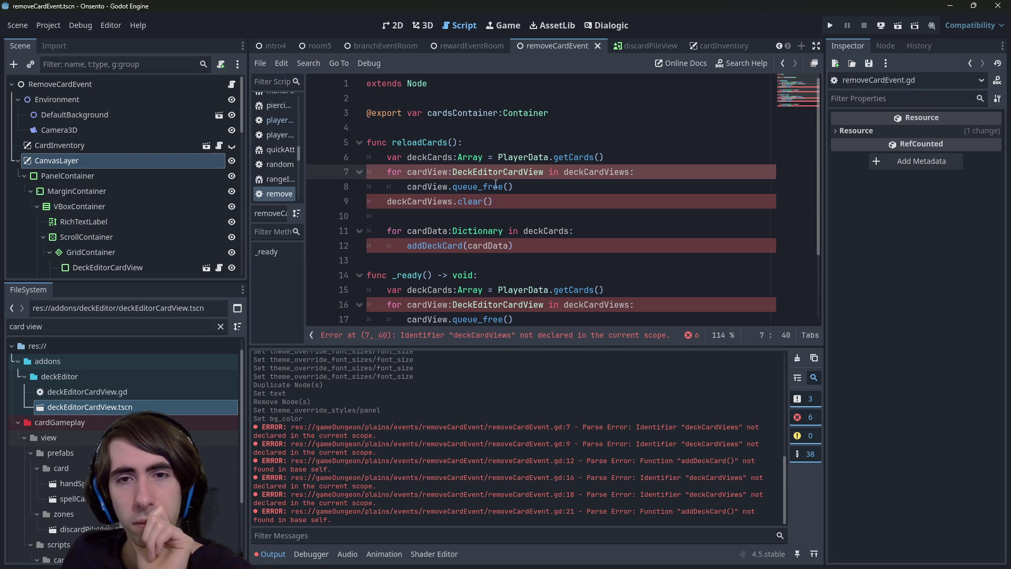
pyautogui.click(429, 157)
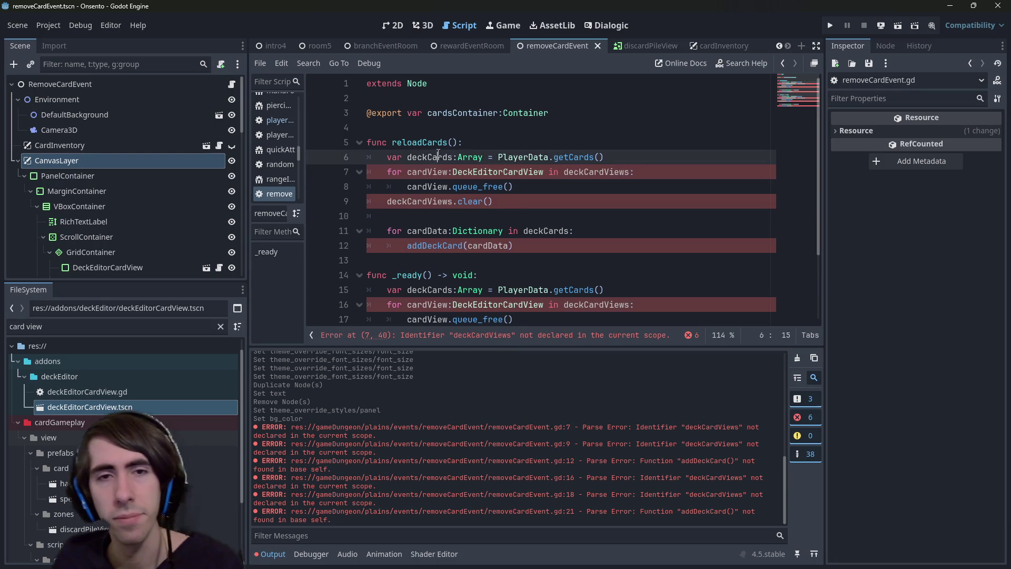
pyautogui.click(551, 172)
pyautogui.click(421, 157)
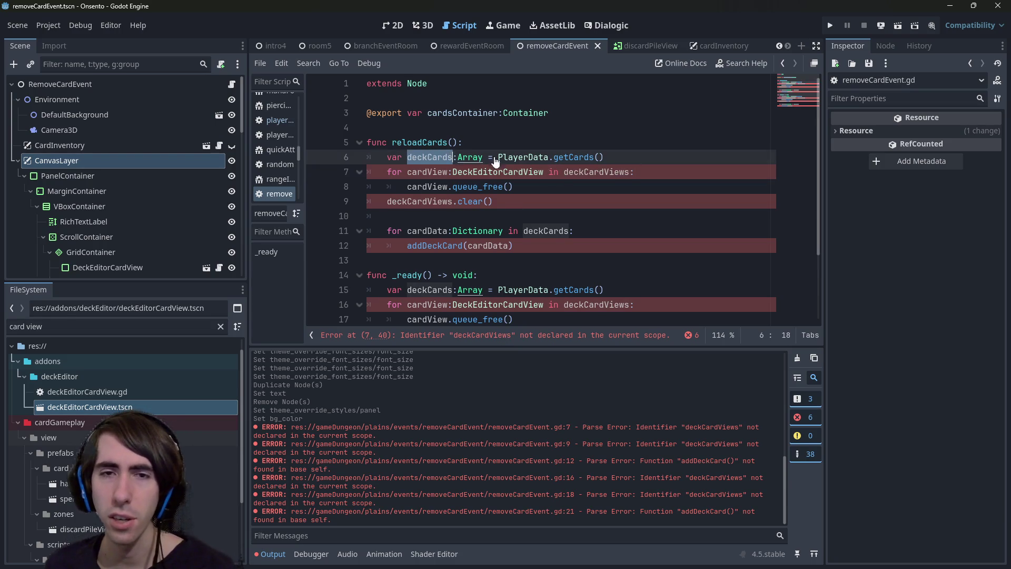
pyautogui.doubleClick(595, 172)
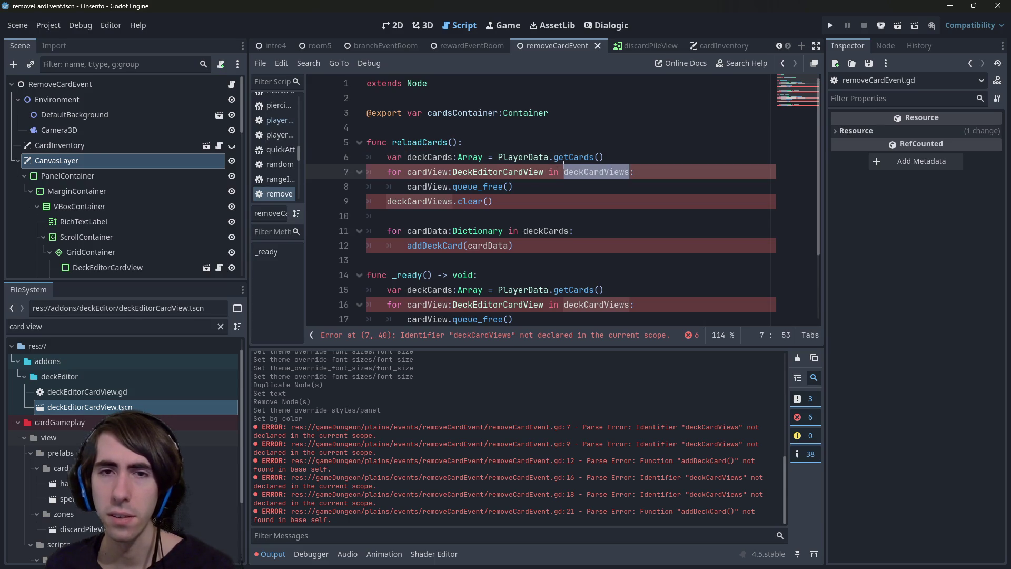
# - Add a blank line above reloadCards, then go back to the deck editor's addDeckCard code
pyautogui.click(562, 135)
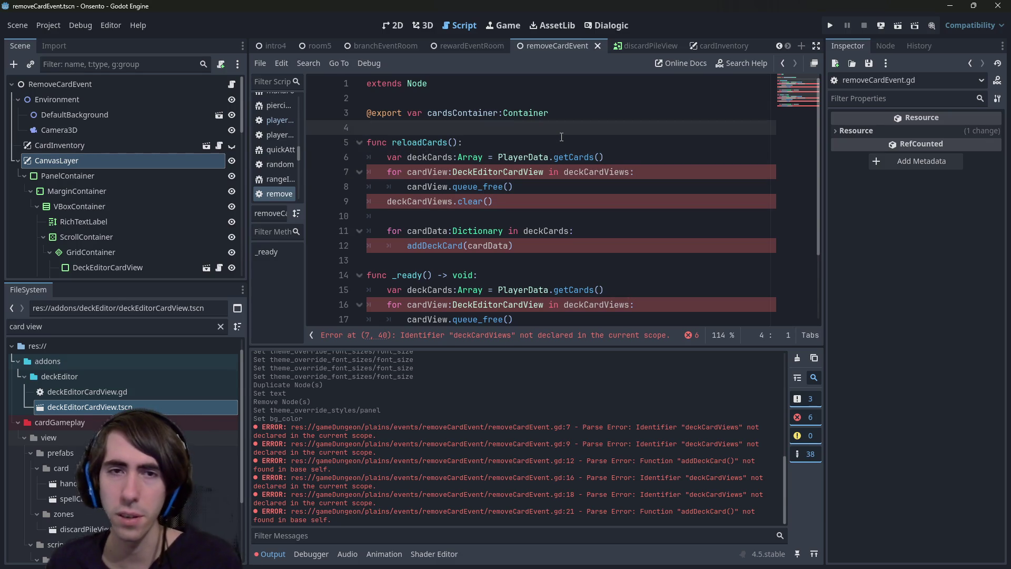
pyautogui.press('Return')
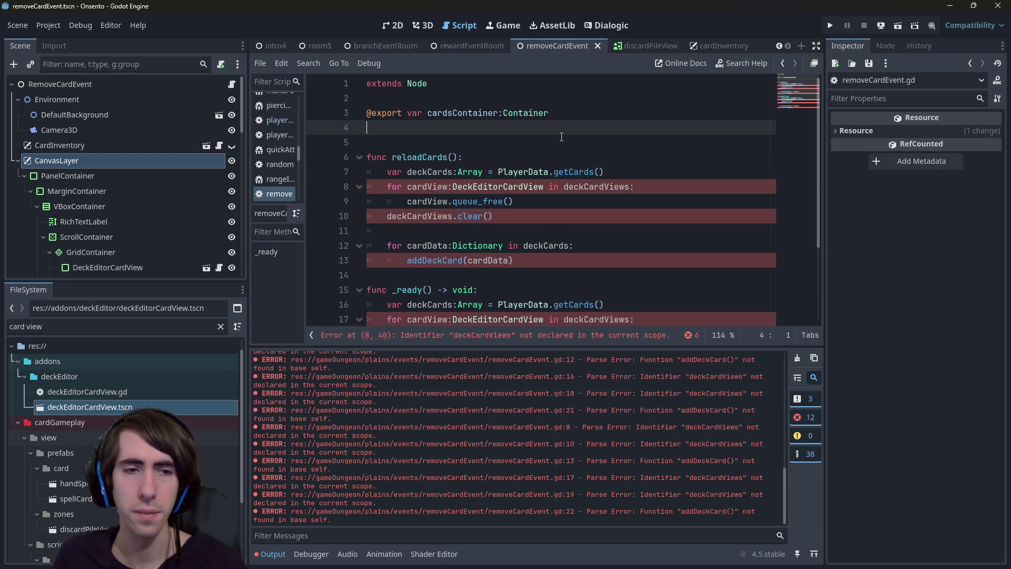
pyautogui.hotkey('alt', 'Left')
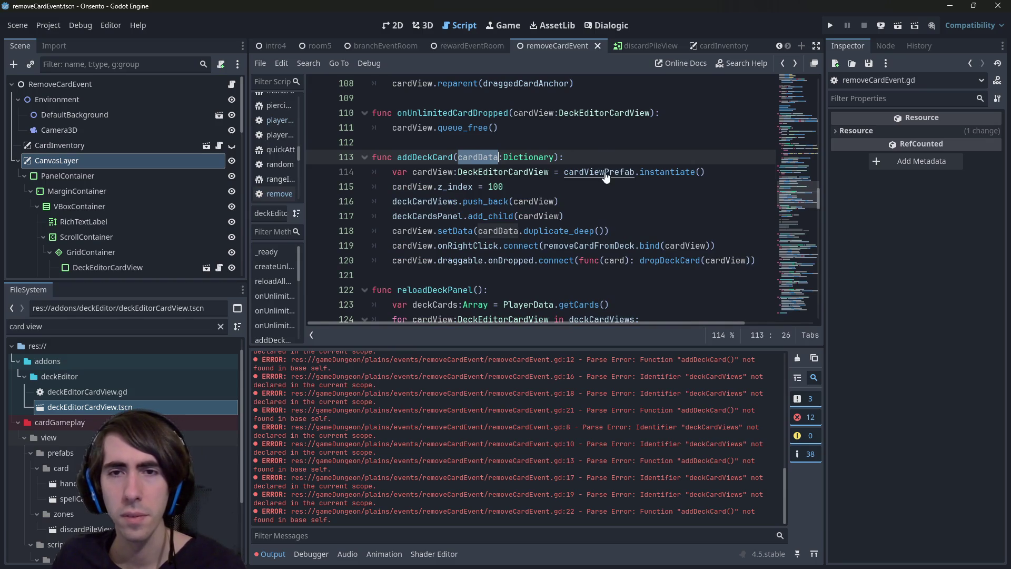
# - In addDeckCard's add_child line, replace deckCardsPanel with cardsContainer
pyautogui.moveTo(604, 172); pyautogui.dragTo(591, 174)
pyautogui.keyDown('ctrl'); pyautogui.click(591, 173); pyautogui.keyUp('ctrl')
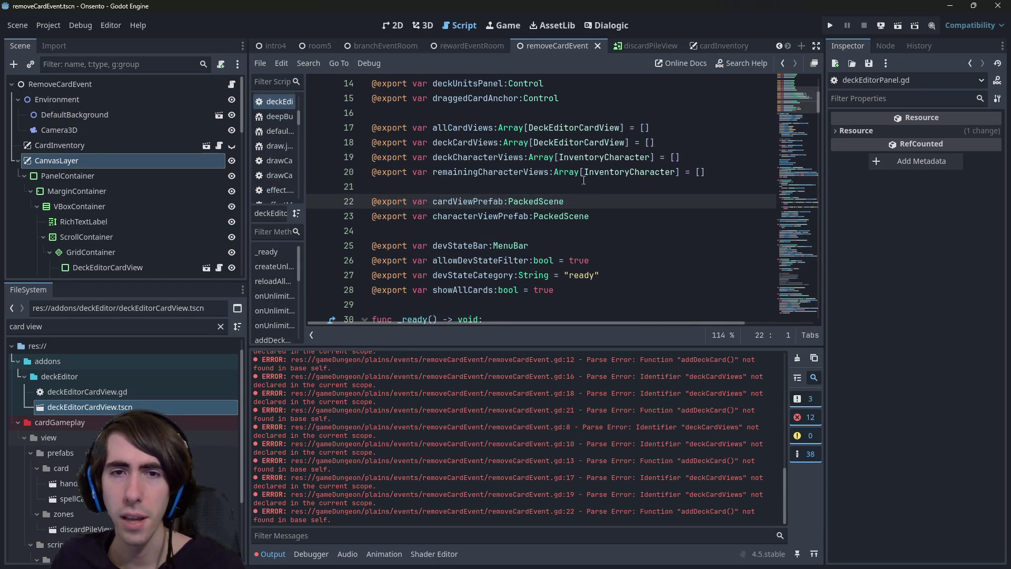
pyautogui.click(605, 201)
pyautogui.hotkey('alt', 'Left')
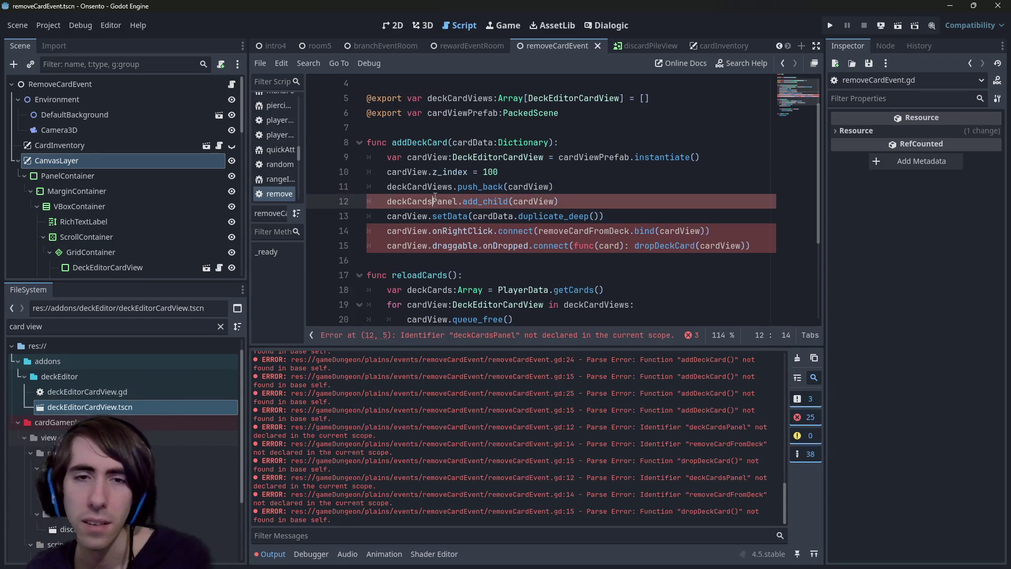
pyautogui.doubleClick(435, 200)
pyautogui.hotkey('ctrl', 'v')
# - Comment out the onRightClick and onDropped connection lines with Ctrl+K
pyautogui.scroll(-3, 435, 198)
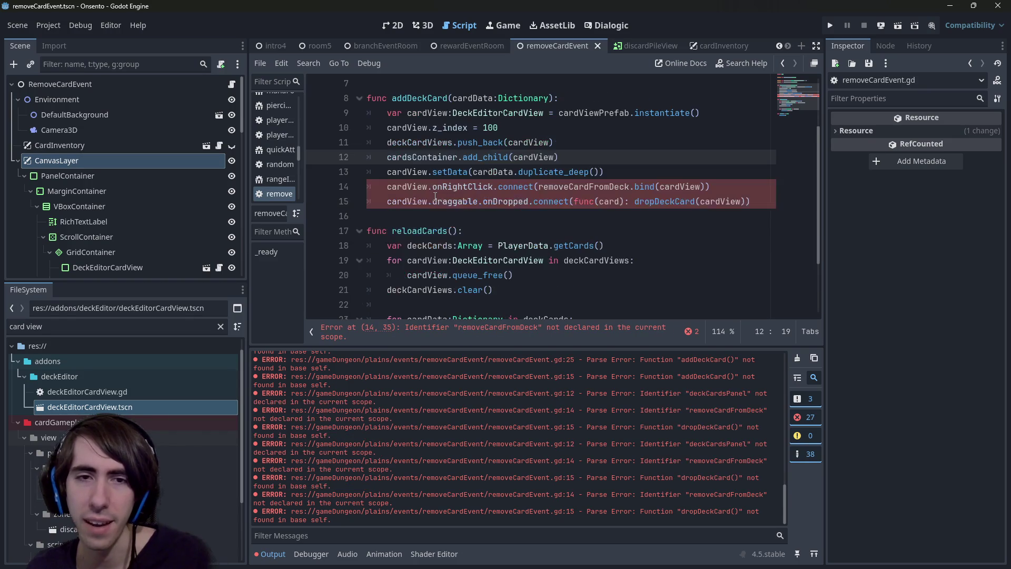
pyautogui.doubleClick(435, 187)
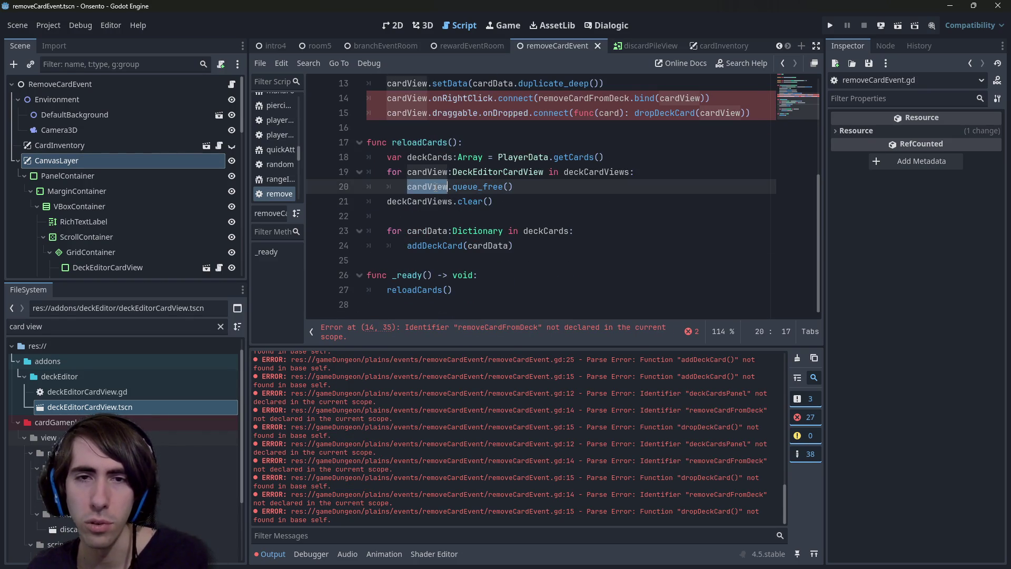
pyautogui.scroll(2, 484, 230)
pyautogui.scroll(2, 482, 230)
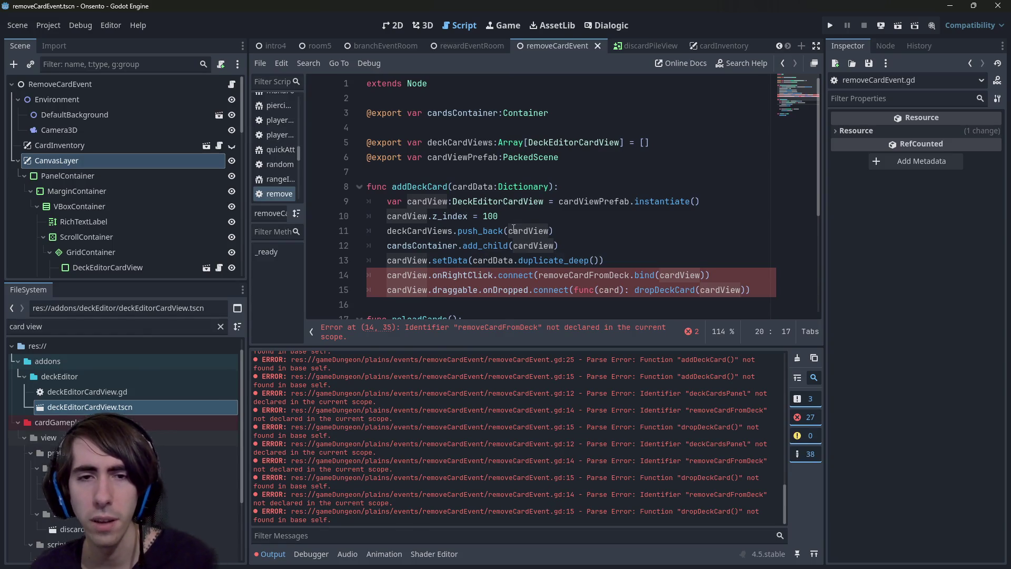
pyautogui.scroll(-1, 513, 228)
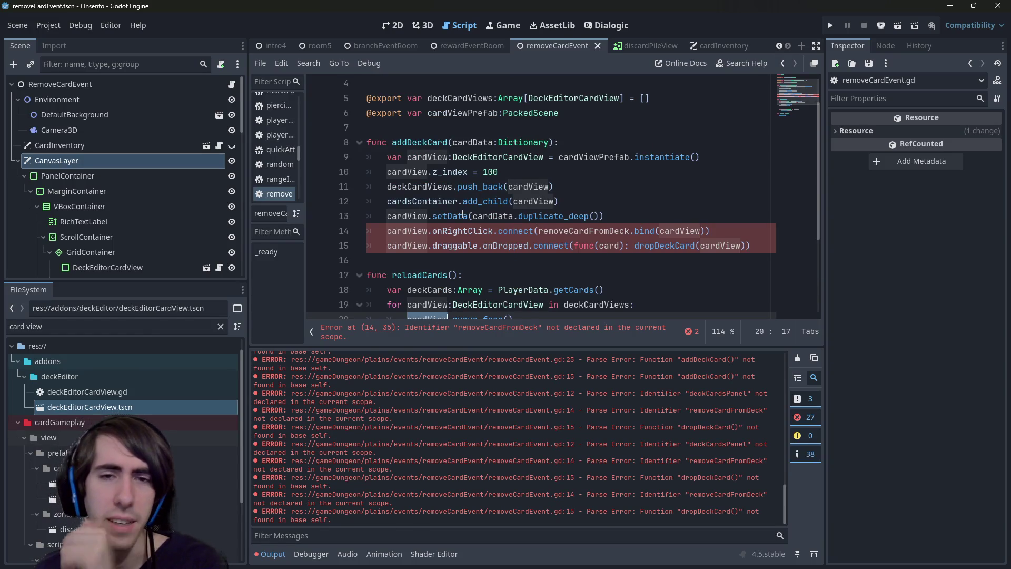
pyautogui.moveTo(462, 213)
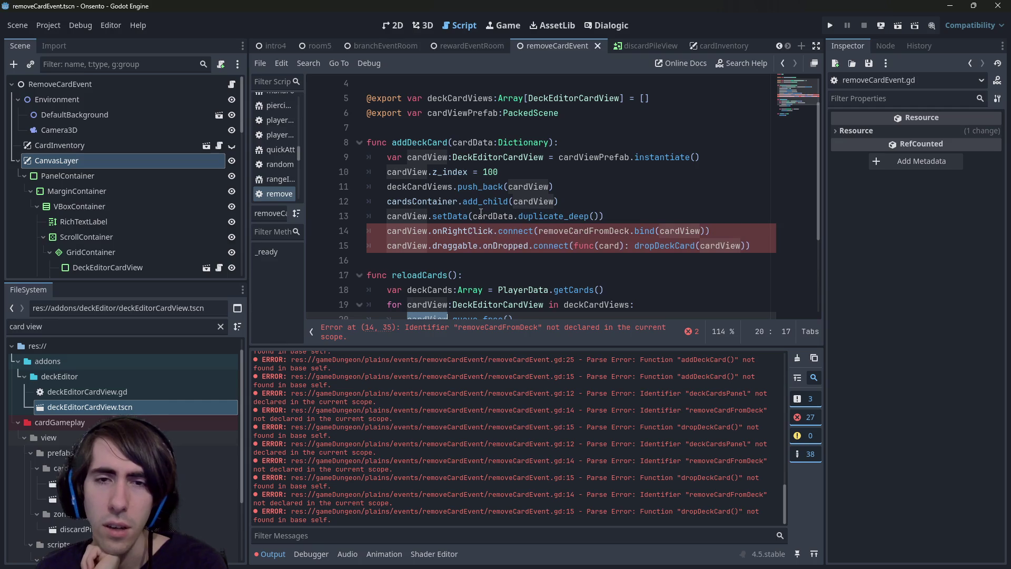
pyautogui.click(519, 230)
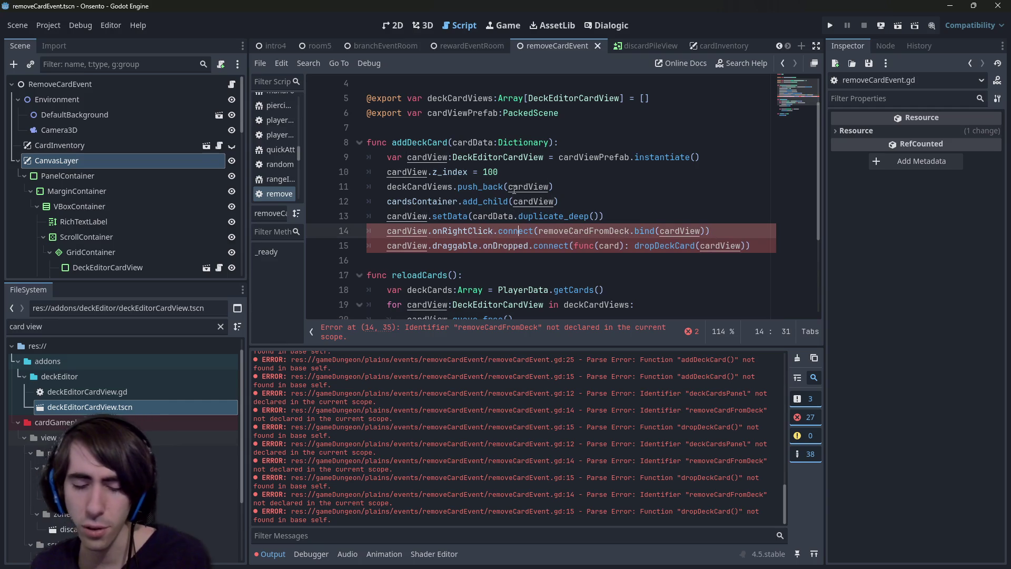
pyautogui.hotkey('ctrl', 'k')
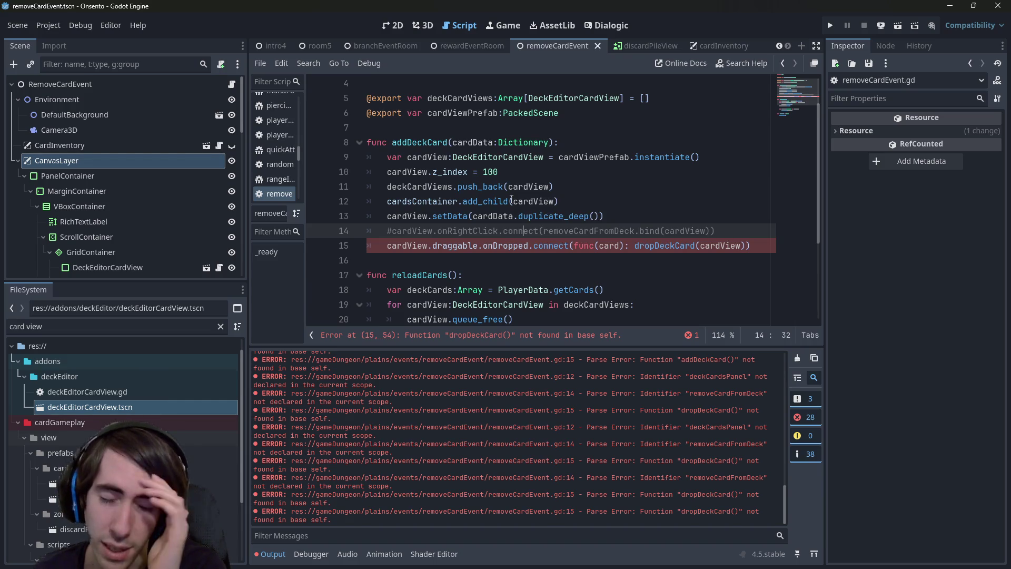
pyautogui.moveTo(509, 211)
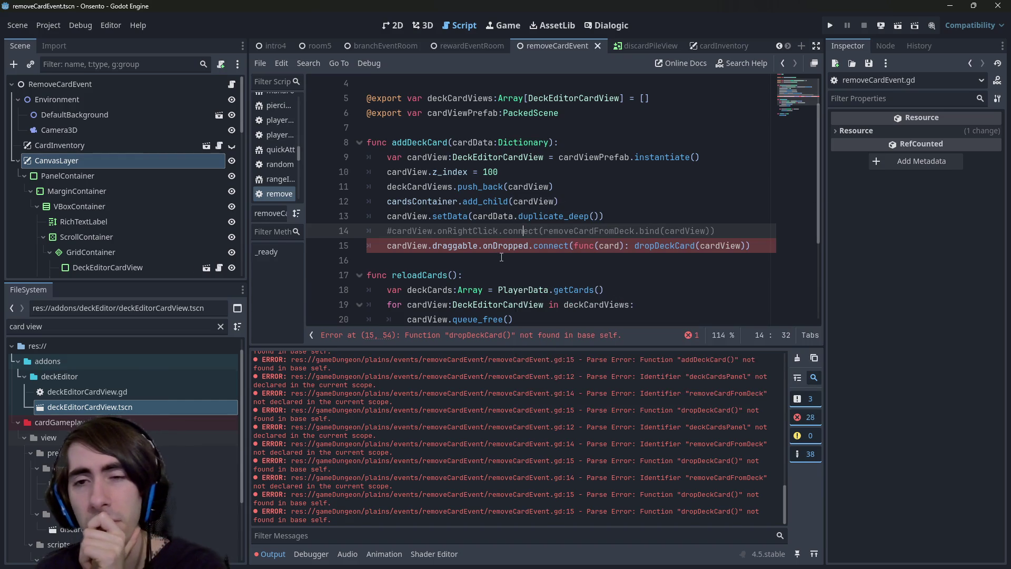
pyautogui.click(512, 250)
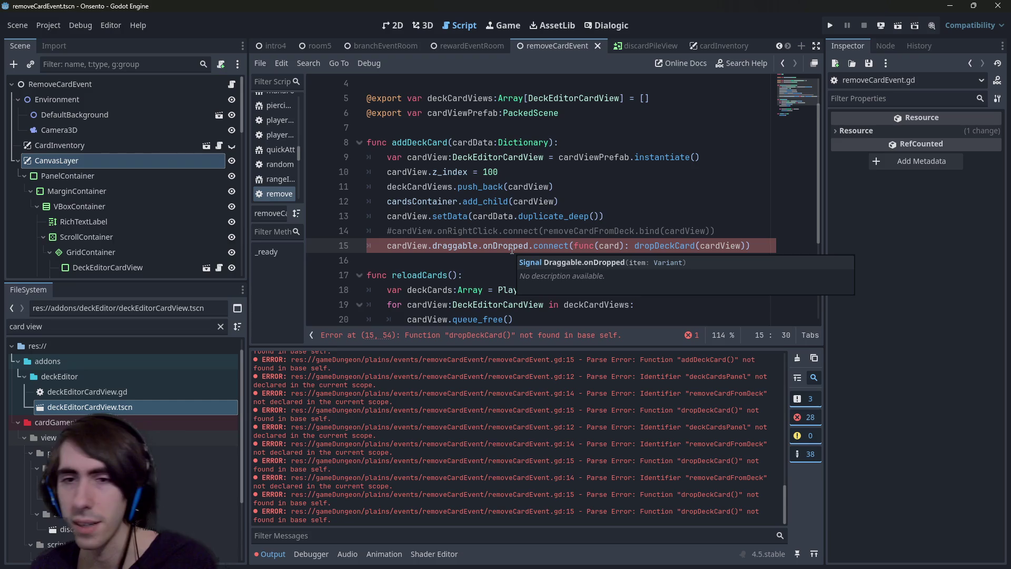
pyautogui.hotkey('ctrl', 'k')
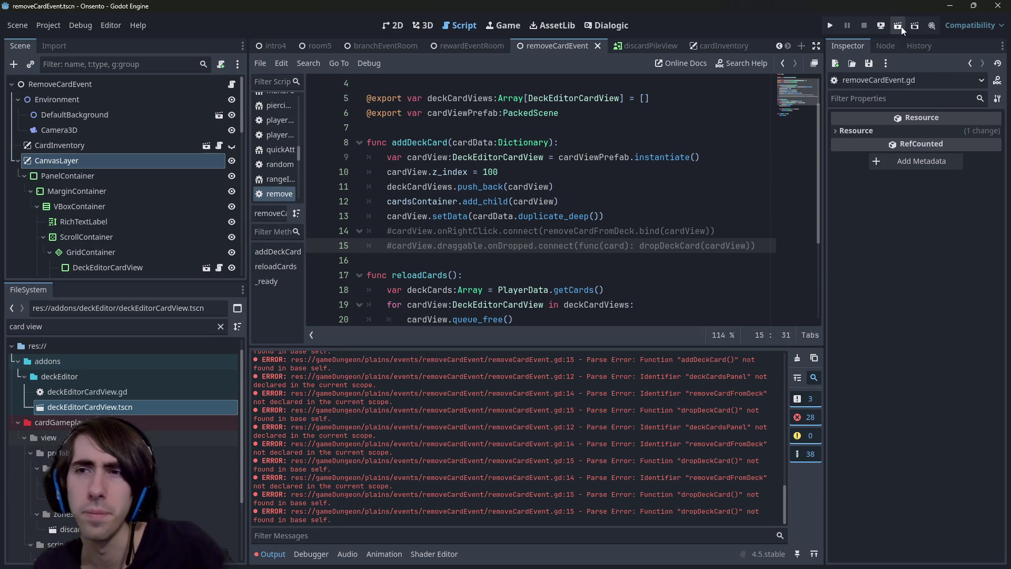
pyautogui.scroll(-3, 537, 200)
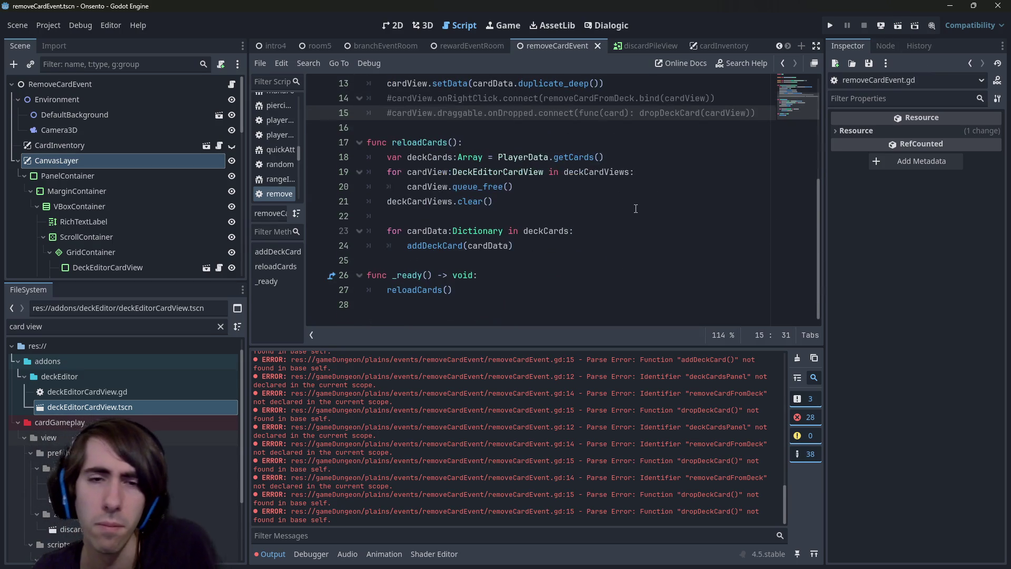
# - Test-run the current scene, stop it, and select the CanvasLayer node
pyautogui.click(895, 25)
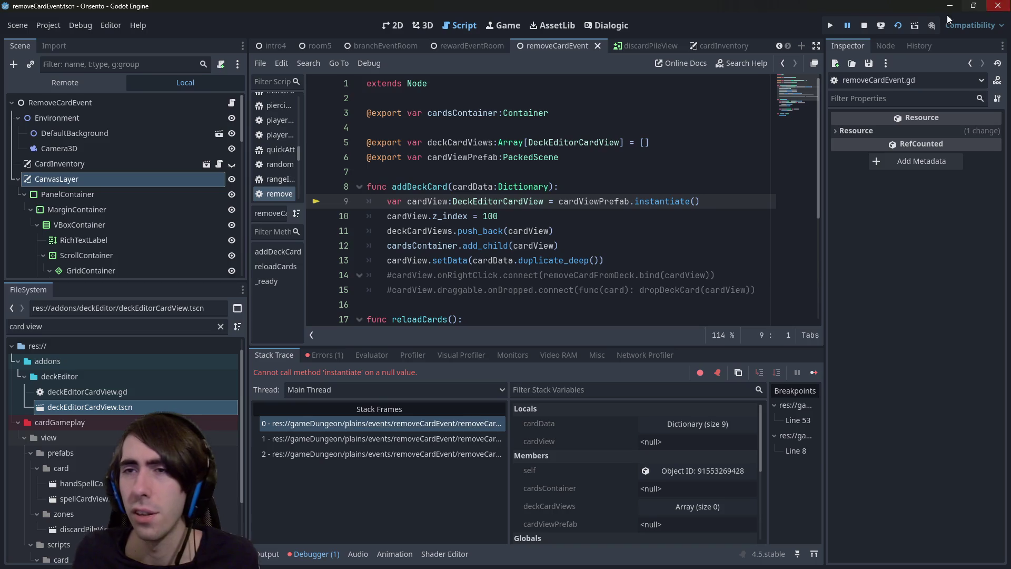
pyautogui.click(864, 25)
pyautogui.click(126, 160)
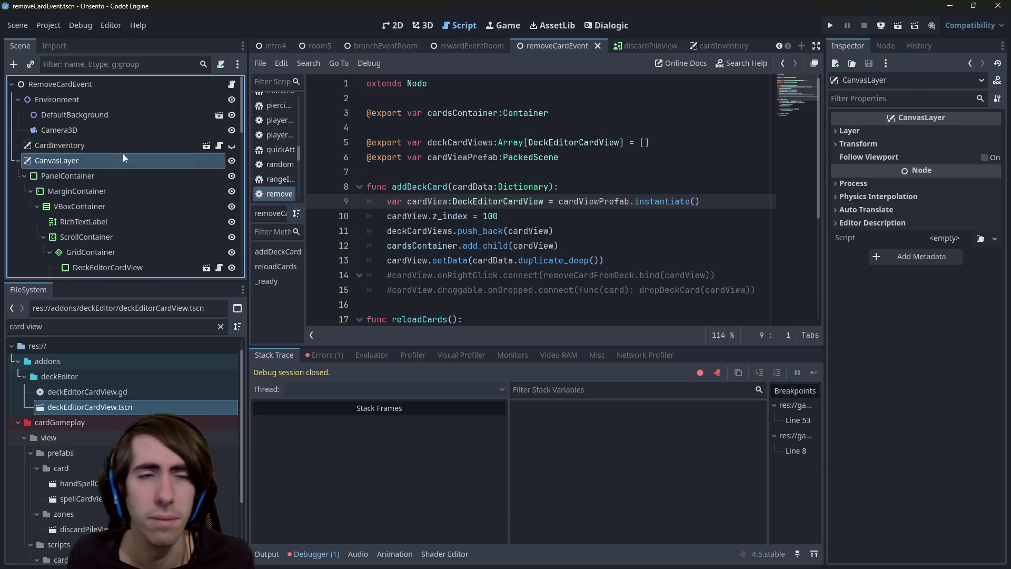
pyautogui.click(122, 146)
pyautogui.click(121, 160)
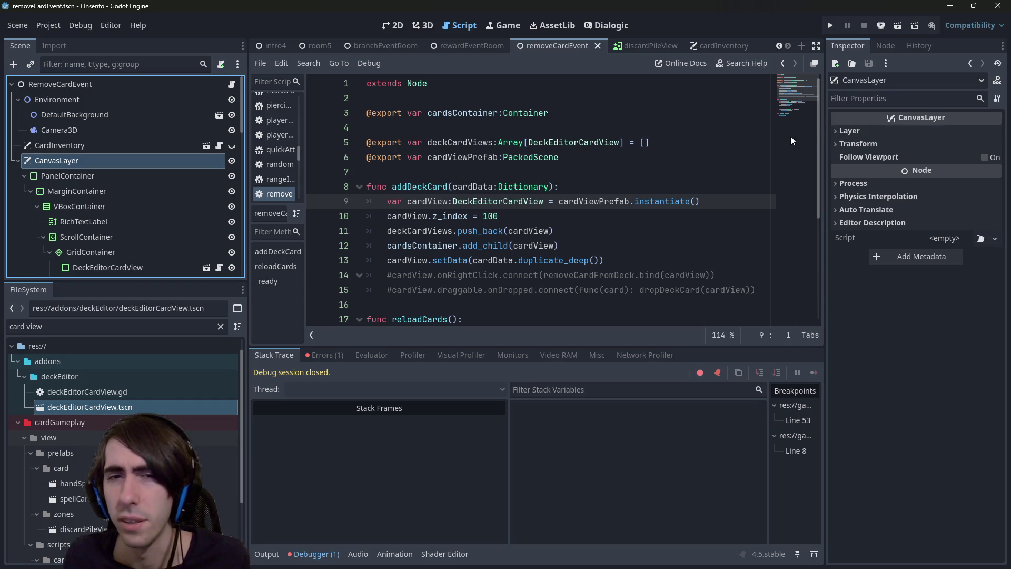
# - Review the deckCardViews loop, then run and stop the scene again
pyautogui.scroll(-3, 573, 171)
pyautogui.scroll(-1, 573, 170)
pyautogui.click(572, 171)
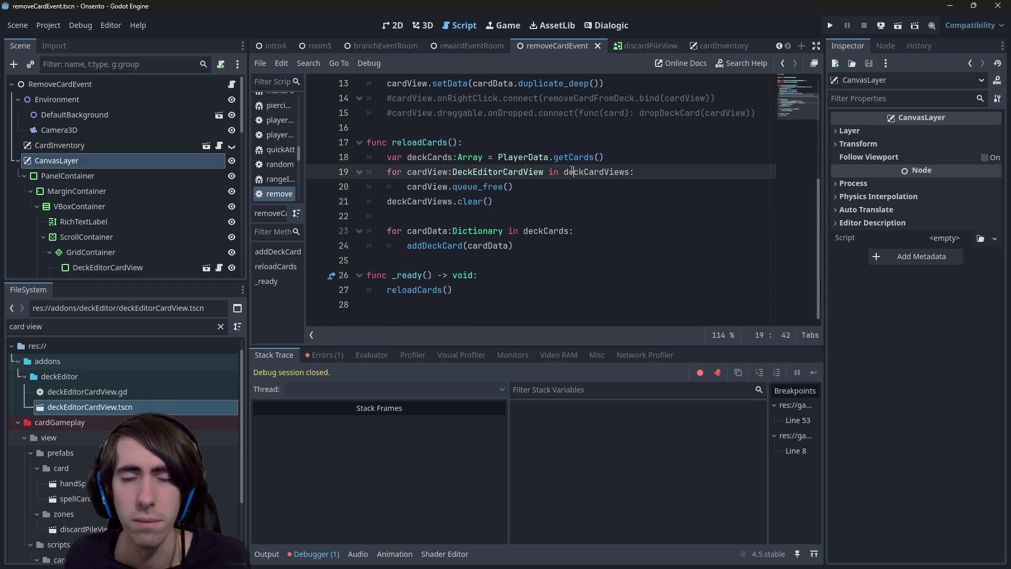
pyautogui.moveTo(571, 170)
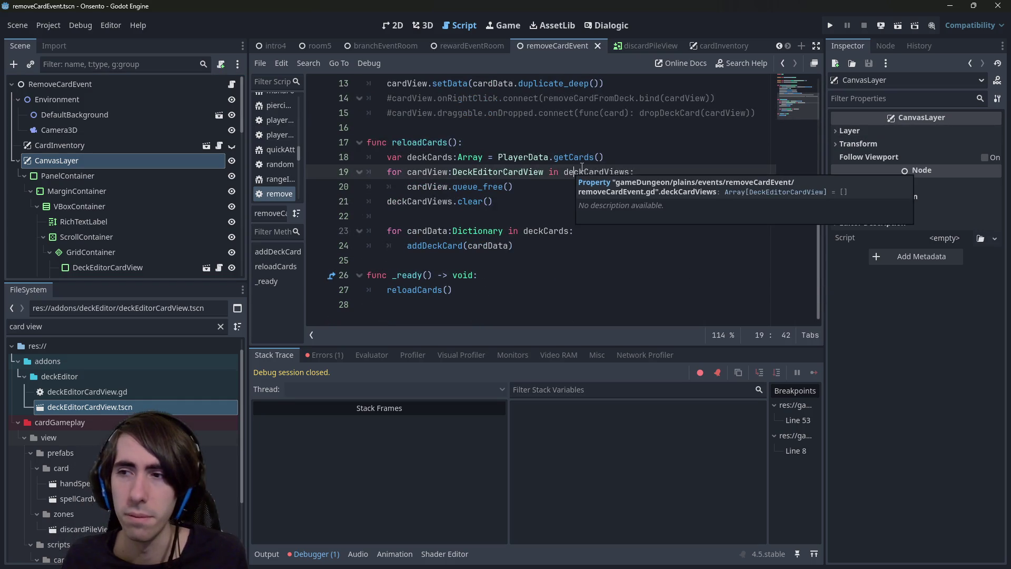
pyautogui.scroll(4, 582, 167)
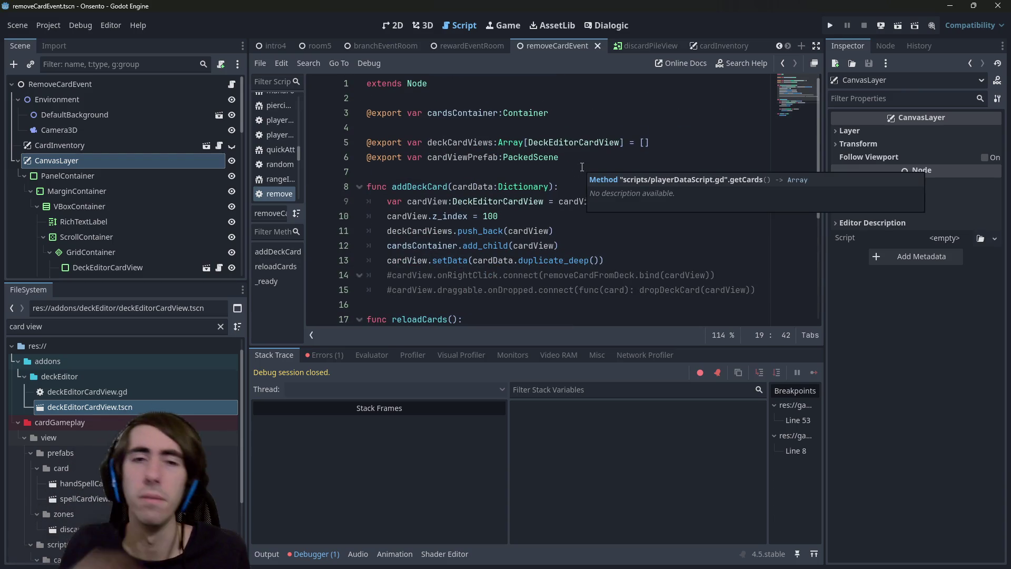
pyautogui.click(898, 26)
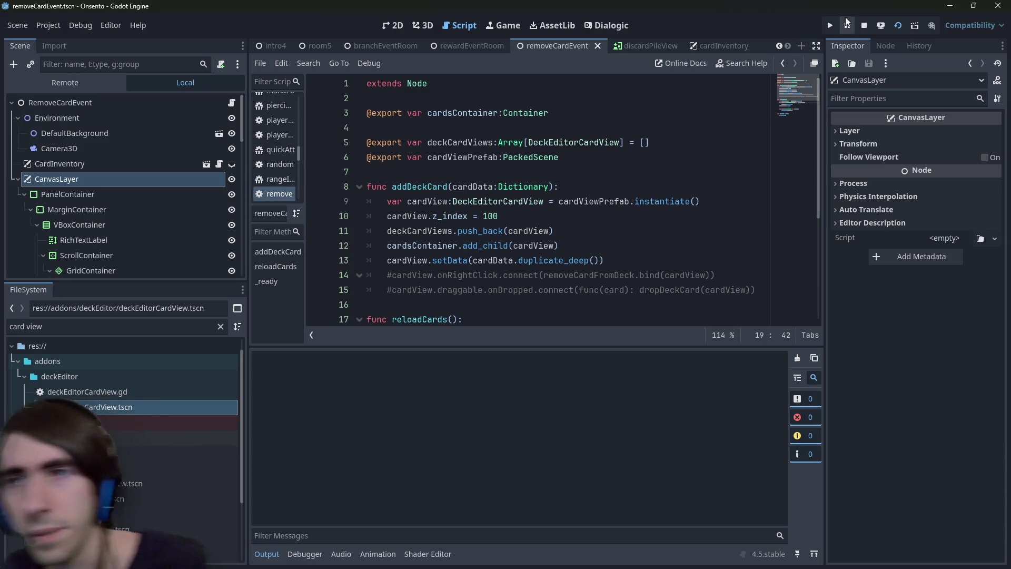
pyautogui.click(860, 24)
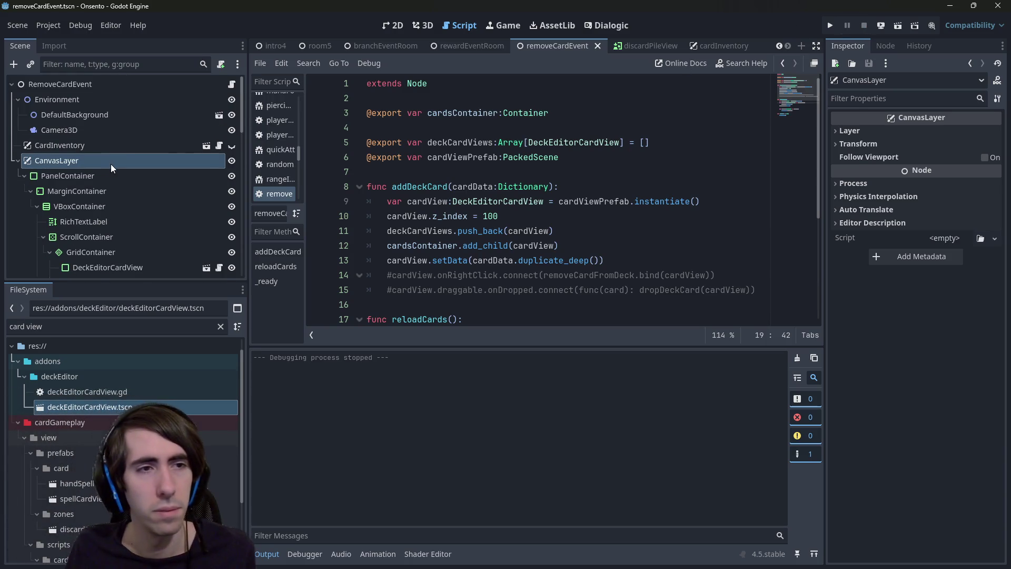
# - Find and select the CardInventory node under CanvasLayer in the Scene dock
pyautogui.click(18, 160)
pyautogui.click(93, 142)
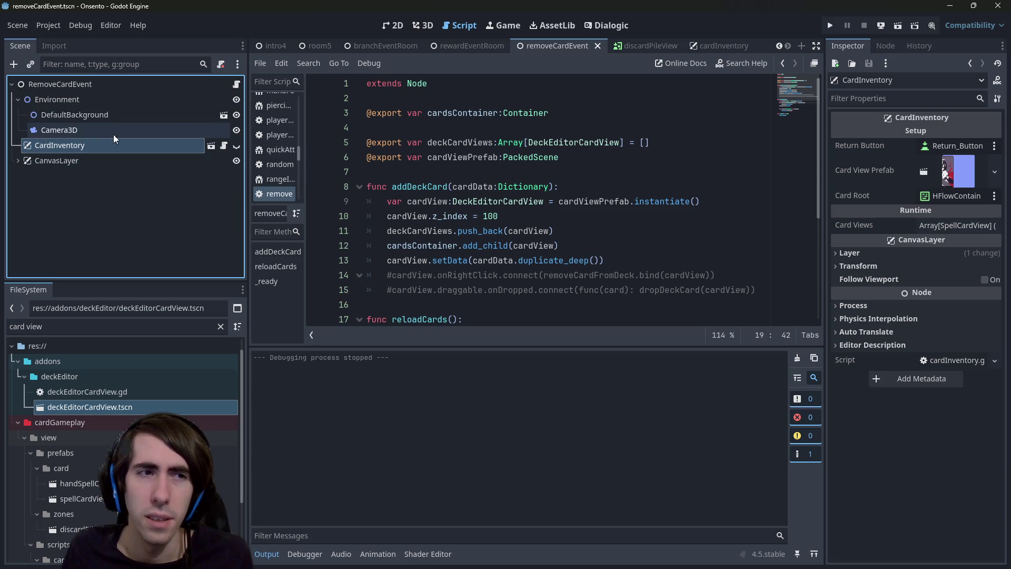
pyautogui.click(18, 161)
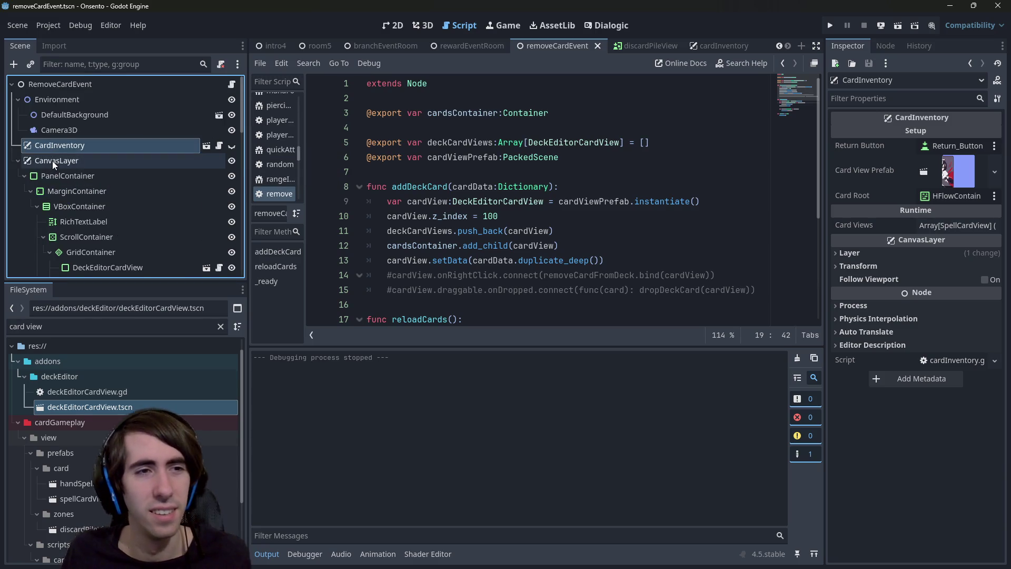
pyautogui.click(54, 160)
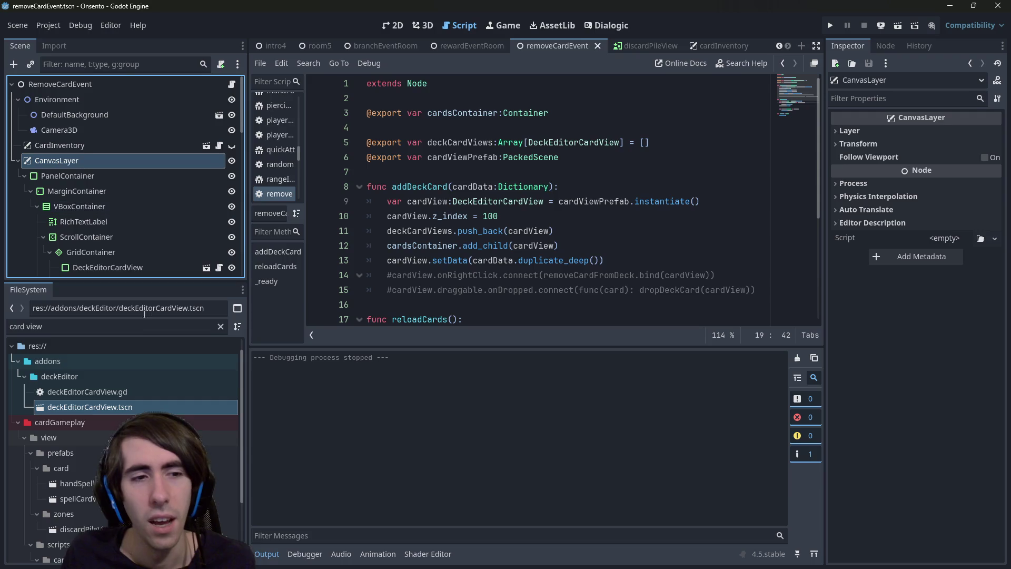
pyautogui.click(172, 145)
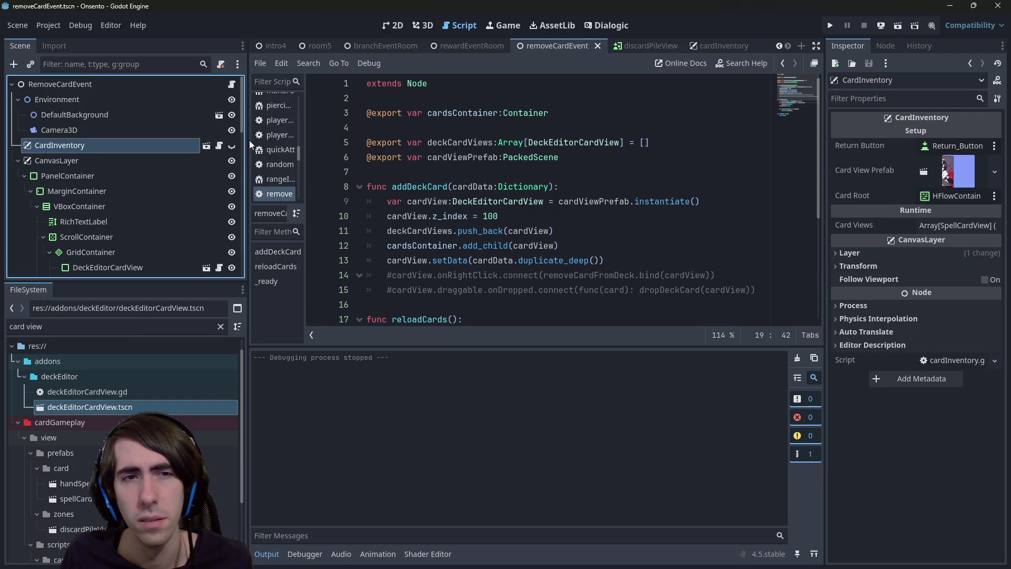
# - Delete CardInventory, confirm, save the scene, and run it
pyautogui.press('Delete')
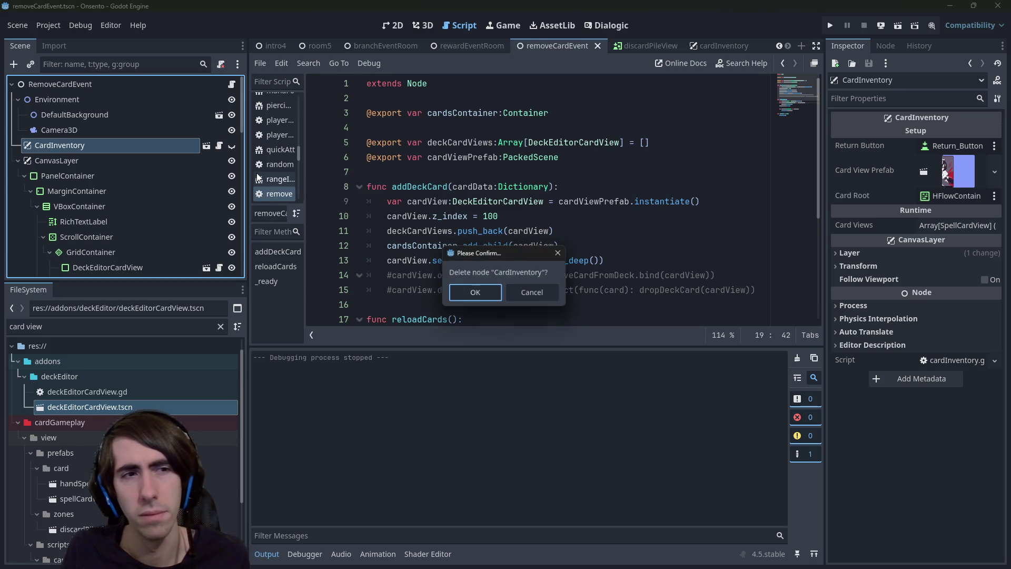
pyautogui.press('Return')
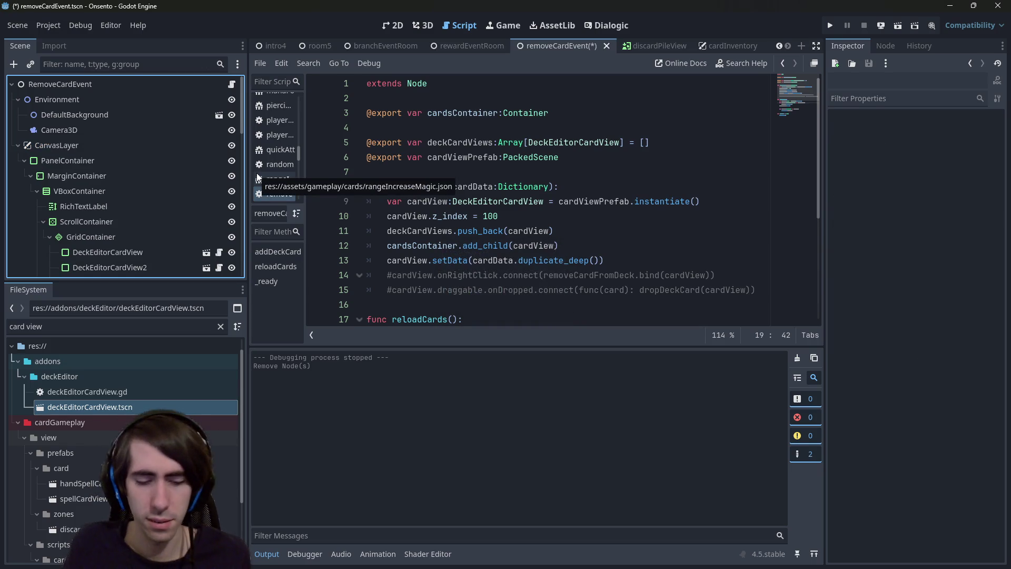
pyautogui.hotkey('ctrl', 's')
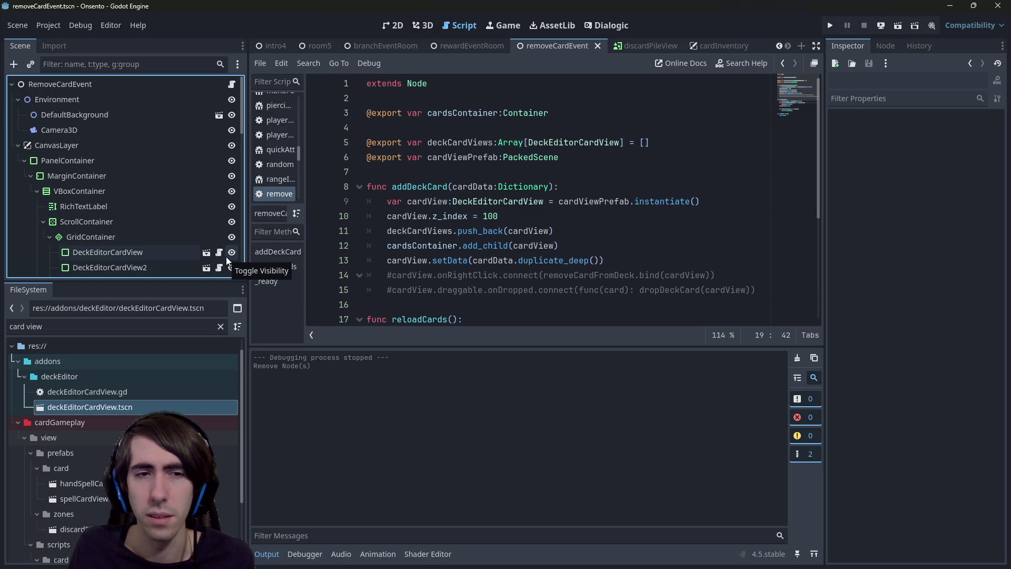
pyautogui.click(895, 21)
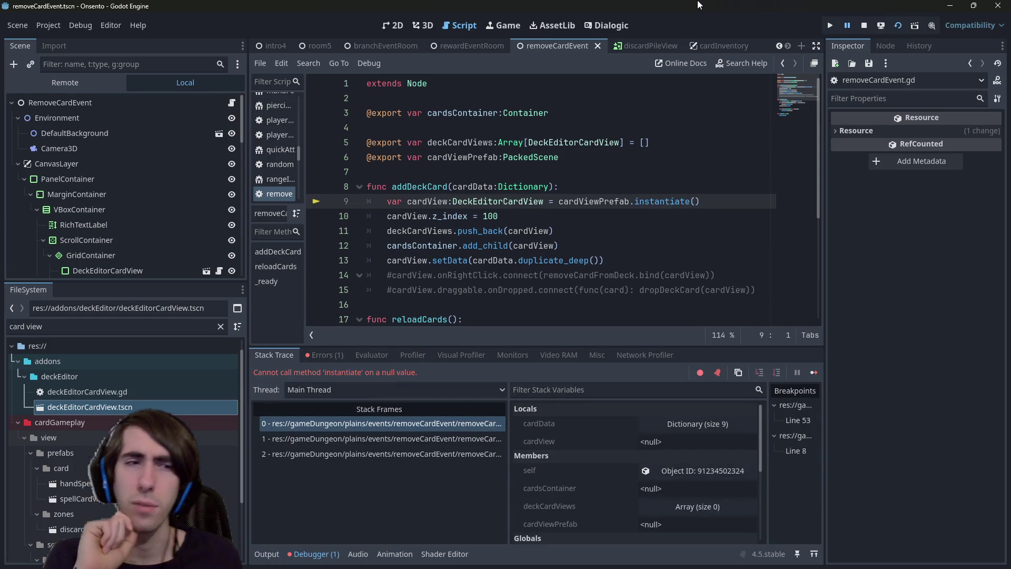
# - Collapse CanvasLayer, widen the script list, and open deckEditorCardView.tscn from FileSystem
pyautogui.click(13, 163)
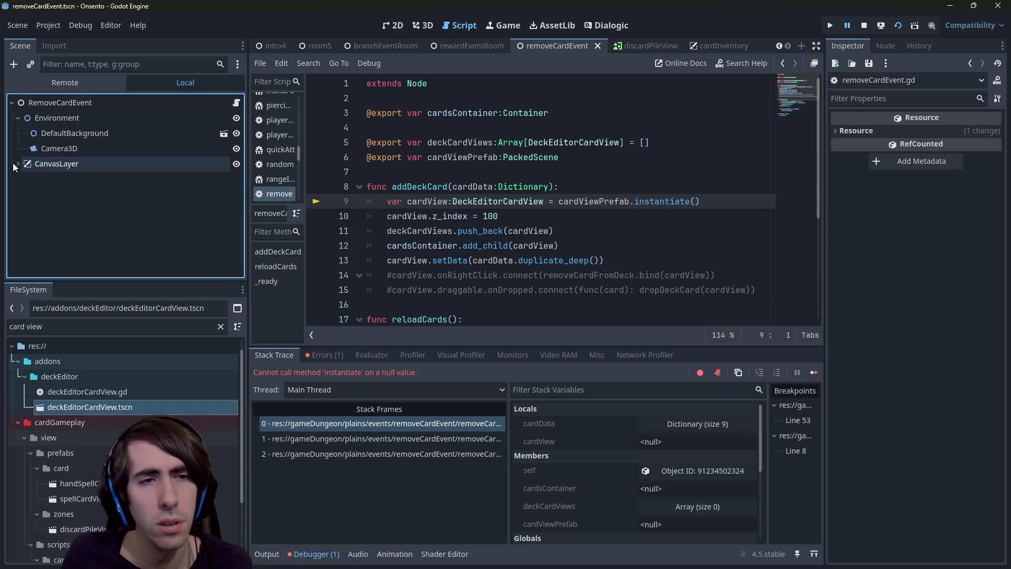
pyautogui.click(17, 163)
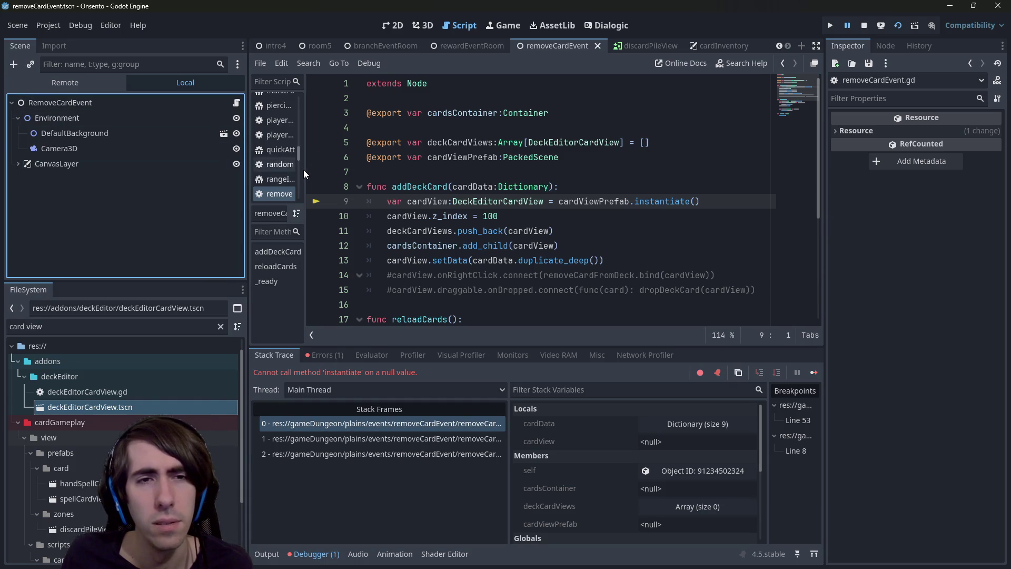
pyautogui.moveTo(304, 169)
pyautogui.mouseDown()
pyautogui.moveTo(379, 158)
pyautogui.moveTo(361, 156)
pyautogui.mouseUp()
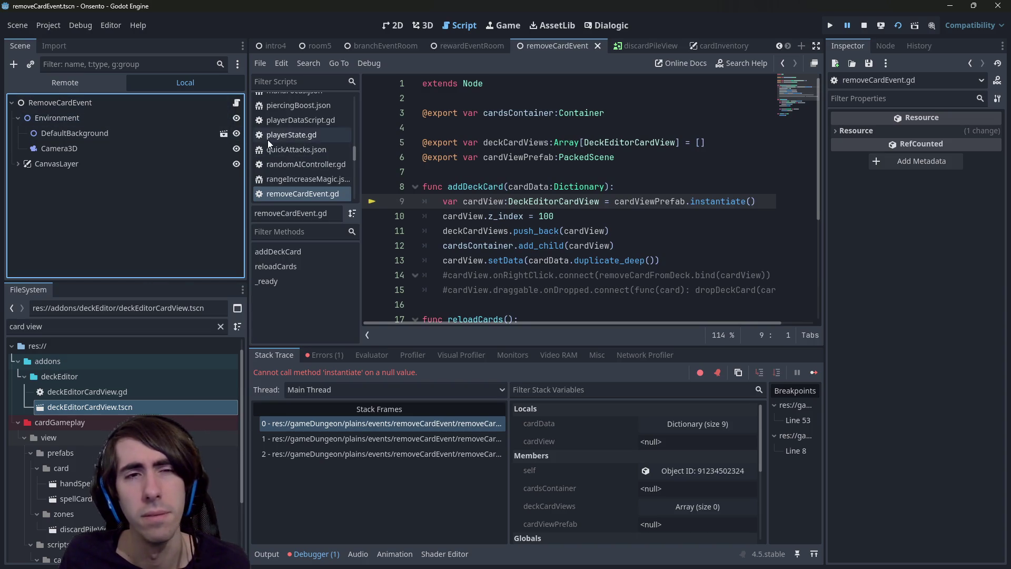
pyautogui.doubleClick(128, 408)
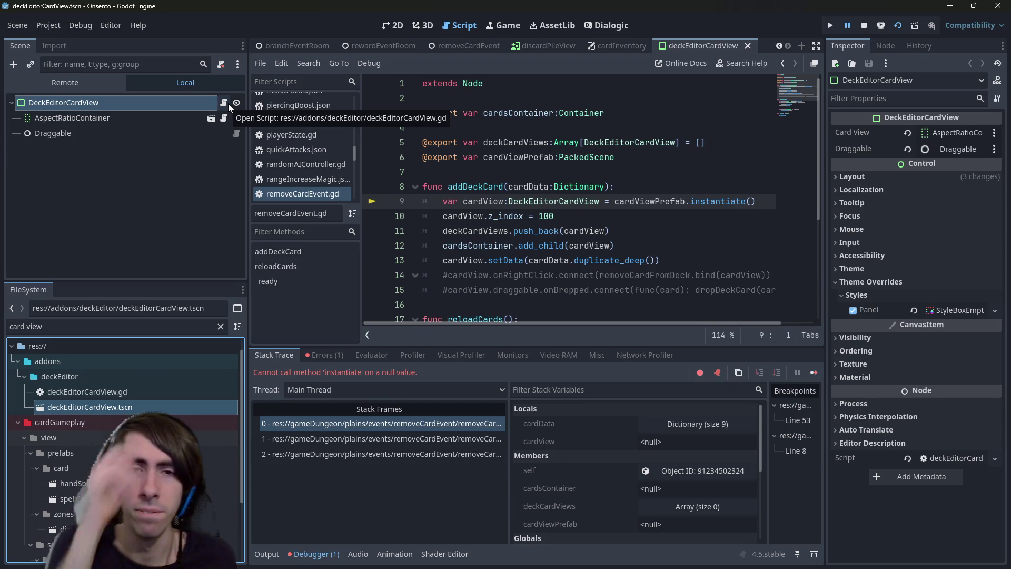
pyautogui.click(229, 103)
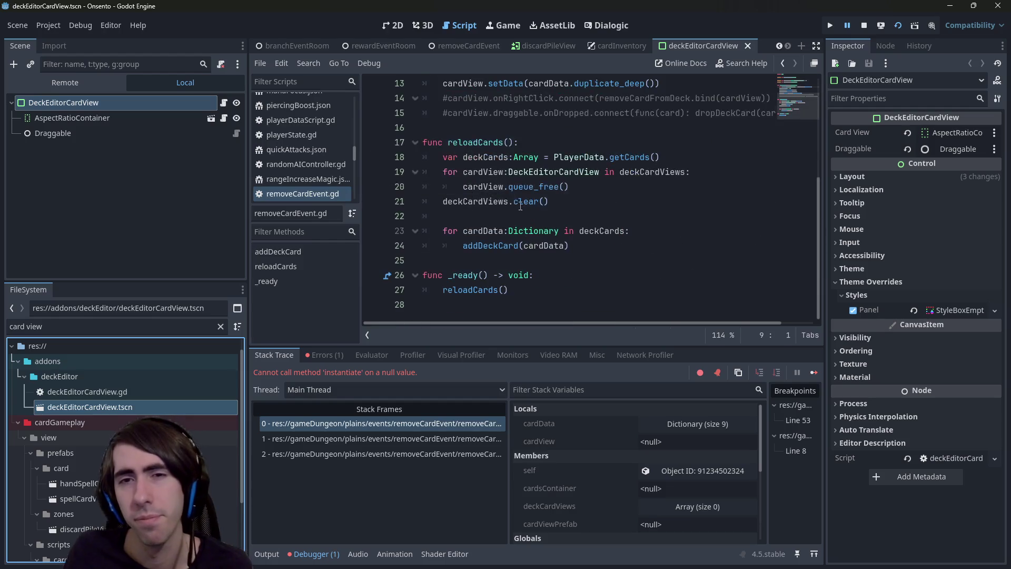
pyautogui.click(224, 102)
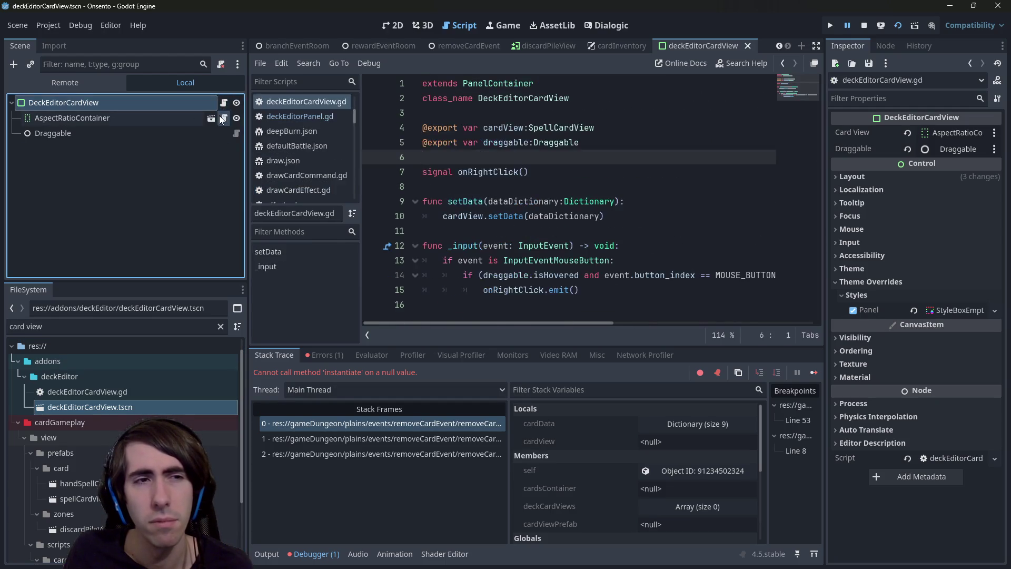
pyautogui.click(220, 118)
pyautogui.click(221, 109)
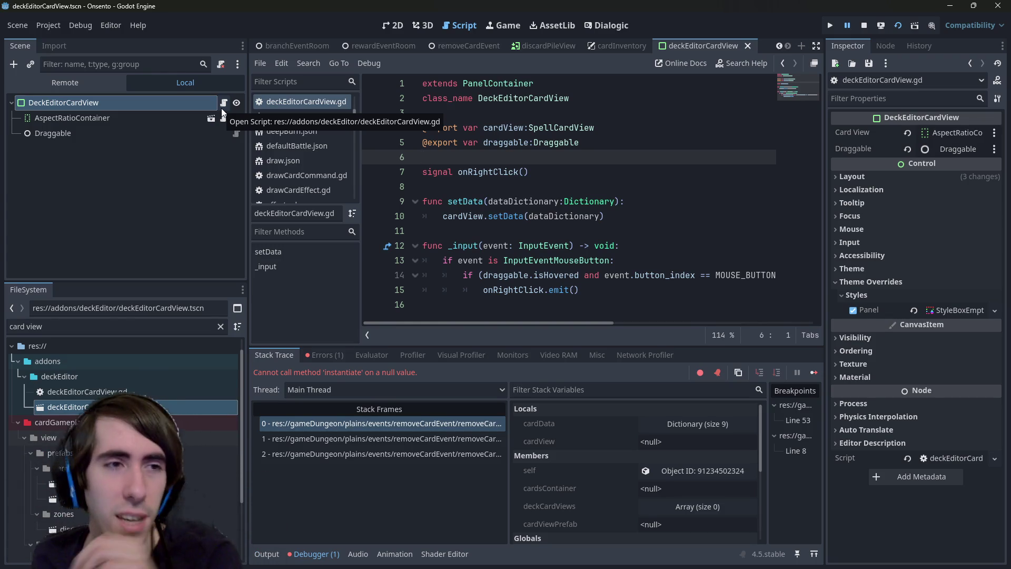
pyautogui.click(178, 137)
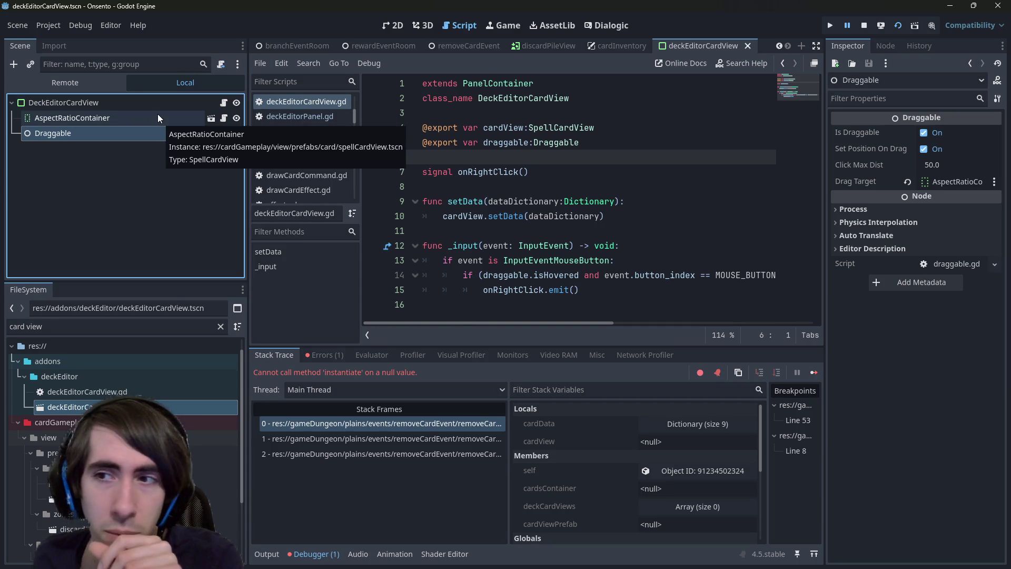
pyautogui.click(157, 114)
pyautogui.click(210, 105)
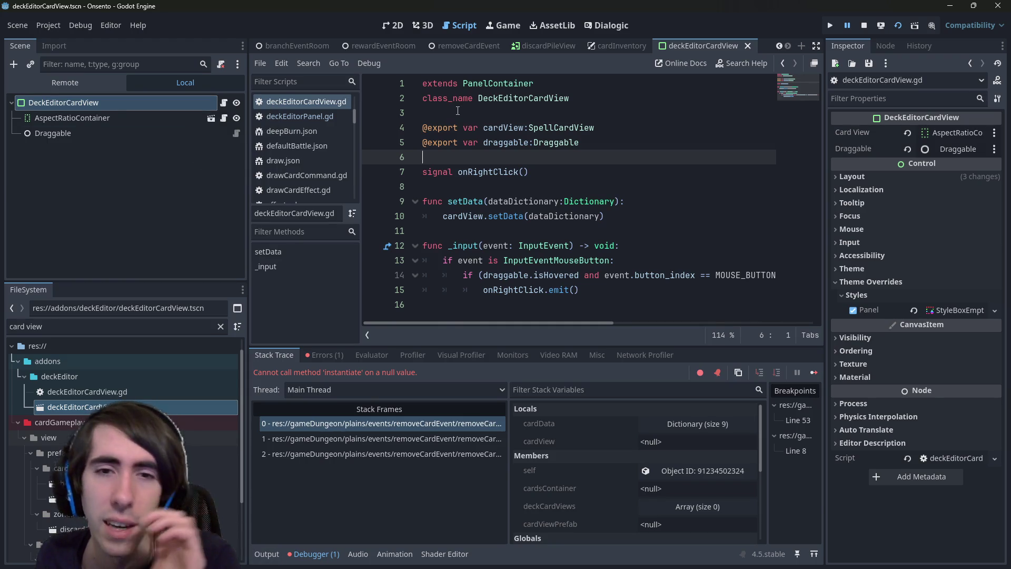
pyautogui.click(189, 118)
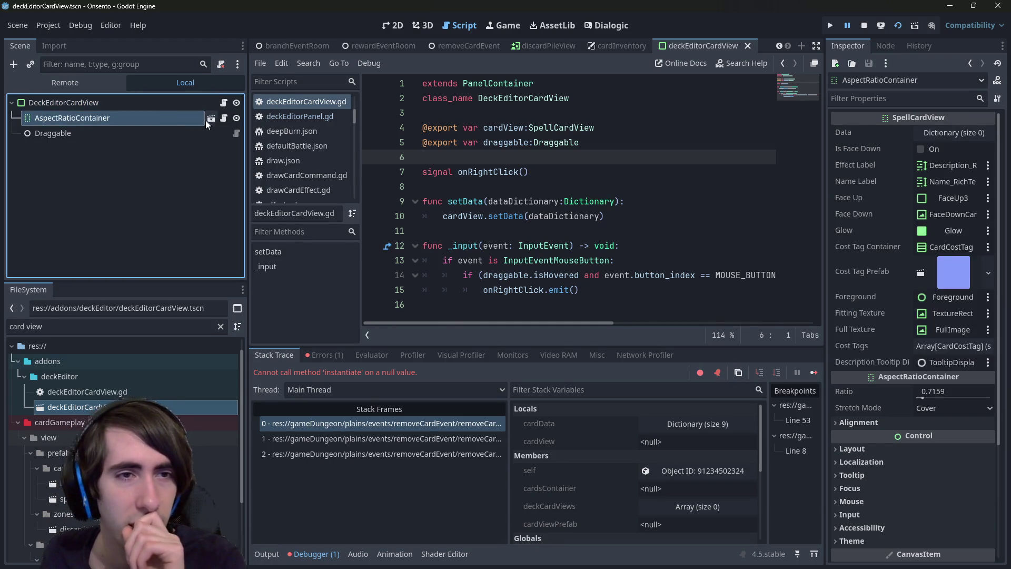
pyautogui.click(222, 117)
pyautogui.click(213, 102)
pyautogui.click(224, 102)
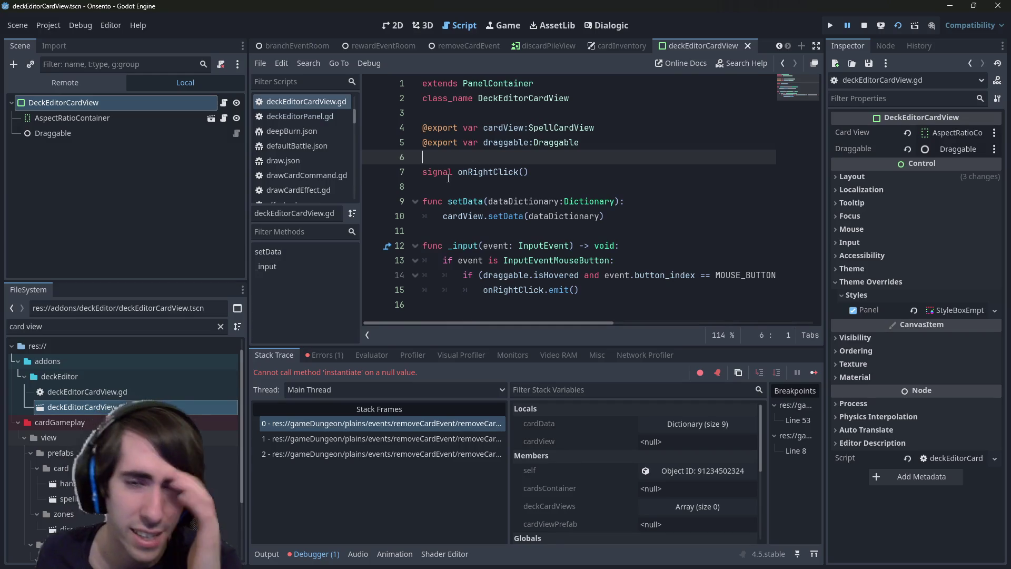
pyautogui.click(262, 122)
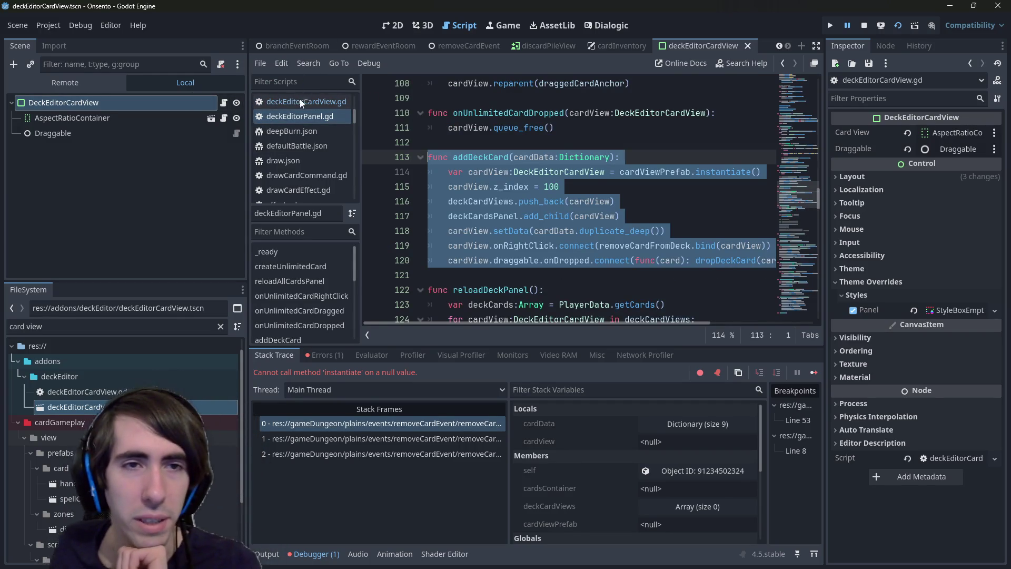
pyautogui.click(500, 422)
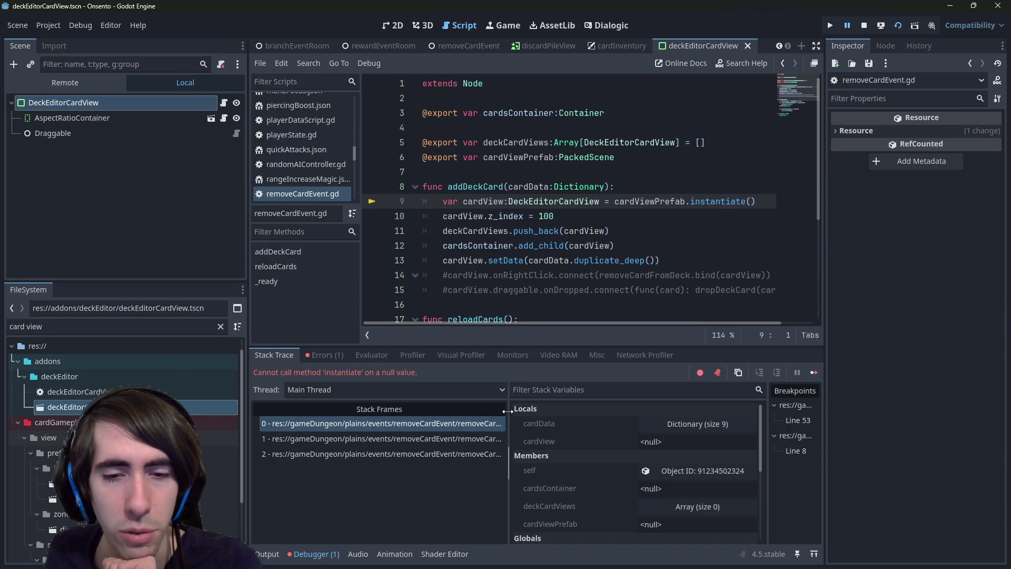
pyautogui.moveTo(507, 411); pyautogui.dragTo(497, 411)
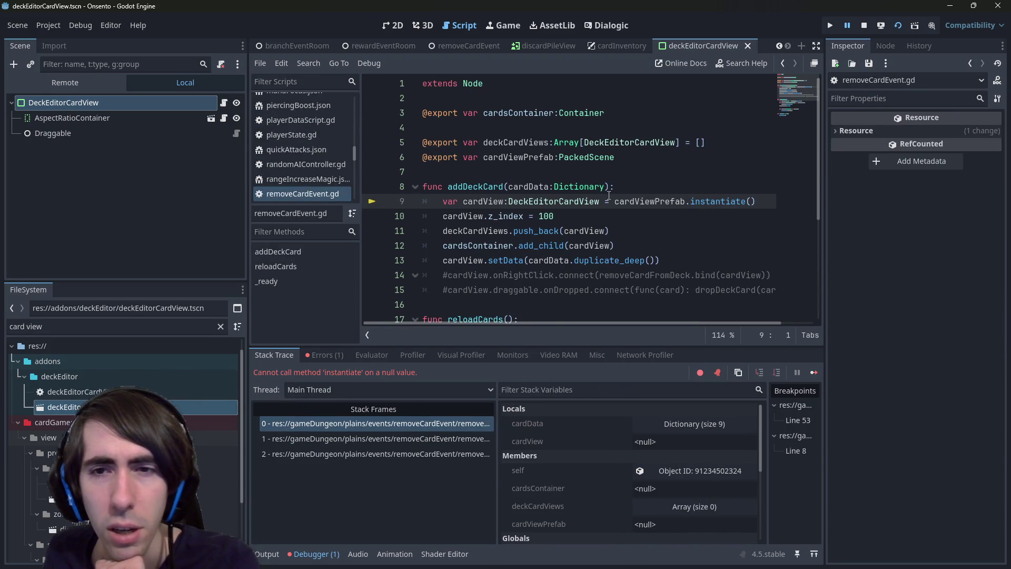
pyautogui.doubleClick(634, 202)
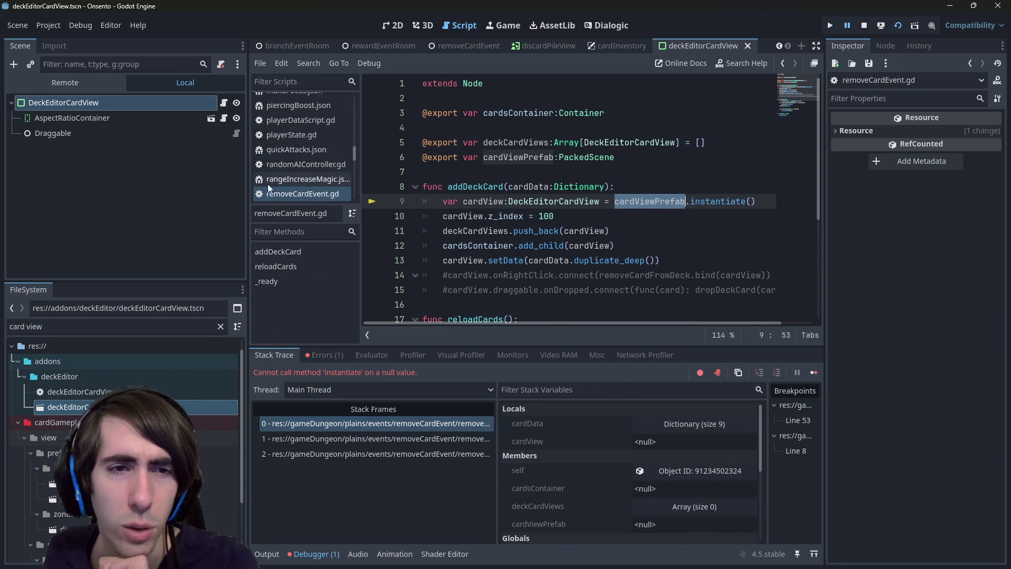
pyautogui.click(260, 199)
pyautogui.click(52, 121)
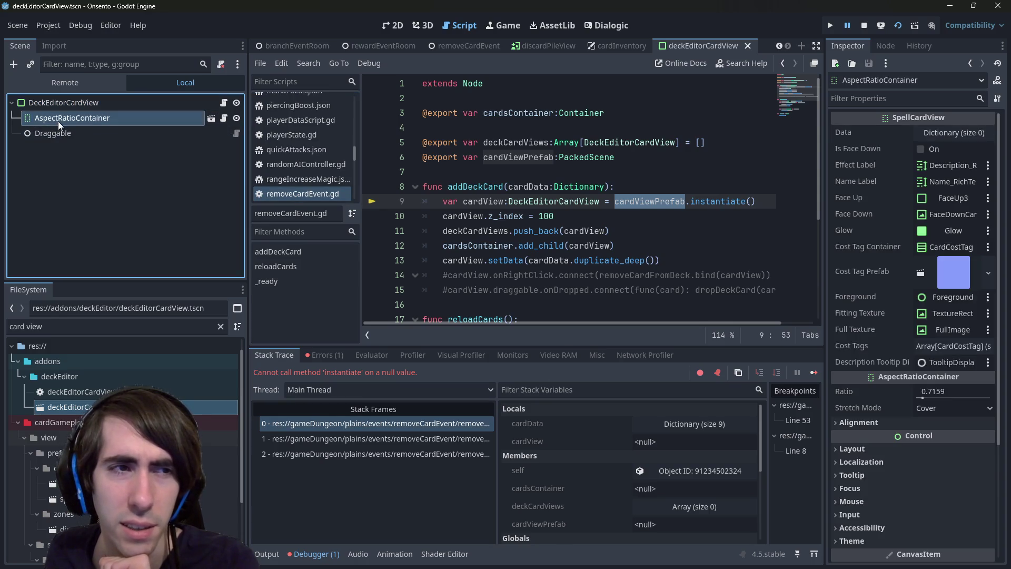
pyautogui.click(81, 103)
pyautogui.click(224, 103)
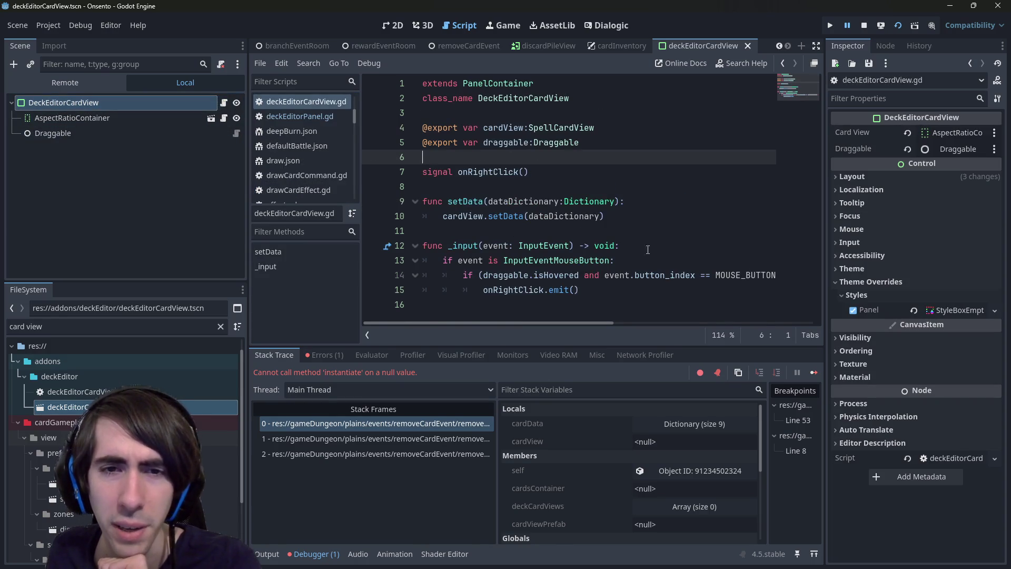
pyautogui.click(441, 424)
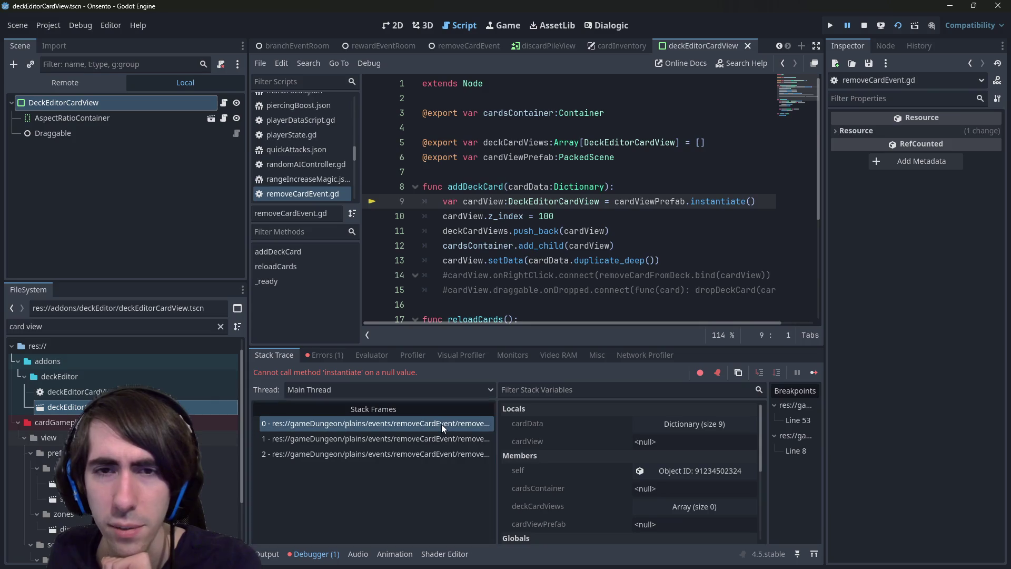
pyautogui.doubleClick(681, 202)
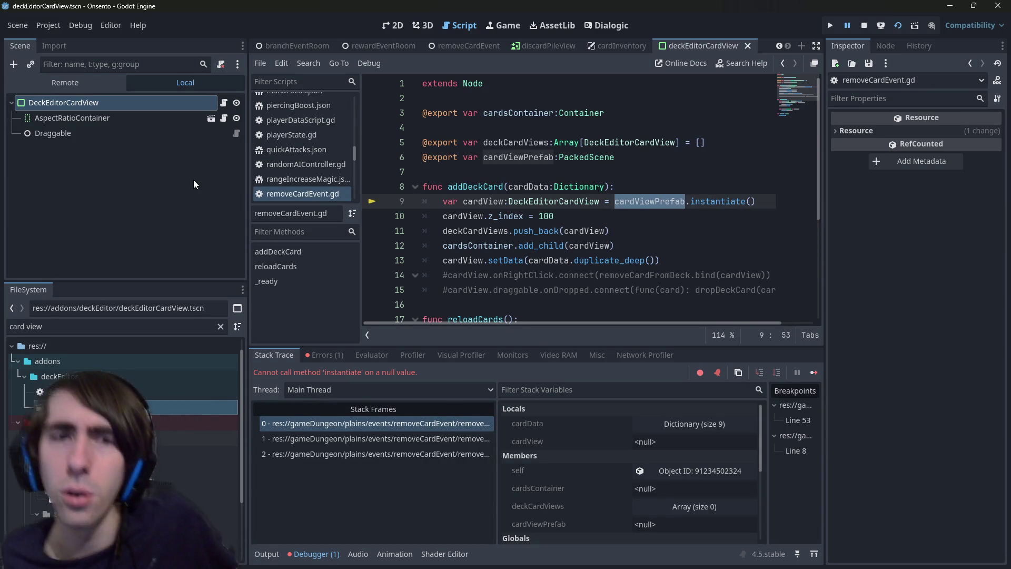
pyautogui.click(161, 106)
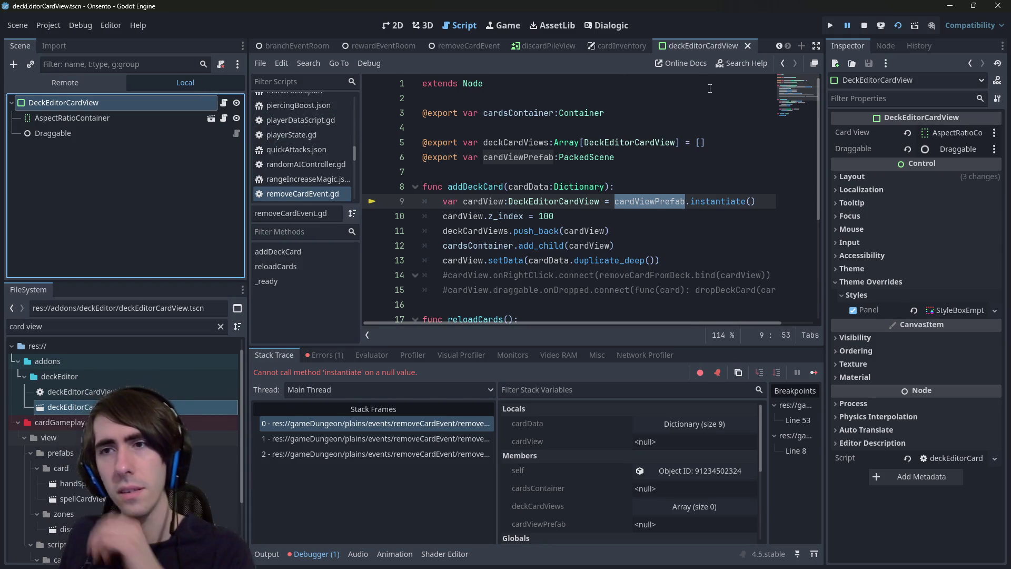
pyautogui.click(943, 137)
pyautogui.write('deck')
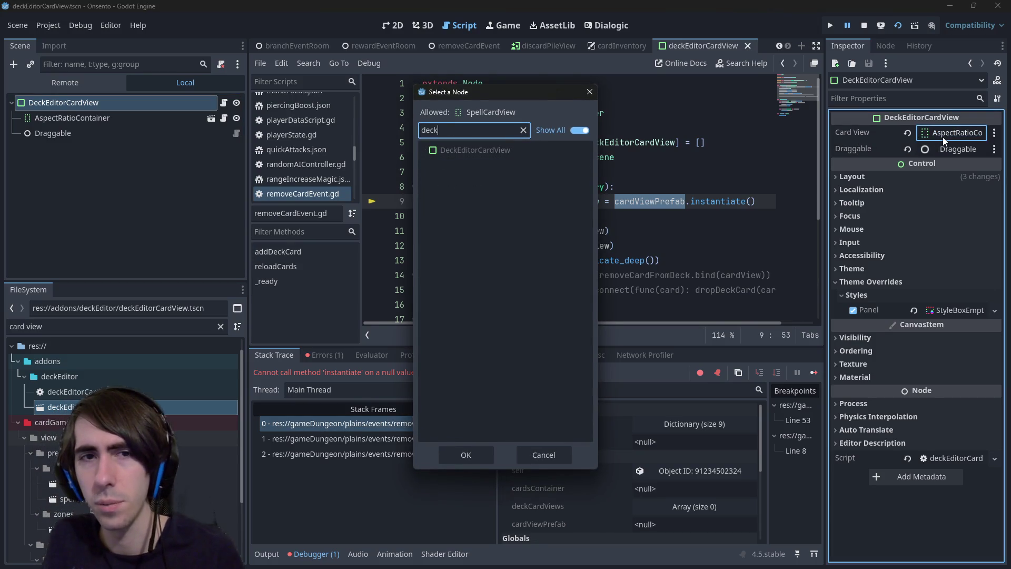
pyautogui.press('BackSpace')
pyautogui.press('BackSpace')
pyautogui.press('BackSpace')
pyautogui.press('Escape')
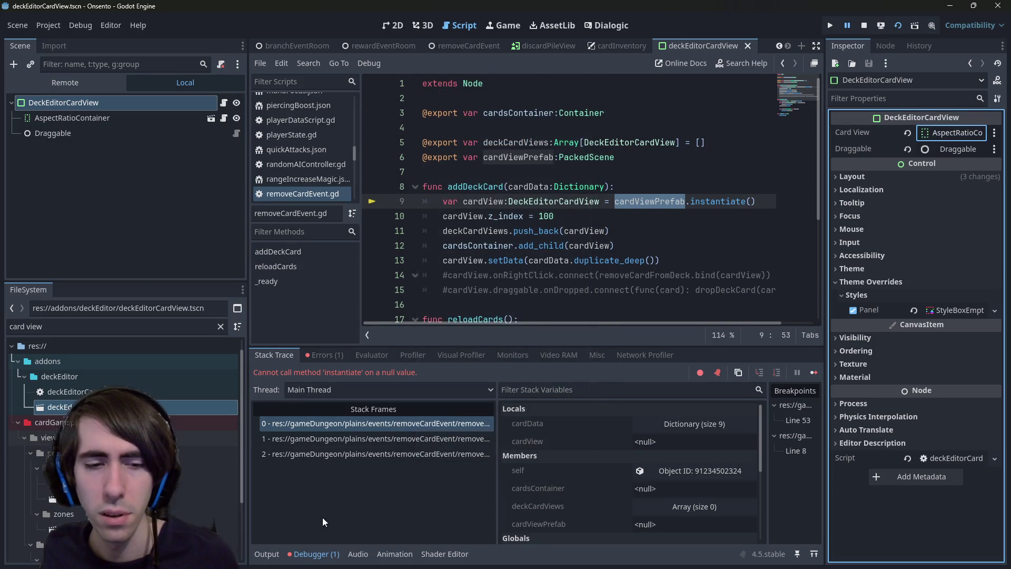
pyautogui.click(334, 554)
pyautogui.click(335, 554)
pyautogui.click(358, 554)
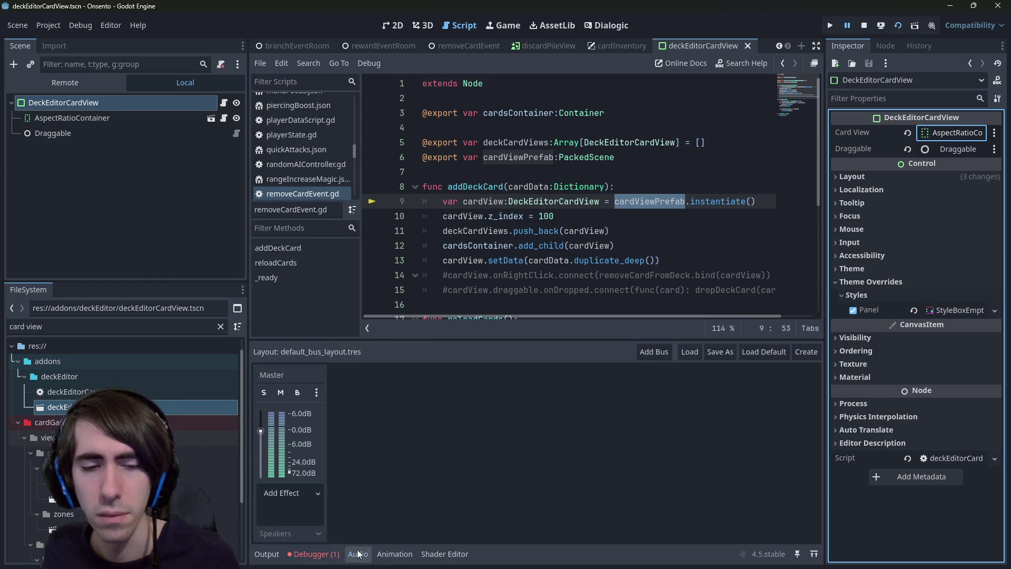
pyautogui.click(266, 554)
pyautogui.click(445, 554)
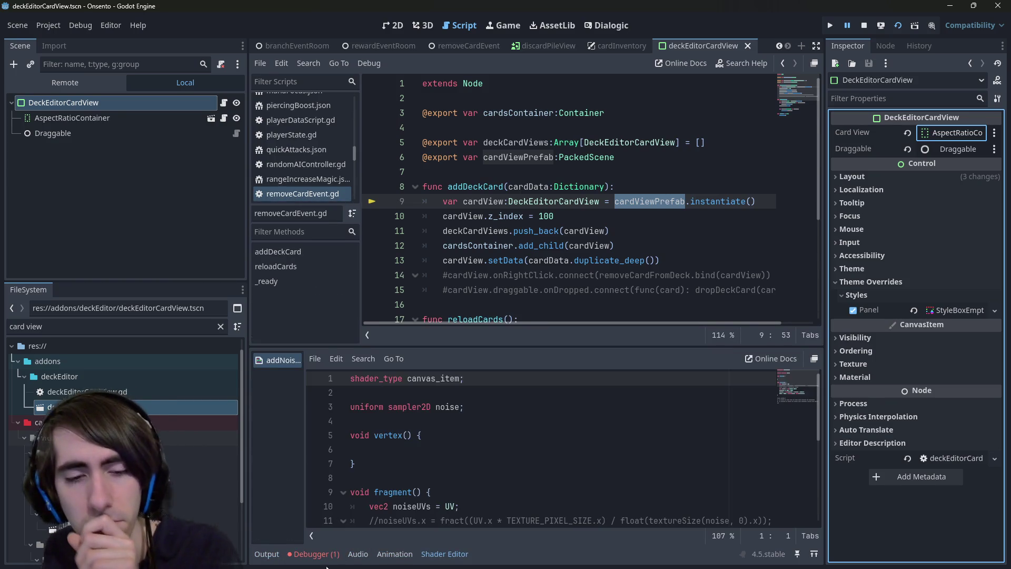
pyautogui.click(315, 553)
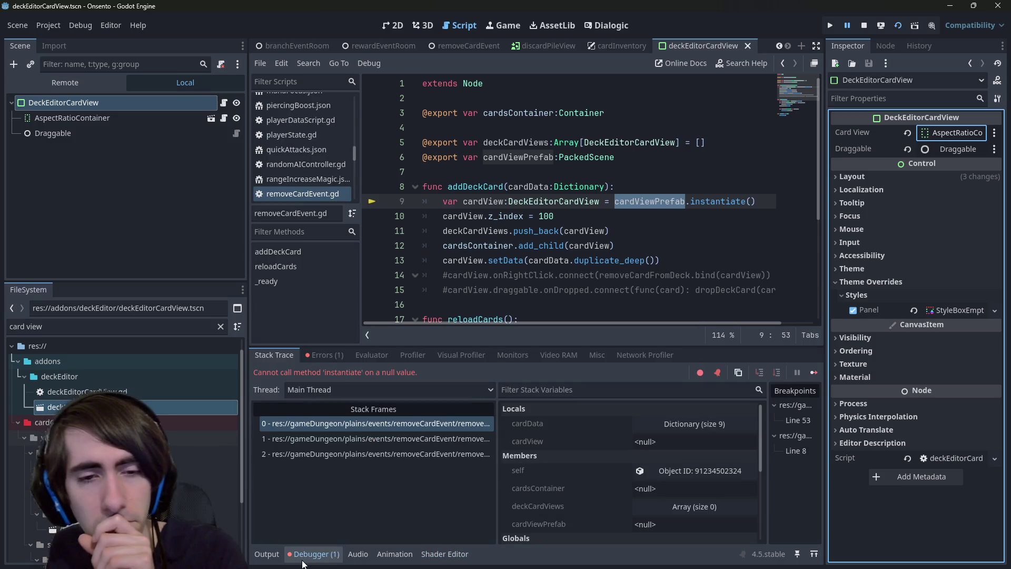
# - Filter the FileSystem dock to 'deckcard' to find the card view files
pyautogui.tripleClick(110, 332)
pyautogui.write('deckca')
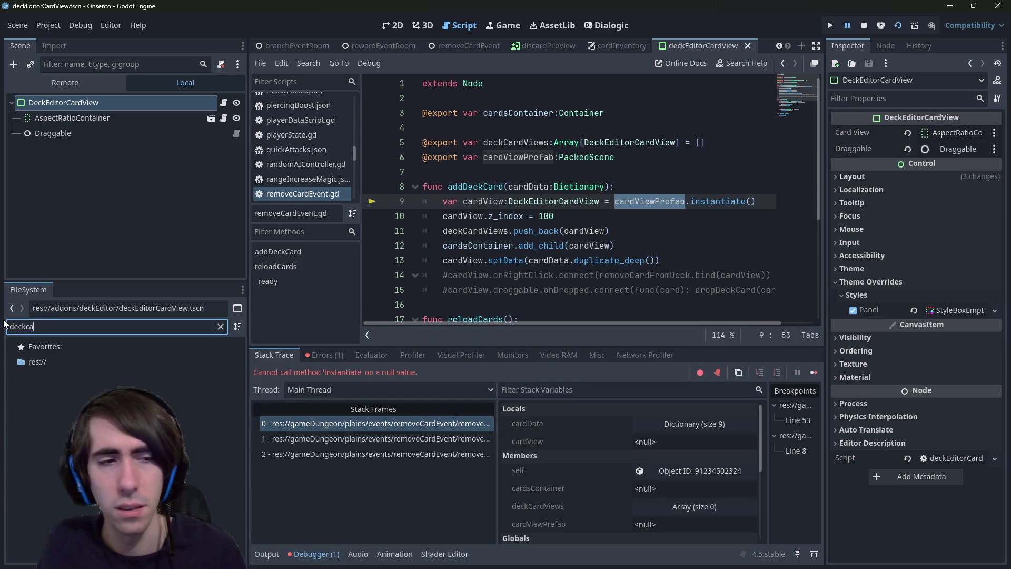
pyautogui.press('BackSpace')
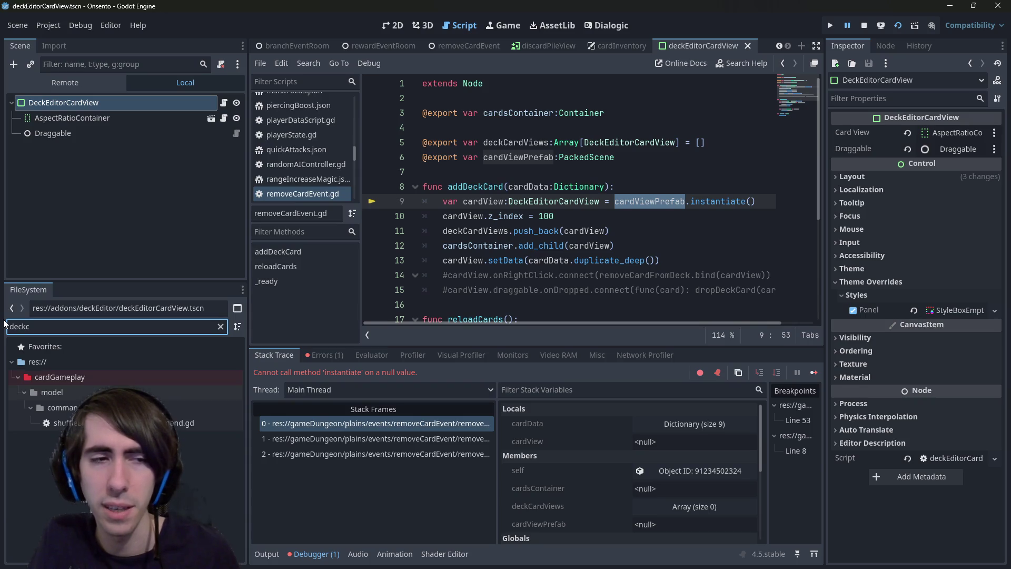
pyautogui.press('BackSpace')
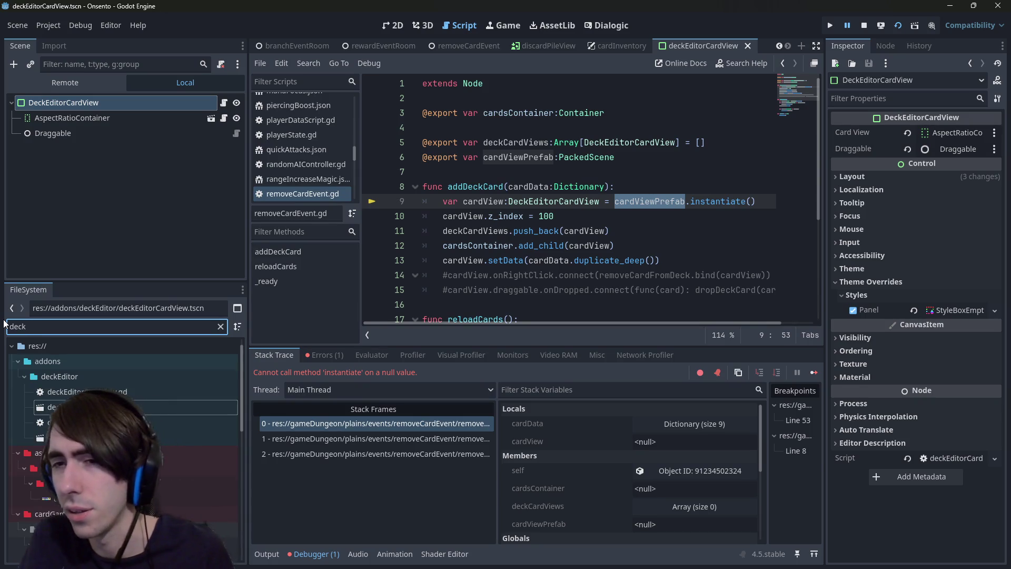
pyautogui.write('card')
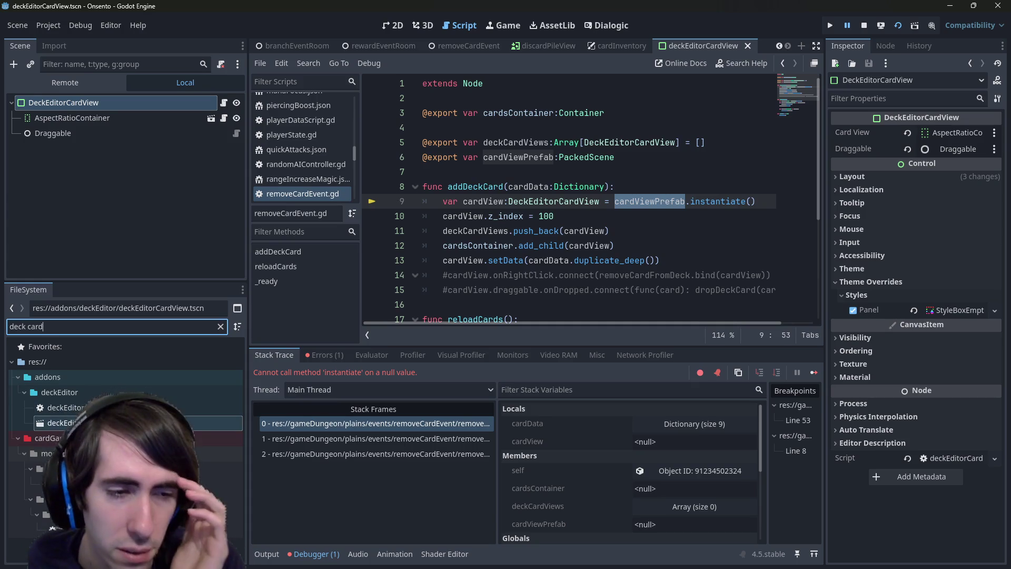
pyautogui.moveTo(53, 423)
pyautogui.mouseDown()
pyautogui.moveTo(916, 254)
pyautogui.moveTo(969, 327)
pyautogui.moveTo(974, 147)
pyautogui.moveTo(989, 86)
pyautogui.moveTo(974, 153)
pyautogui.moveTo(943, 153)
pyautogui.mouseUp()
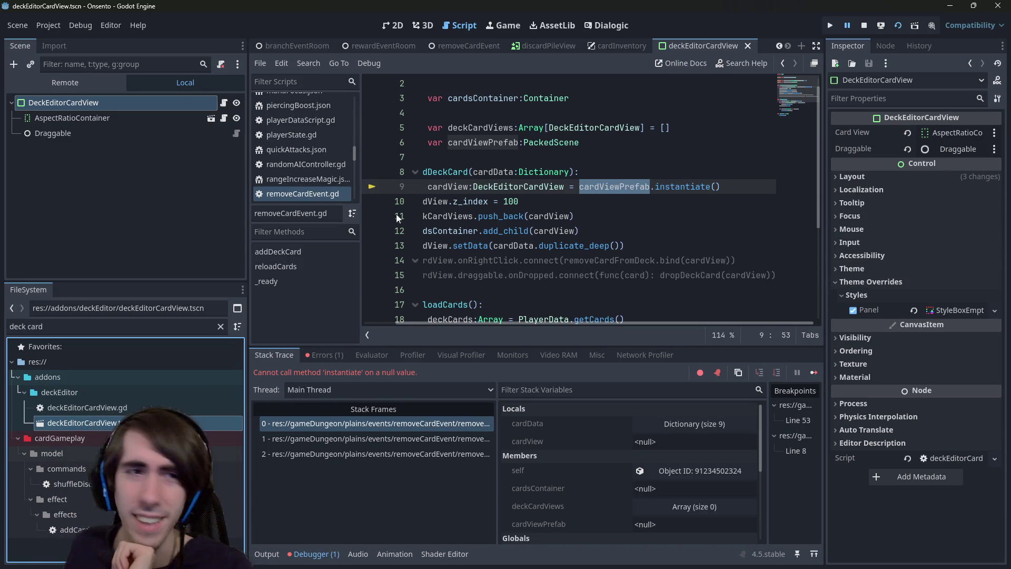
# - Open the DeckEditorCardView node's script and save the deckEditorCardView scene
pyautogui.click(224, 102)
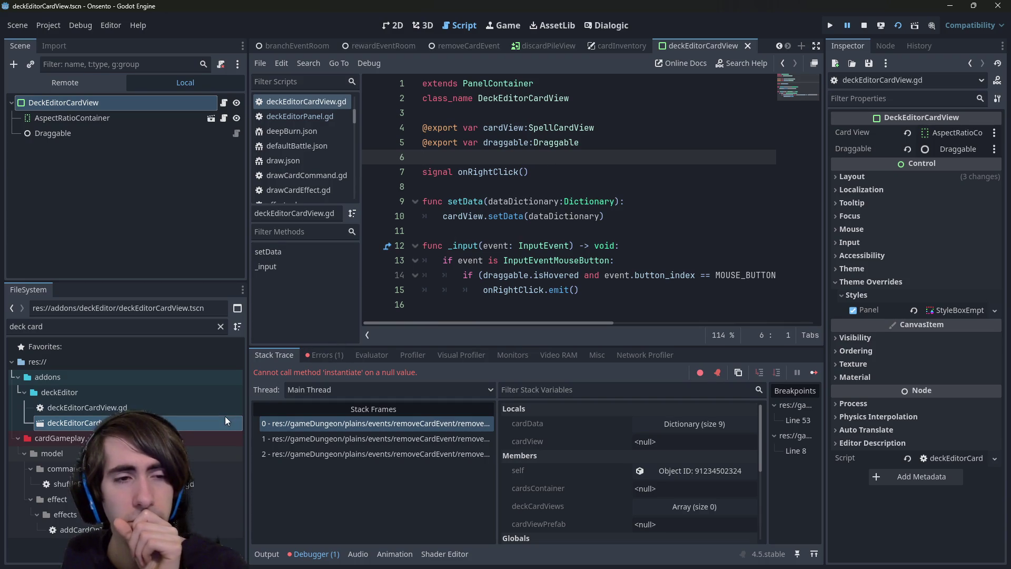
pyautogui.moveTo(225, 419)
pyautogui.mouseDown()
pyautogui.moveTo(140, 18)
pyautogui.moveTo(111, 99)
pyautogui.moveTo(168, 380)
pyautogui.moveTo(164, 429)
pyautogui.moveTo(105, 416)
pyautogui.mouseUp()
pyautogui.moveTo(86, 408)
pyautogui.mouseDown()
pyautogui.moveTo(150, 405)
pyautogui.moveTo(135, 94)
pyautogui.moveTo(141, 110)
pyautogui.mouseUp()
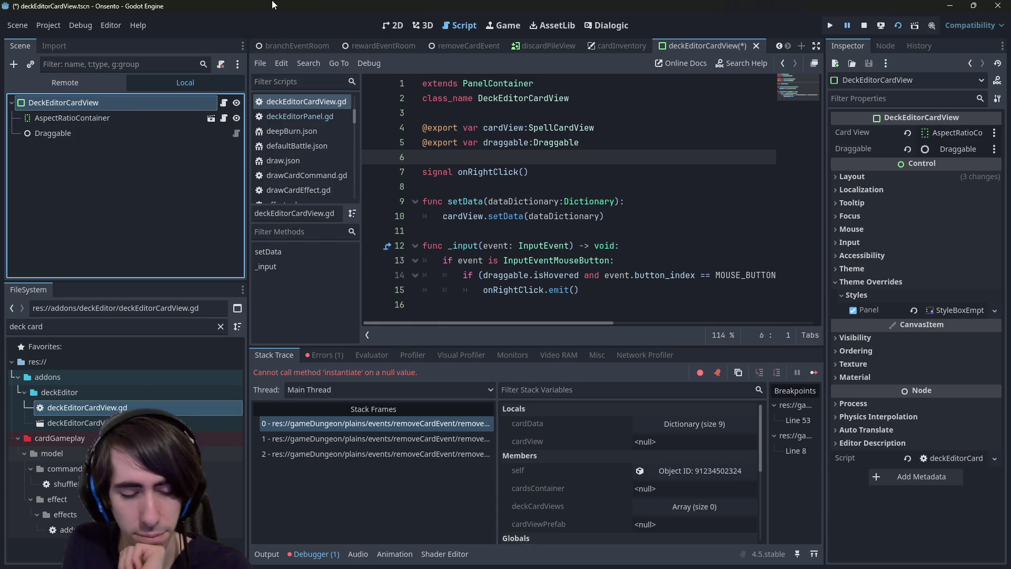
pyautogui.hotkey('ctrl', 's')
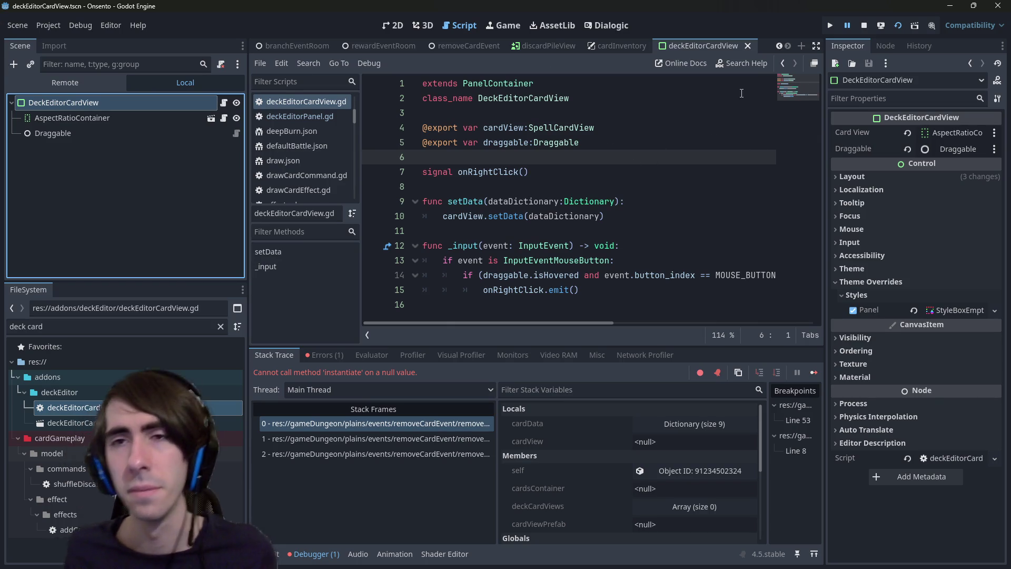
# - Check the Draggable and AspectRatioContainer nodes, reselecting the root and saving each time
pyautogui.click(57, 131)
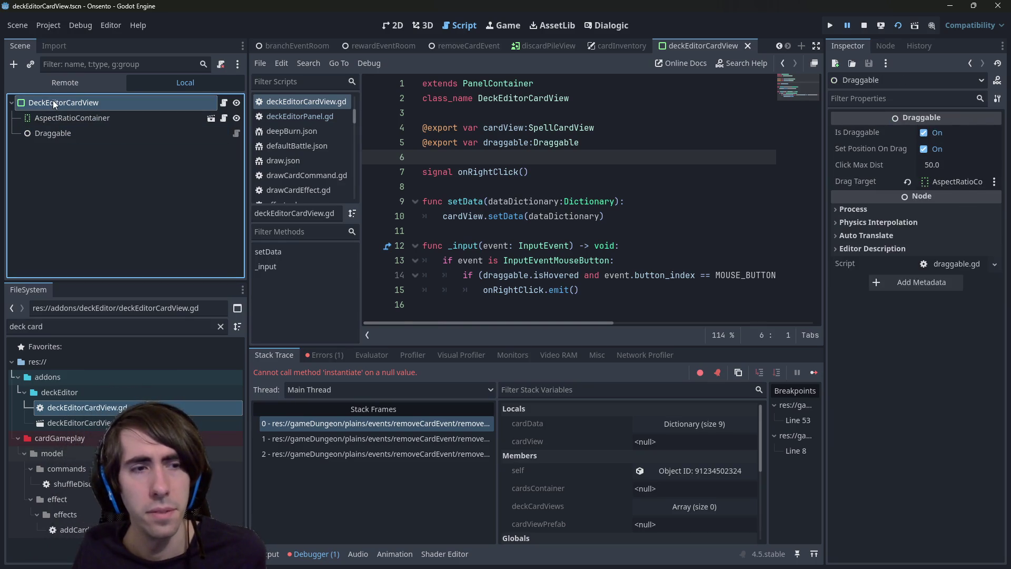
pyautogui.click(53, 102)
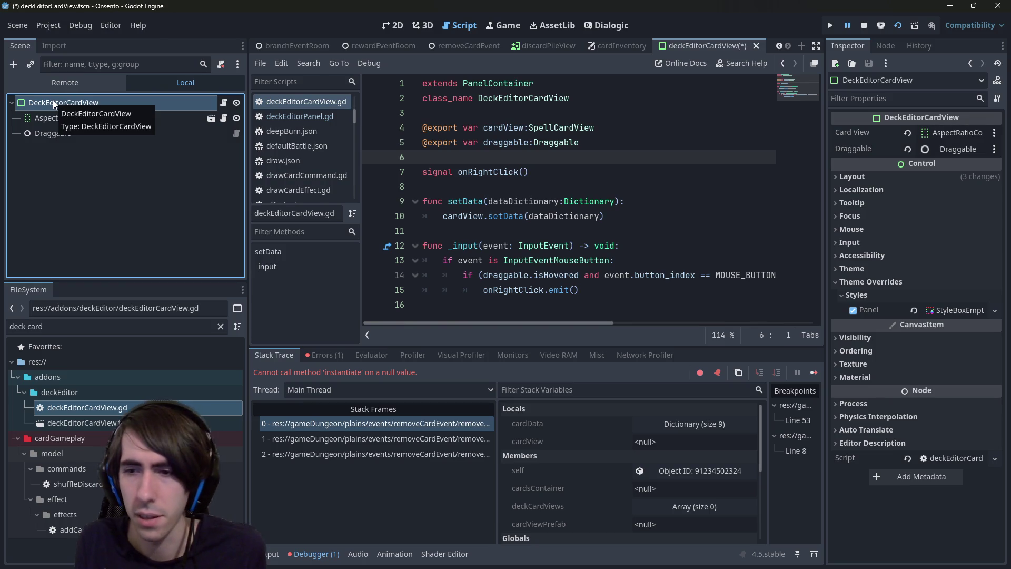
pyautogui.hotkey('ctrl', 's')
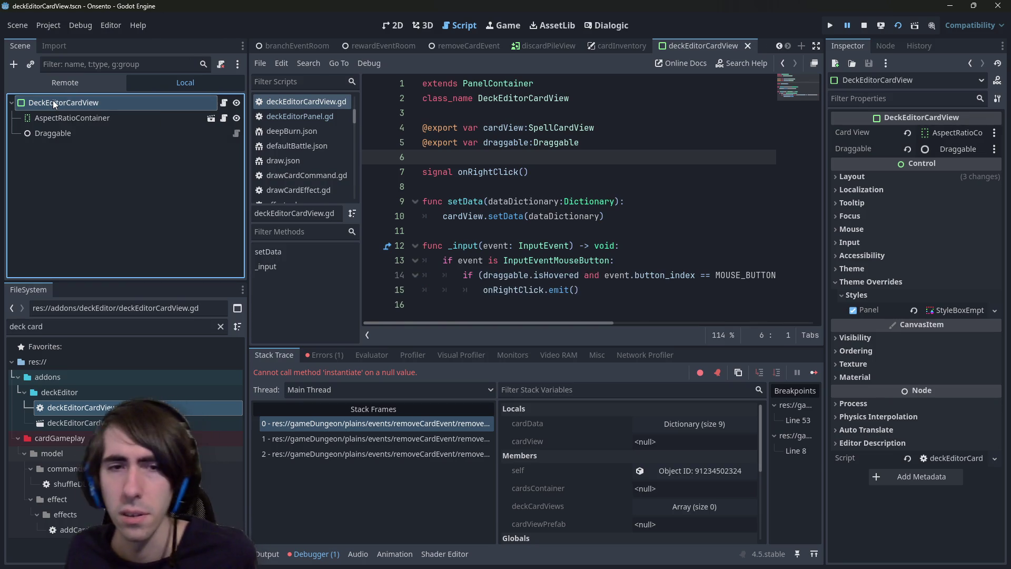
pyautogui.click(30, 118)
pyautogui.click(37, 97)
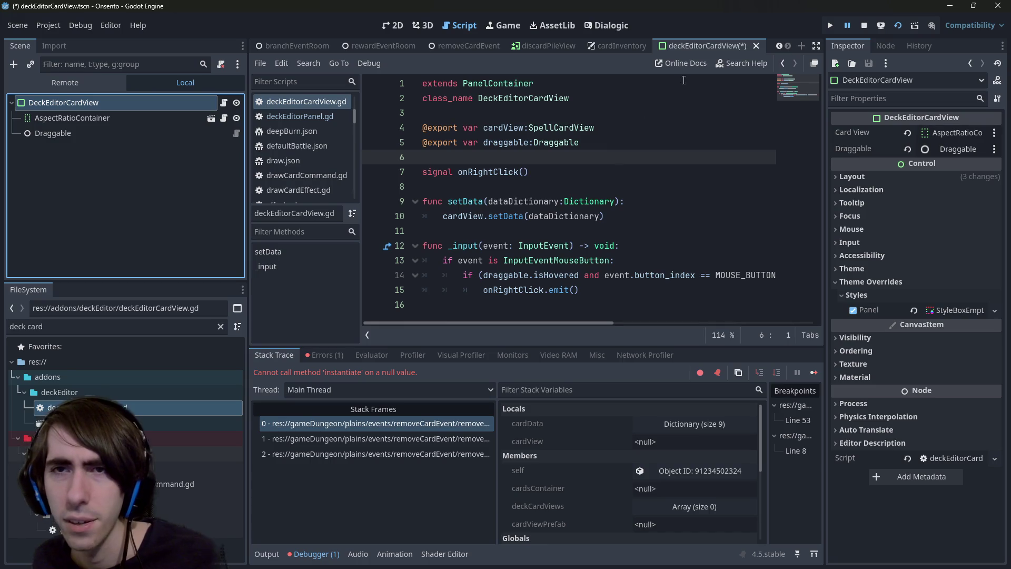
pyautogui.hotkey('ctrl', 's')
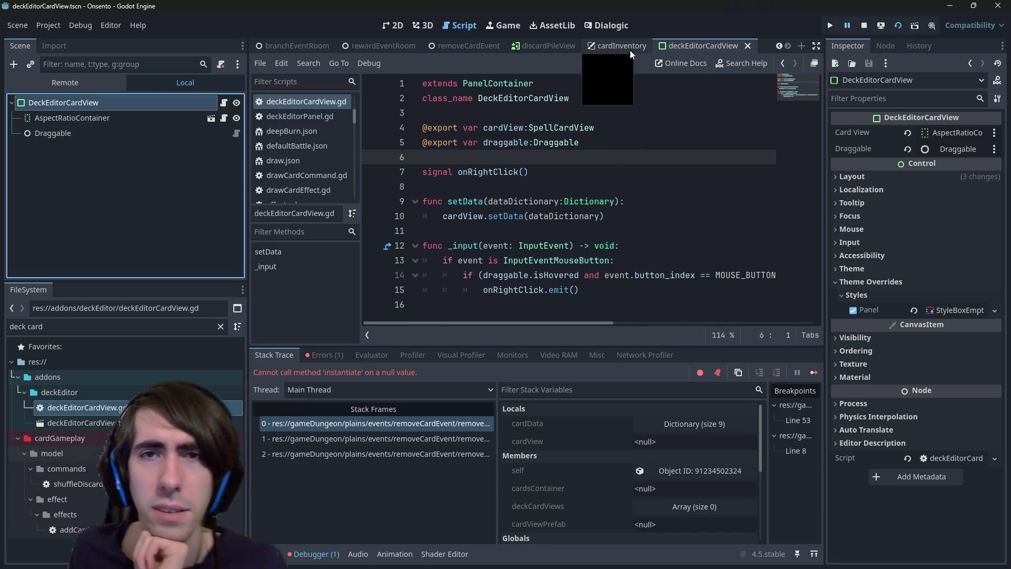
# - Return to the removeCardEvent scene, expand CanvasLayer, and pan the 2D canvas to Confirm
pyautogui.click(561, 45)
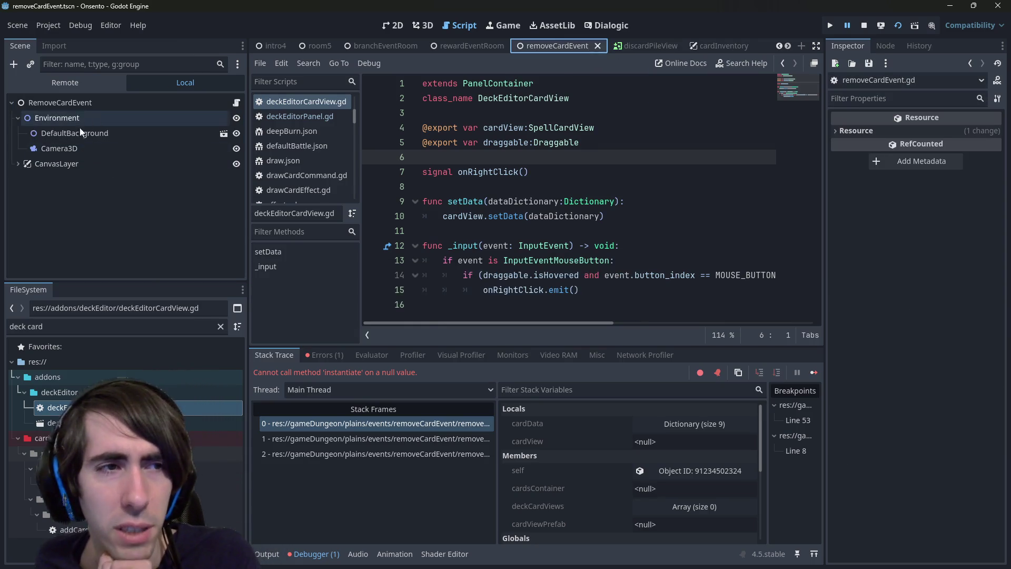
pyautogui.click(18, 163)
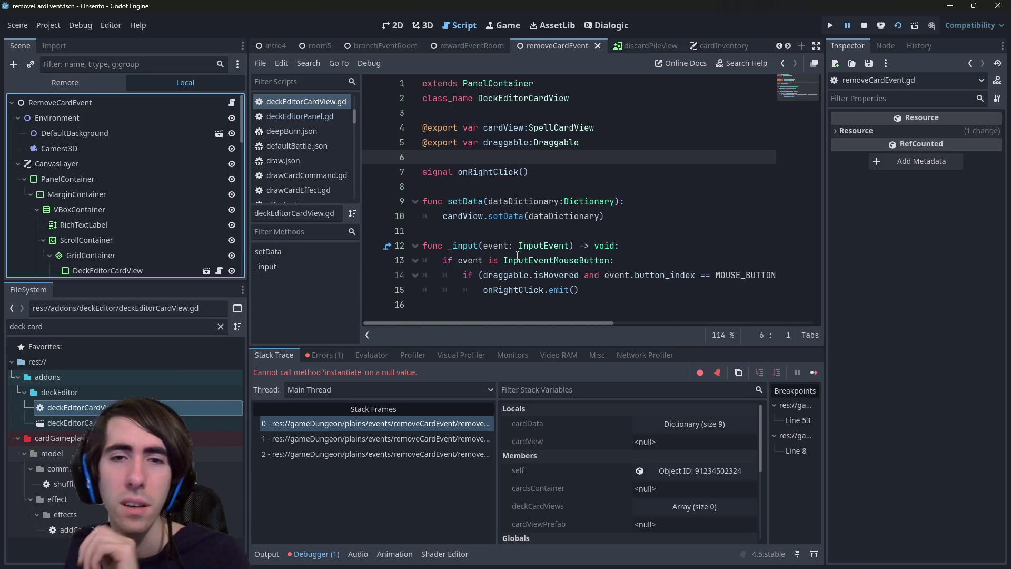
pyautogui.hotkey('ctrl', 'F1')
pyautogui.scroll(-2, 477, 295)
pyautogui.scroll(2, 478, 295)
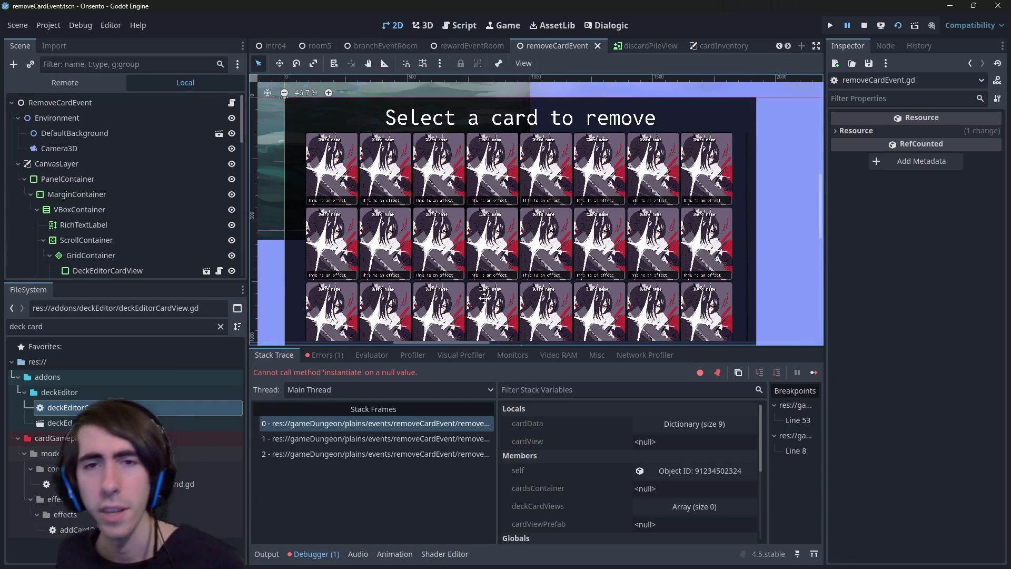
pyautogui.moveTo(478, 295); pyautogui.dragTo(480, 285)
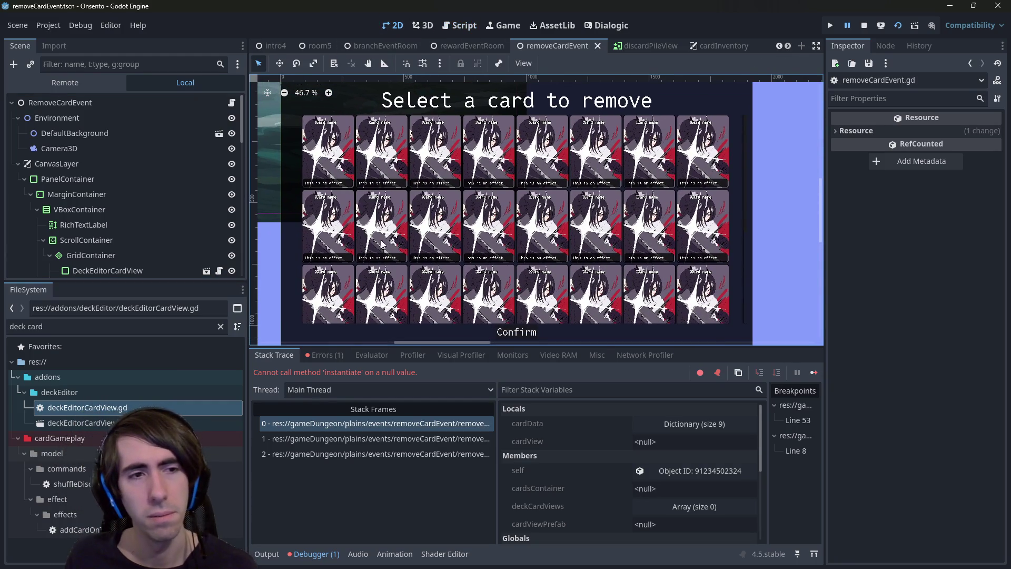
pyautogui.scroll(-10, 161, 210)
# - Inspect DeckEditorCardView19, DeckEditorCardView11 and ConfirmButton in the Scene tree
pyautogui.click(147, 235)
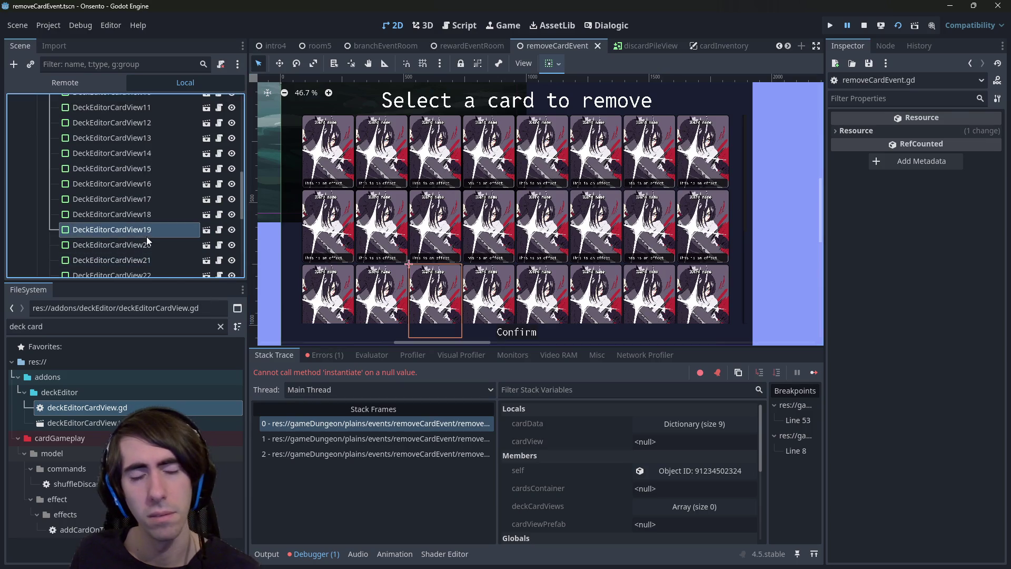
pyautogui.scroll(3, 146, 232)
pyautogui.click(145, 229)
pyautogui.scroll(-5, 138, 192)
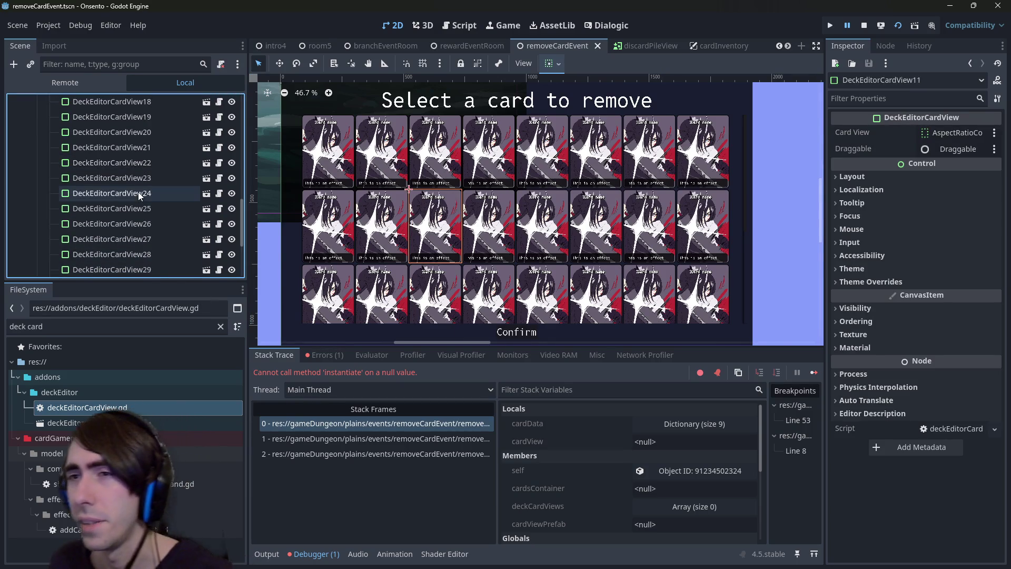
pyautogui.scroll(-3, 138, 208)
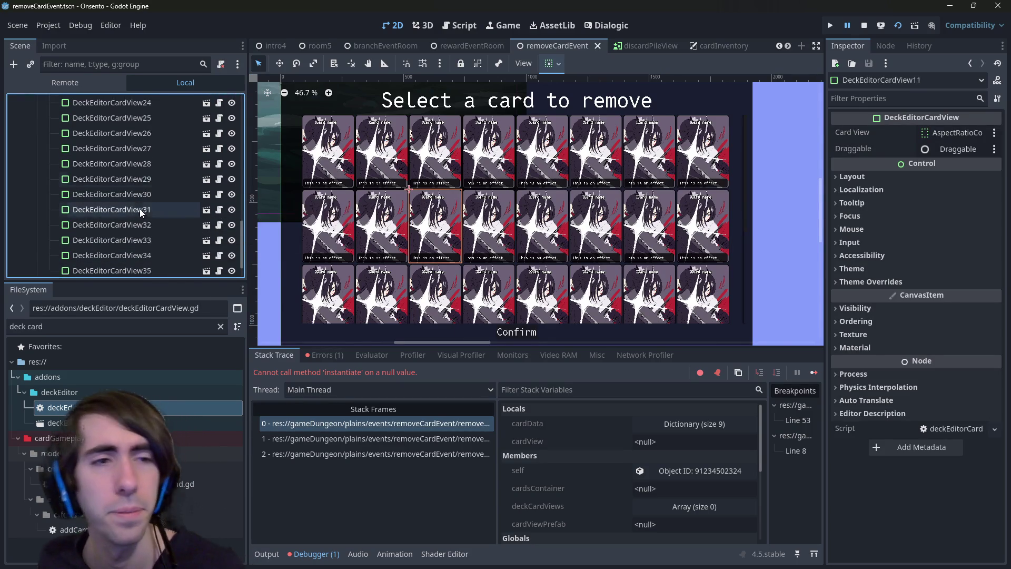
pyautogui.scroll(-1, 140, 209)
pyautogui.click(124, 266)
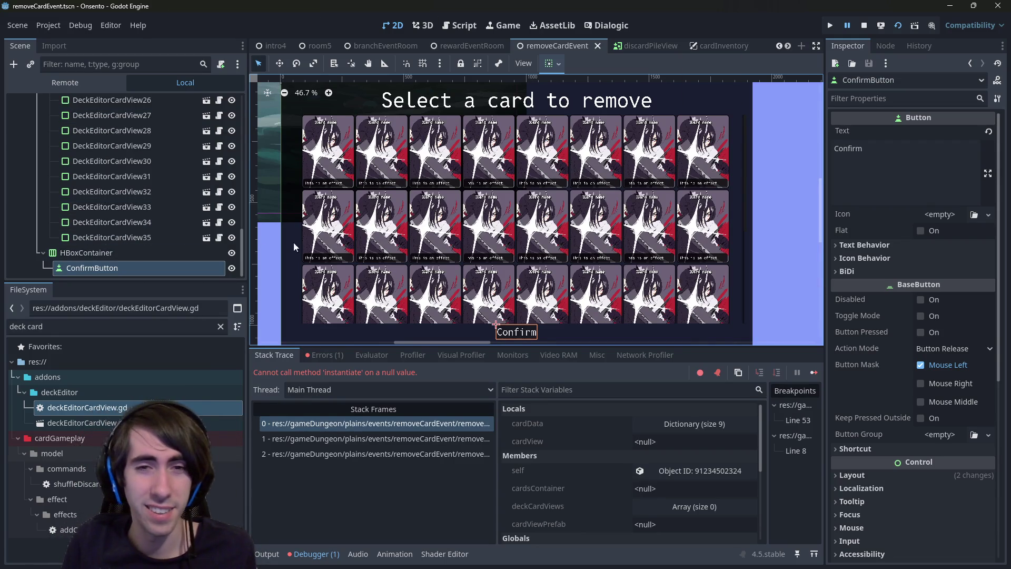
pyautogui.scroll(15, 222, 188)
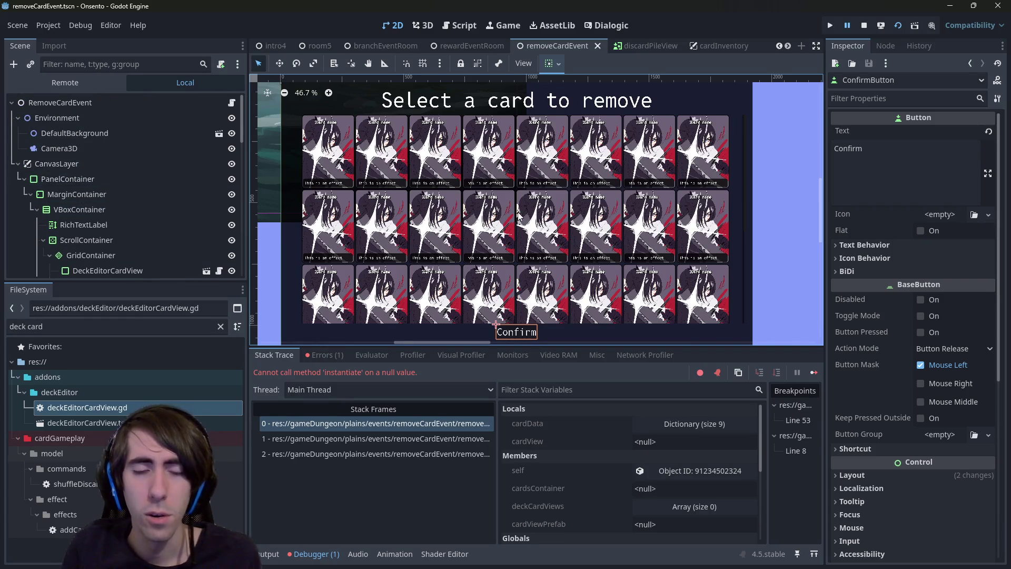
pyautogui.click(472, 29)
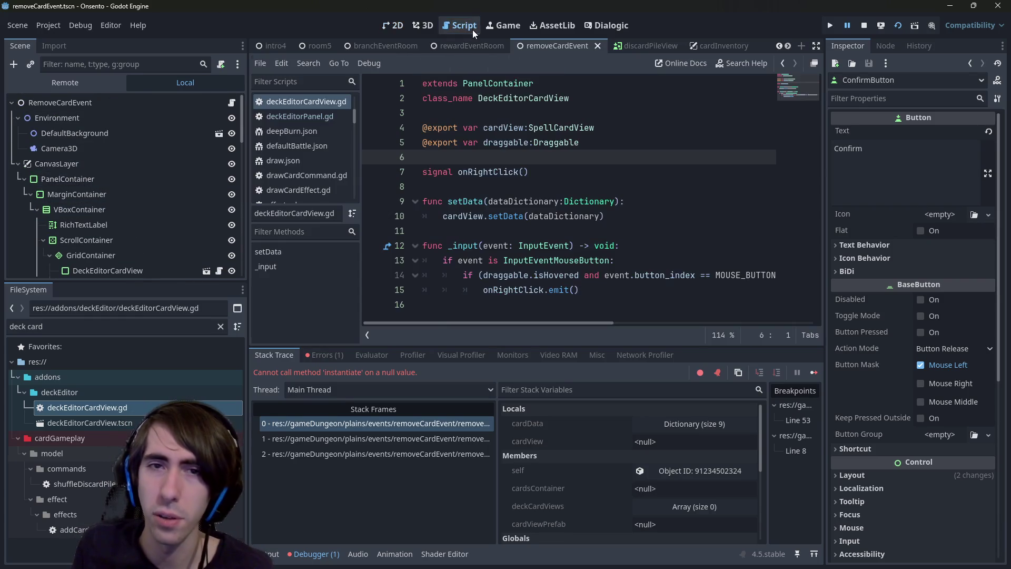
pyautogui.click(394, 25)
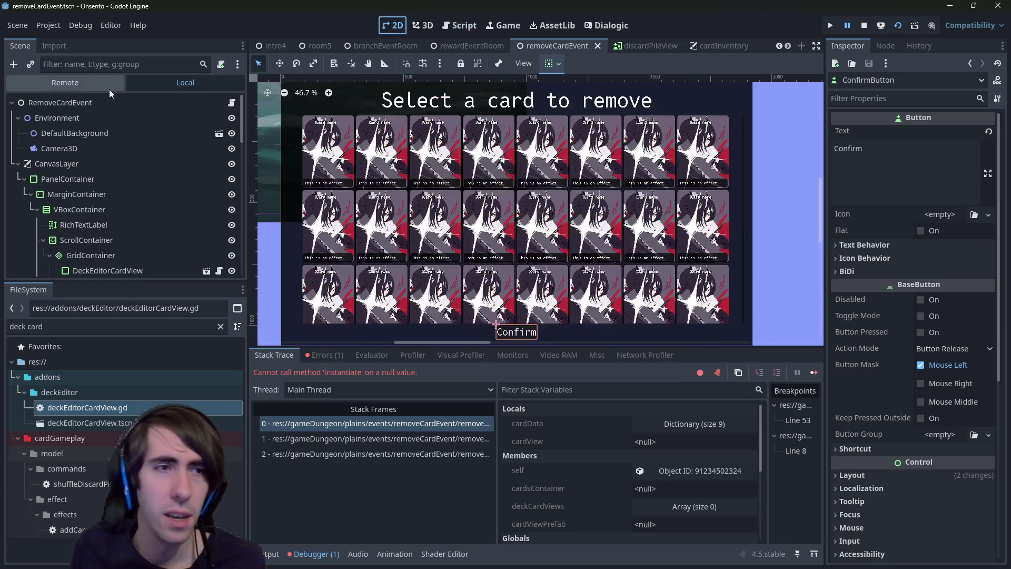
# - Set RemoveCardEvent's Cards Container to GridContainer
pyautogui.click(118, 102)
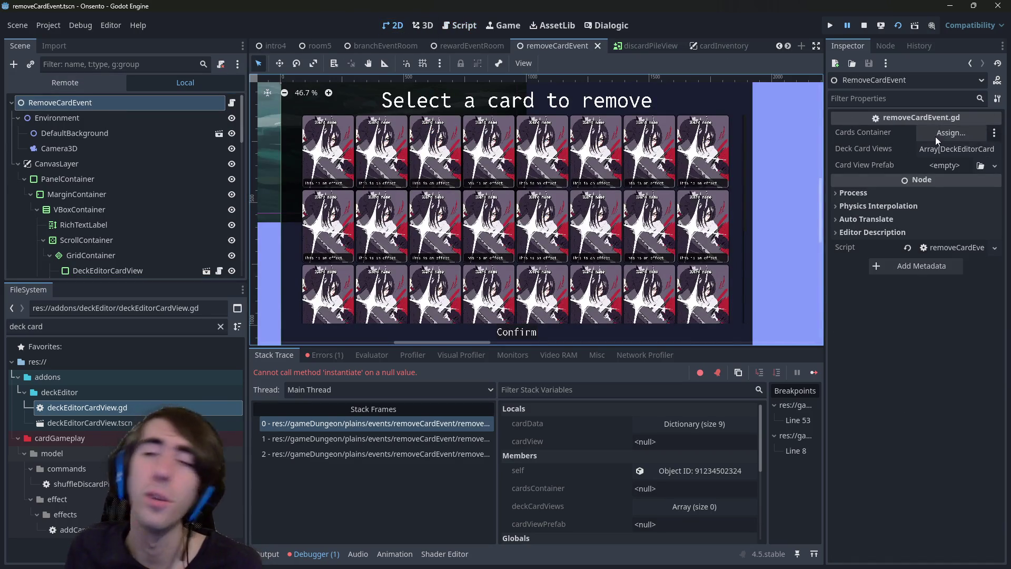
pyautogui.click(935, 136)
pyautogui.click(589, 92)
pyautogui.moveTo(91, 255); pyautogui.dragTo(951, 132)
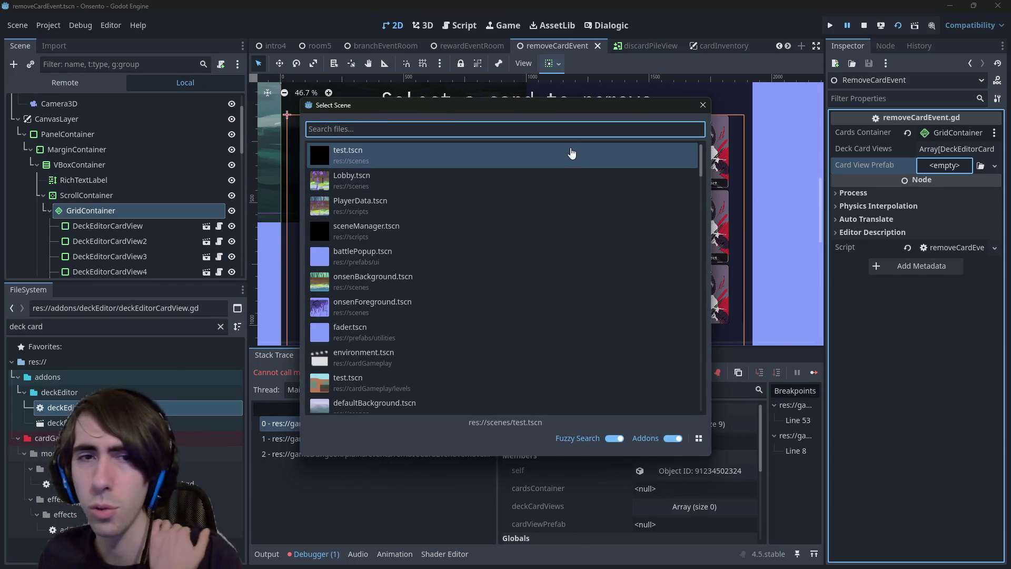
# - Set Card View Prefab to the deckEditorCardView scene by searching 'editor card'
pyautogui.click(980, 165)
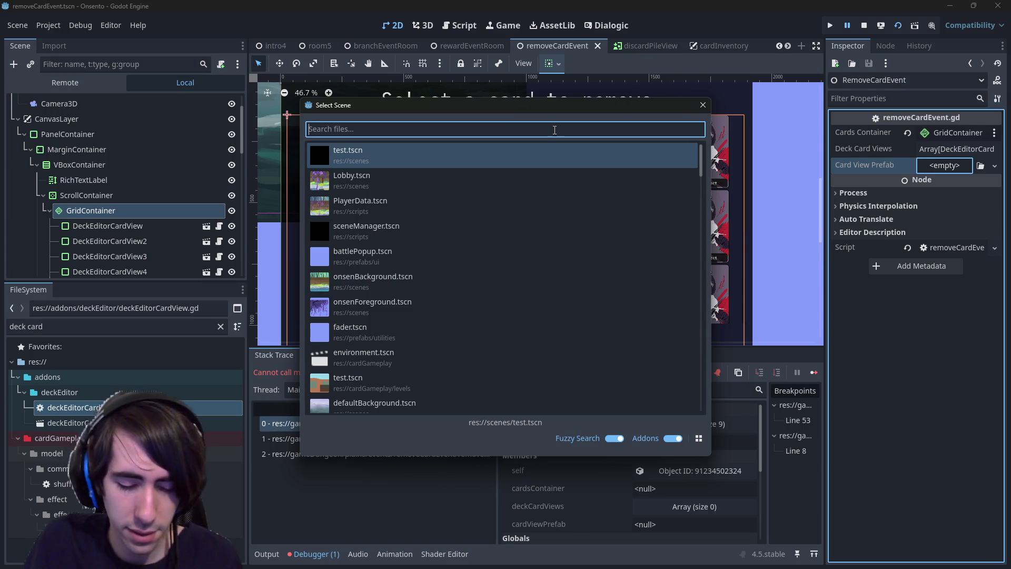
pyautogui.write('edito')
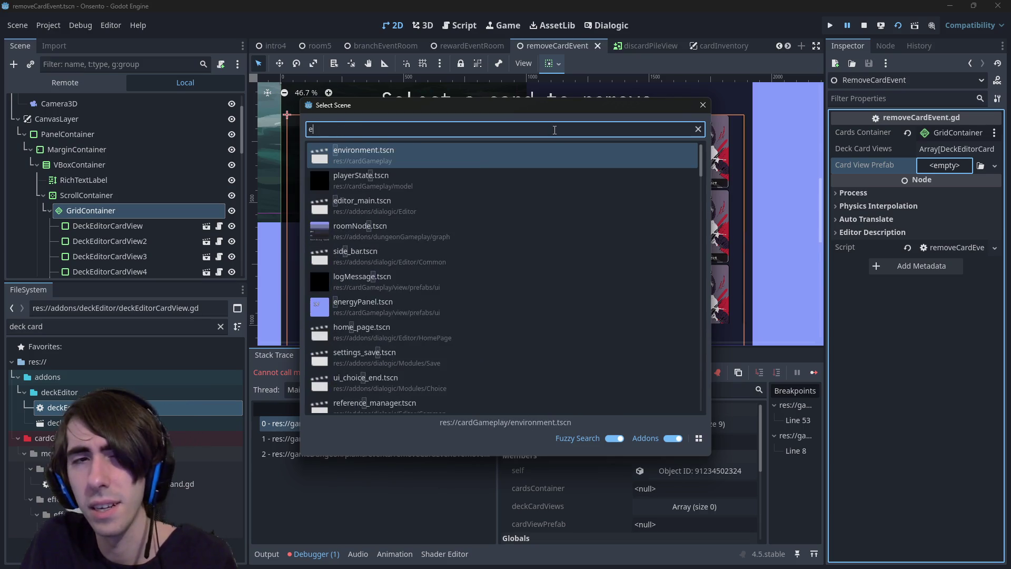
pyautogui.write('r card')
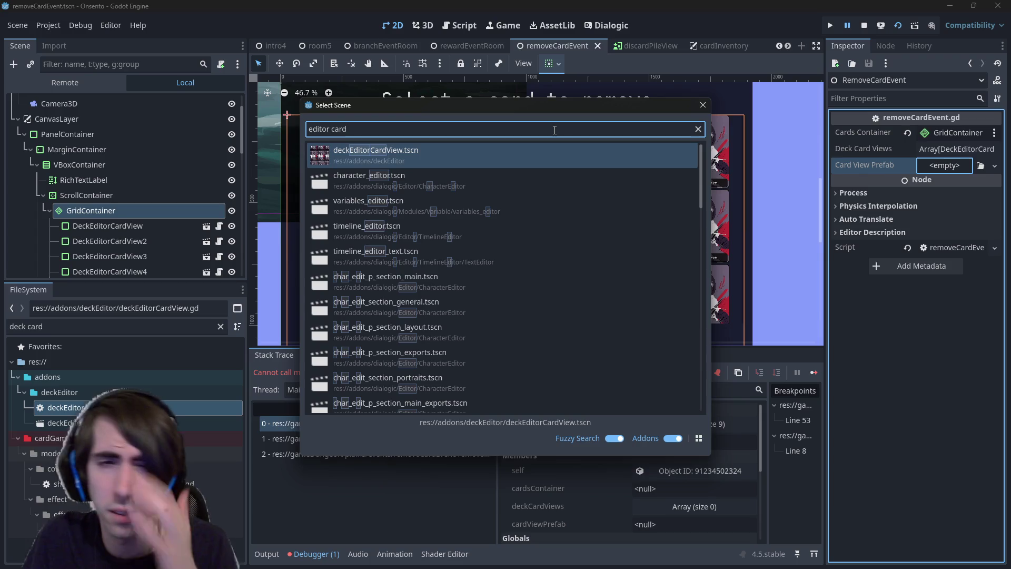
pyautogui.press('Return')
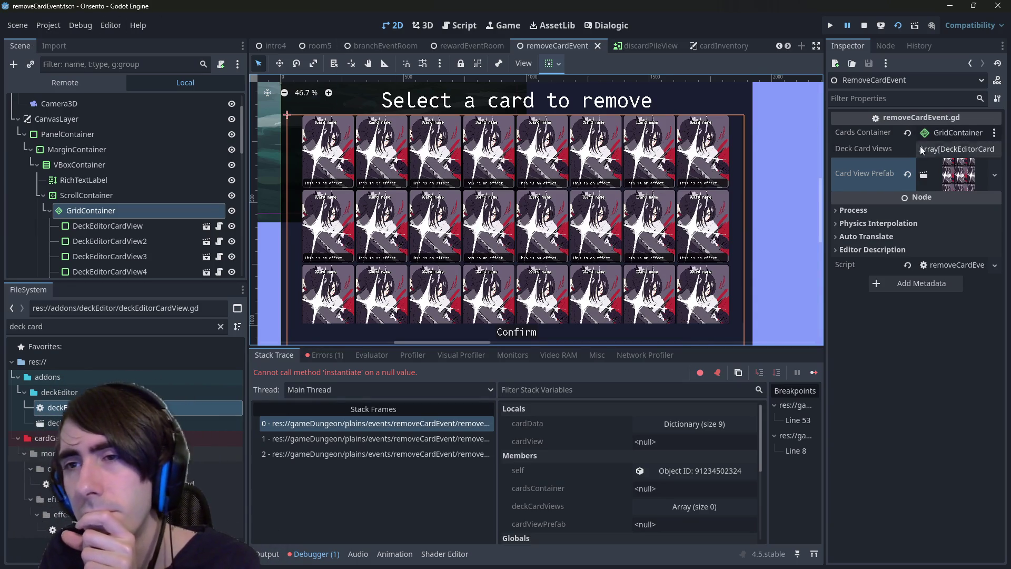
pyautogui.click(956, 149)
pyautogui.click(956, 149)
pyautogui.scroll(3, 169, 156)
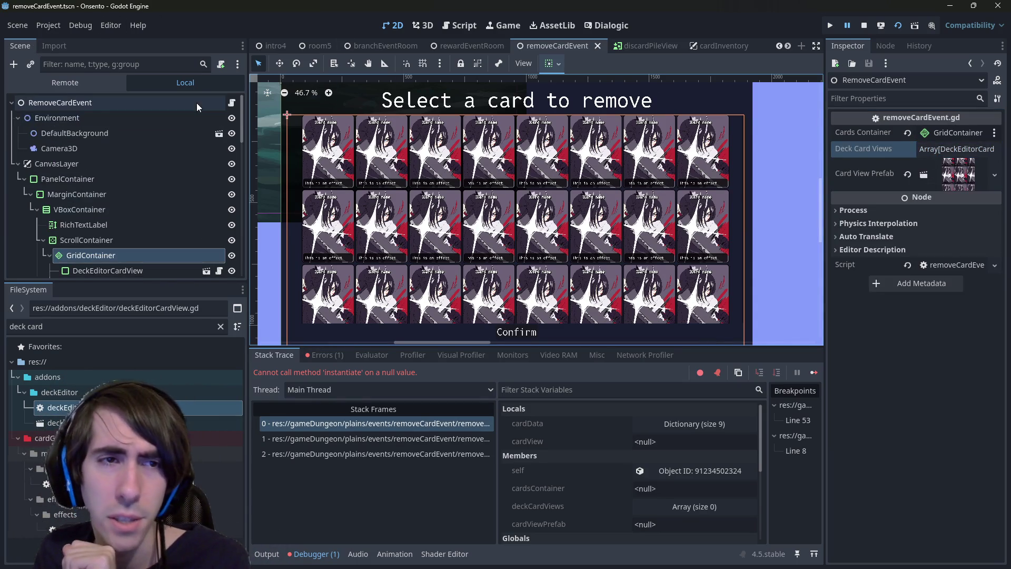
# - Open removeCardEvent.gd and review its reloadCards code
pyautogui.click(232, 102)
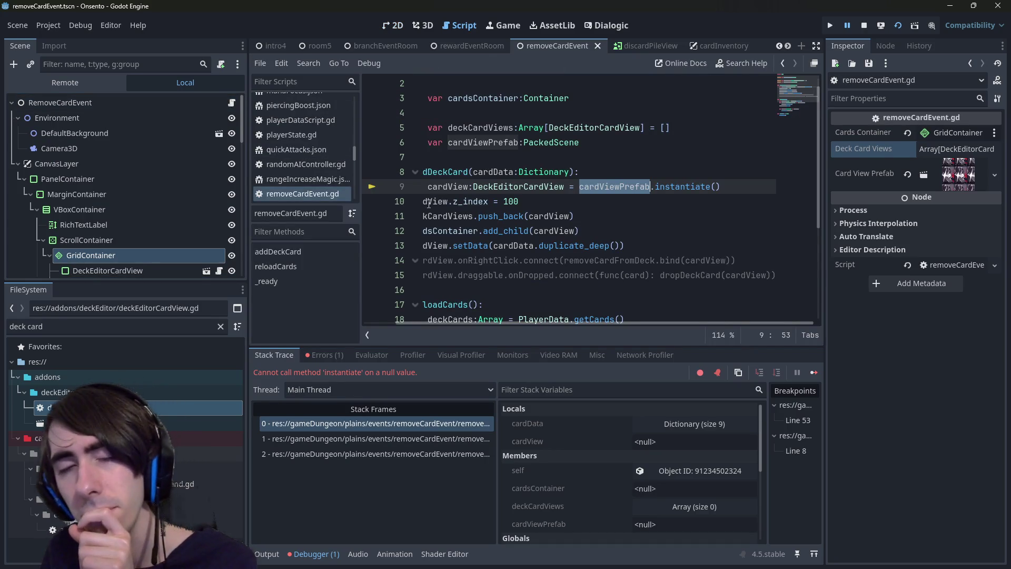
pyautogui.scroll(-3, 507, 220)
pyautogui.moveTo(544, 202); pyautogui.dragTo(441, 179)
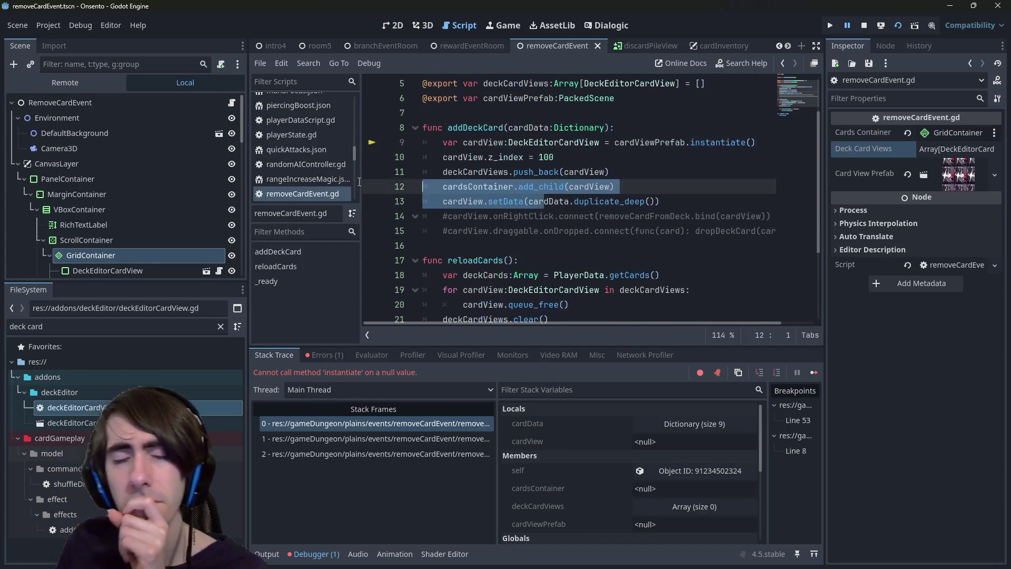
pyautogui.click(441, 182)
pyautogui.scroll(-8, 445, 179)
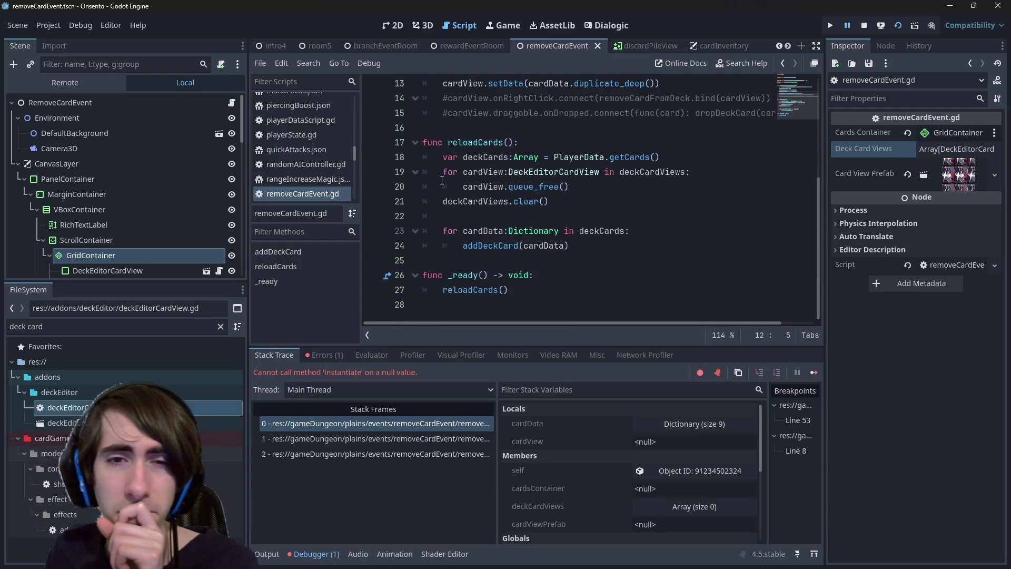
# - Check the cardView and deckCardViews references on lines 10 and 11
pyautogui.scroll(11, 449, 178)
pyautogui.scroll(-1, 449, 178)
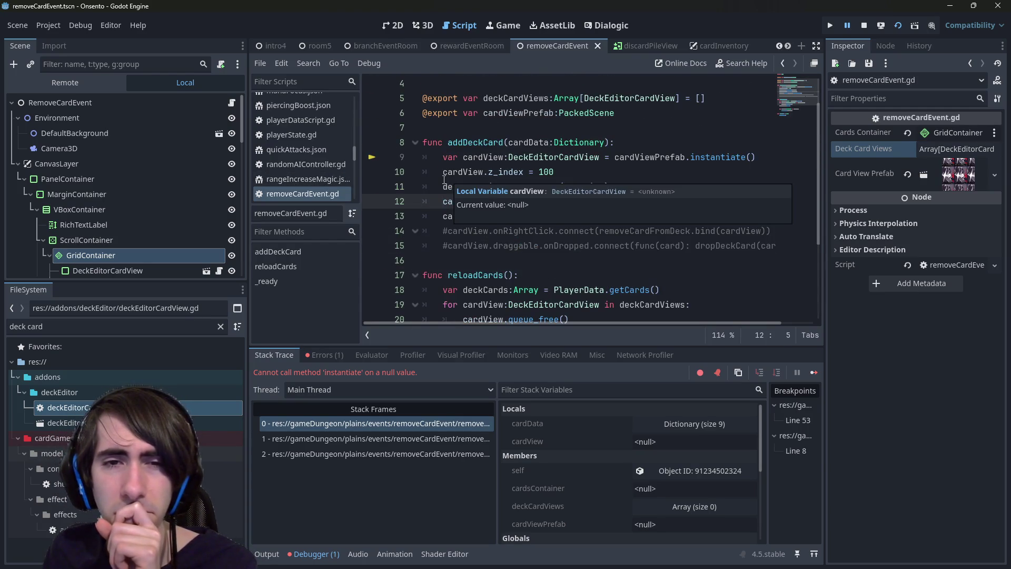
pyautogui.doubleClick(445, 175)
pyautogui.doubleClick(449, 189)
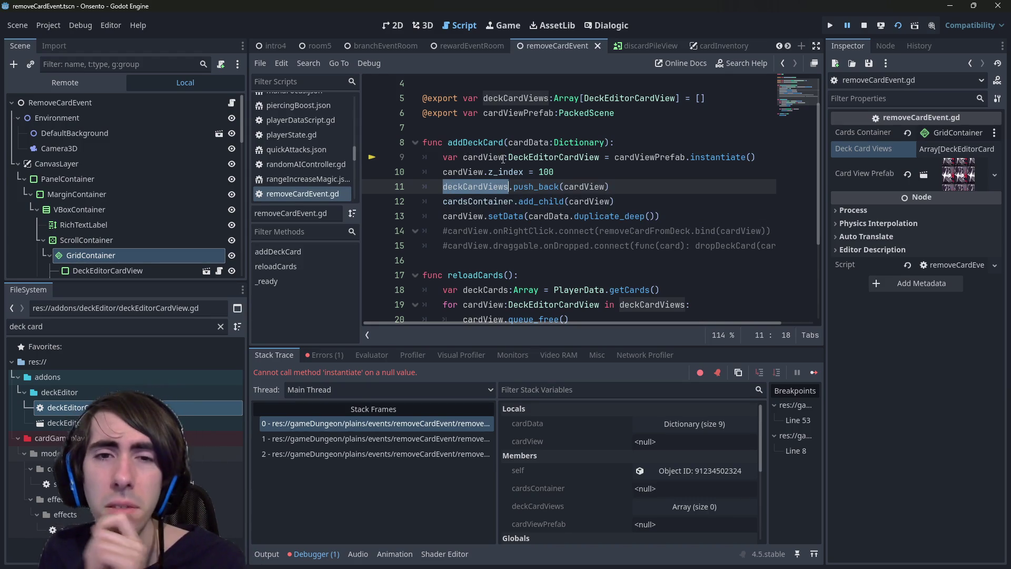
# - Copy the queue_free loop into _ready, then undo the paste
pyautogui.scroll(-3, 579, 210)
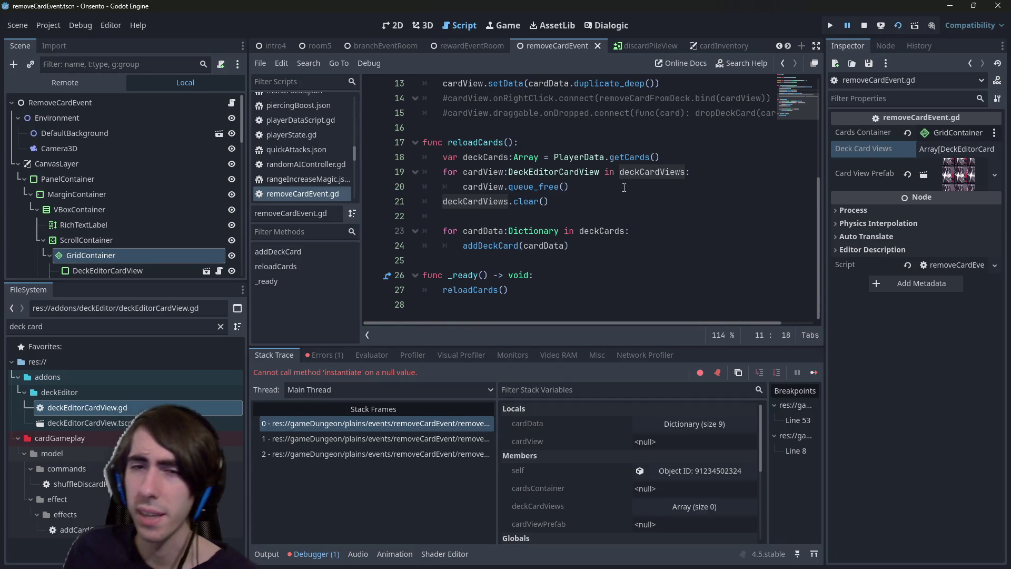
pyautogui.moveTo(570, 187)
pyautogui.mouseDown()
pyautogui.moveTo(341, 153)
pyautogui.moveTo(401, 173)
pyautogui.mouseUp()
pyautogui.click(569, 274)
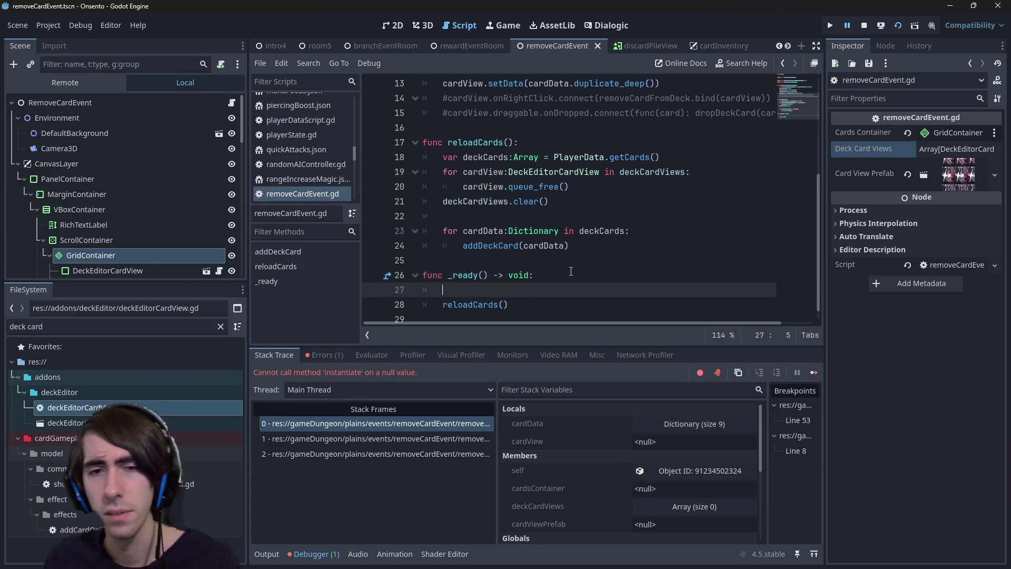
pyautogui.press('Return')
pyautogui.hotkey('ctrl', 'v')
pyautogui.hotkey('ctrl', 'z')
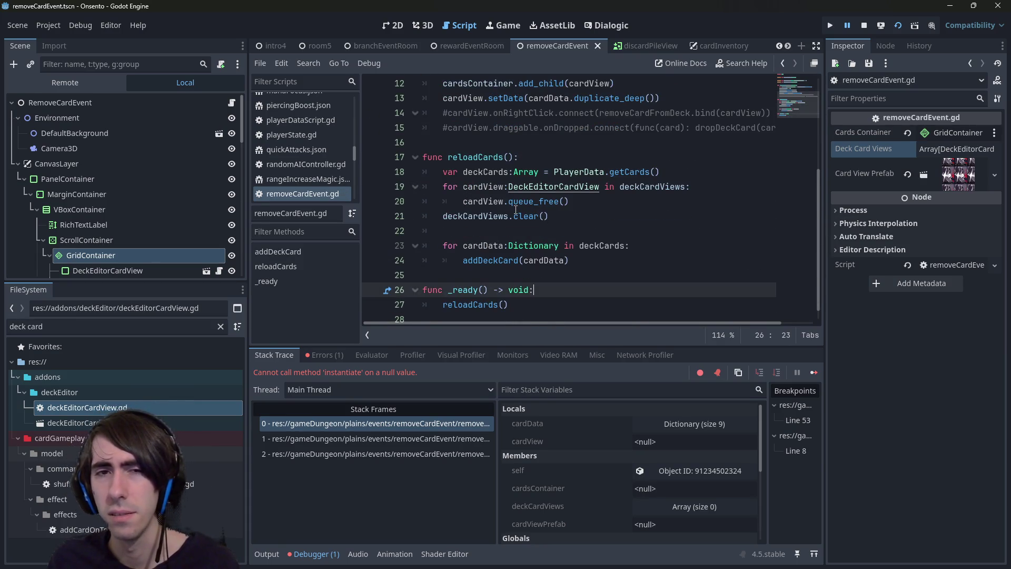
# - Add blank lines at the start of reloadCards, then undo them
pyautogui.click(527, 156)
pyautogui.press('Return')
pyautogui.press('Return')
pyautogui.press('Up')
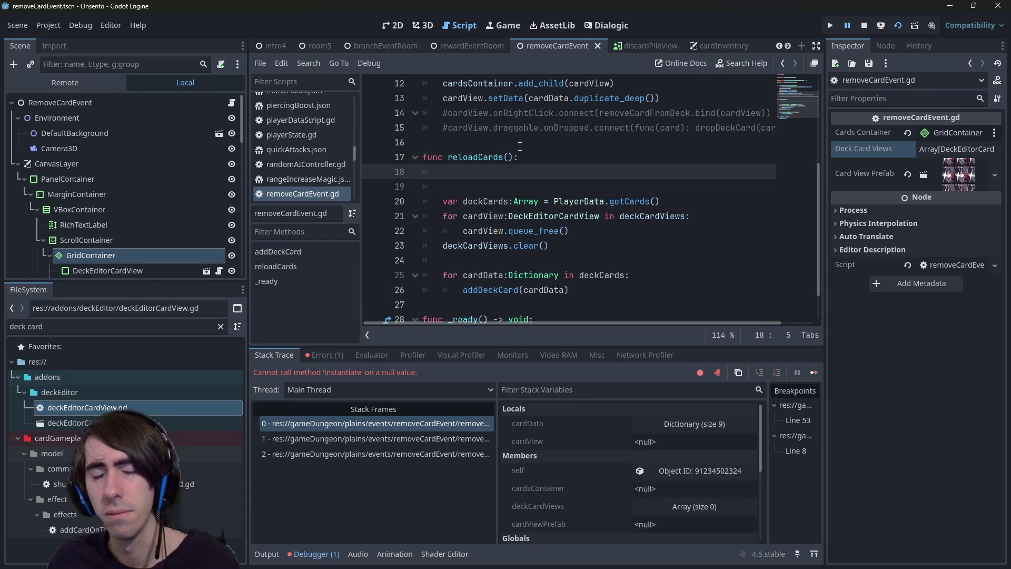
pyautogui.hotkey('ctrl', 'z')
pyautogui.hotkey('ctrl', 'z')
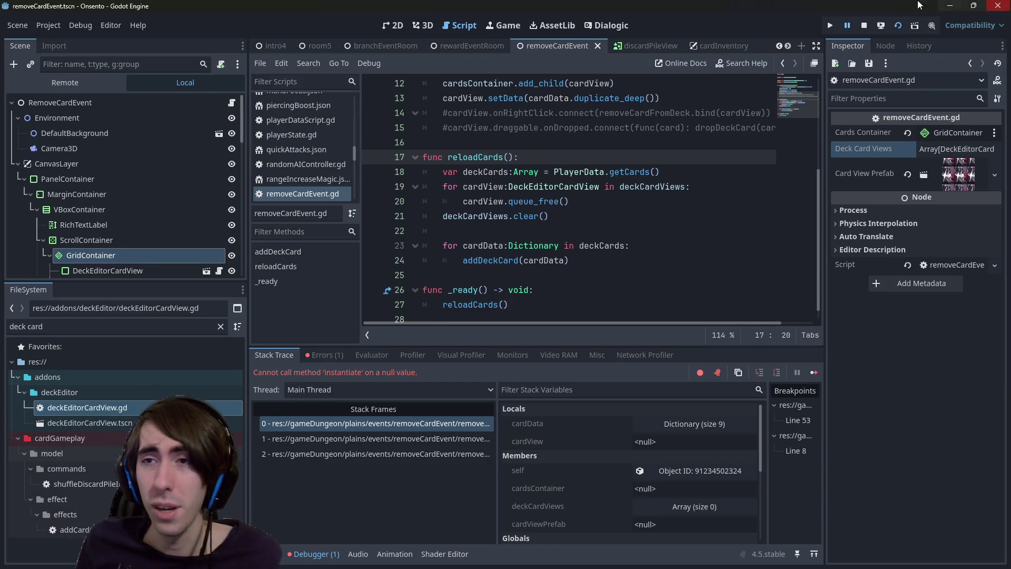
# - Stop the test run, relaunch the scene to view the overlapping cards, then close the game window
pyautogui.click(864, 25)
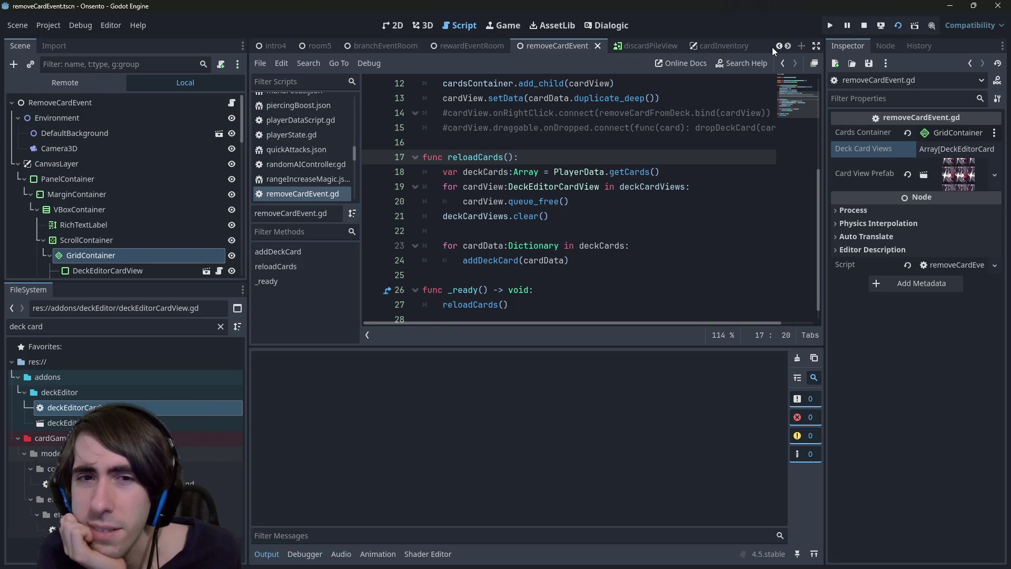
pyautogui.press('F5')
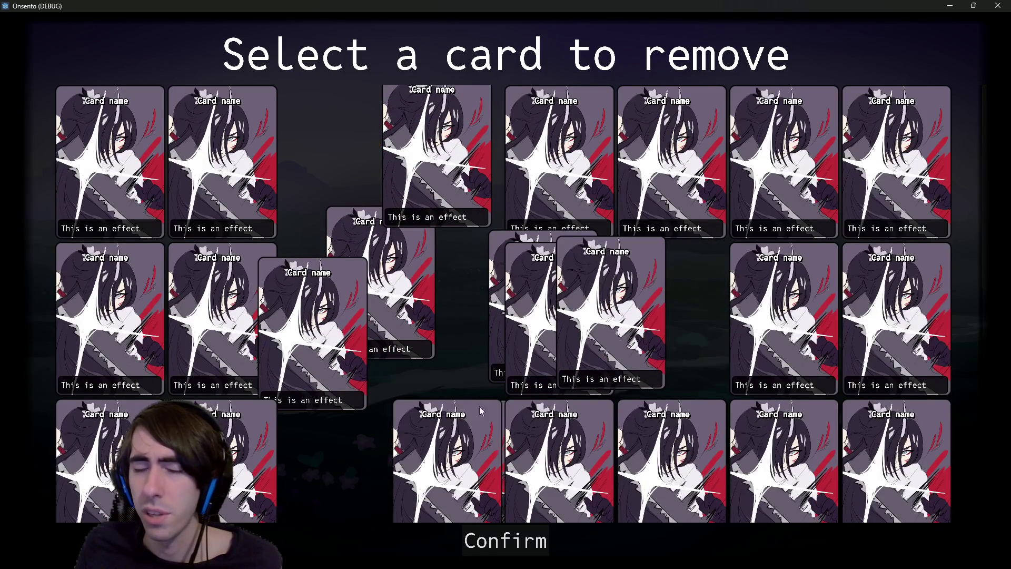
pyautogui.click(997, 5)
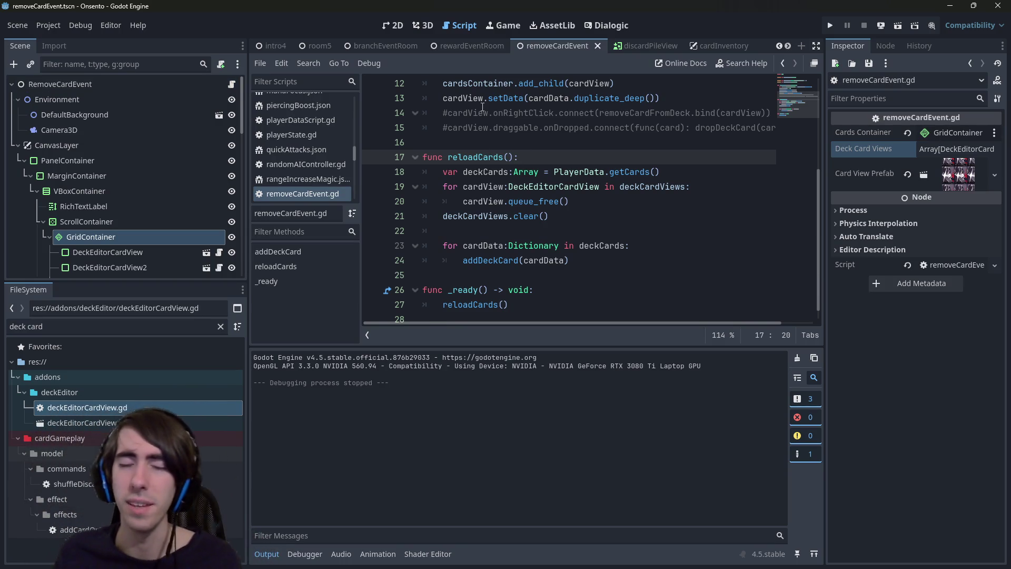
# - After a quick test run, comment out the deck-card loop on lines 23–24 of reloadCards
pyautogui.moveTo(569, 201)
pyautogui.mouseDown()
pyautogui.moveTo(464, 201)
pyautogui.moveTo(392, 183)
pyautogui.mouseUp()
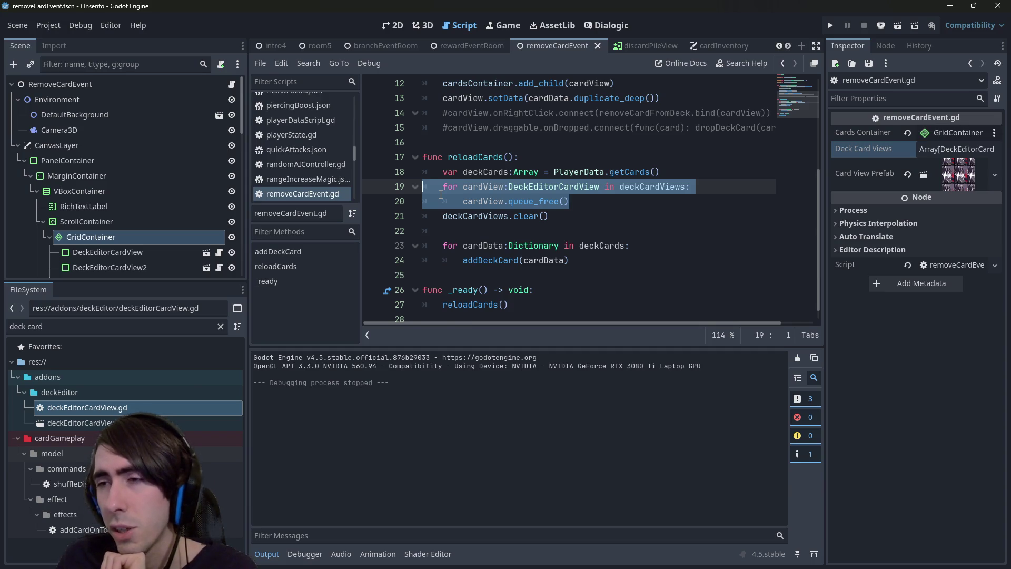
pyautogui.click(898, 26)
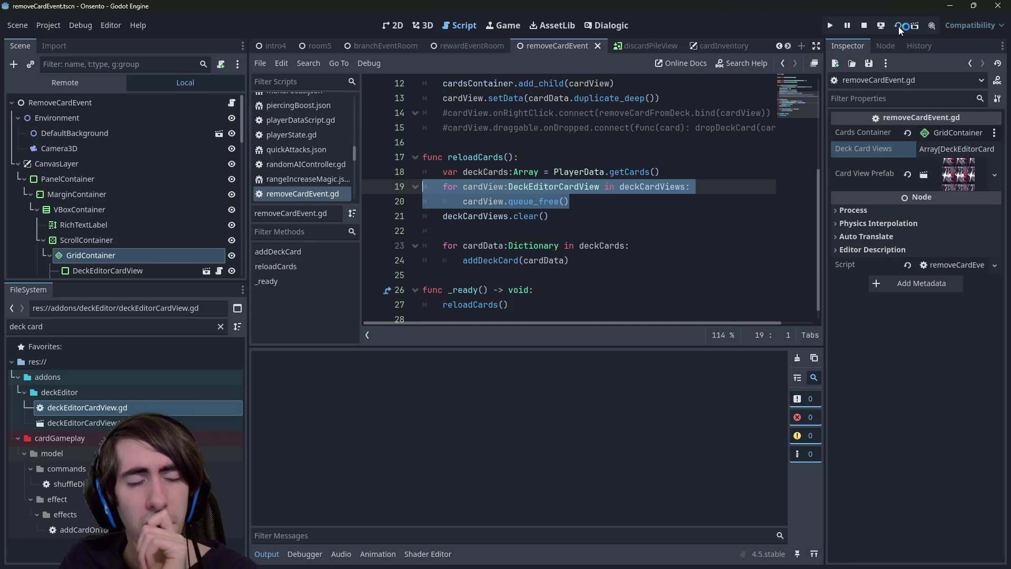
pyautogui.click(863, 25)
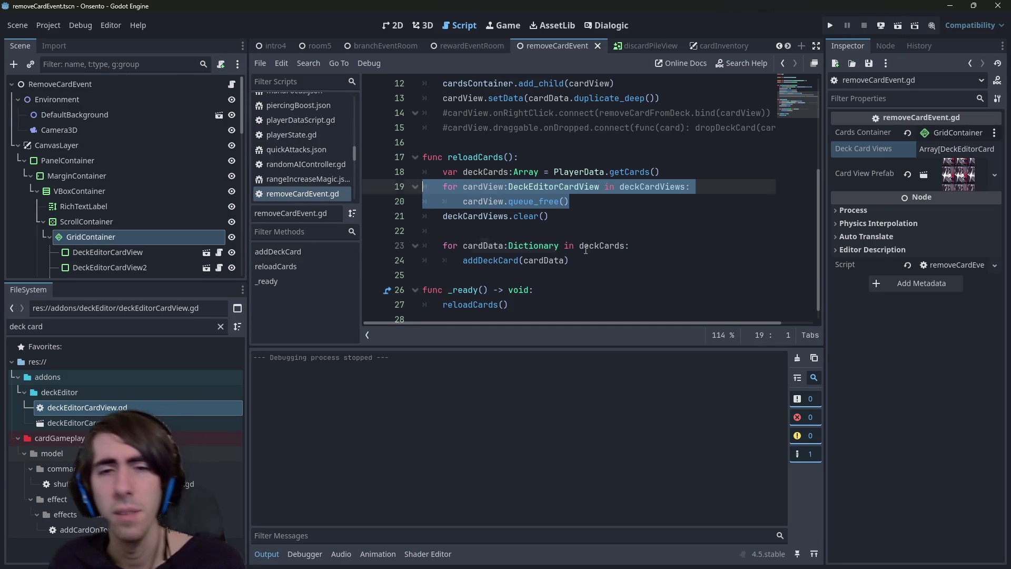
pyautogui.click(585, 250)
pyautogui.moveTo(574, 260); pyautogui.dragTo(424, 245)
pyautogui.hotkey('ctrl', 'k')
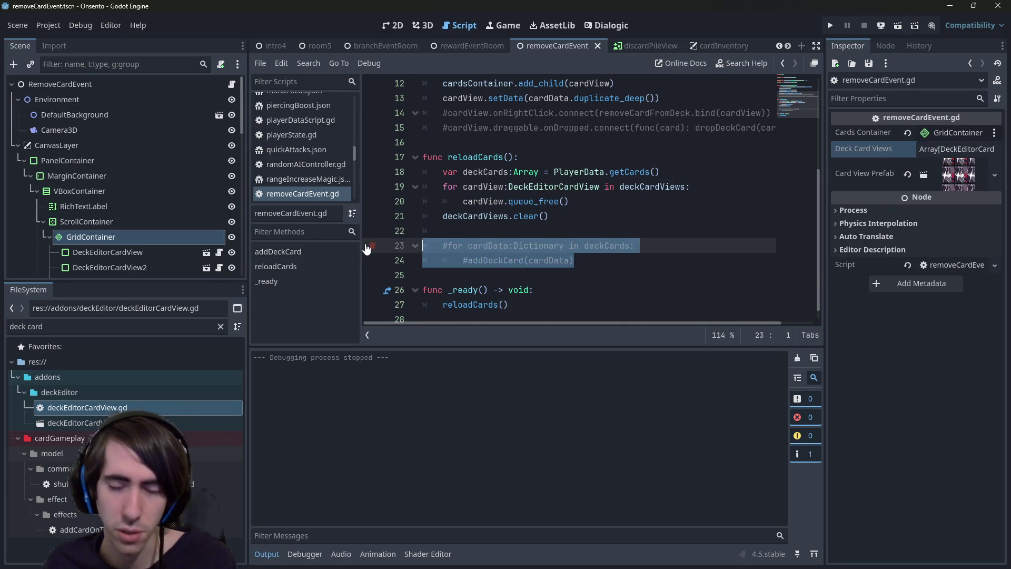
pyautogui.click(898, 25)
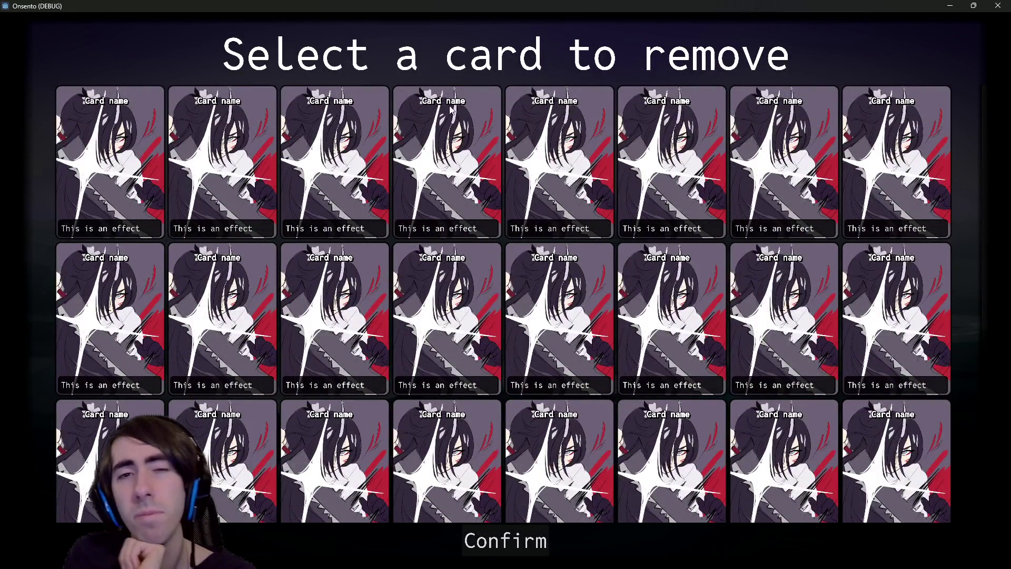
pyautogui.moveTo(452, 111)
pyautogui.mouseDown()
pyautogui.moveTo(453, 135)
pyautogui.moveTo(585, 230)
pyautogui.moveTo(556, 245)
pyautogui.moveTo(566, 214)
pyautogui.mouseUp()
pyautogui.scroll(-1, 556, 244)
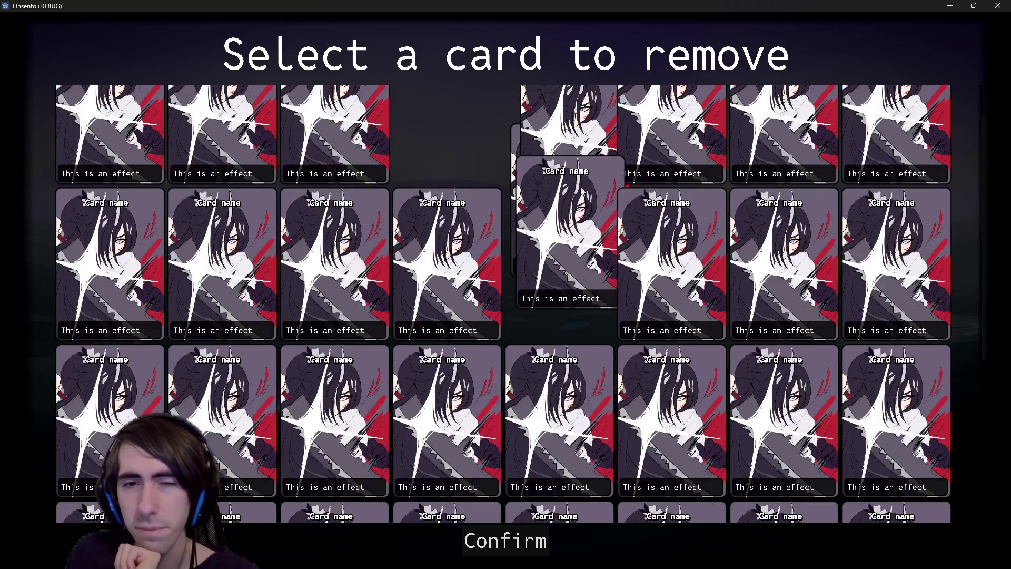
pyautogui.click(996, 5)
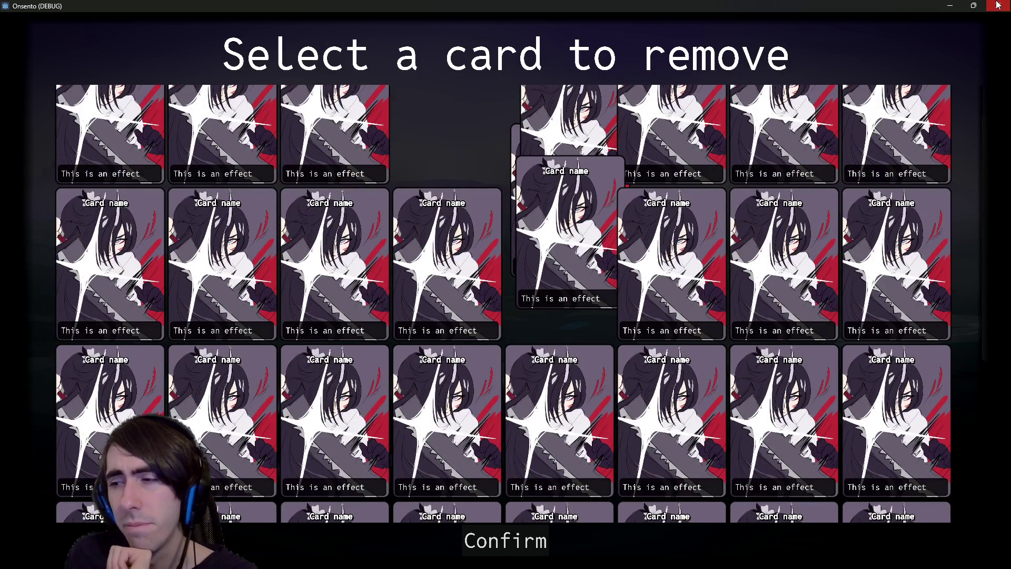
pyautogui.click(621, 247)
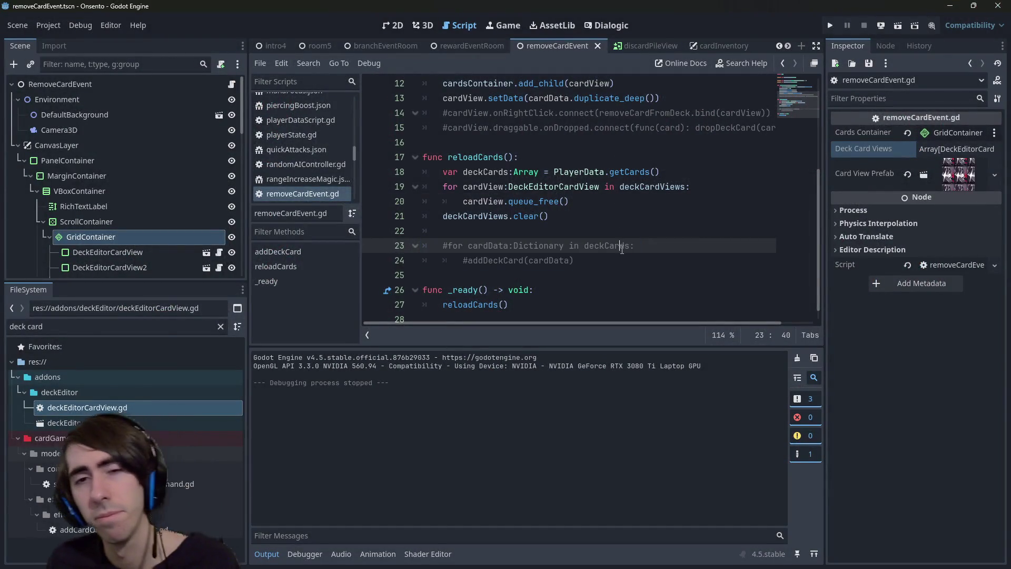
# - Uncomment the deck-card loop on lines 23–24 and save the script
pyautogui.moveTo(574, 261); pyautogui.dragTo(423, 245)
pyautogui.hotkey('ctrl', 'k')
pyautogui.hotkey('ctrl', 's')
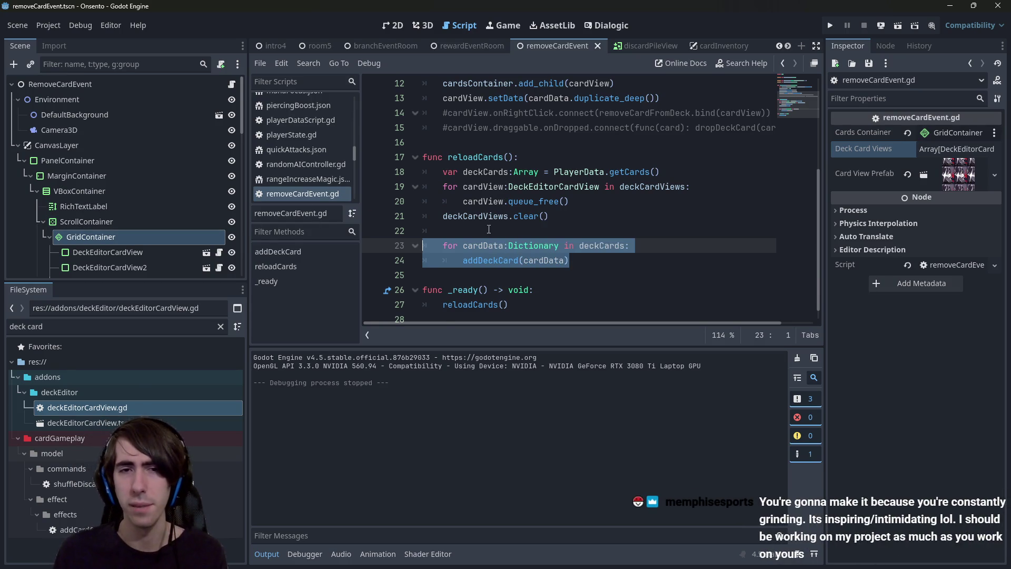
pyautogui.click(488, 229)
pyautogui.doubleClick(480, 216)
# - Add a new line at the start of reloadCards and check where deckCardViews is used
pyautogui.click(532, 163)
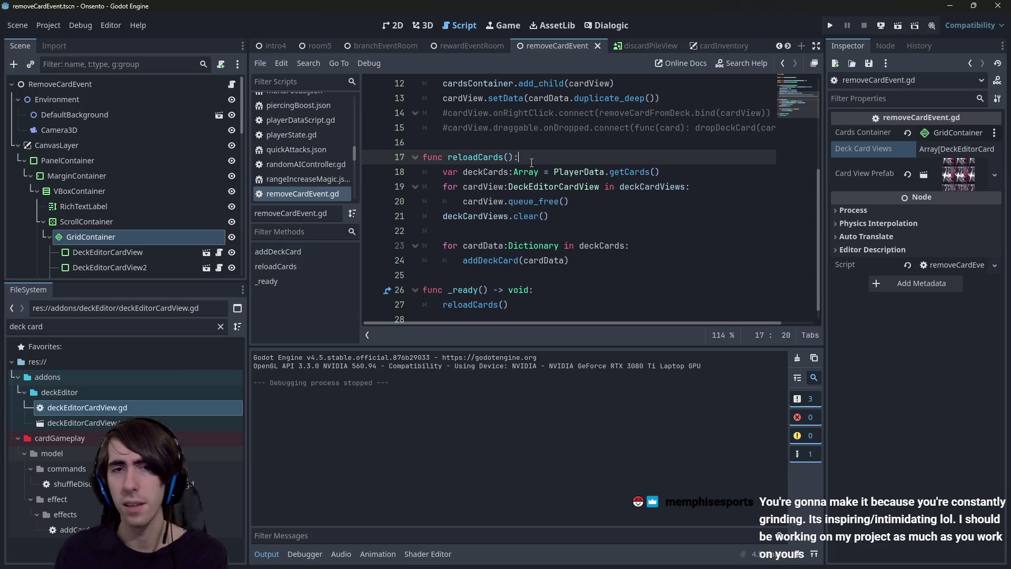
pyautogui.press('Return')
pyautogui.press('Return')
pyautogui.press('Up')
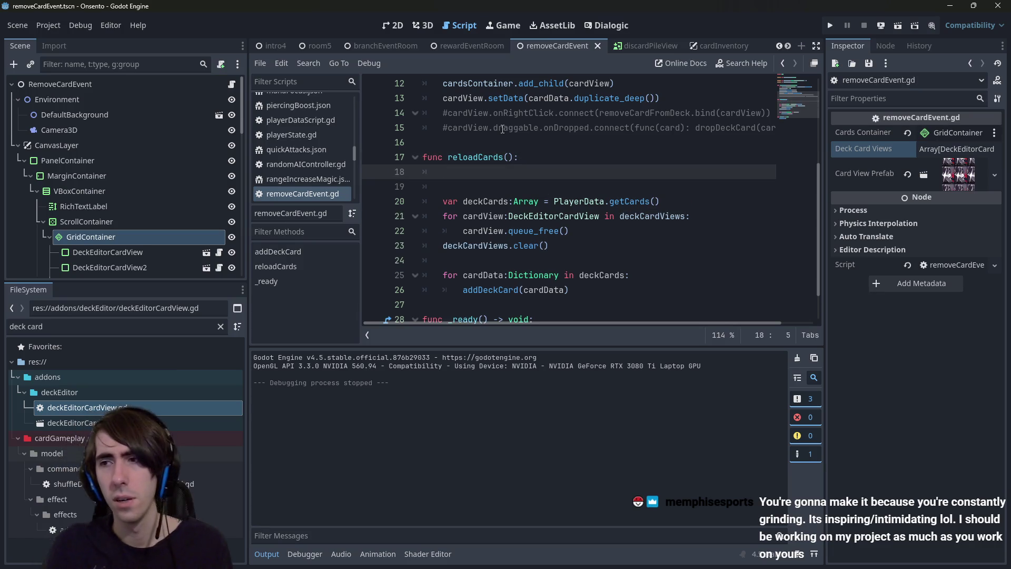
pyautogui.write('deckCardViews.get')
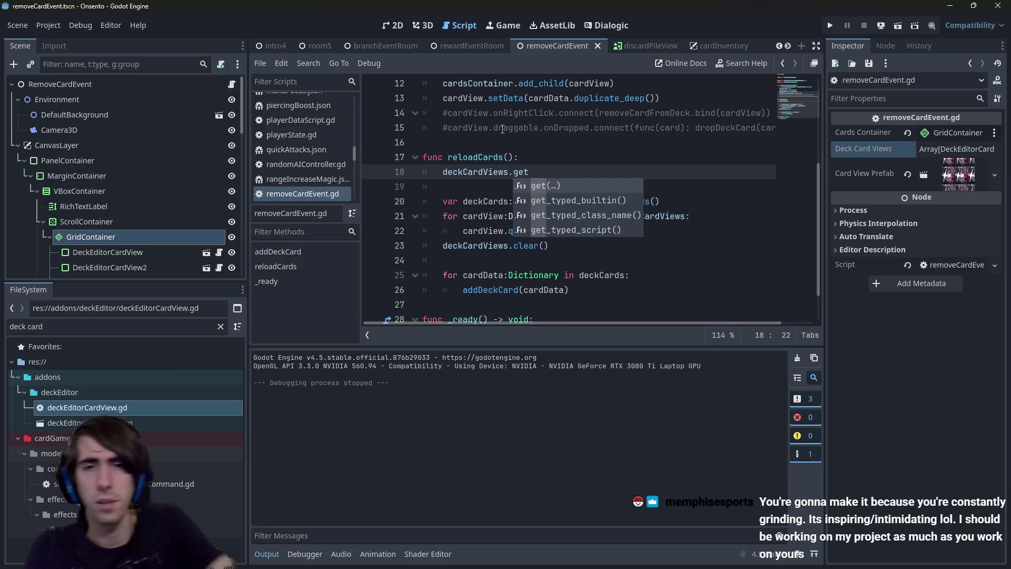
pyautogui.press('BackSpace')
pyautogui.press('BackSpace')
pyautogui.press('BackSpace')
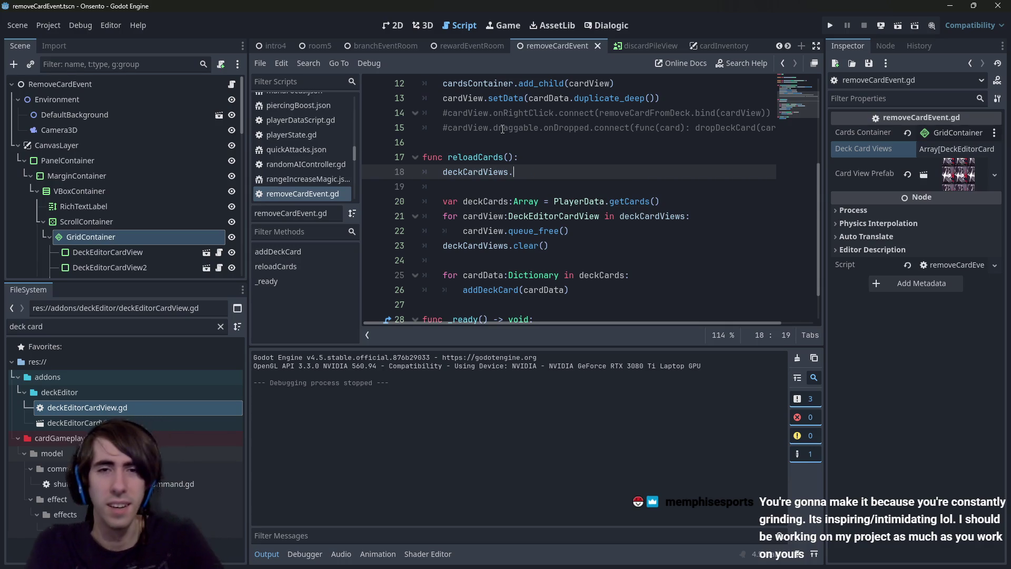
pyautogui.press('BackSpace')
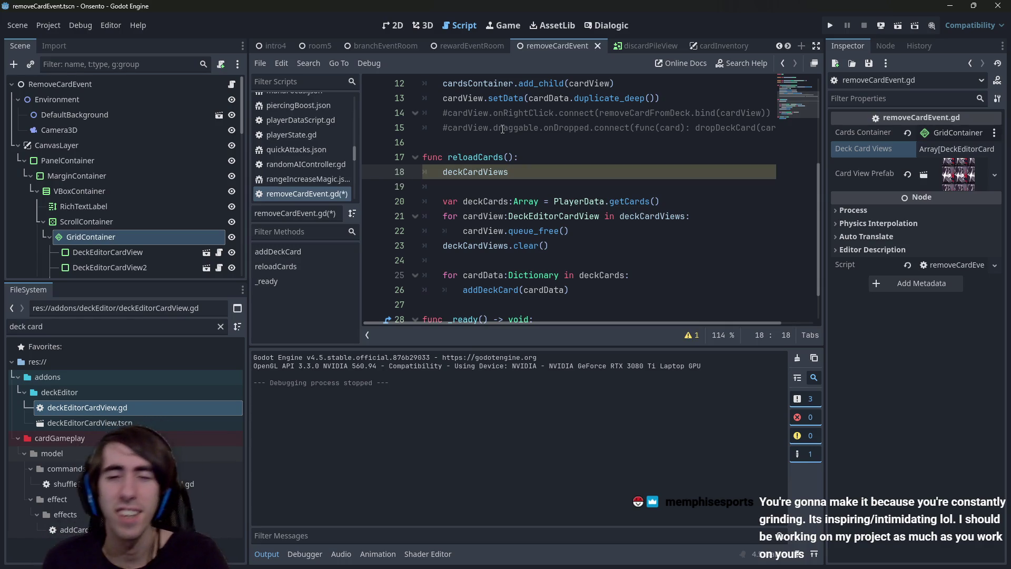
pyautogui.doubleClick(482, 247)
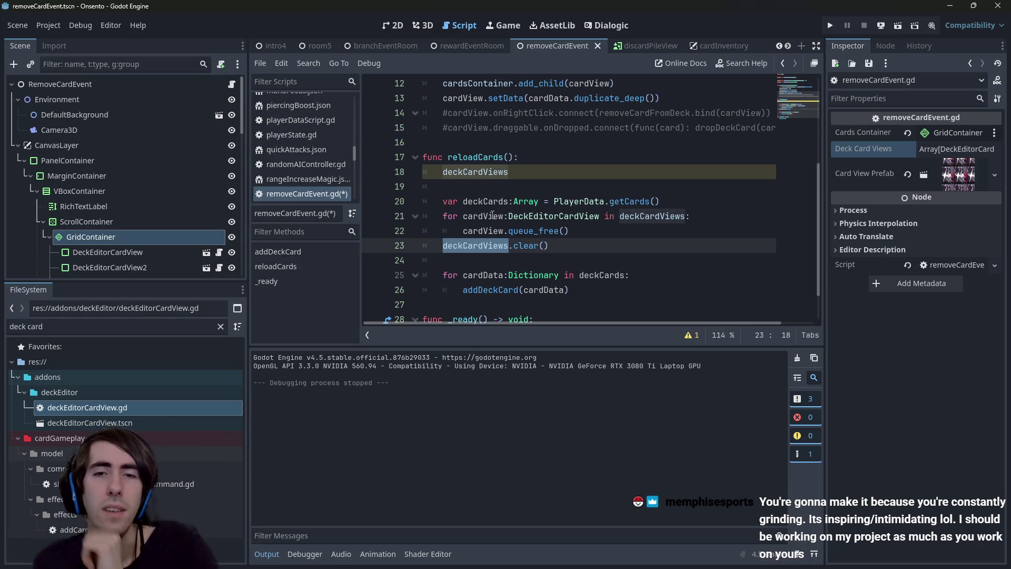
pyautogui.scroll(3, 480, 208)
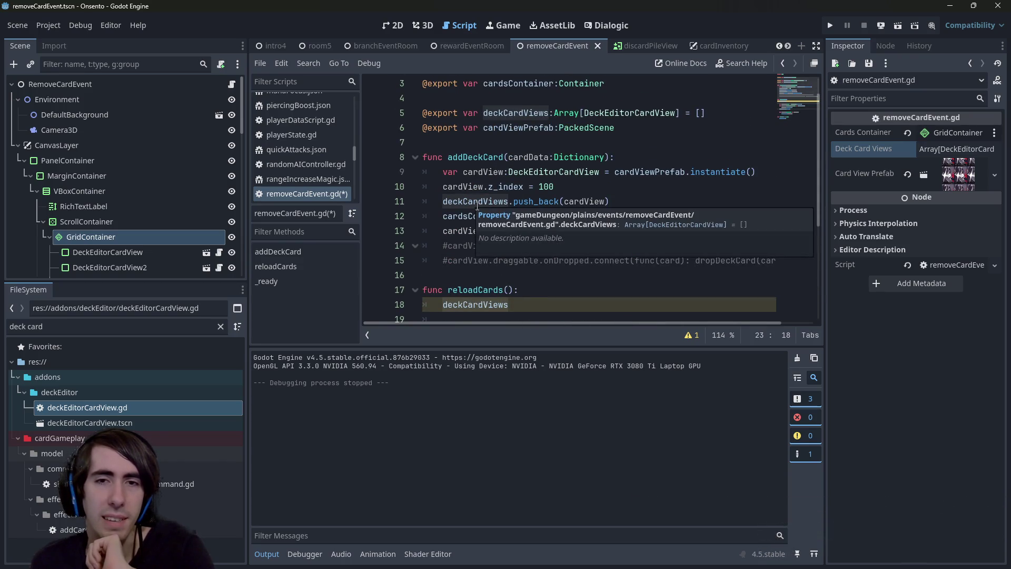
pyautogui.click(477, 204)
# - Write cardsContainer.get_children() on the new line 18 using the copied cardsContainer name
pyautogui.doubleClick(477, 216)
pyautogui.hotkey('ctrl', 'c')
pyautogui.scroll(-3, 477, 216)
pyautogui.click(499, 172)
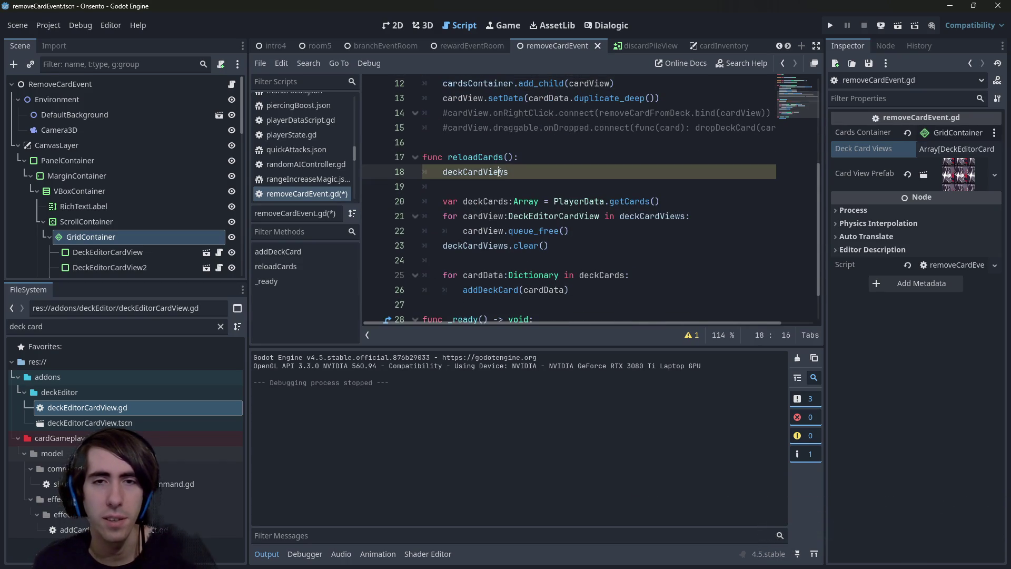
pyautogui.doubleClick(499, 172)
pyautogui.hotkey('ctrl', 'v')
pyautogui.write('.get')
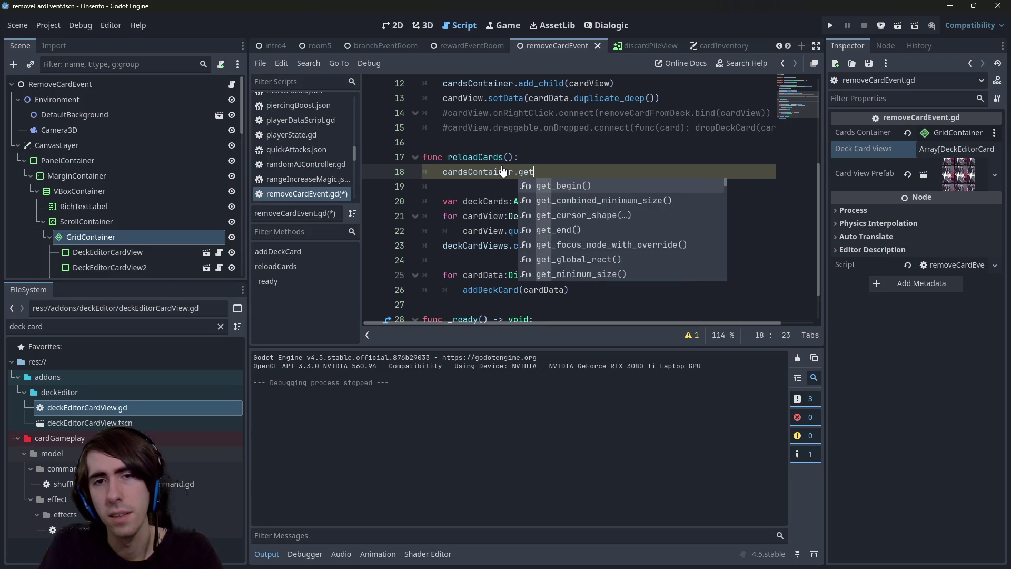
pyautogui.write('_chil')
pyautogui.press('Return')
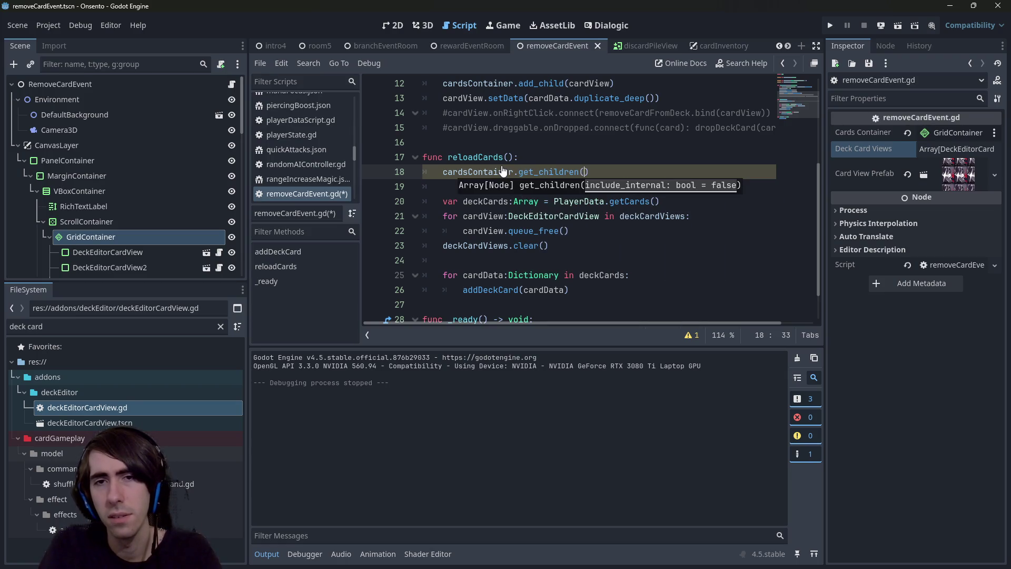
# - Make line 18 'for child in cardsContainer.get_children():' with child.queue_free() as its body
pyautogui.press('Home')
pyautogui.write('for ch')
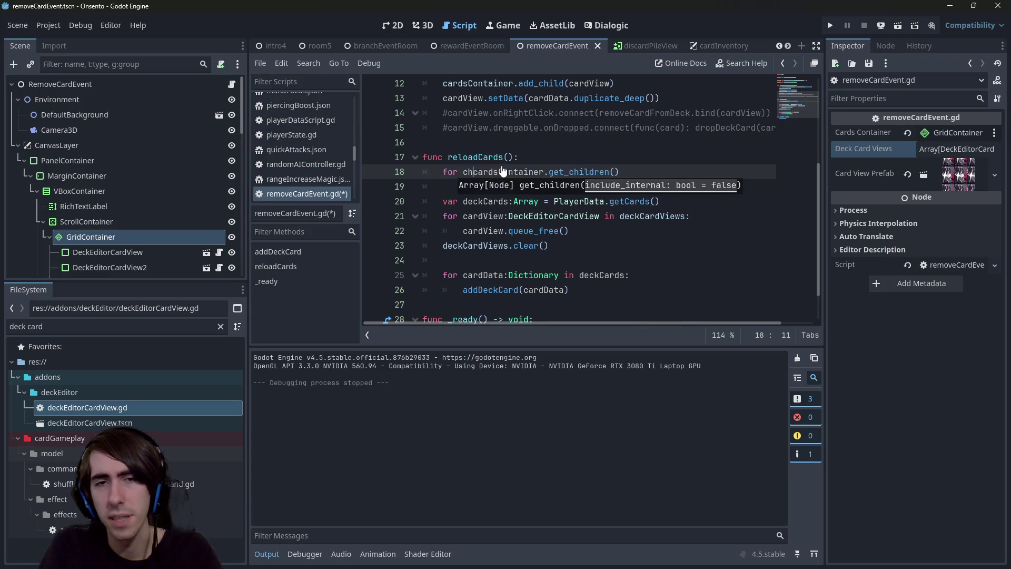
pyautogui.write('ild in')
pyautogui.hotkey('ctrl', 'Right')
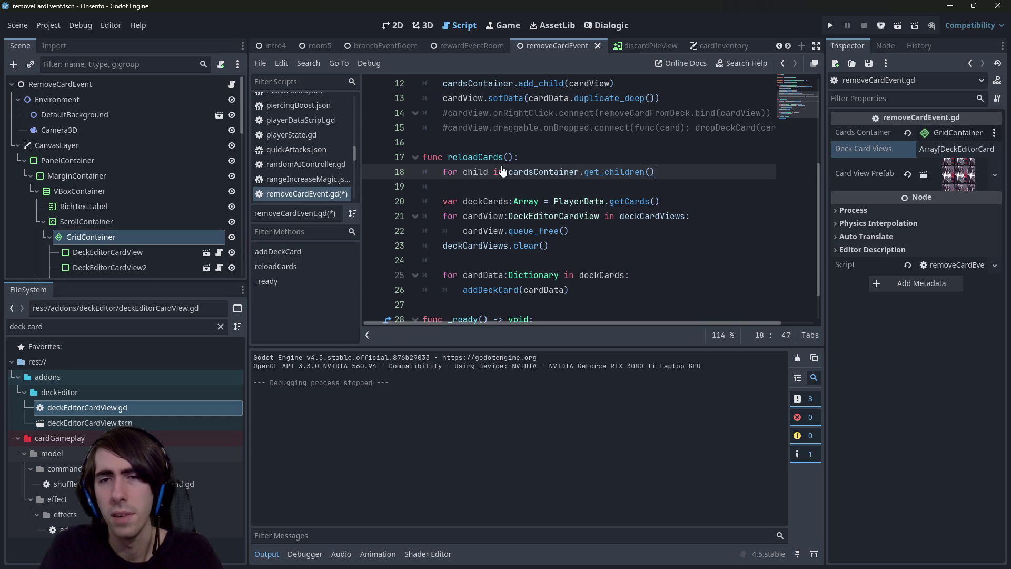
pyautogui.write(':')
pyautogui.press('Return')
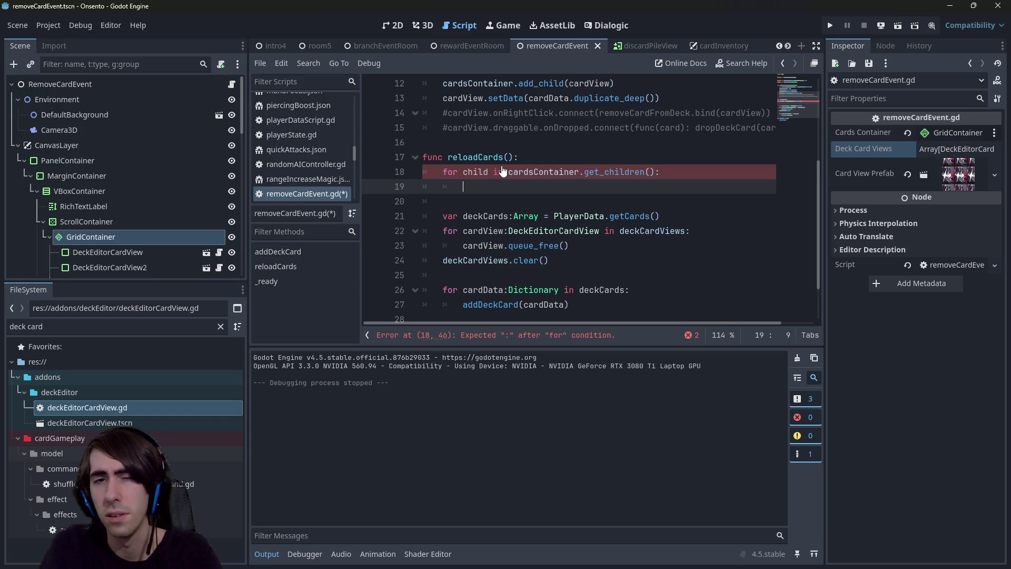
pyautogui.write('child.')
pyautogui.press('Escape')
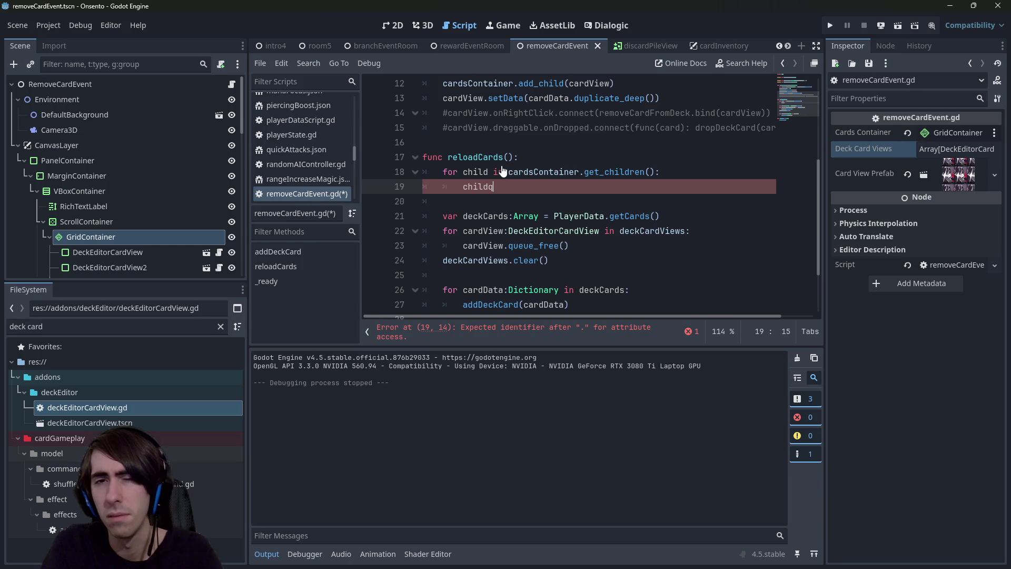
pyautogui.write('queueu')
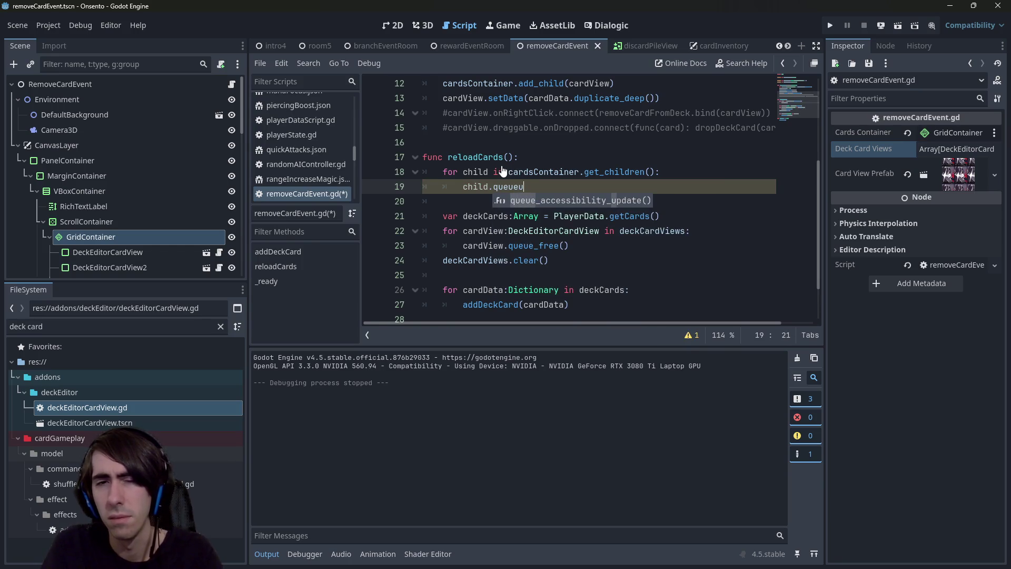
pyautogui.press('BackSpace')
pyautogui.press('Down')
# - Save the script and run the current scene to test the fix
pyautogui.press('Return')
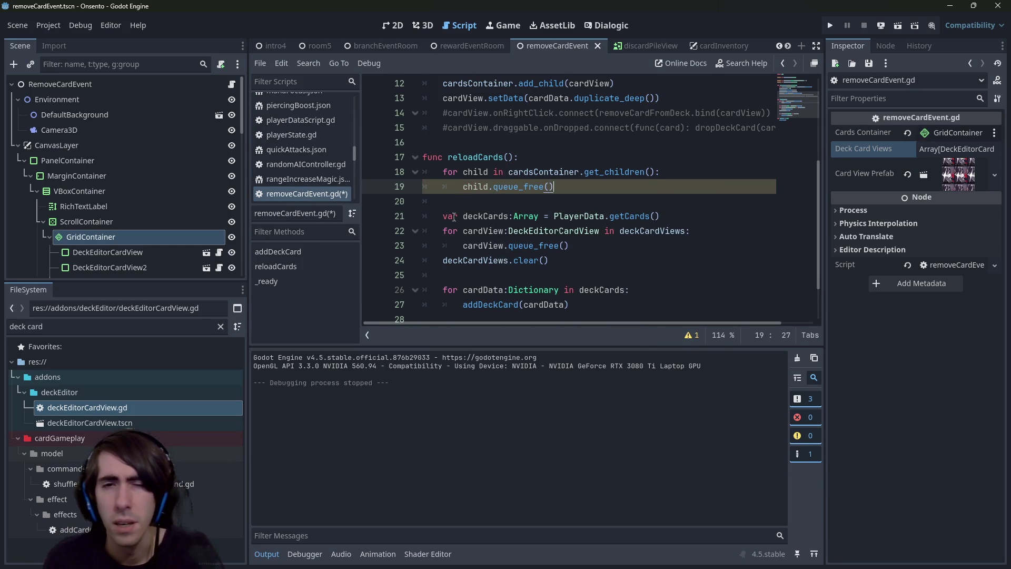
pyautogui.hotkey('ctrl', 's')
pyautogui.click(898, 25)
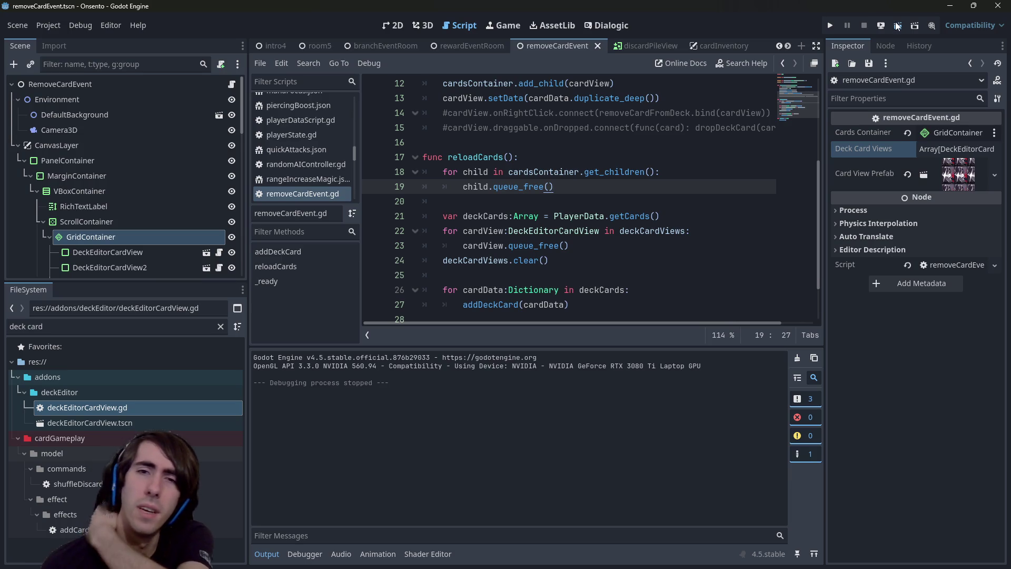
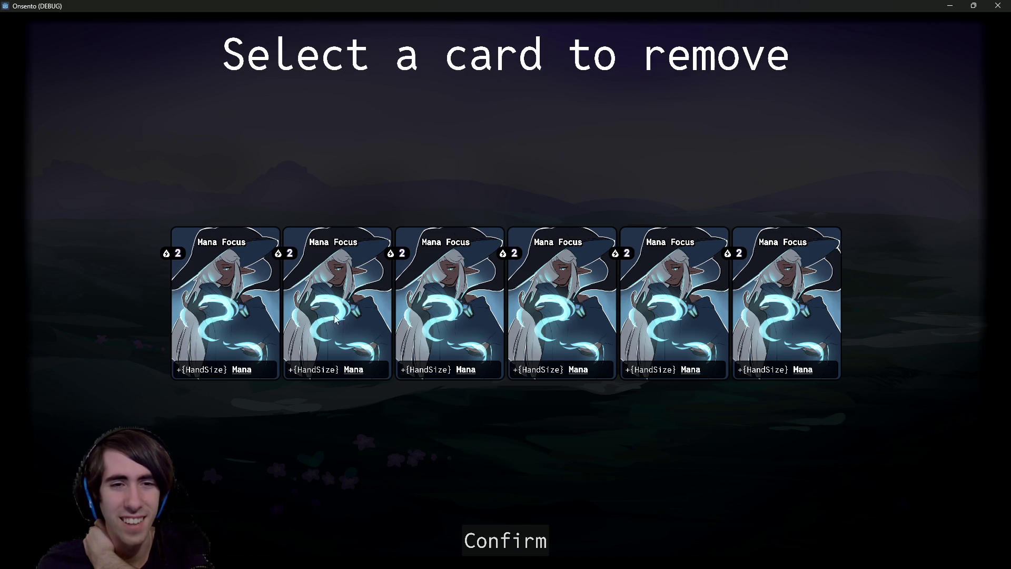
# - Drag the second Mana Focus card out of the row, then close the Onsento debug window
pyautogui.moveTo(348, 295)
pyautogui.mouseDown()
pyautogui.moveTo(459, 318)
pyautogui.moveTo(557, 303)
pyautogui.moveTo(452, 291)
pyautogui.moveTo(346, 319)
pyautogui.moveTo(440, 313)
pyautogui.moveTo(427, 294)
pyautogui.moveTo(463, 310)
pyautogui.mouseUp()
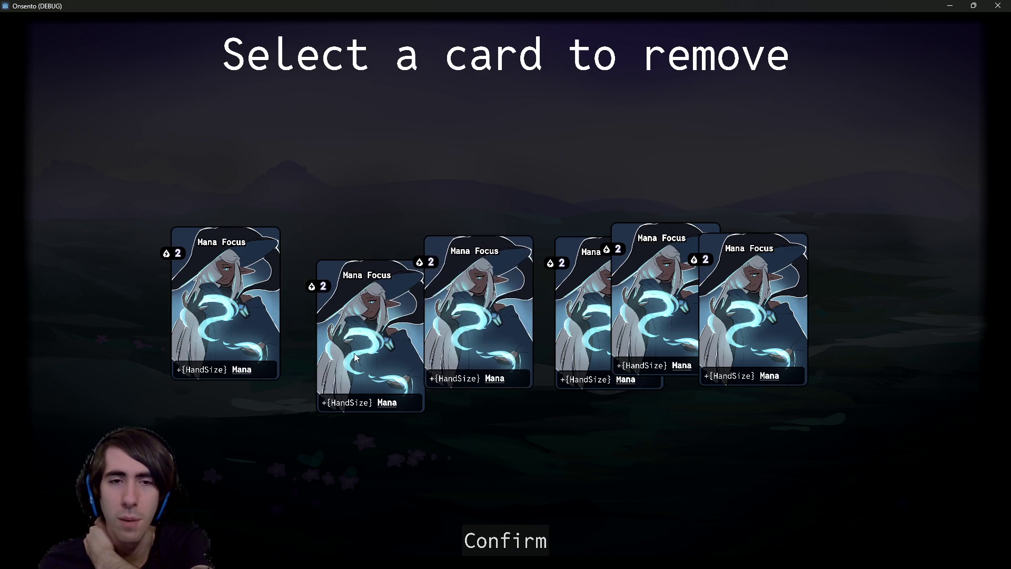
pyautogui.click(1008, 5)
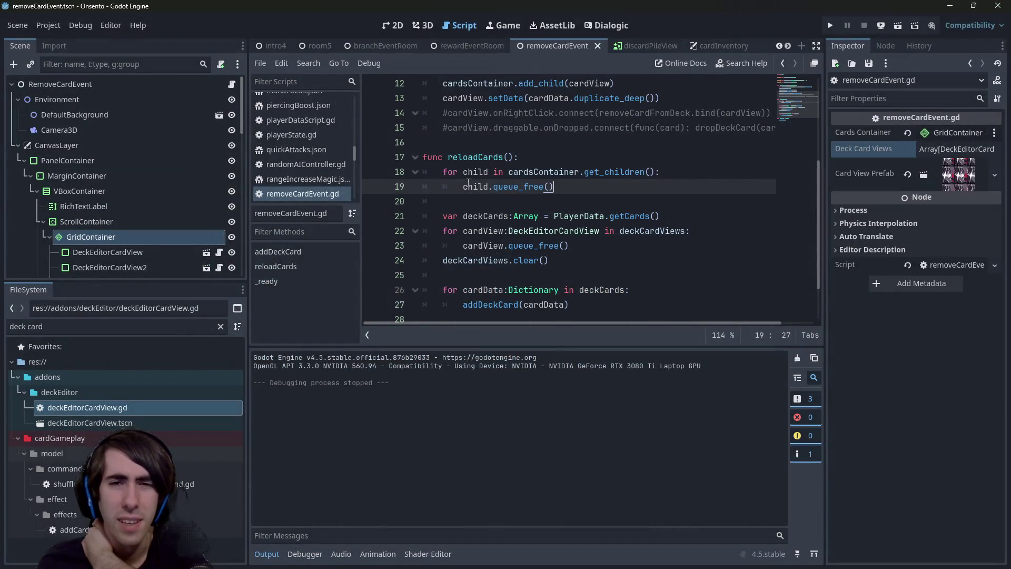
pyautogui.scroll(3, 474, 205)
pyautogui.scroll(-4, 500, 195)
pyautogui.scroll(5, 531, 183)
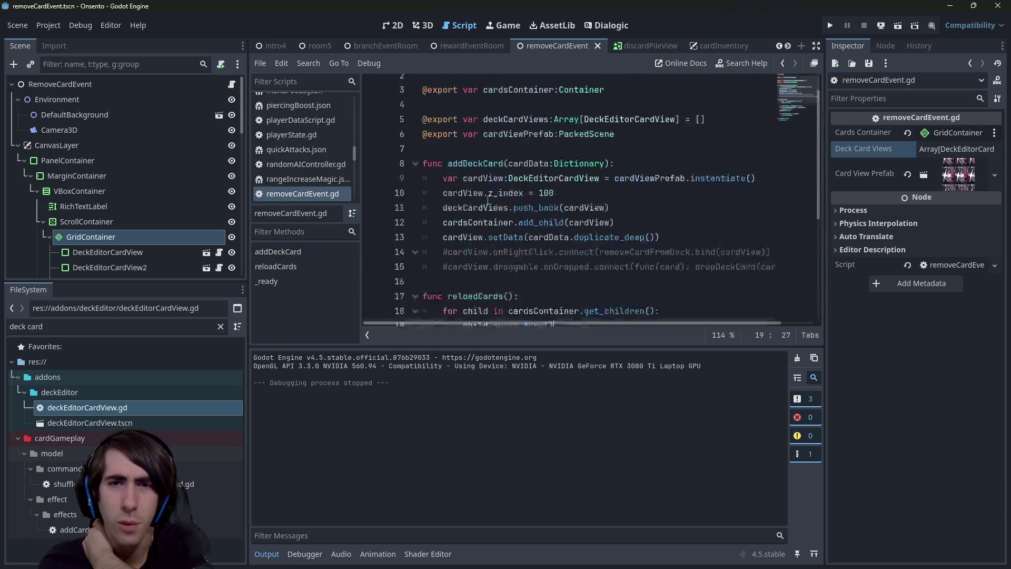
pyautogui.doubleClick(529, 187)
pyautogui.scroll(-5, 533, 206)
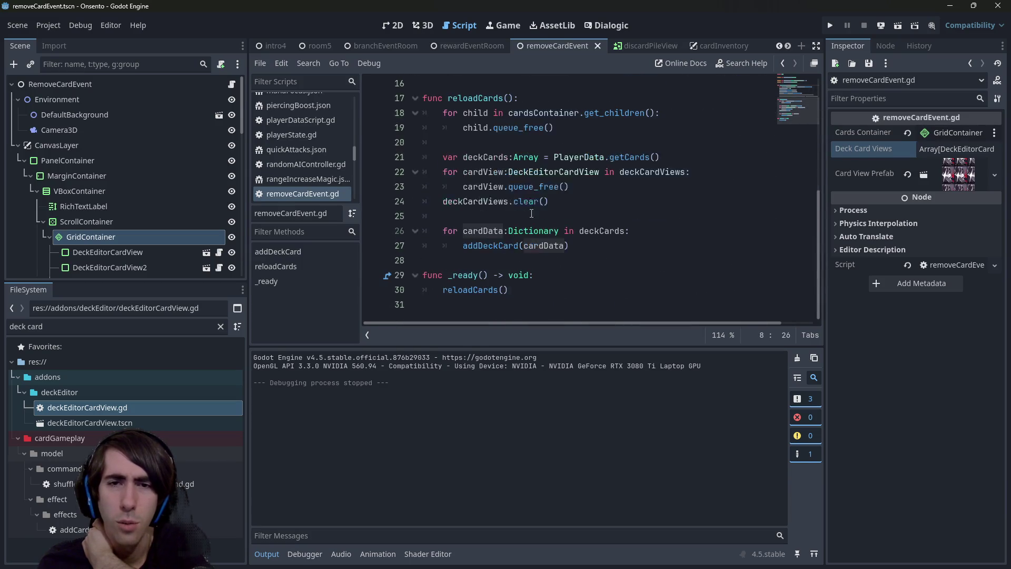
pyautogui.doubleClick(496, 290)
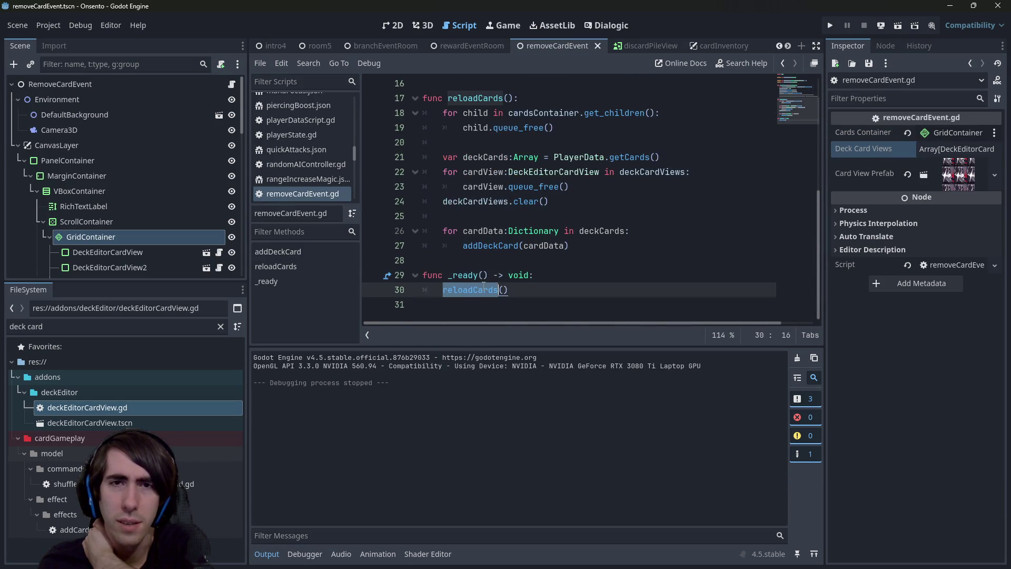
pyautogui.scroll(1, 545, 192)
pyautogui.scroll(-1, 545, 192)
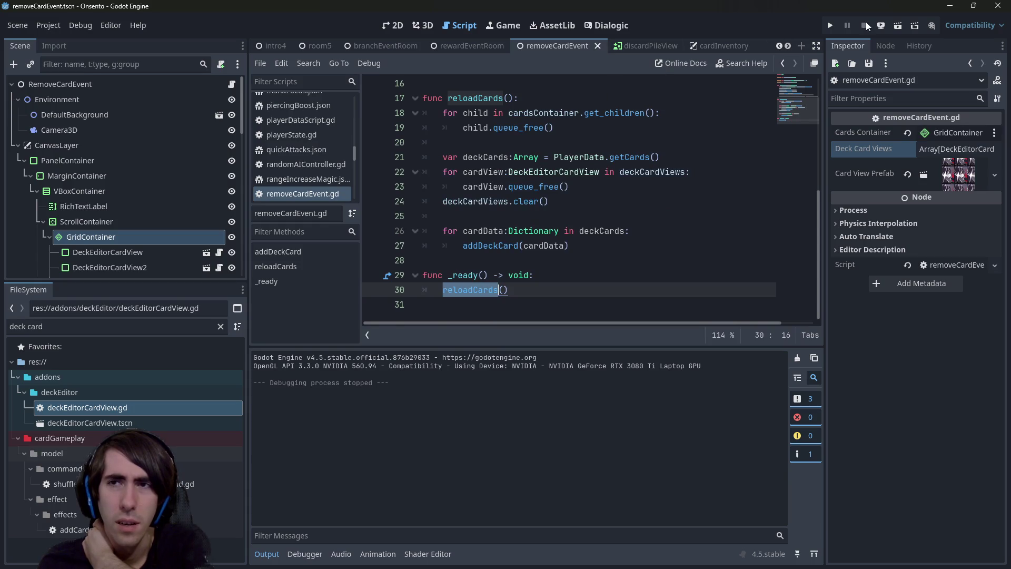
pyautogui.click(903, 19)
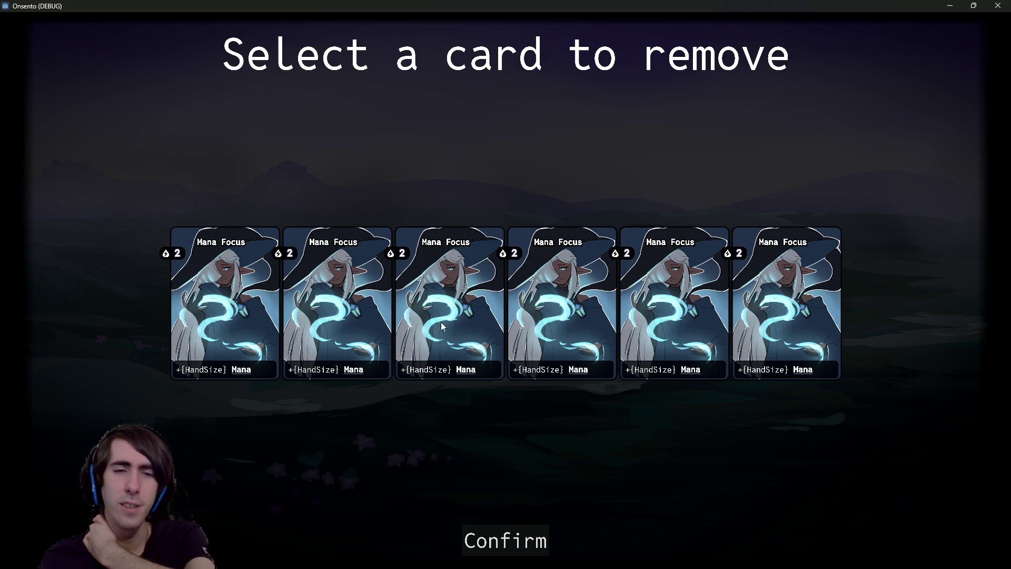
pyautogui.click(997, 6)
pyautogui.scroll(1, 496, 200)
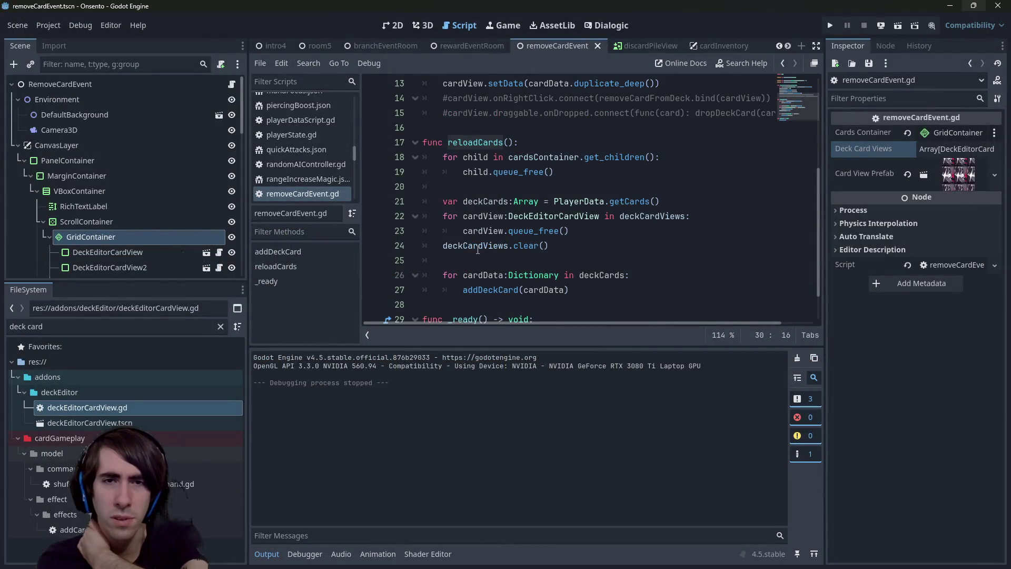
# - Highlight where deckCards, cardView and cardData are used in reloadCards
pyautogui.doubleClick(497, 200)
pyautogui.doubleClick(483, 216)
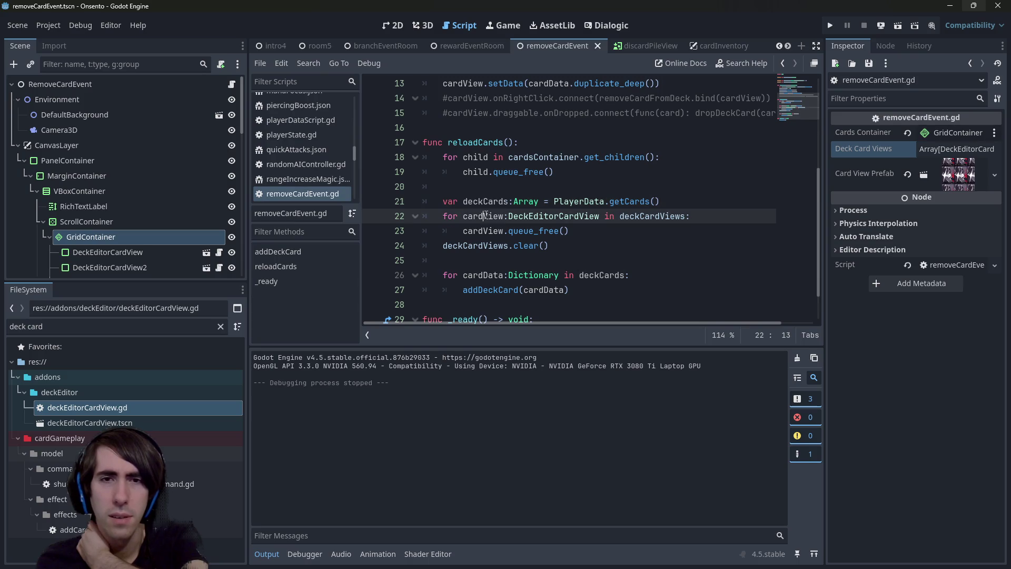
pyautogui.doubleClick(497, 275)
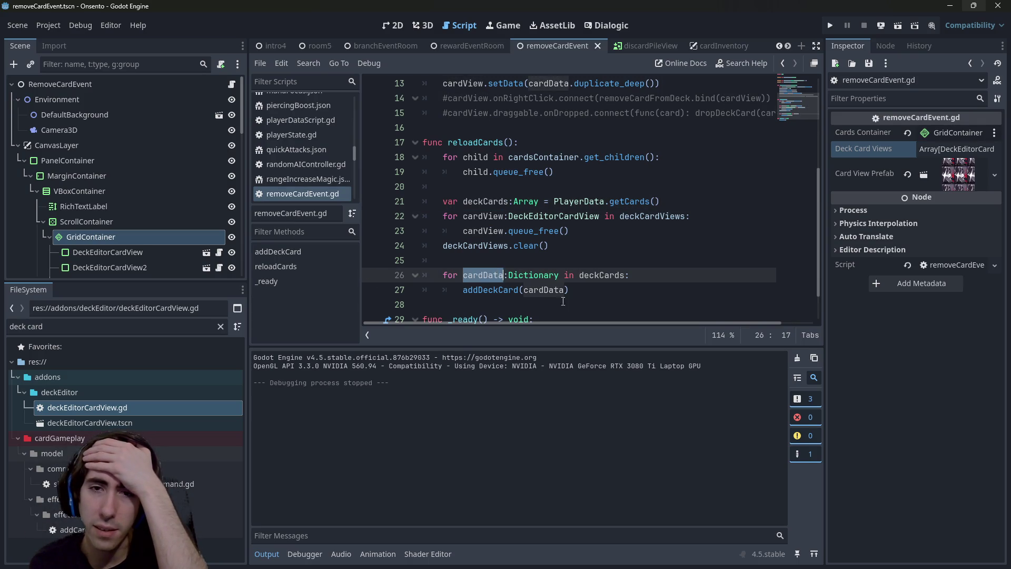
pyautogui.doubleClick(601, 276)
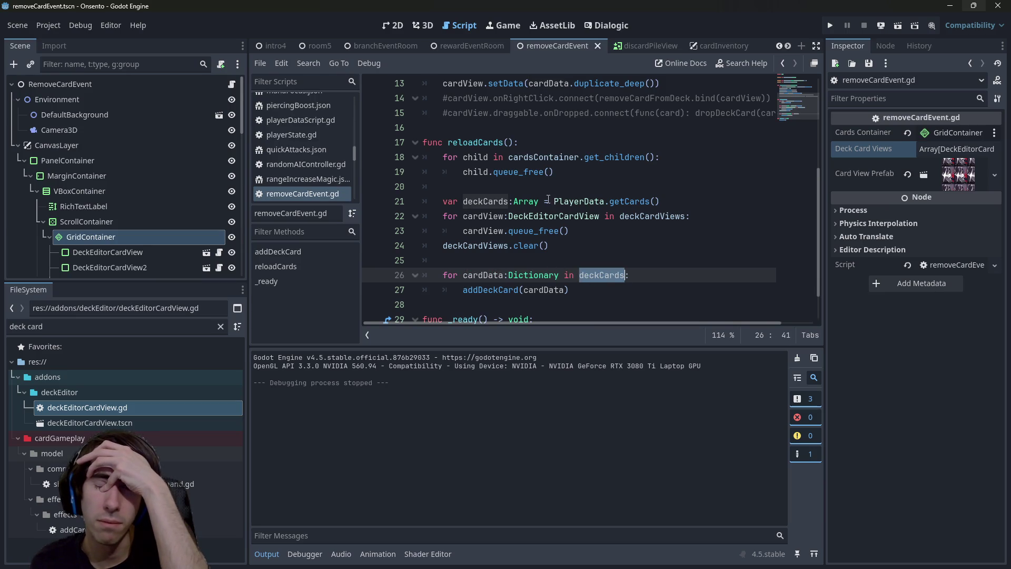
pyautogui.doubleClick(483, 201)
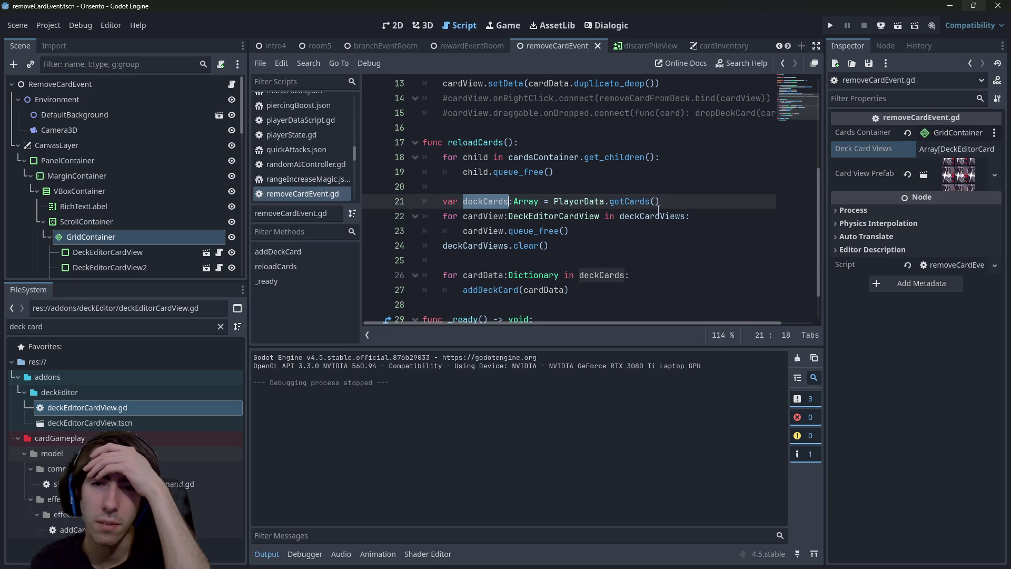
# - Move the var deckCards declaration below deckCardViews.clear(), with a blank line before it
pyautogui.moveTo(660, 201)
pyautogui.mouseDown()
pyautogui.moveTo(490, 232)
pyautogui.moveTo(403, 209)
pyautogui.mouseUp()
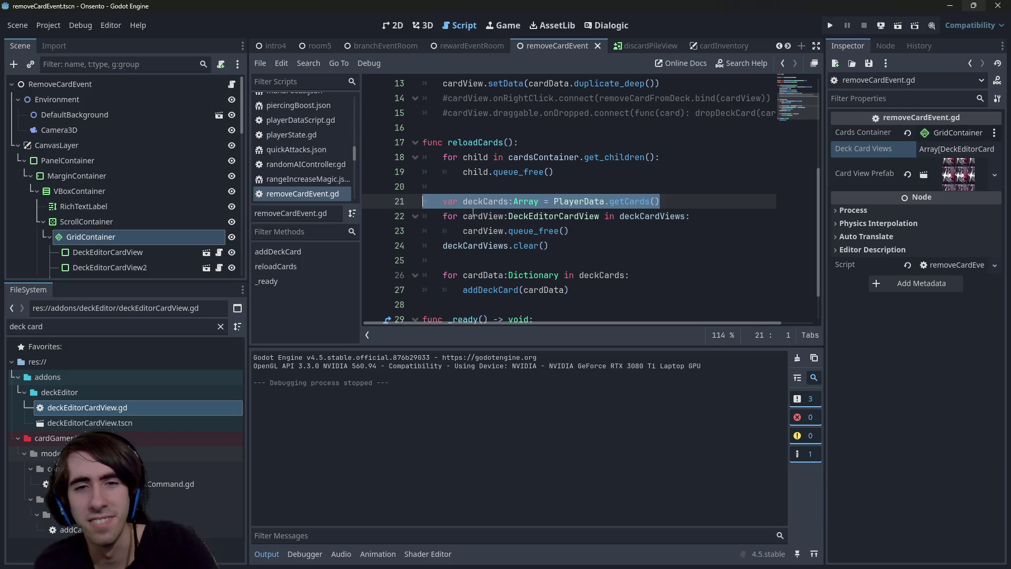
pyautogui.hotkey('ctrl', 'x')
pyautogui.click(453, 245)
pyautogui.hotkey('ctrl', 'v')
pyautogui.click(556, 226)
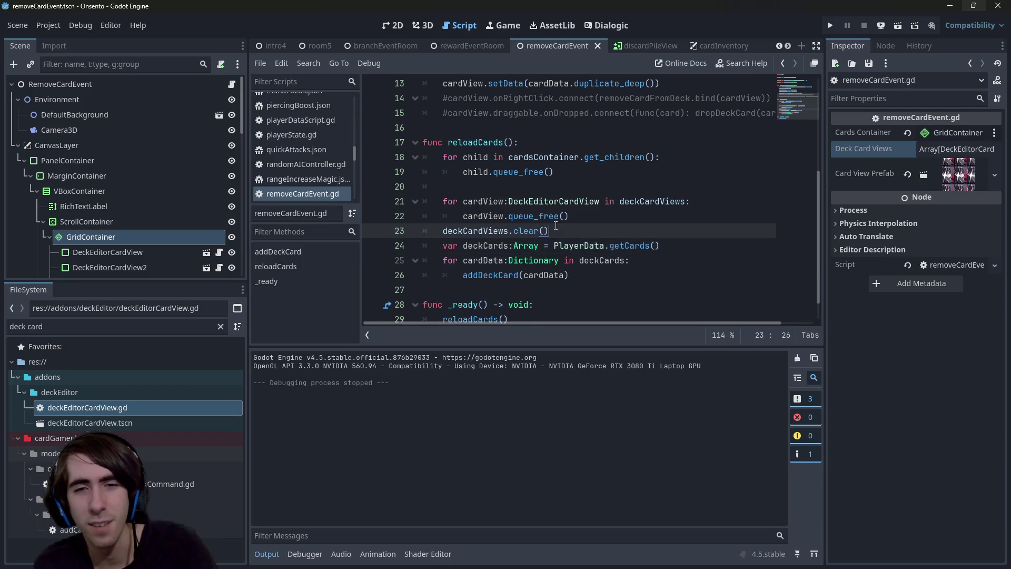
pyautogui.press('Return')
# - Review the dropDeckCard and addDeckCard code, then run the deckEditorPanel scene
pyautogui.scroll(3, 556, 237)
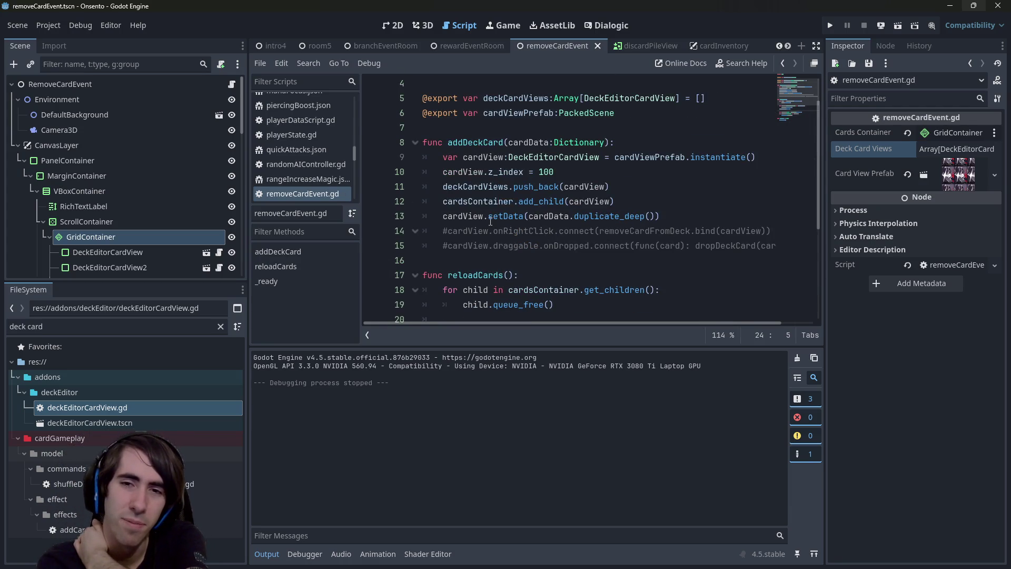
pyautogui.moveTo(490, 221)
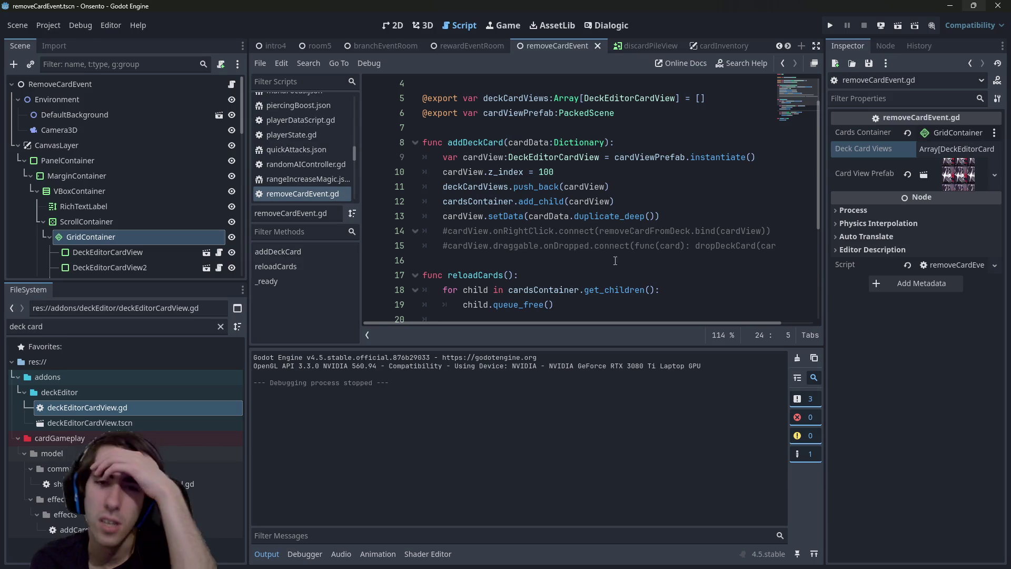
pyautogui.click(729, 246)
pyautogui.doubleClick(731, 245)
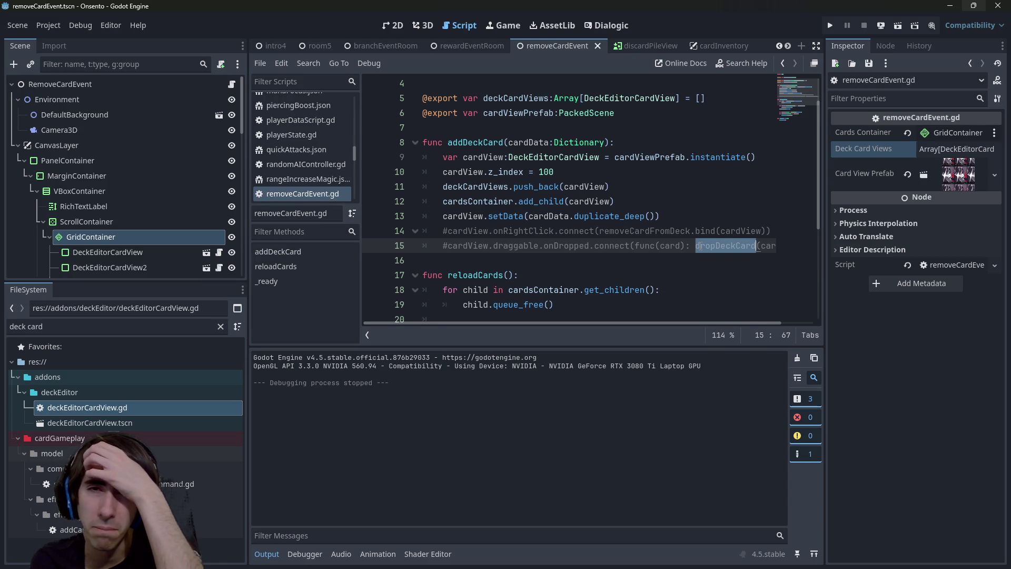
pyautogui.click(590, 172)
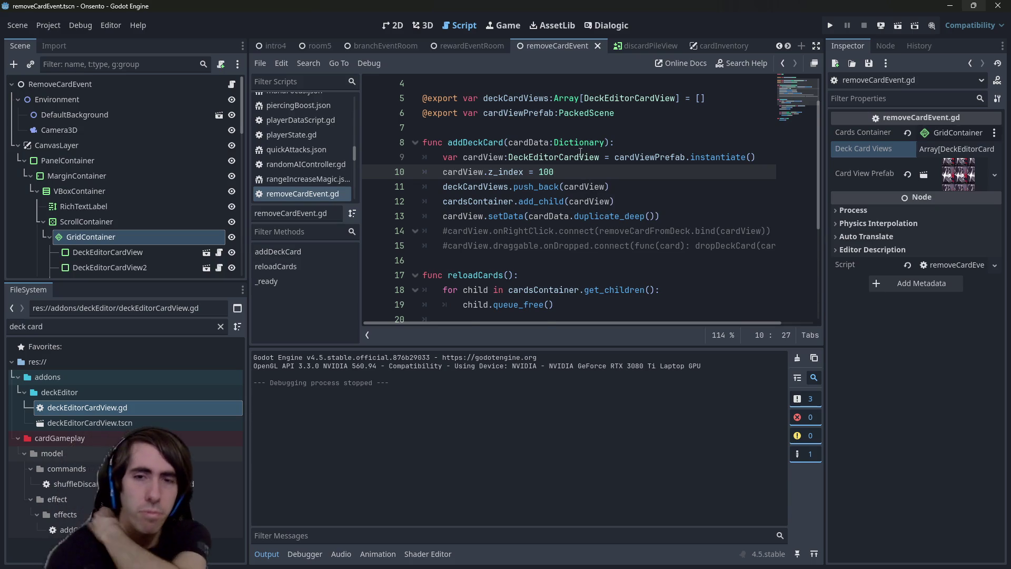
pyautogui.scroll(-4, 580, 152)
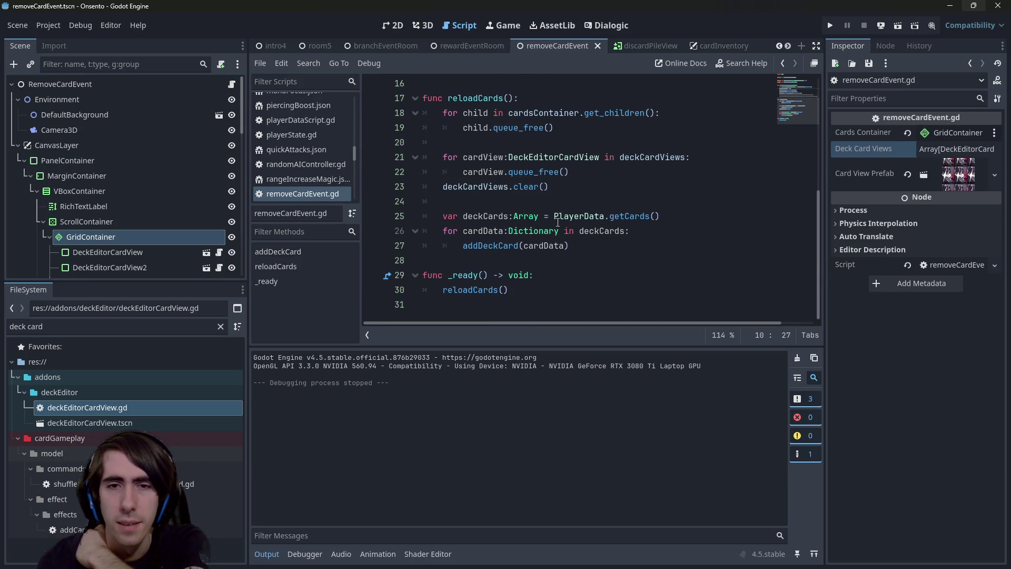
pyautogui.doubleClick(543, 246)
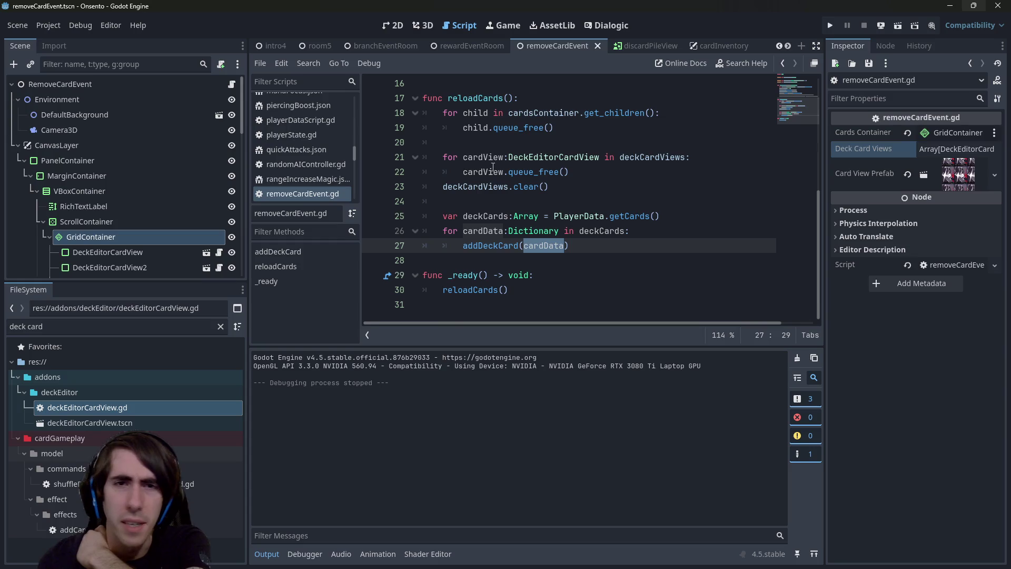
pyautogui.scroll(5, 347, 48)
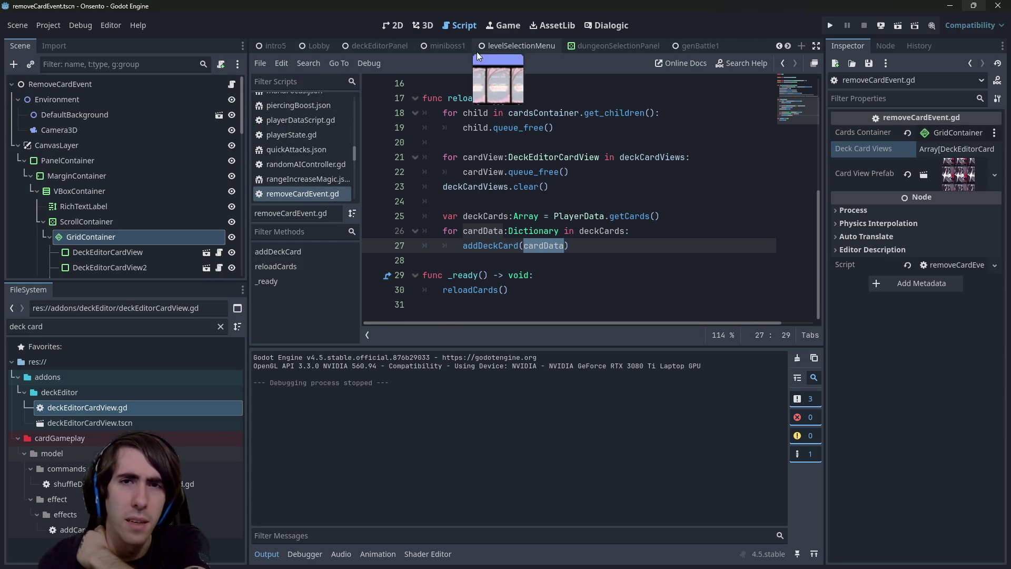
pyautogui.scroll(-5, 498, 47)
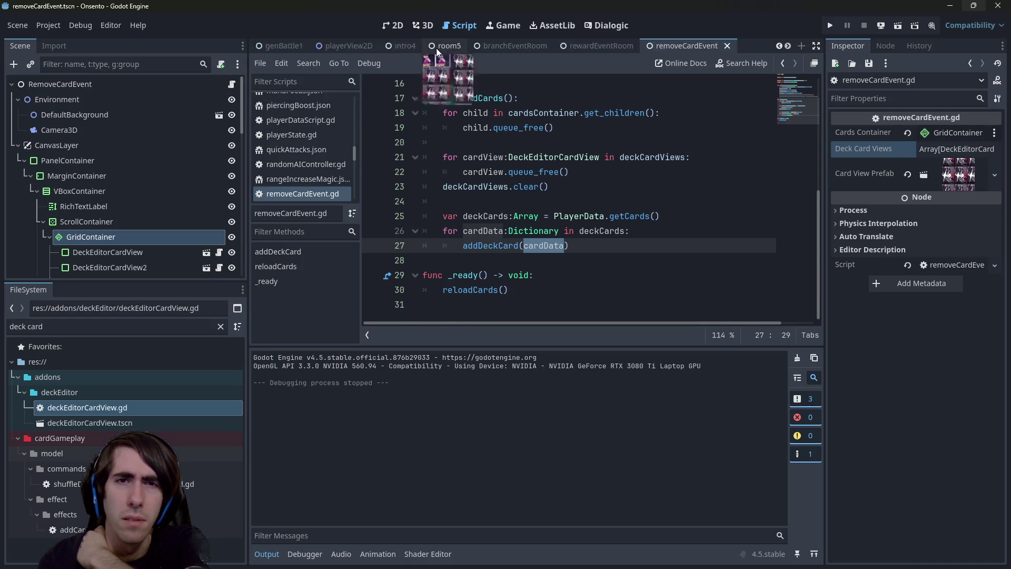
pyautogui.scroll(3, 417, 49)
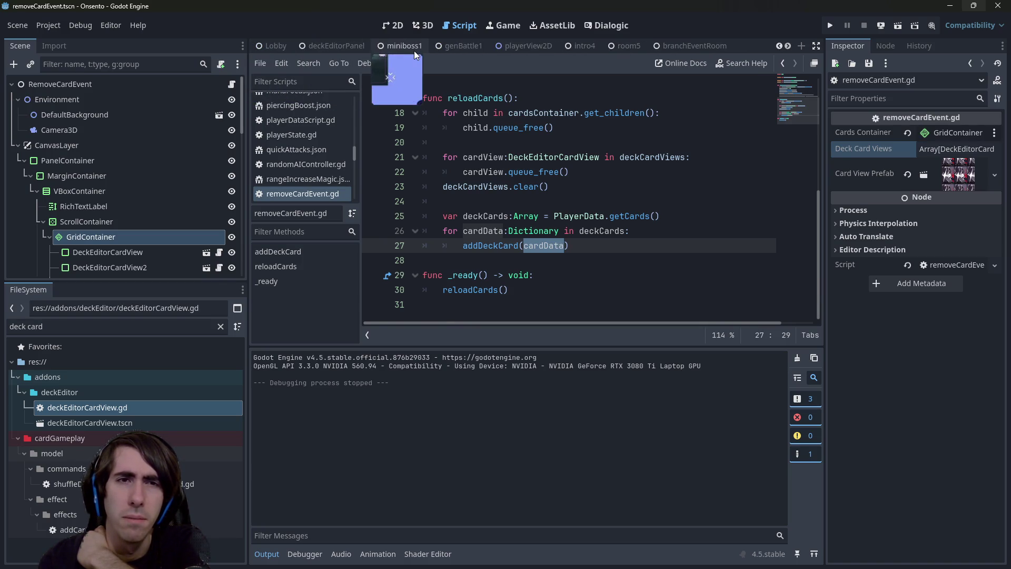
pyautogui.click(328, 46)
pyautogui.click(899, 24)
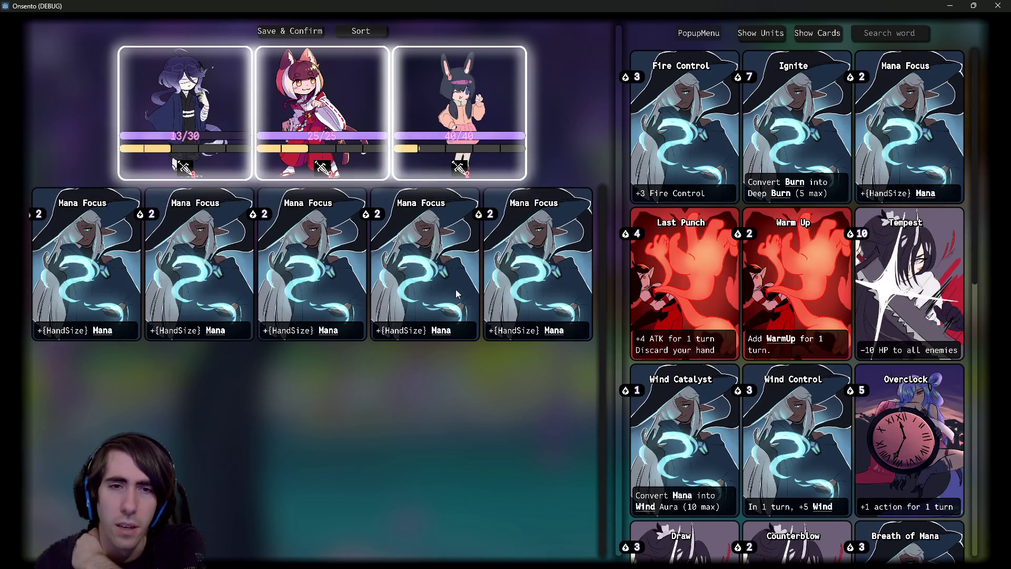
# - Add Overclock, Draw, Breath of Mana and Last Punch cards to the deck
pyautogui.scroll(-3, 762, 307)
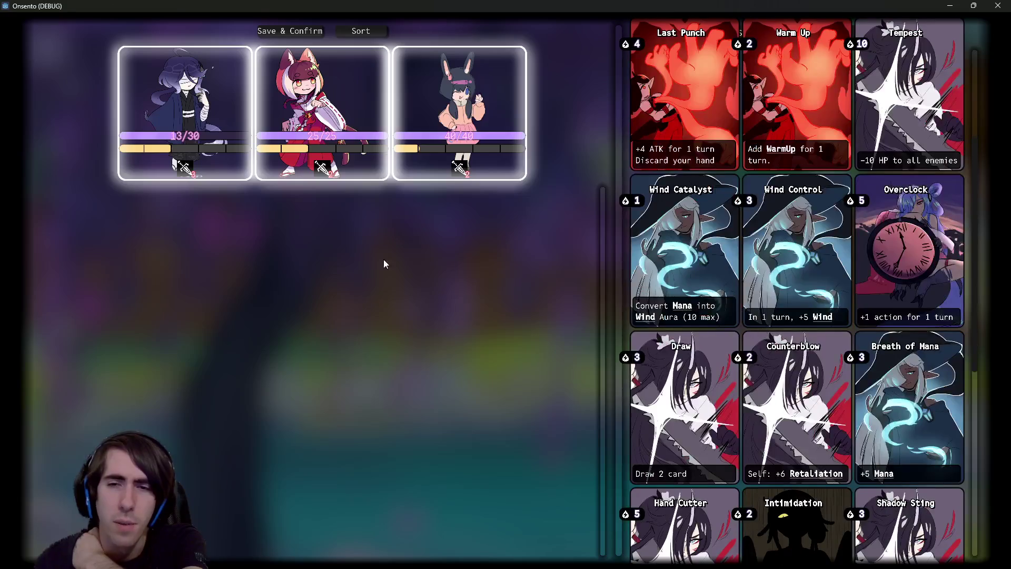
pyautogui.click(908, 279)
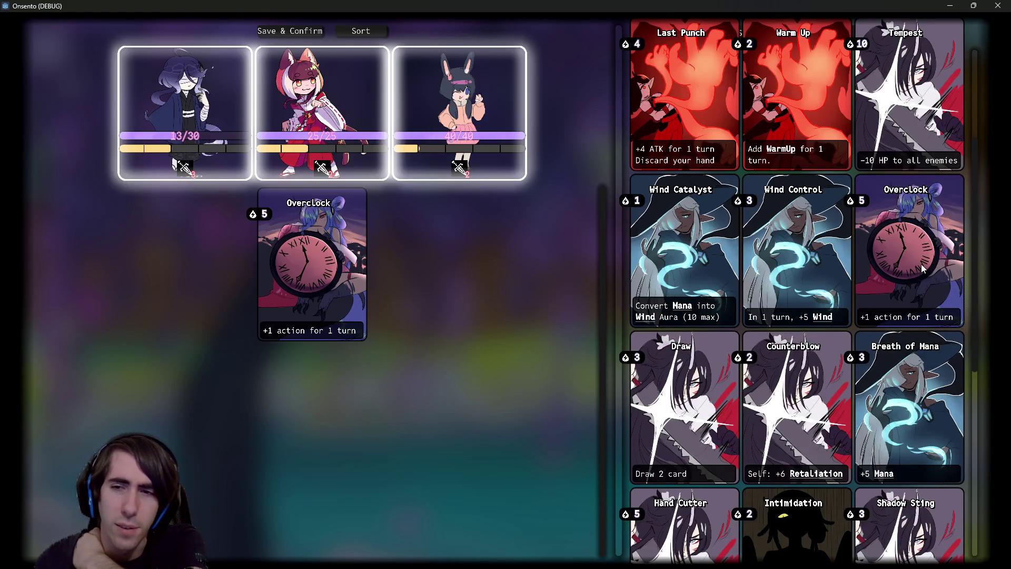
pyautogui.click(697, 388)
pyautogui.click(916, 408)
pyautogui.scroll(3, 893, 401)
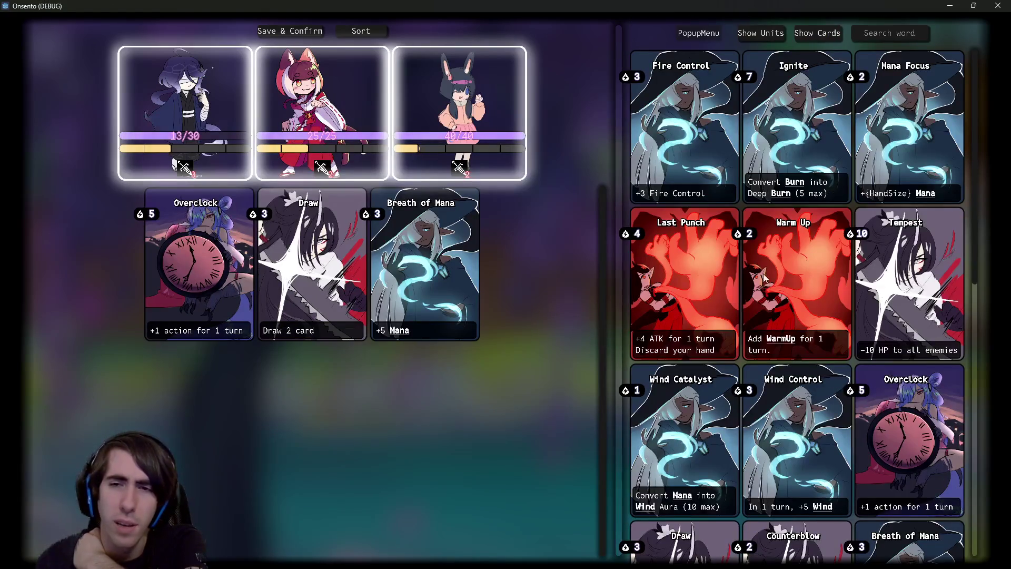
pyautogui.click(706, 270)
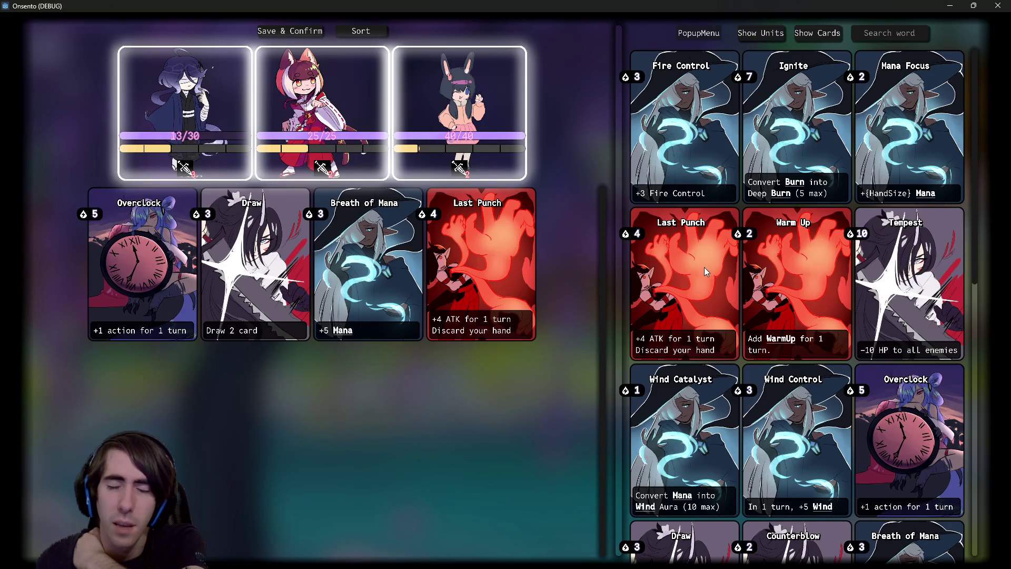
# - Add Motivation, Attack-Up Magic, Shockwave and three War Cry cards, then save and confirm
pyautogui.scroll(-10, 704, 267)
pyautogui.click(719, 321)
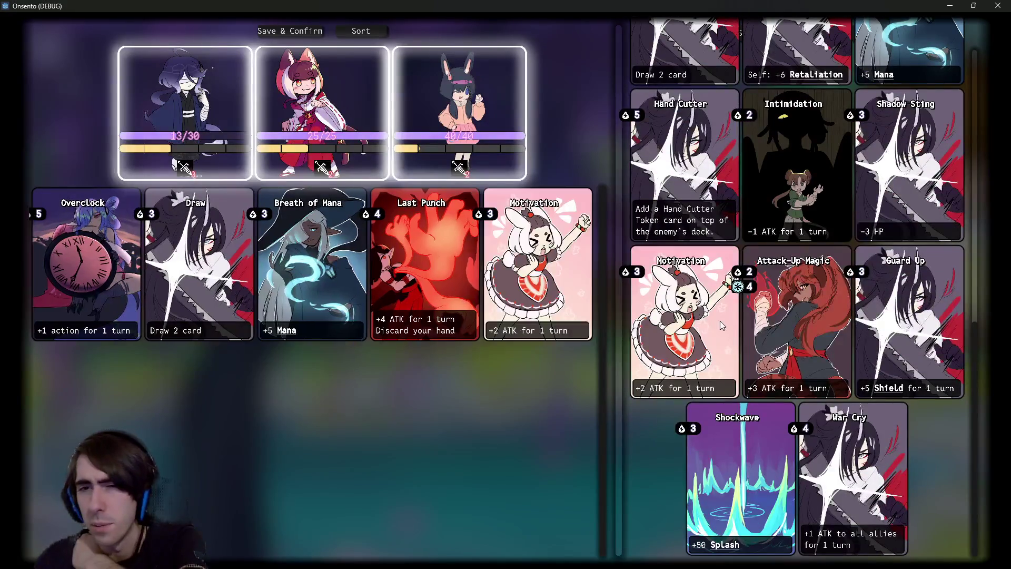
pyautogui.click(776, 312)
pyautogui.click(712, 428)
pyautogui.doubleClick(816, 438)
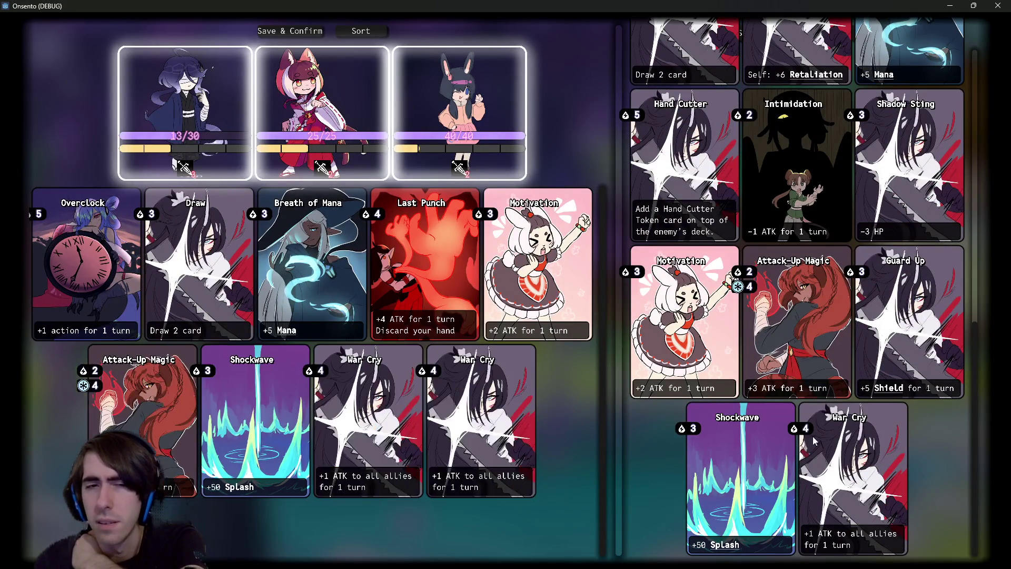
pyautogui.click(814, 441)
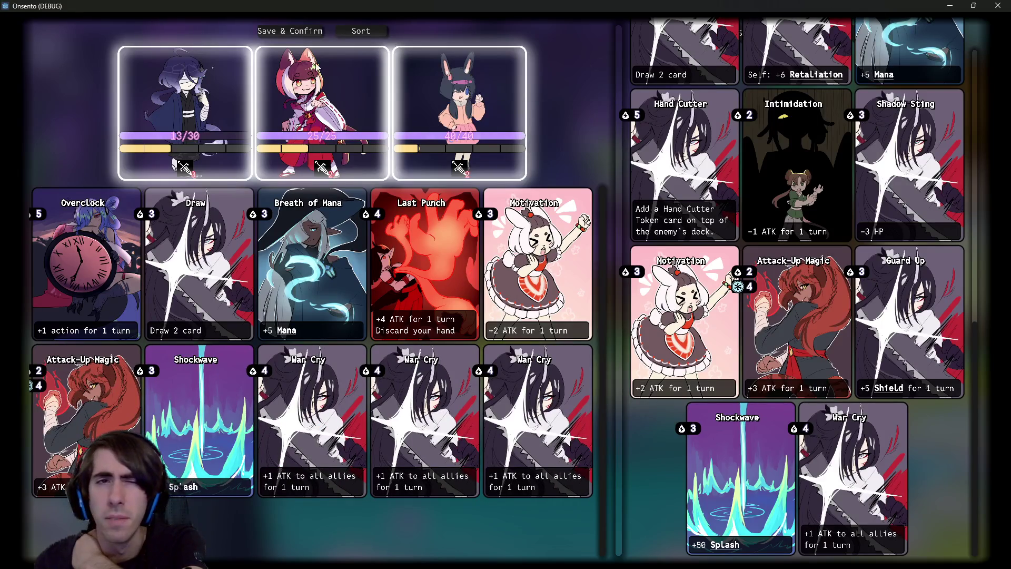
pyautogui.click(267, 33)
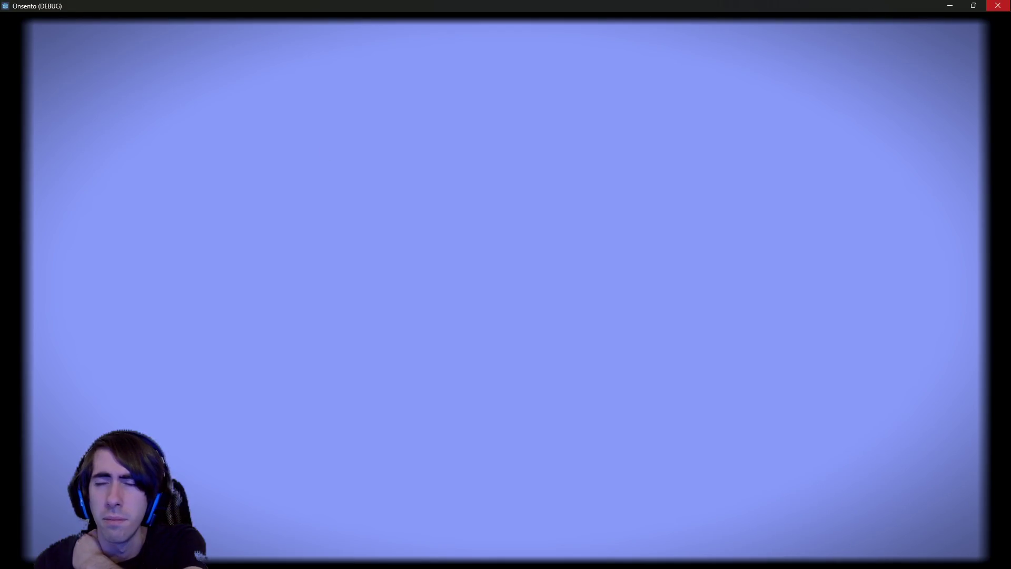
# - Close the game and run the removeCardEvent scene on its own
pyautogui.click(998, 5)
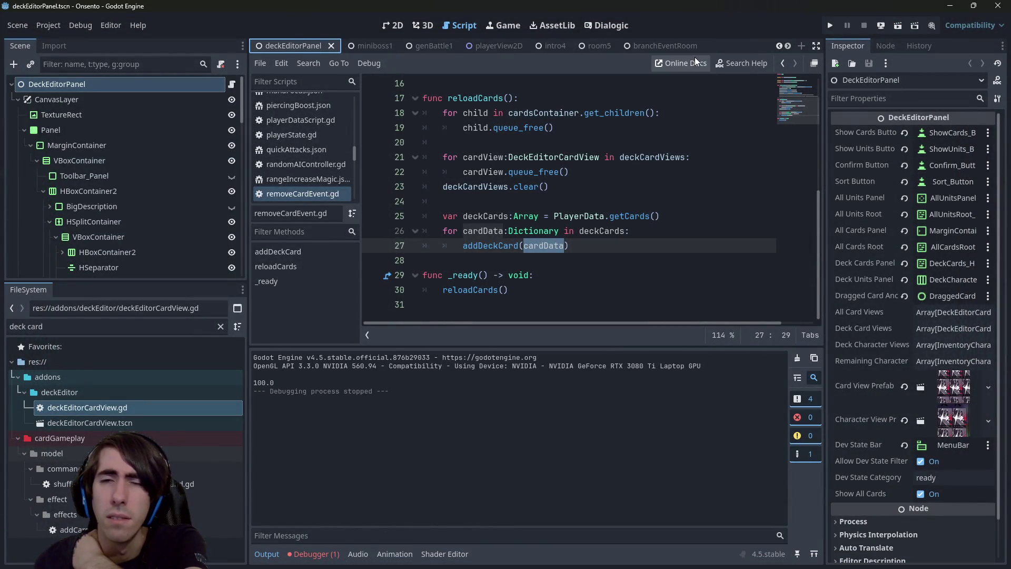
pyautogui.scroll(-2, 675, 45)
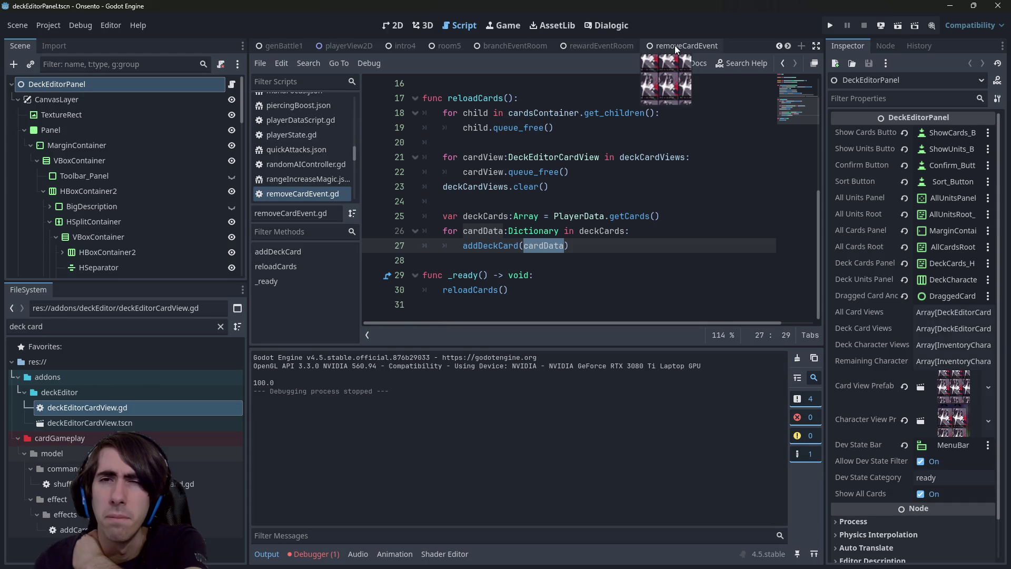
pyautogui.click(674, 46)
pyautogui.click(887, 24)
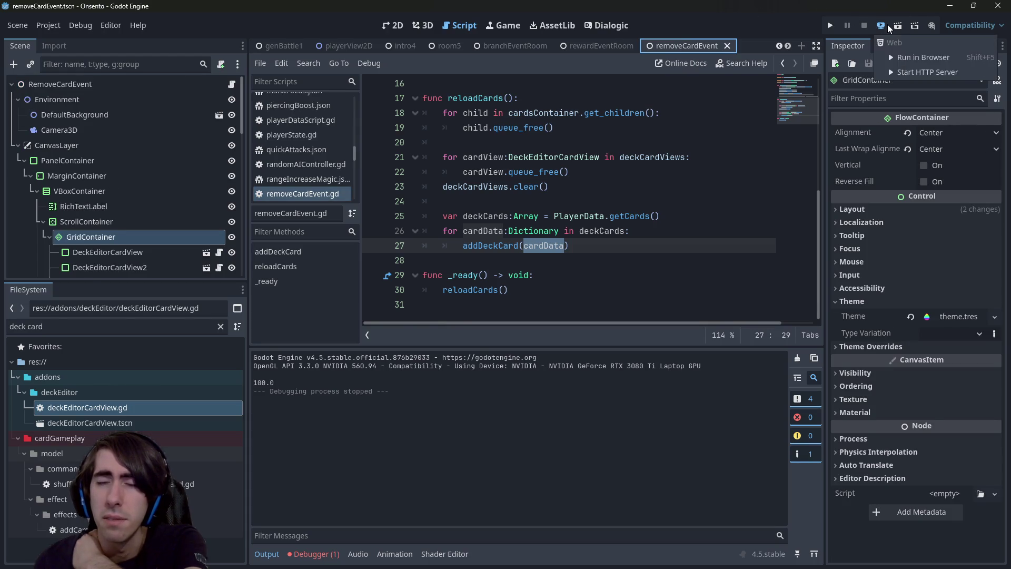
pyautogui.click(895, 24)
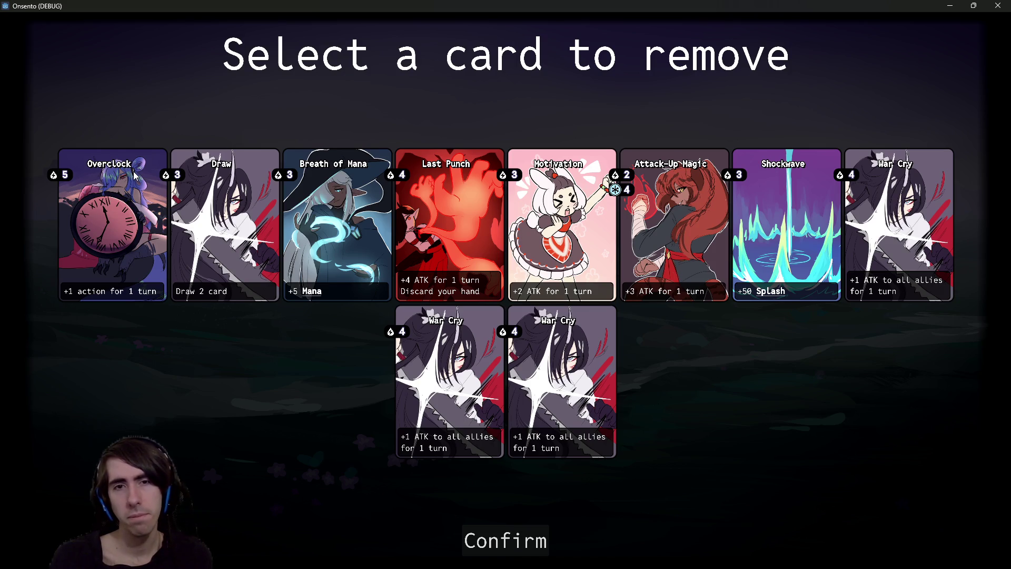
# - Pick the Draw card on the removal screen, then close the game
pyautogui.click(184, 236)
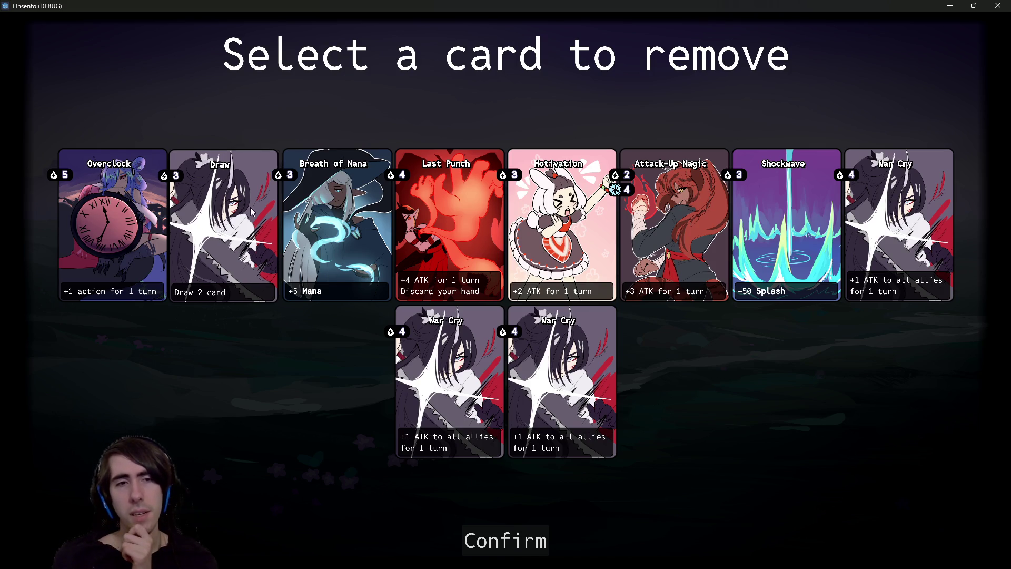
pyautogui.click(182, 233)
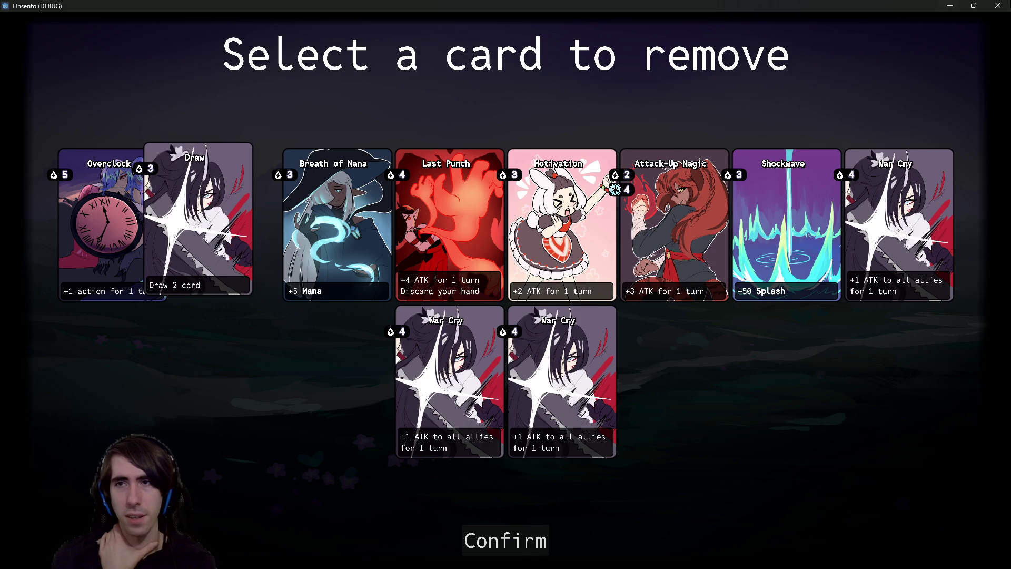
pyautogui.click(950, 6)
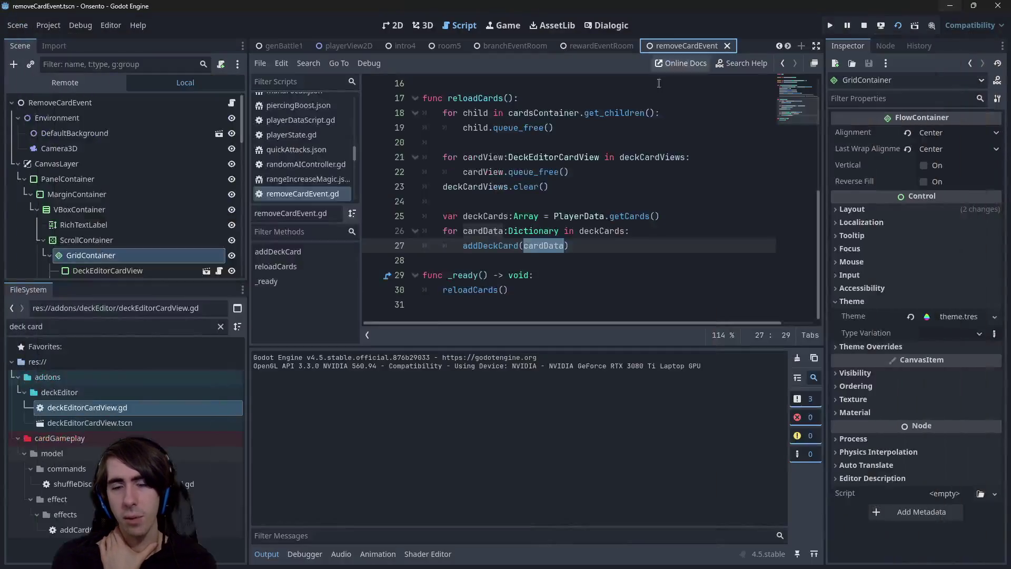
# - Open a new line after the setData call in addDeckCard
pyautogui.scroll(5, 474, 215)
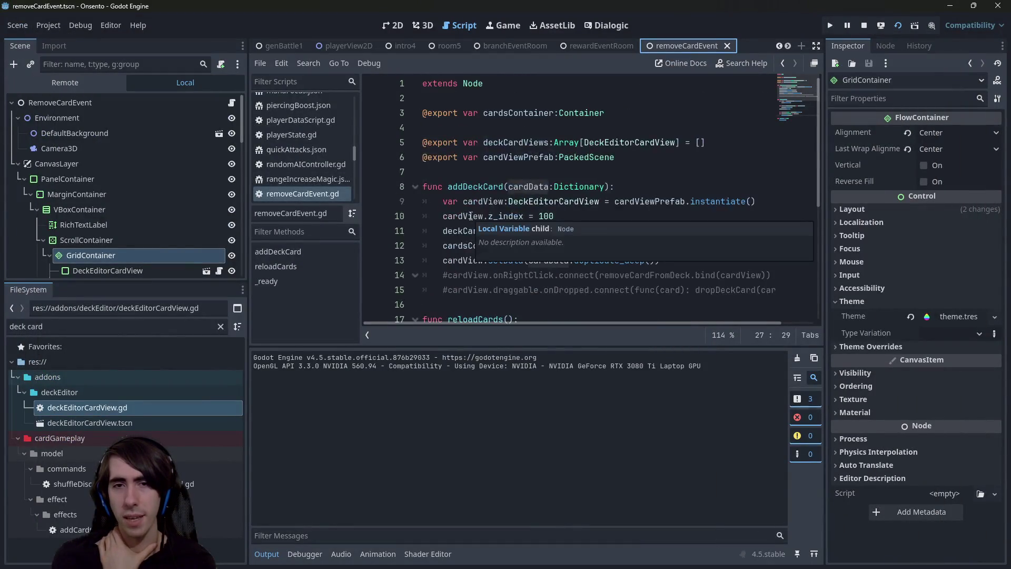
pyautogui.scroll(-1, 474, 216)
pyautogui.click(474, 245)
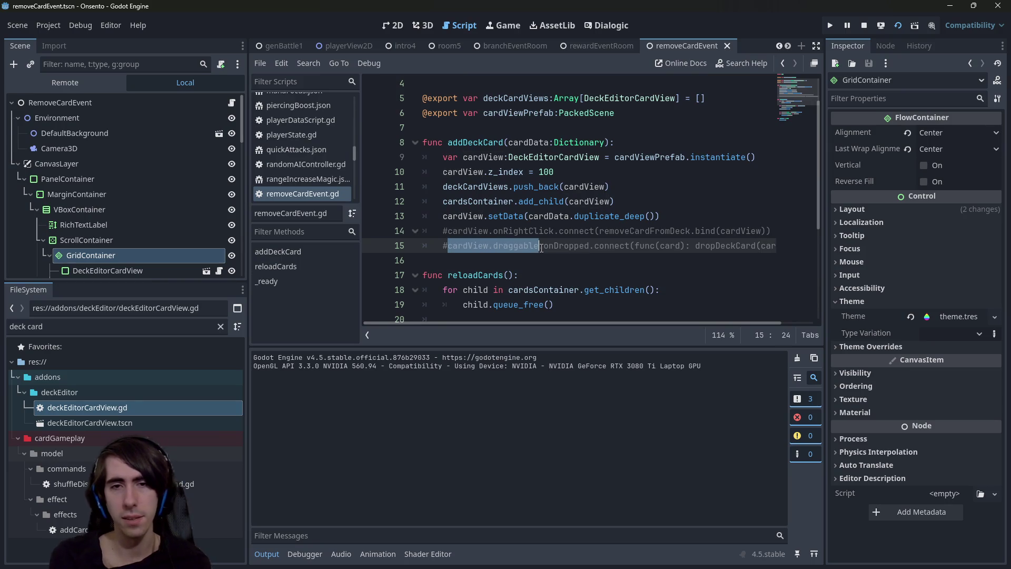
pyautogui.click(546, 231)
pyautogui.press('Up')
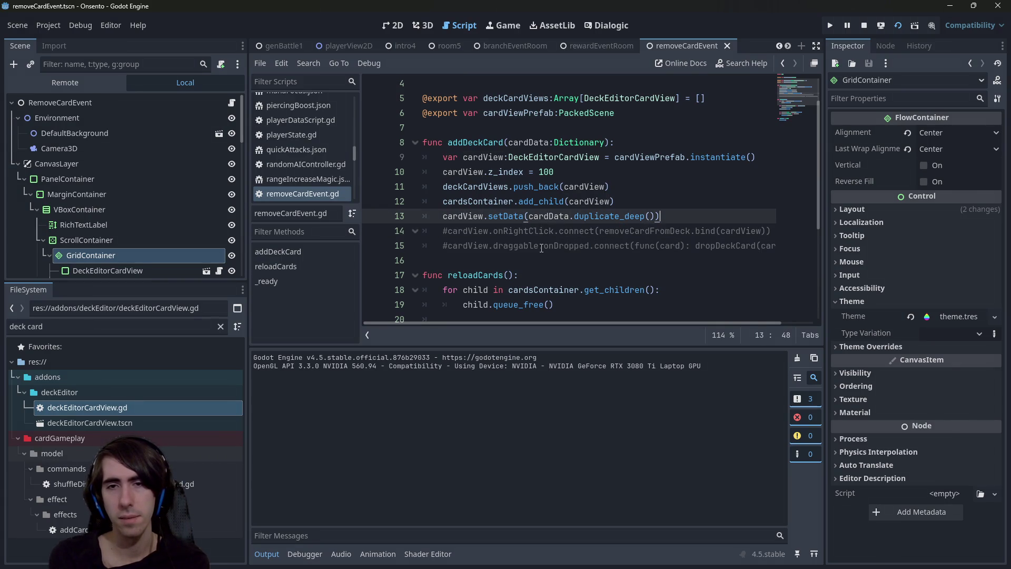
pyautogui.press('Return')
# - Write cardView.draggable.isDraggable = false, save, and begin a cardView.draggable.on line below
pyautogui.write('cardView.draggable..drag')
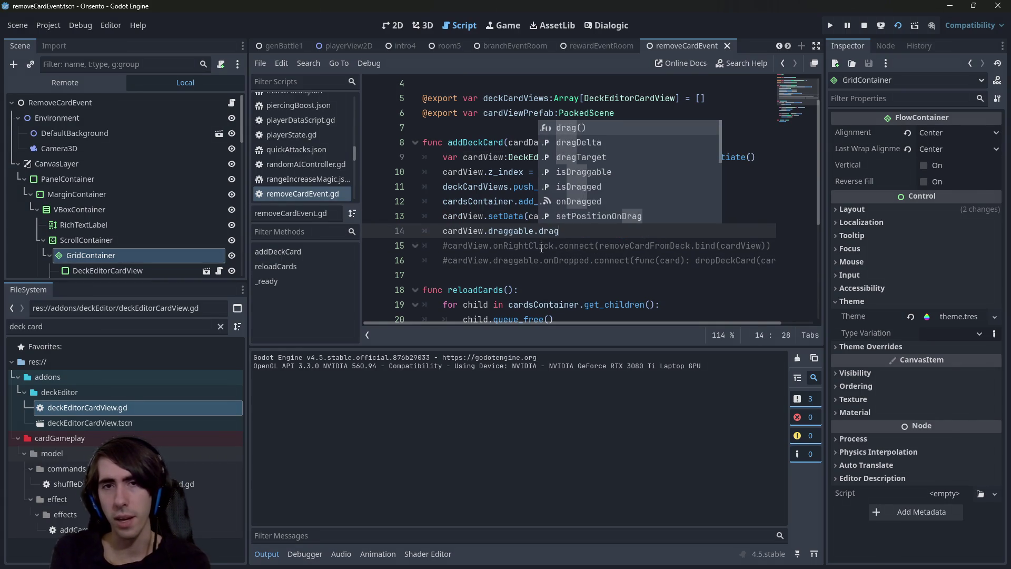
pyautogui.press('Down')
pyautogui.press('Down')
pyautogui.press('Down')
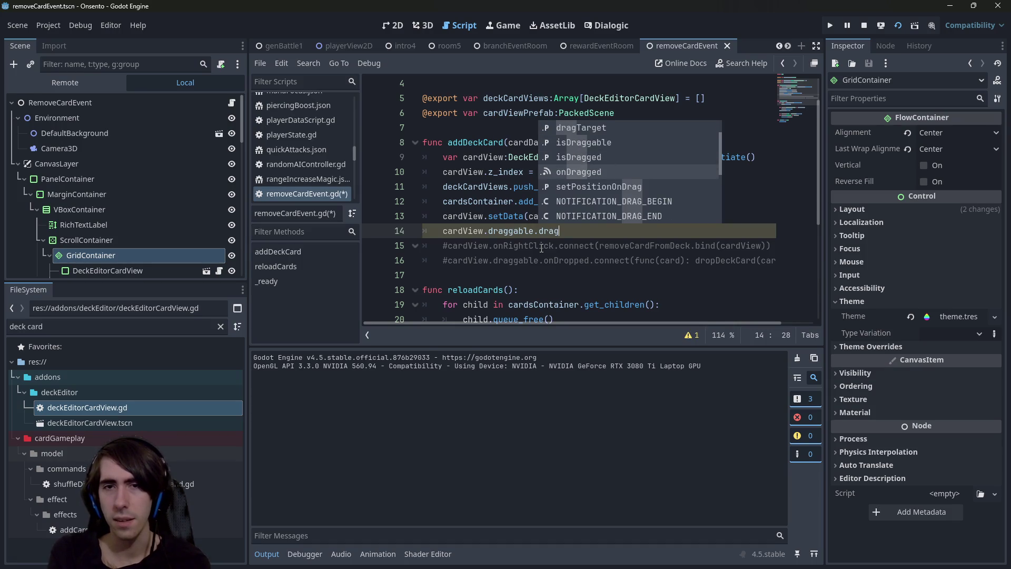
pyautogui.press('Up')
pyautogui.press('Up')
pyautogui.press('Return')
pyautogui.write('= false')
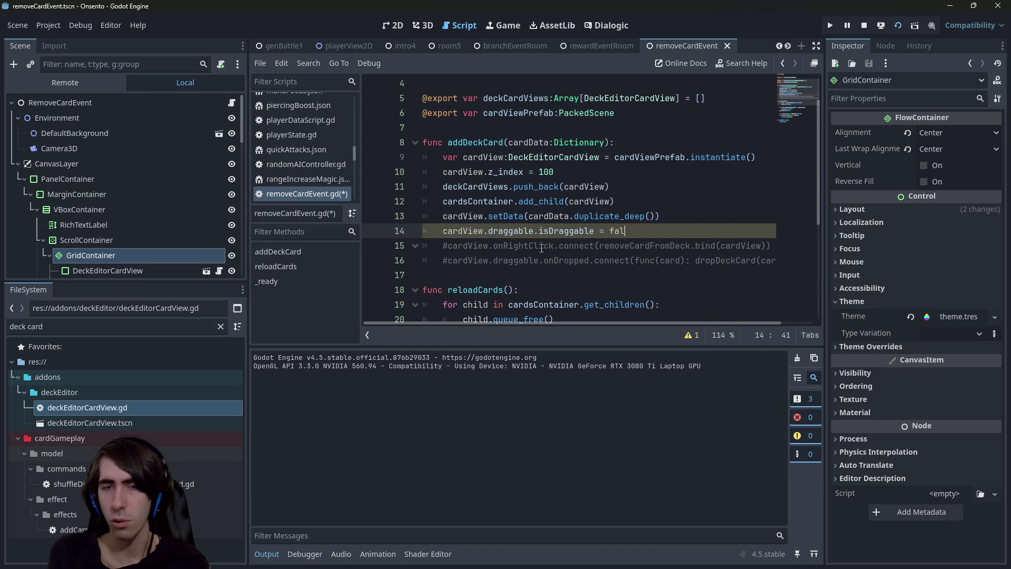
pyautogui.hotkey('ctrl', 's')
pyautogui.press('Return')
pyautogui.write('cardView.draggable.')
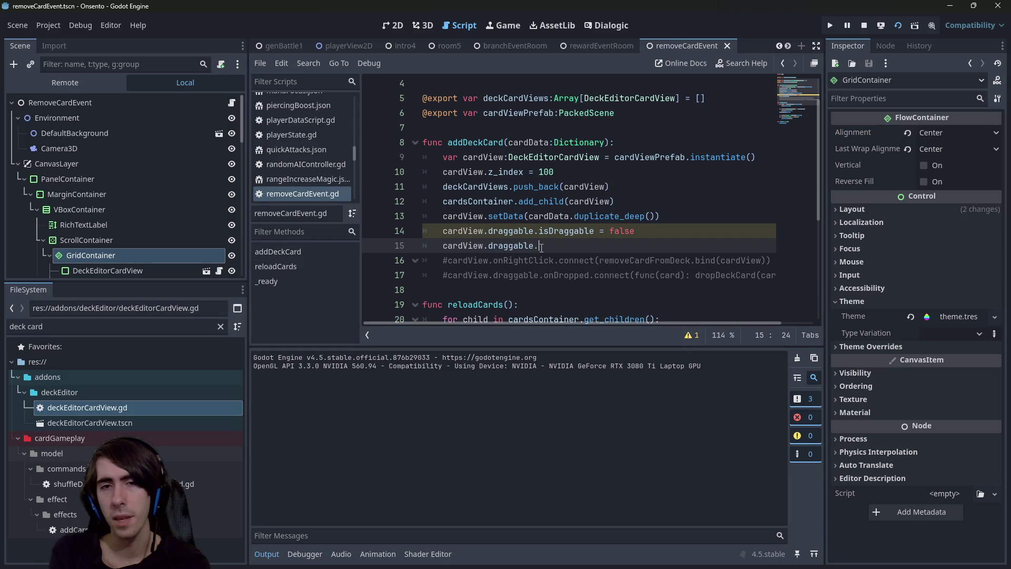
pyautogui.write('.on')
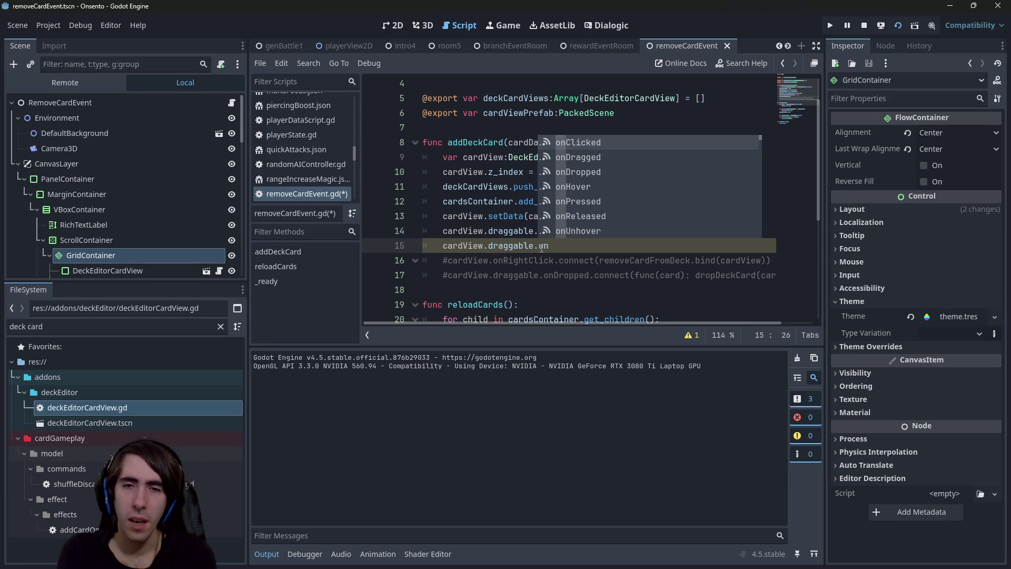
# - Complete line 15 as cardView.draggable.onClicked.connect() using autocomplete
pyautogui.press('Return')
pyautogui.write('.')
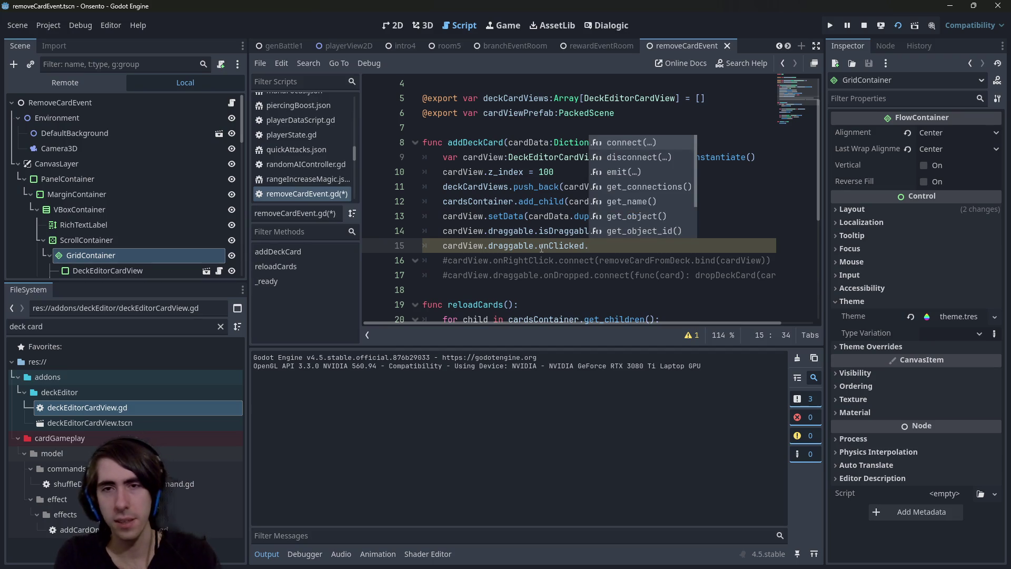
pyautogui.press('Escape')
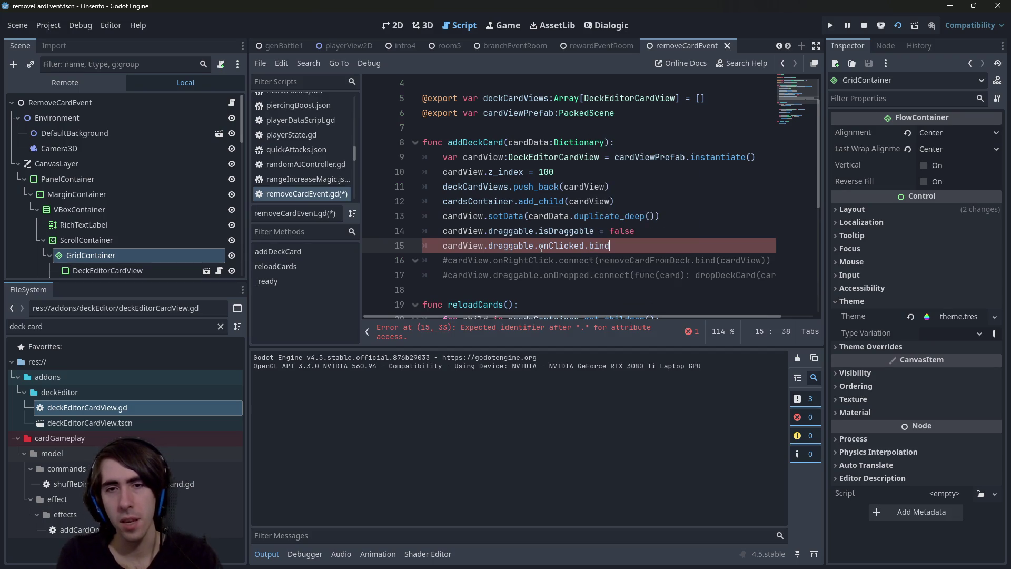
pyautogui.hotkey('ctrl', 'space')
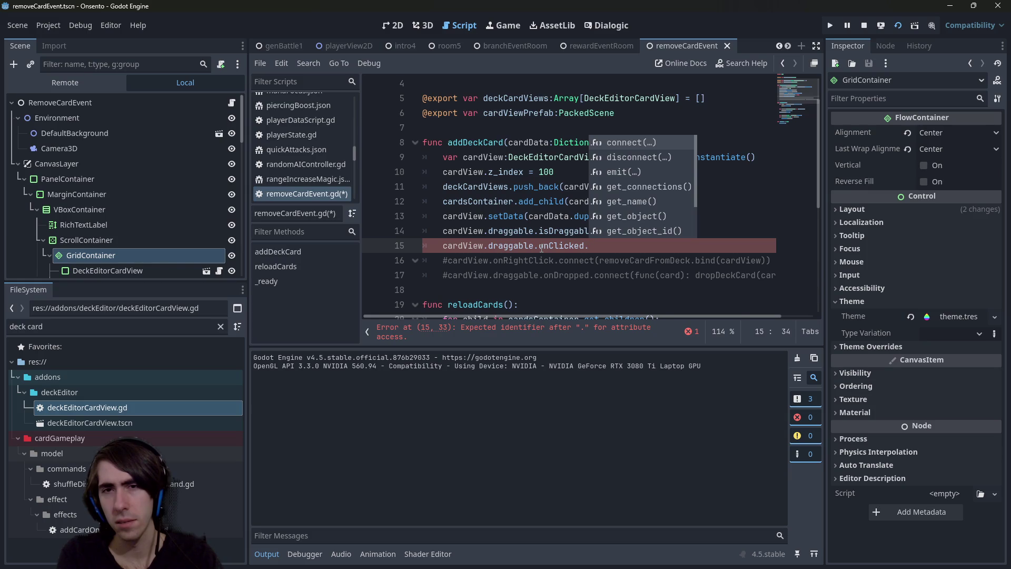
pyautogui.write('b')
pyautogui.press('BackSpace')
pyautogui.press('Return')
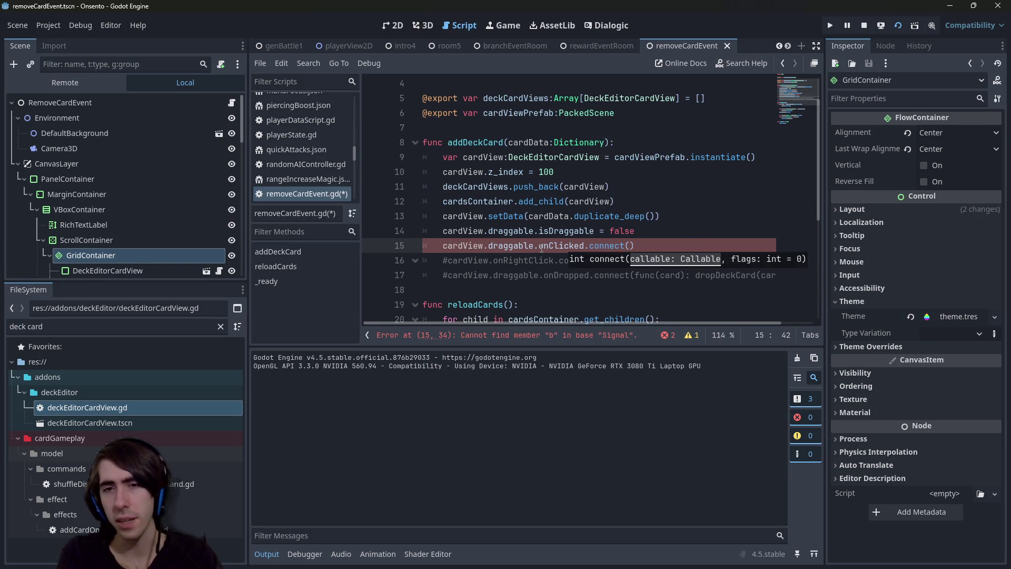
# - Add blank lines and start a func onCardClicked(): declaration below addDeckCard
pyautogui.press('Down')
pyautogui.press('Down')
pyautogui.press('Down')
pyautogui.press('Return')
pyautogui.press('Return')
pyautogui.press('Up')
pyautogui.write('fu')
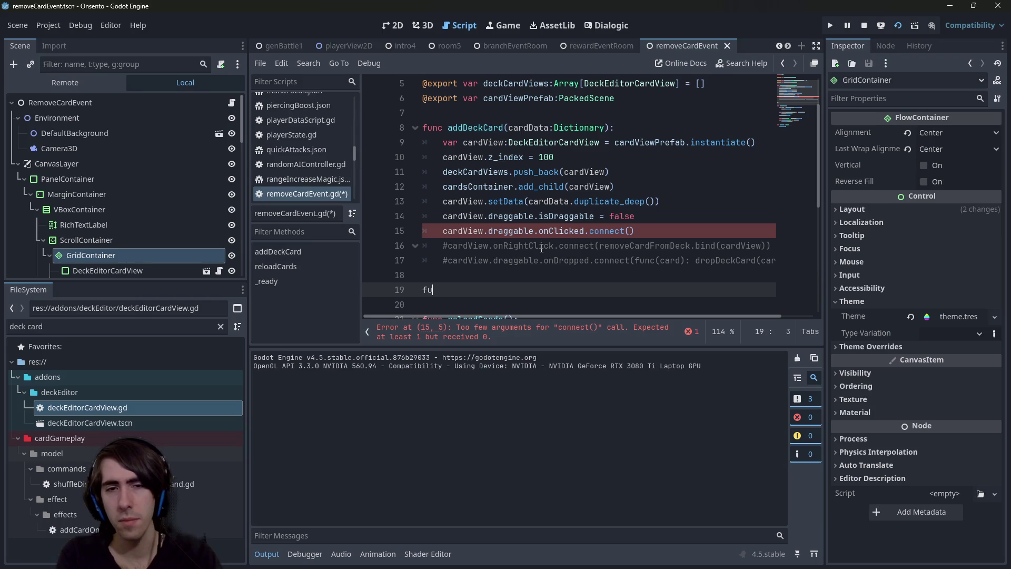
pyautogui.write('nc onCardCl')
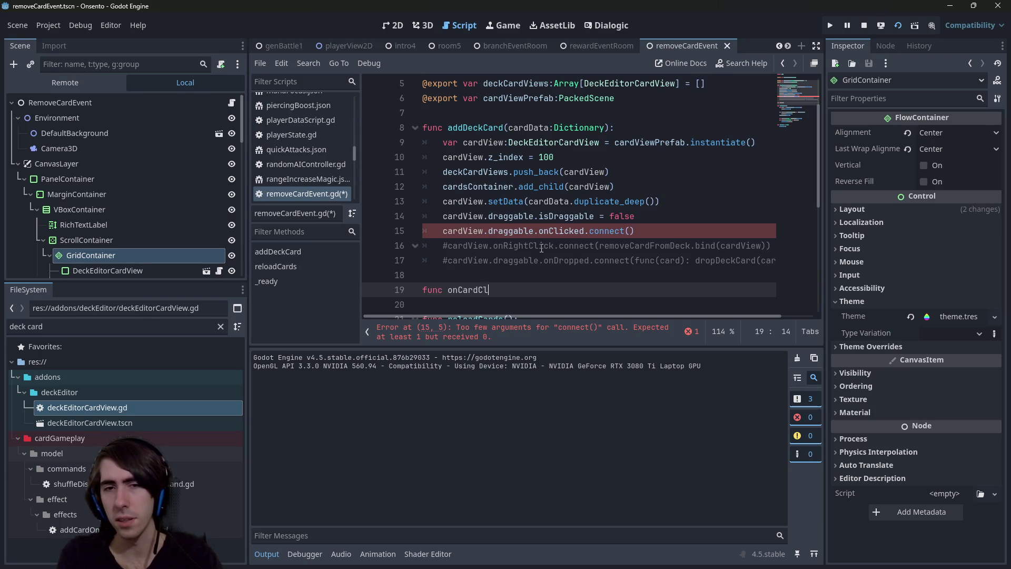
pyautogui.write('icked():')
# - Give onCardClicked a cardView parameter typed DeckEditorCardView and save
pyautogui.press('Left')
pyautogui.press('Left')
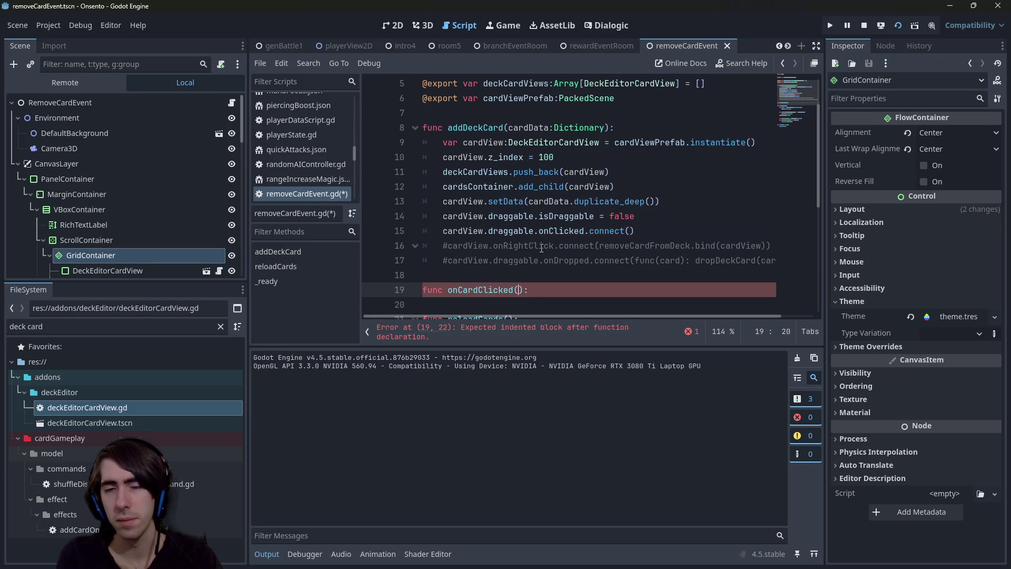
pyautogui.write('cardView:V')
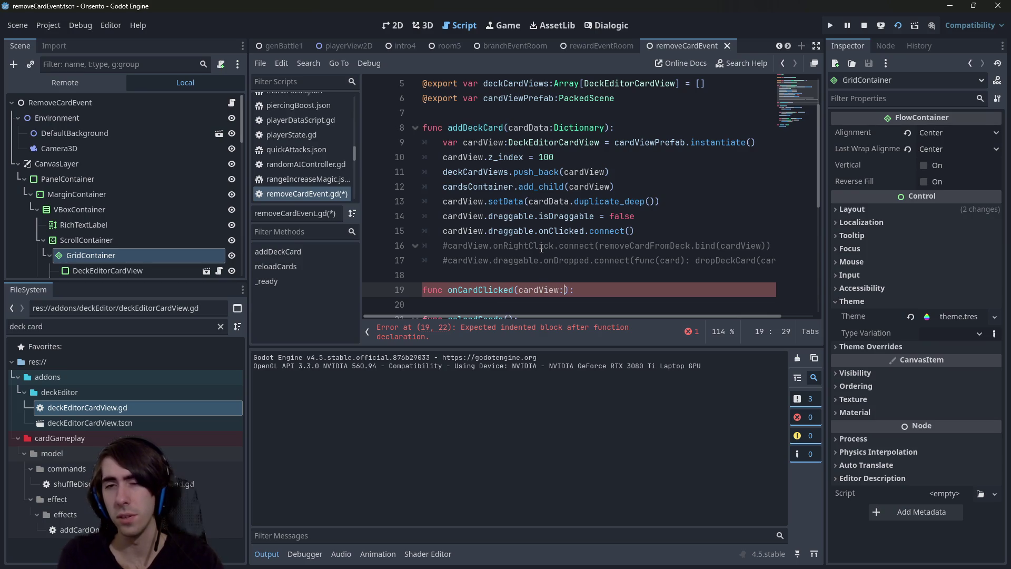
pyautogui.write('iew')
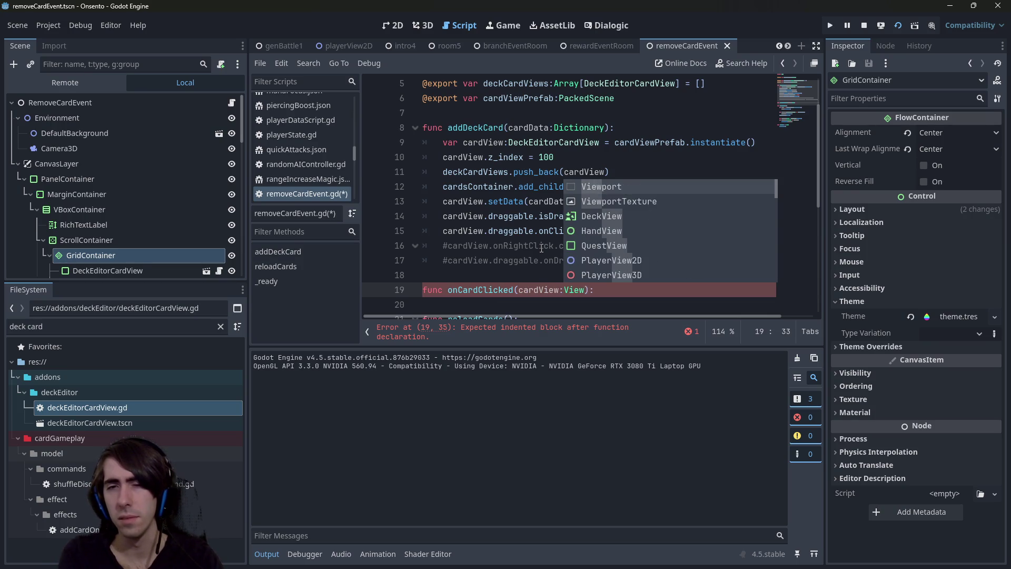
pyautogui.write('Card')
pyautogui.hotkey('ctrl', 'BackSpace')
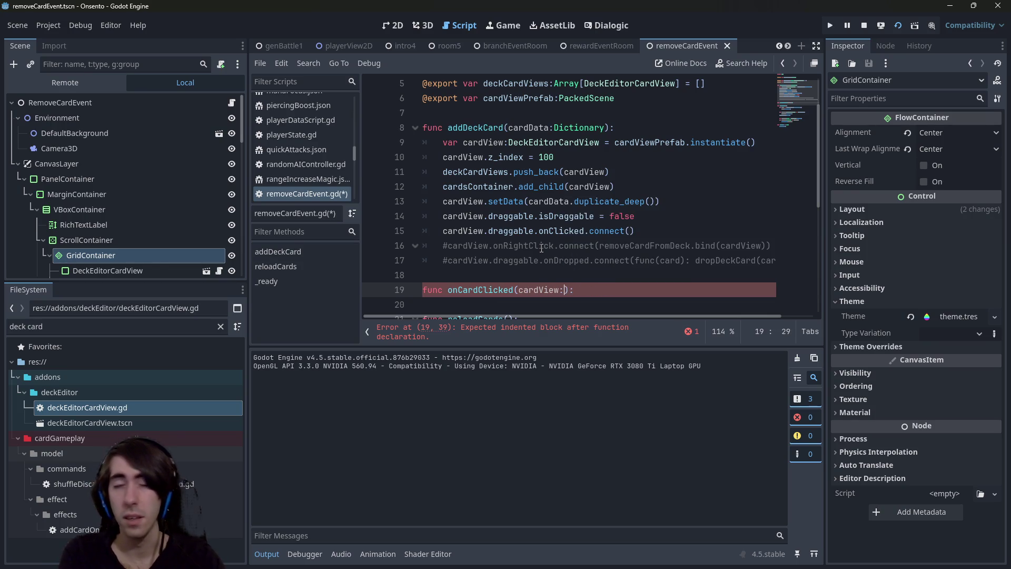
pyautogui.write('CardView')
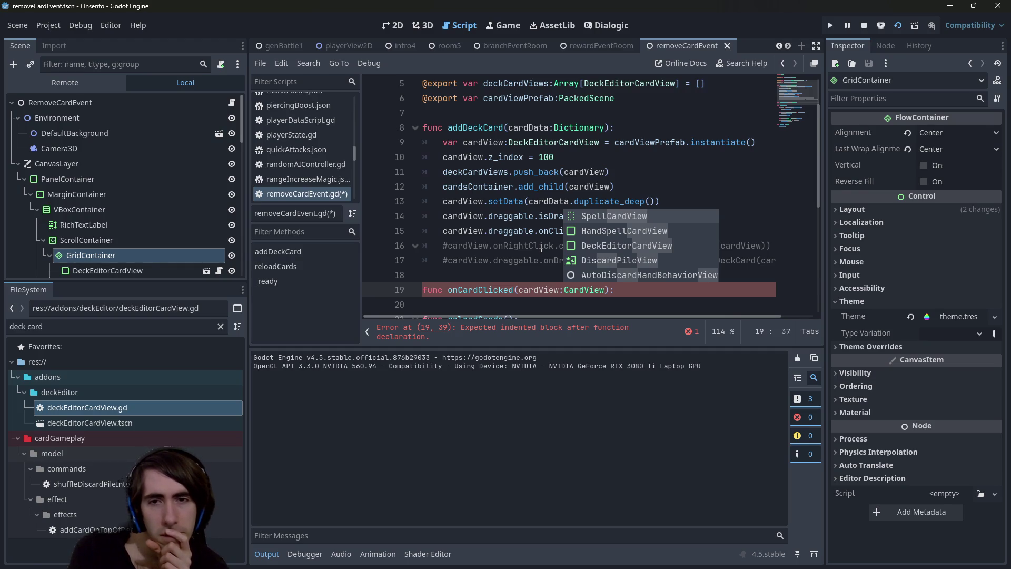
pyautogui.press('Down')
pyautogui.press('Down')
pyautogui.press('Down')
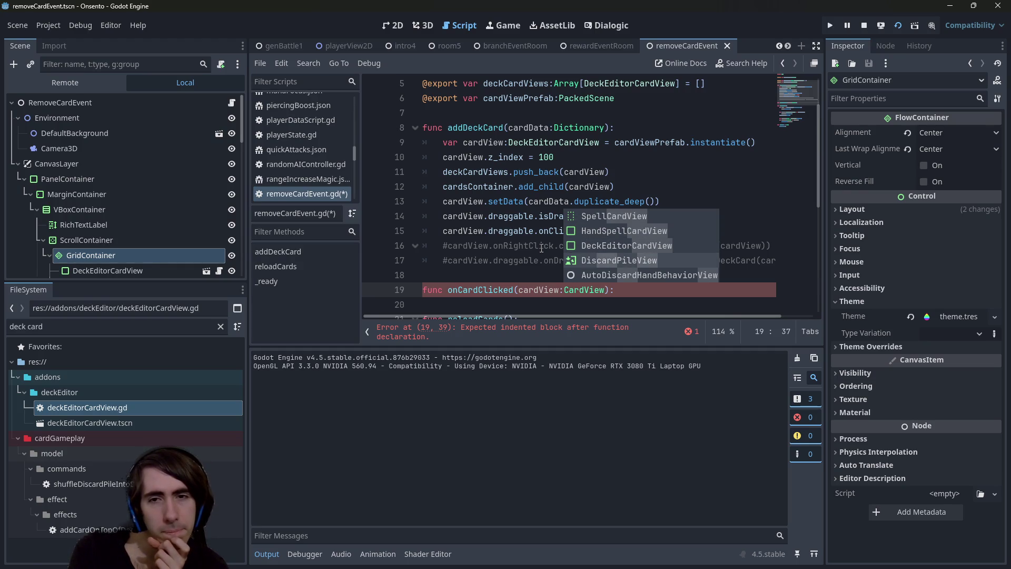
pyautogui.press('Up')
pyautogui.press('Return')
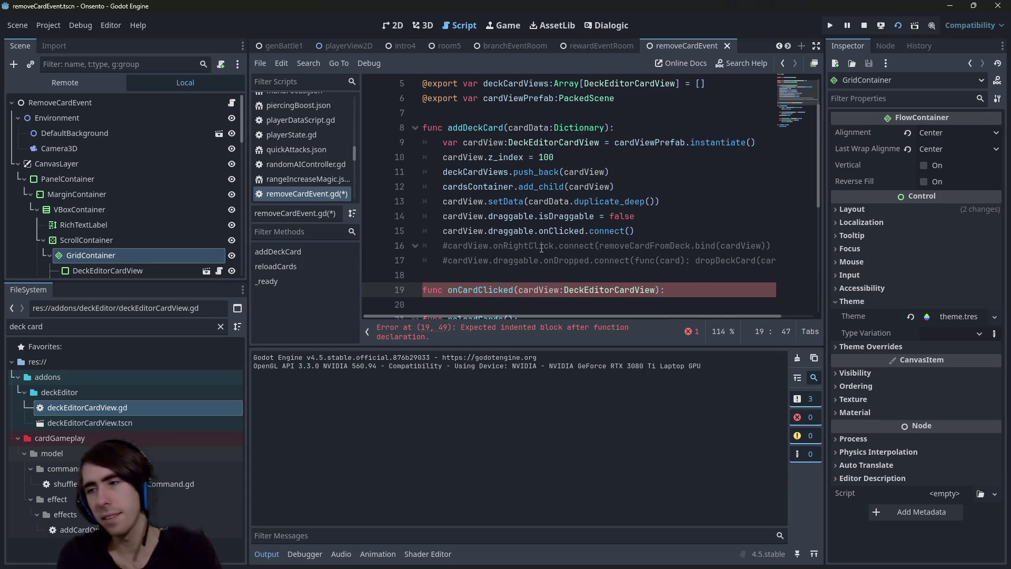
pyautogui.hotkey('ctrl', 's')
# - Add a pass placeholder body to onCardClicked and save the script
pyautogui.scroll(-1, 521, 255)
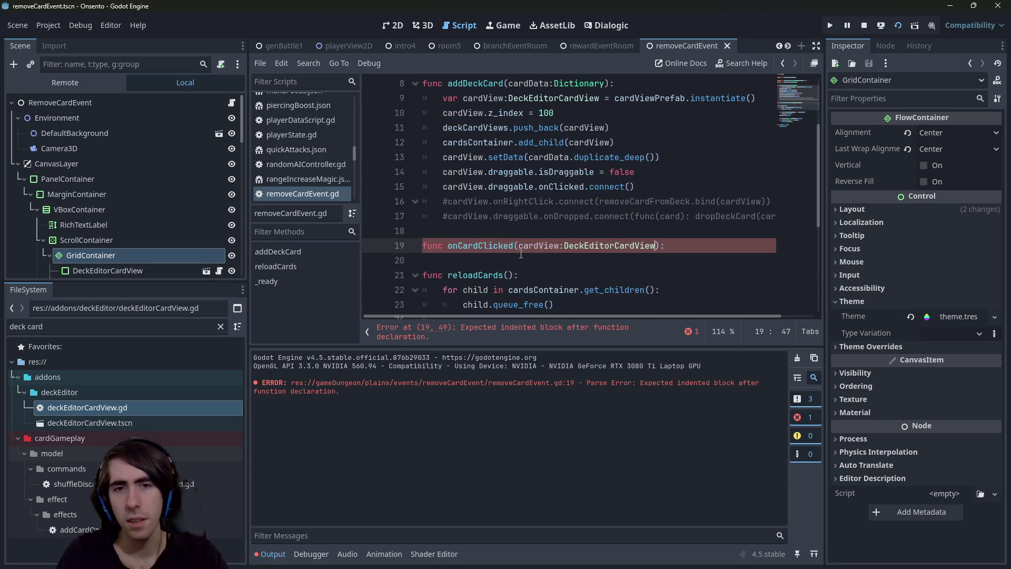
pyautogui.press('End')
pyautogui.press('Return')
pyautogui.write('pass')
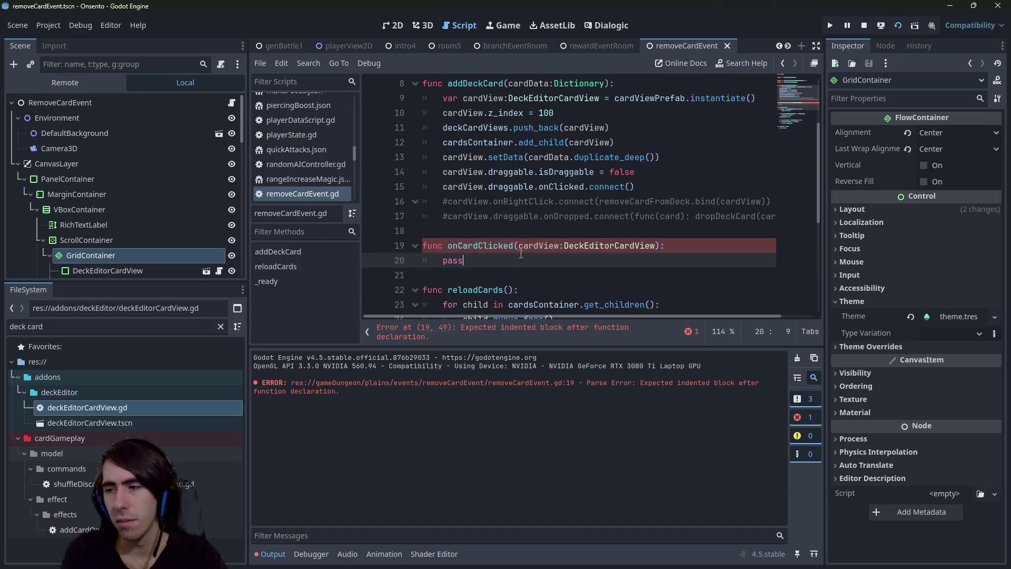
pyautogui.hotkey('ctrl', 's')
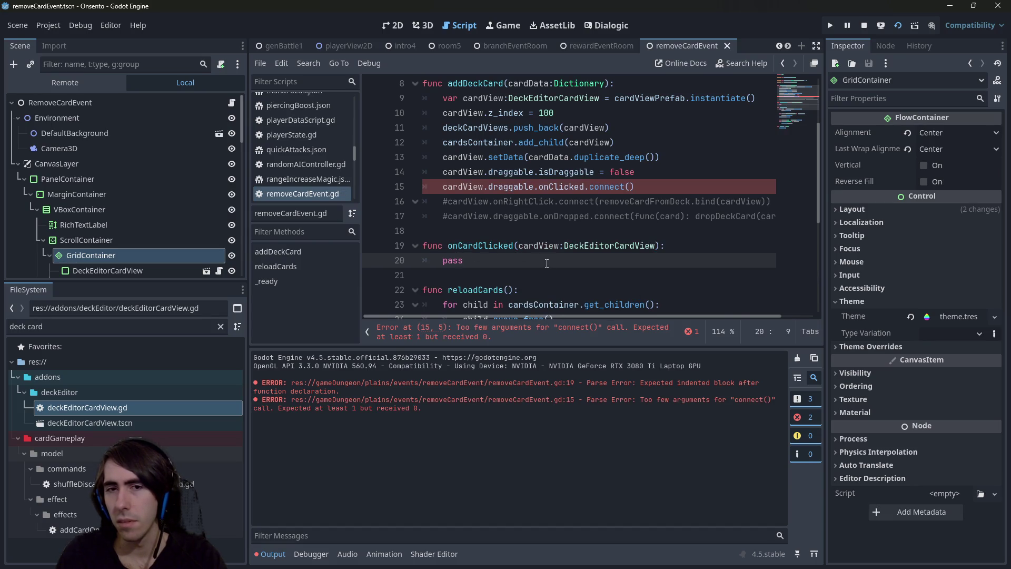
# - Pass onCardClicked.bind(cardView) as the argument of the onClicked connect call
pyautogui.click(480, 245)
pyautogui.doubleClick(480, 245)
pyautogui.hotkey('ctrl', 'c')
pyautogui.click(634, 186)
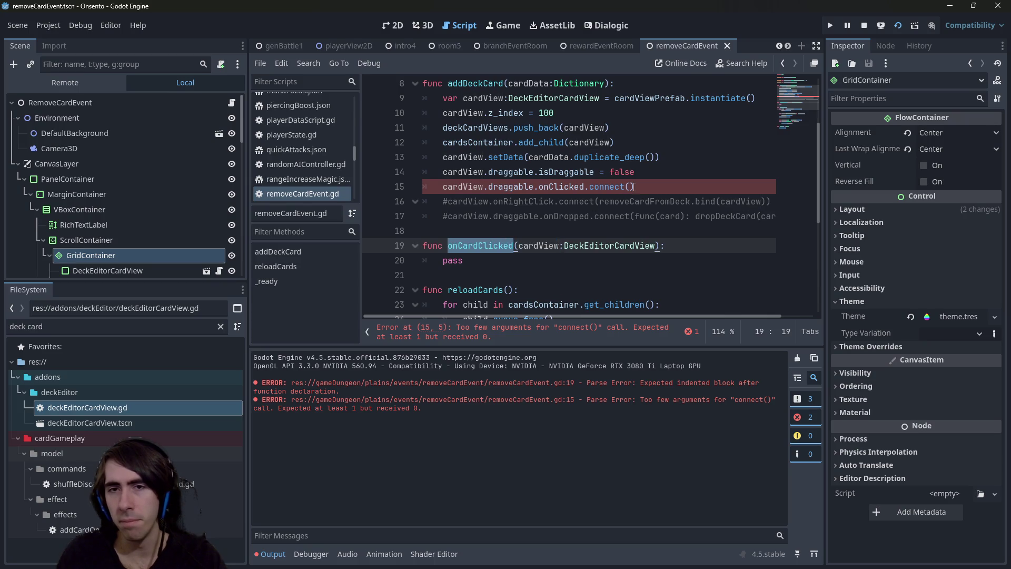
pyautogui.hotkey('ctrl', 'v')
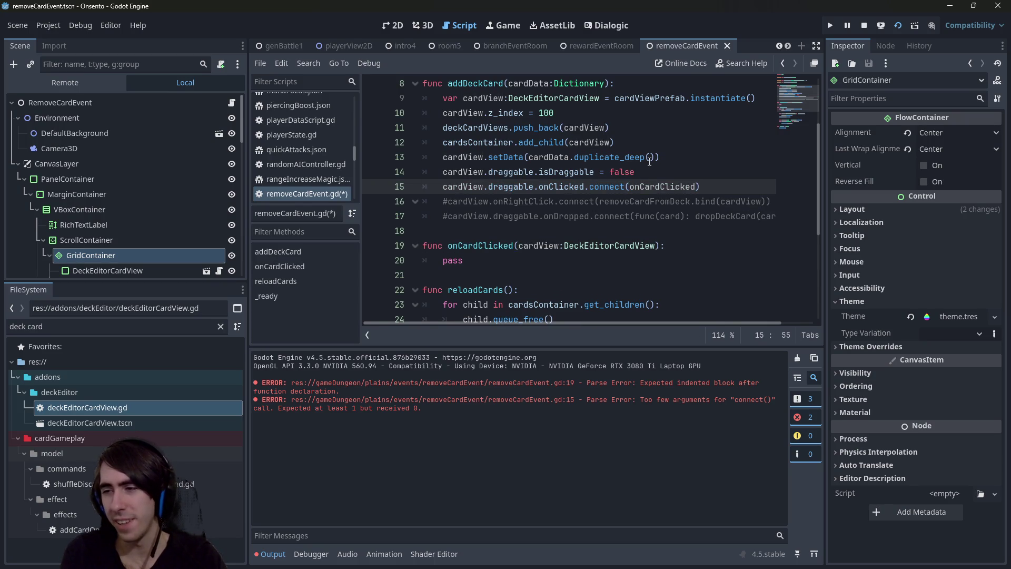
pyautogui.write('.e')
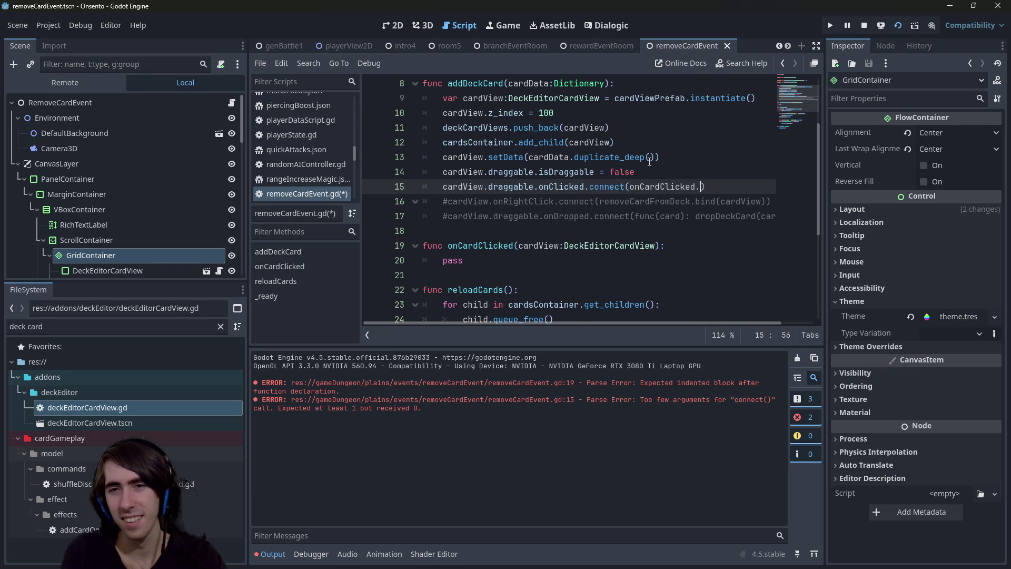
pyautogui.press('BackSpace')
pyautogui.write('bind')
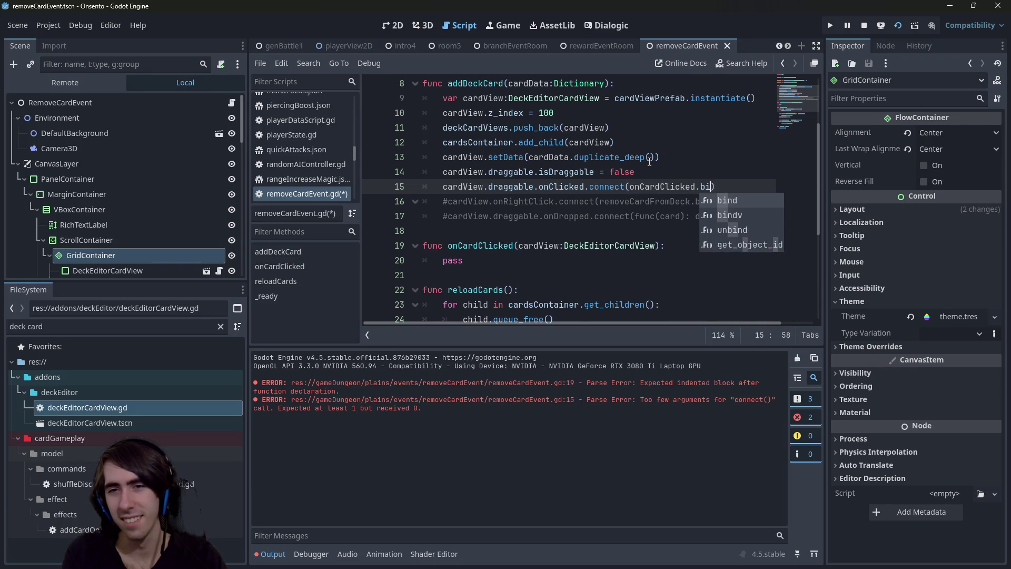
pyautogui.write('(')
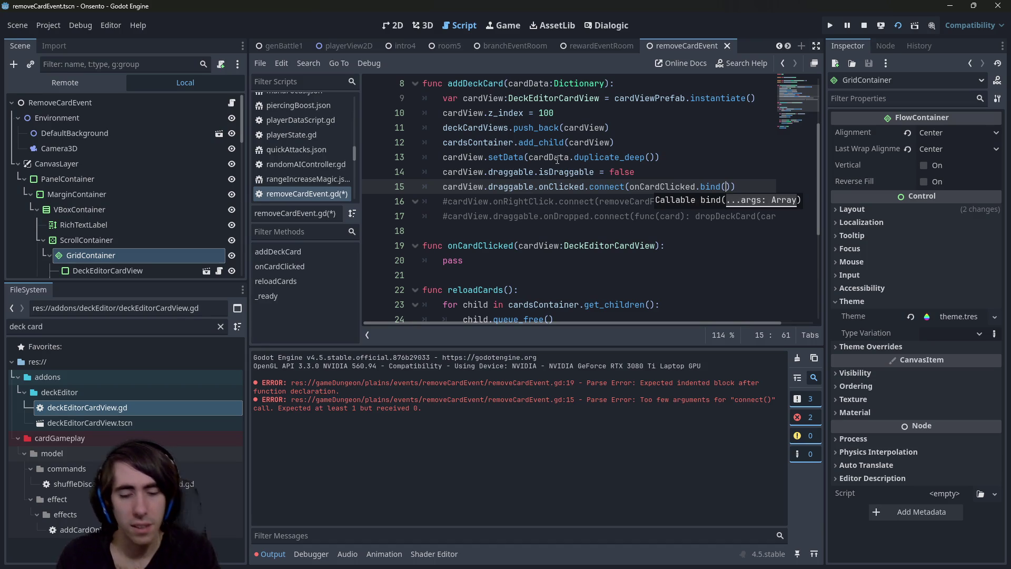
pyautogui.write('cardView')
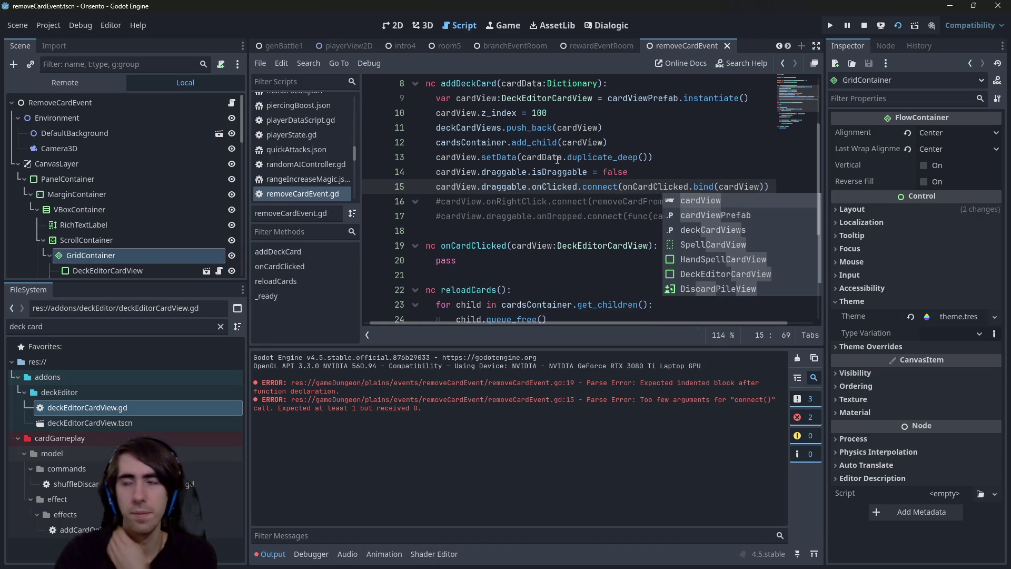
# - Select the onCardClicked function lines and place the caret after pass
pyautogui.moveTo(463, 260); pyautogui.dragTo(423, 246)
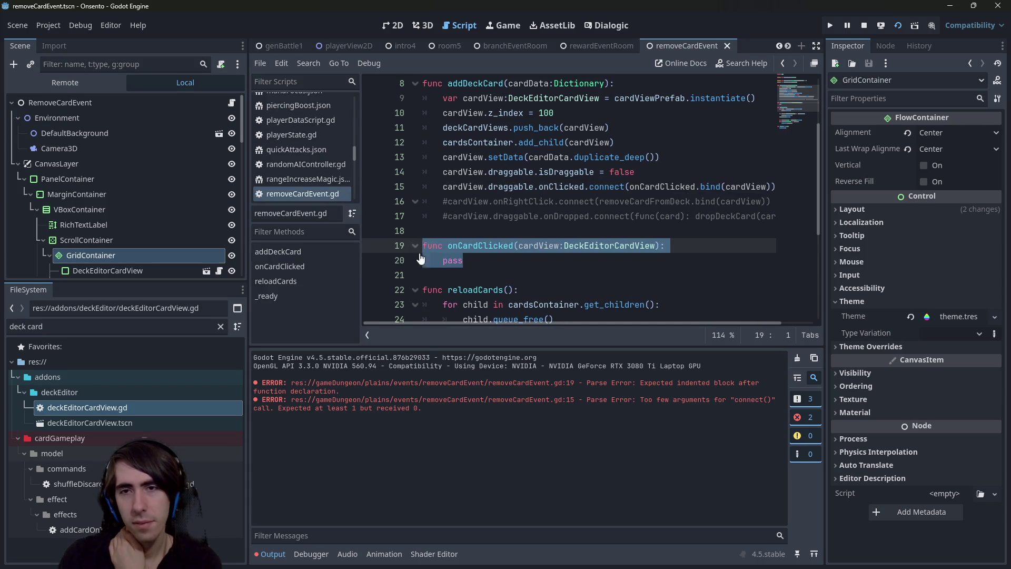
pyautogui.click(490, 273)
pyautogui.click(490, 265)
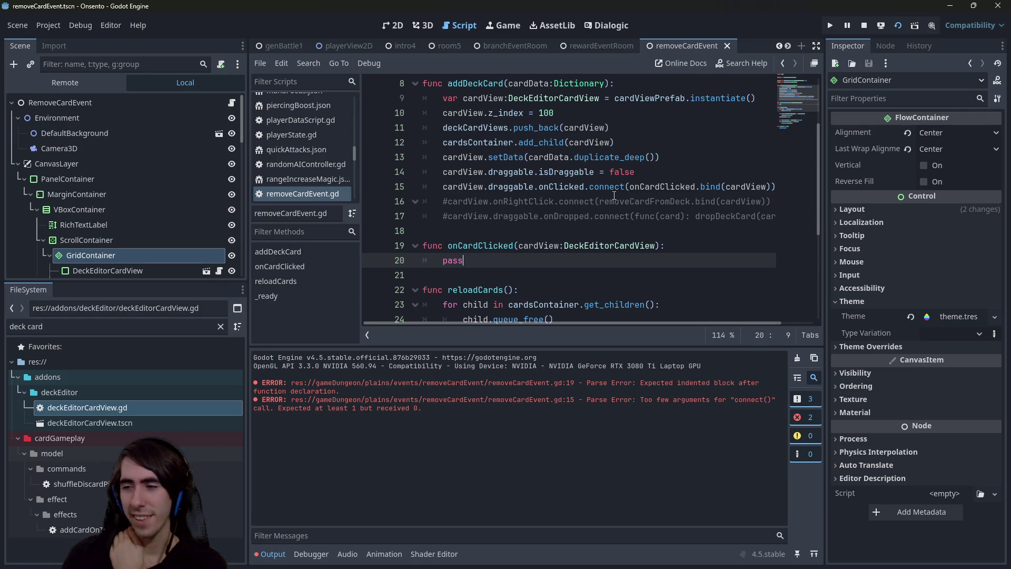
pyautogui.moveTo(541, 181)
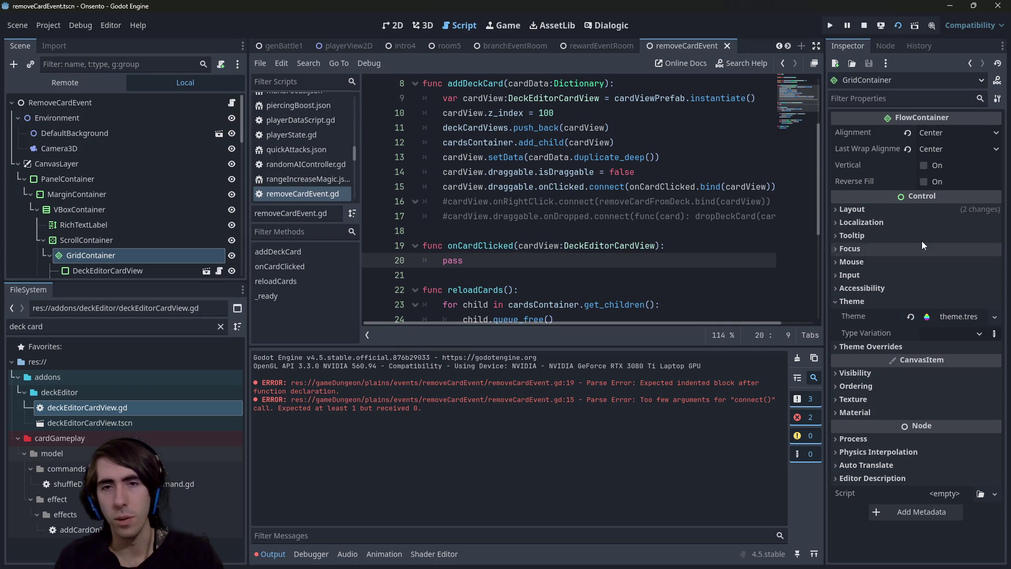
pyautogui.click(559, 187)
pyautogui.keyDown('ctrl'); pyautogui.click(560, 188); pyautogui.keyUp('ctrl')
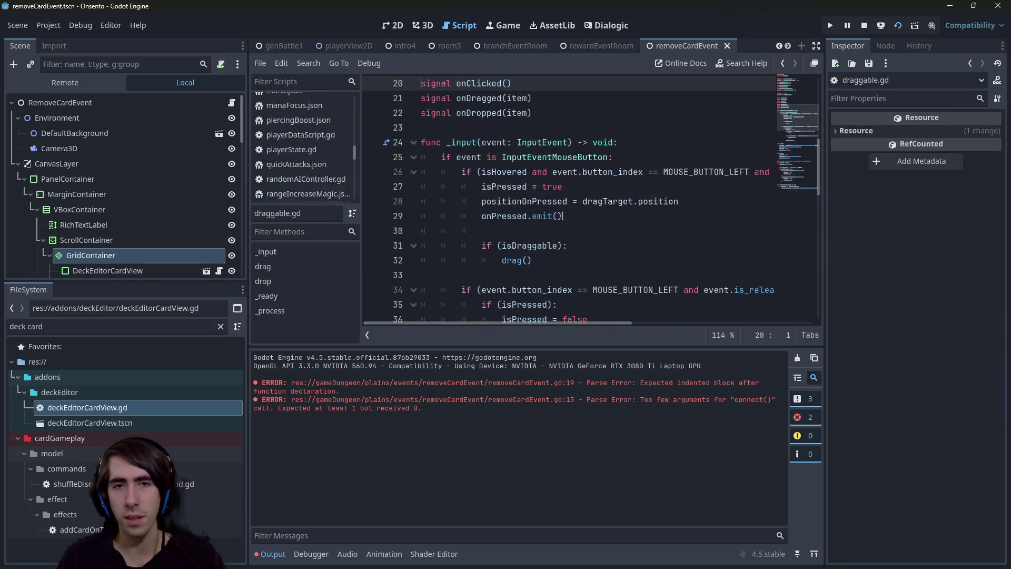
pyautogui.hotkey('alt', 'Left')
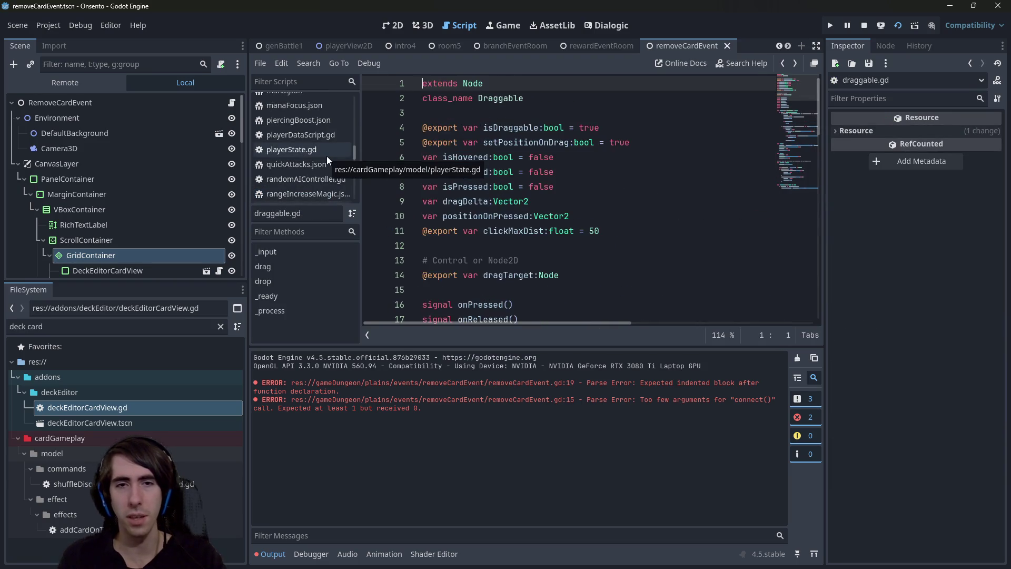
pyautogui.hotkey('alt', 'Left')
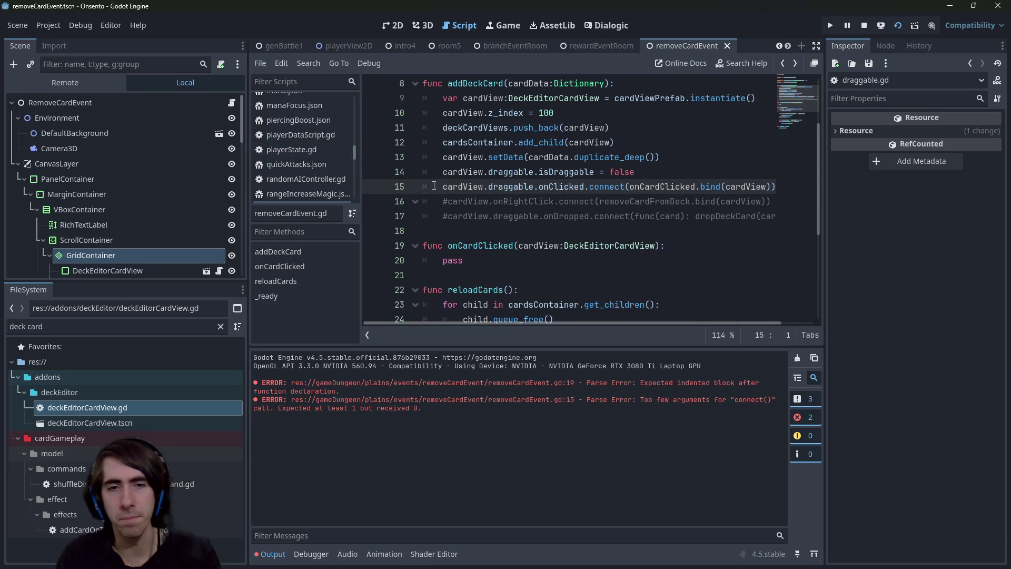
pyautogui.click(502, 256)
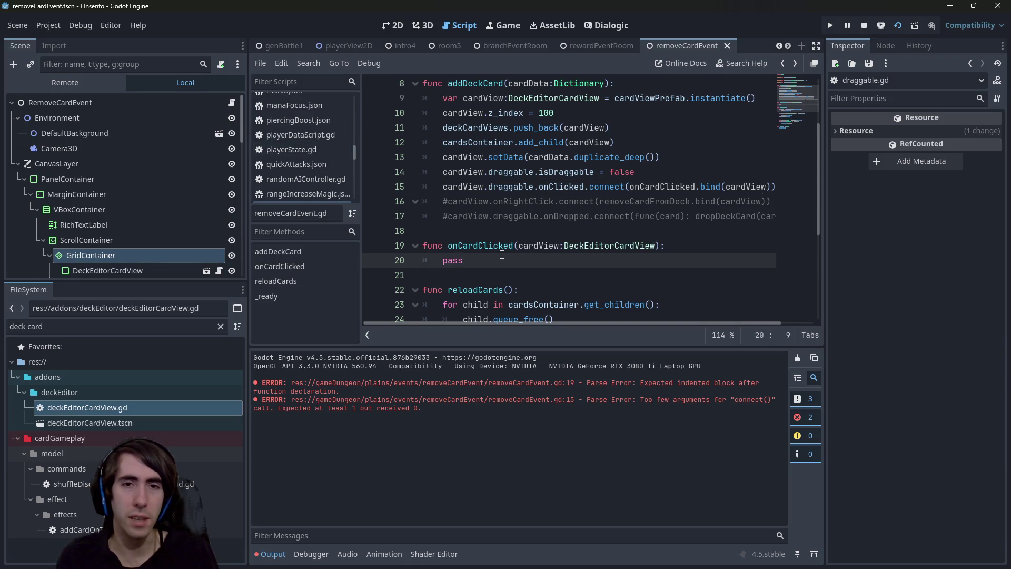
pyautogui.scroll(3, 502, 256)
pyautogui.click(650, 163)
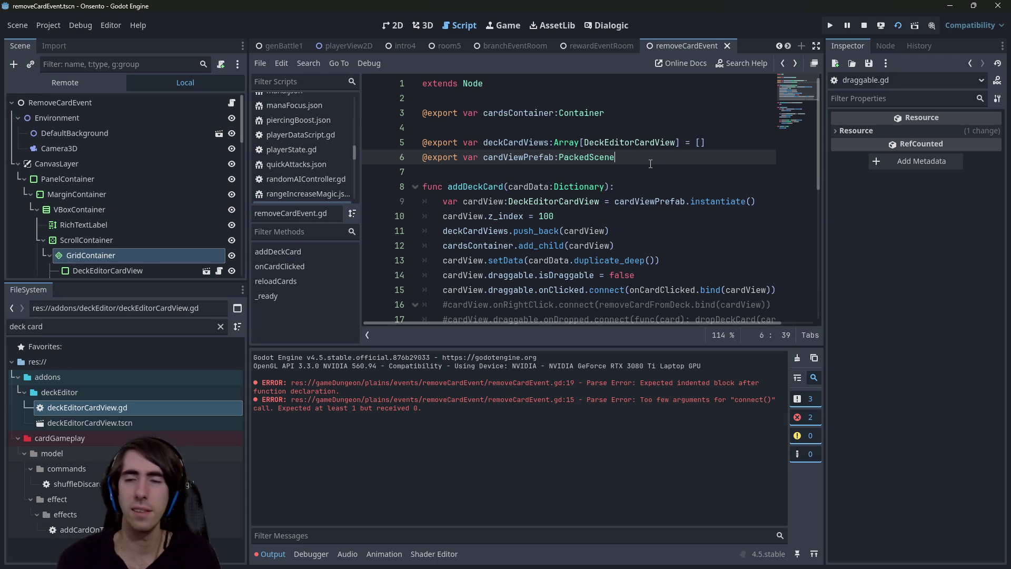
# - Switch to the 2D view, pan to the card grid, and select the first DeckEditorCardView
pyautogui.click(393, 25)
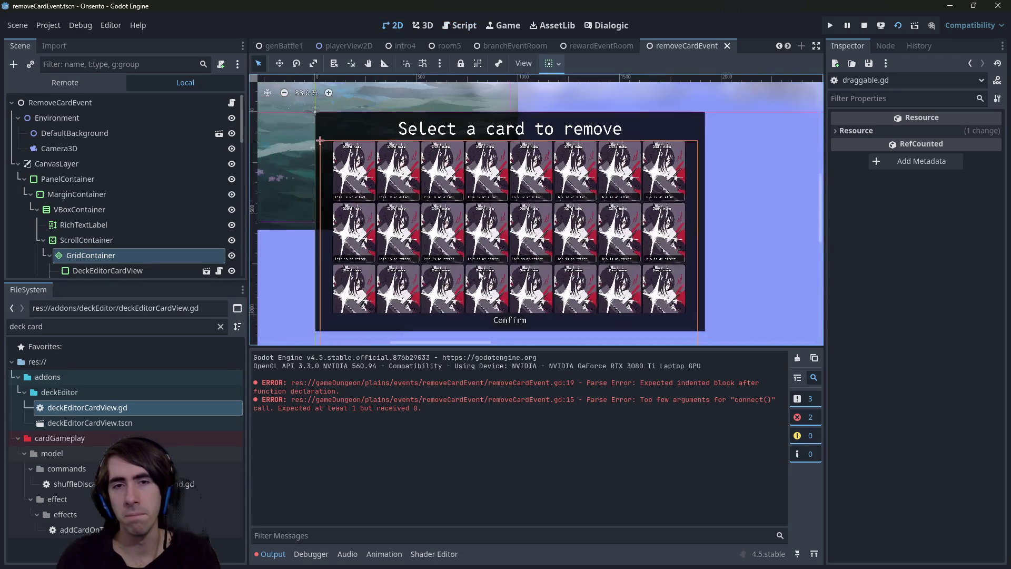
pyautogui.moveTo(462, 192)
pyautogui.mouseDown()
pyautogui.moveTo(503, 282)
pyautogui.moveTo(487, 251)
pyautogui.mouseUp()
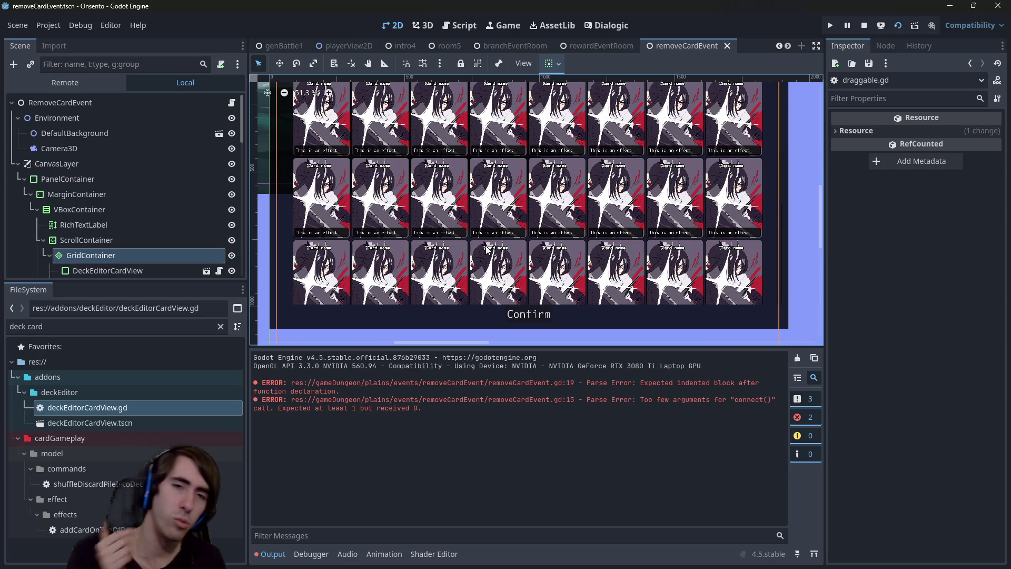
pyautogui.scroll(-3, 97, 196)
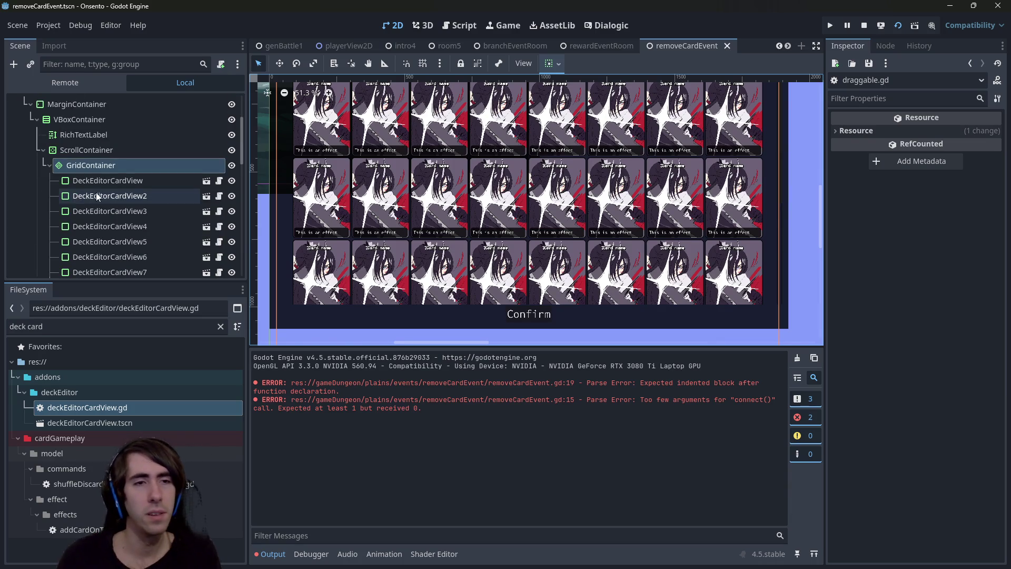
pyautogui.click(98, 181)
# - Expand the card's Theme Overrides > Styles, Theme and Material sections in the Inspector
pyautogui.scroll(5, 516, 173)
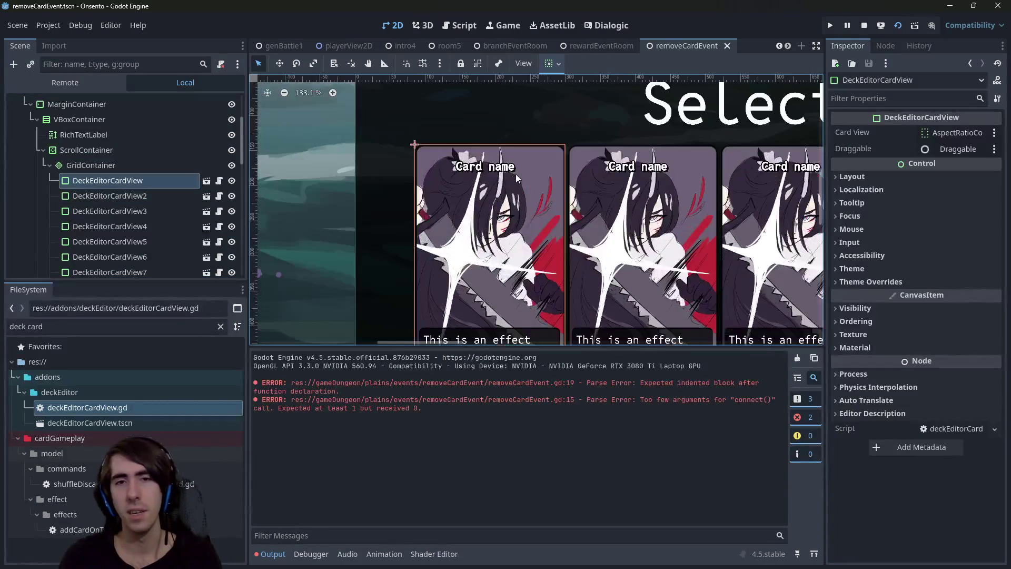
pyautogui.scroll(-1, 516, 174)
pyautogui.click(864, 282)
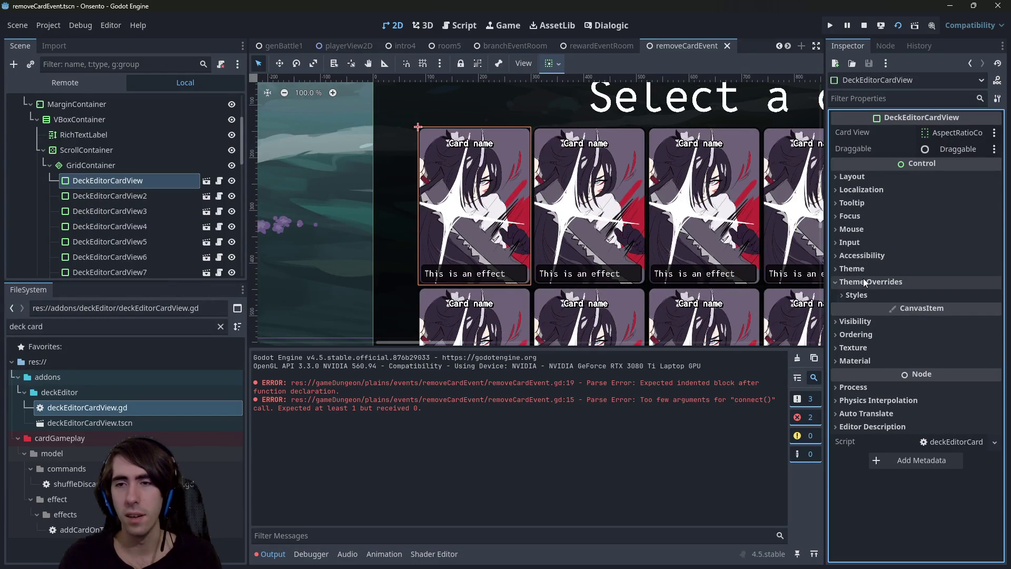
pyautogui.click(856, 295)
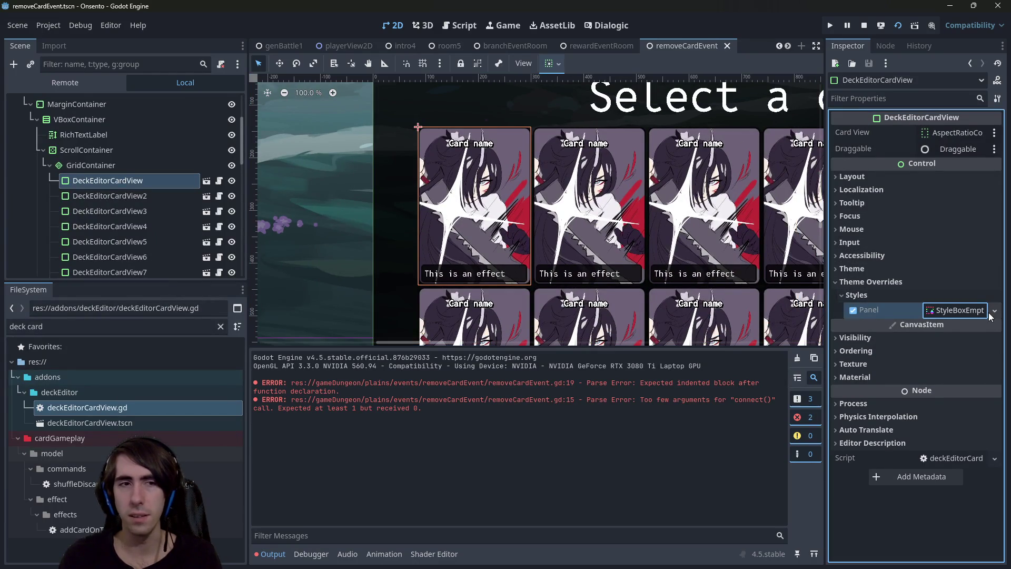
pyautogui.click(853, 269)
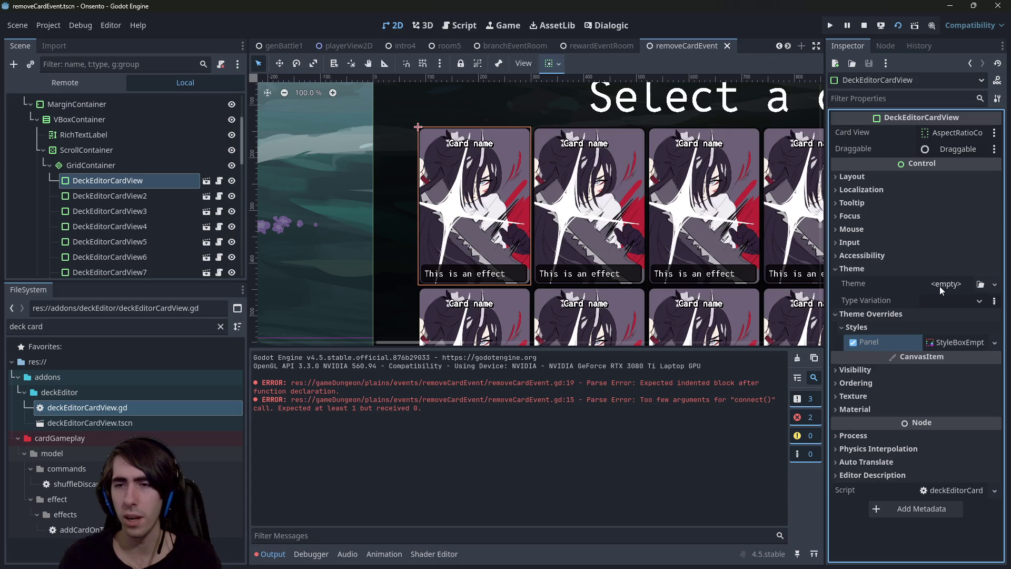
pyautogui.click(941, 287)
pyautogui.click(941, 288)
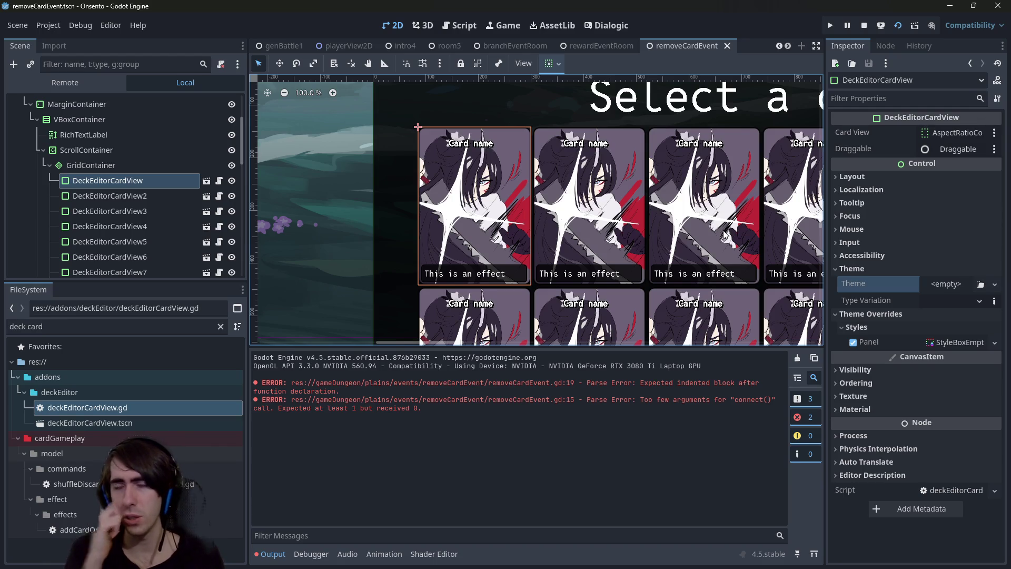
pyautogui.click(918, 410)
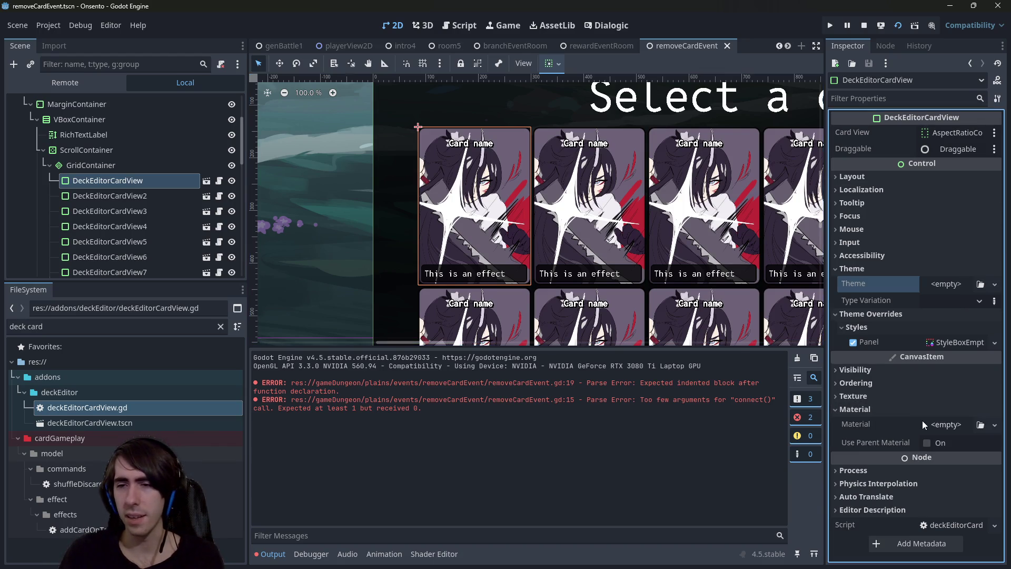
# - Try a CanvasItemMaterial and a StyleBoxFlat panel style, then revert both
pyautogui.click(922, 424)
pyautogui.click(965, 454)
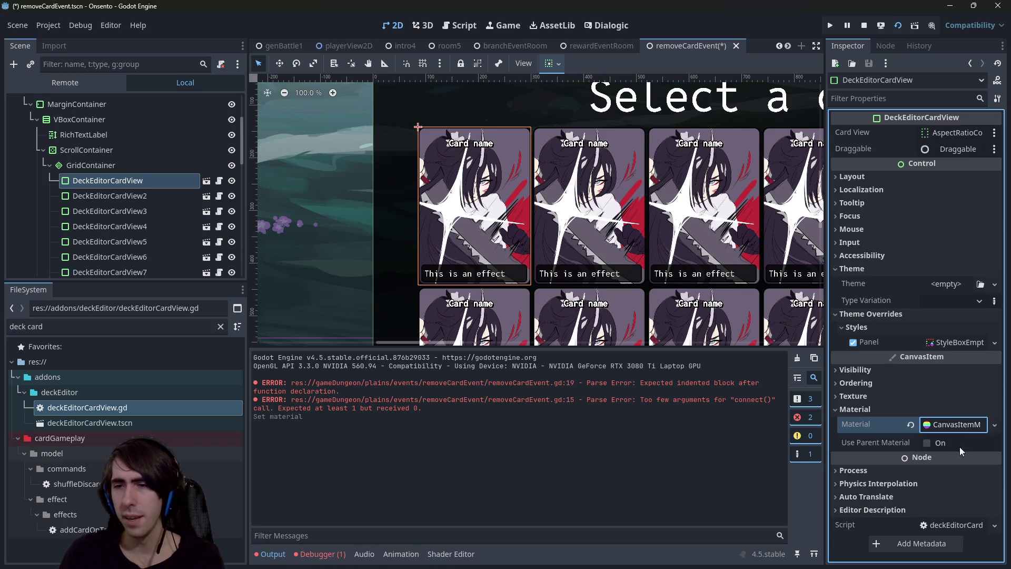
pyautogui.click(954, 426)
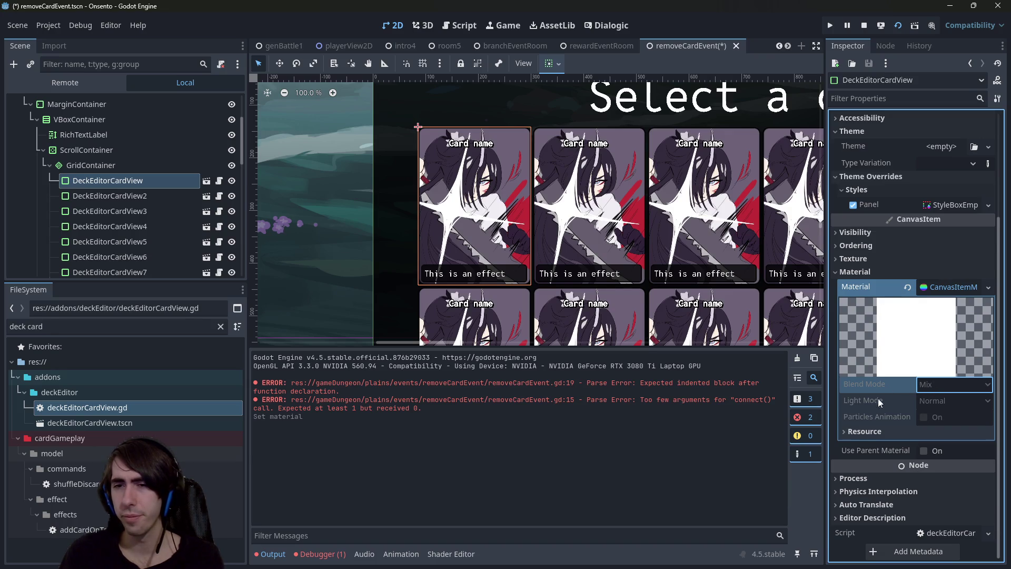
pyautogui.click(907, 287)
pyautogui.click(992, 342)
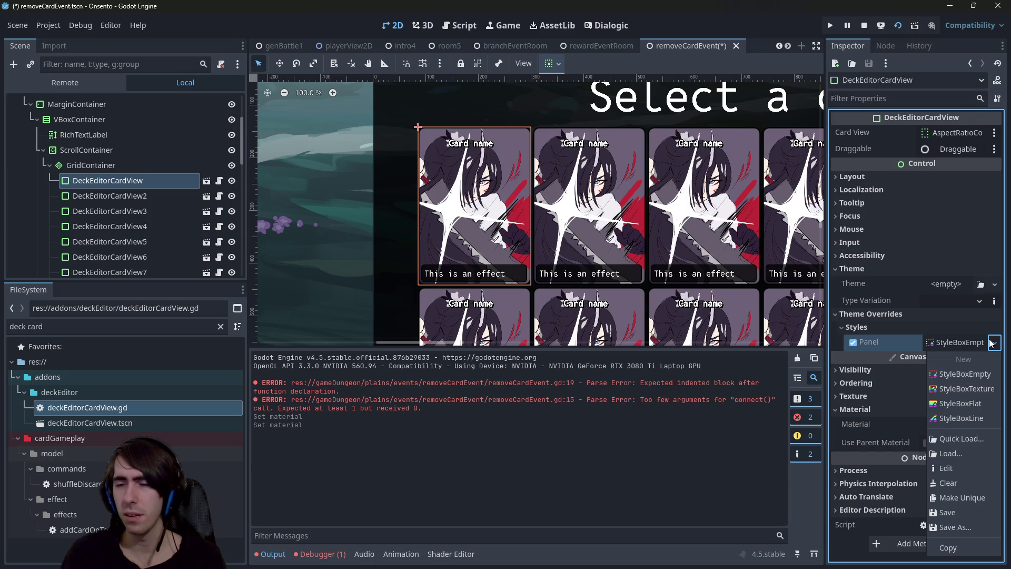
pyautogui.click(978, 402)
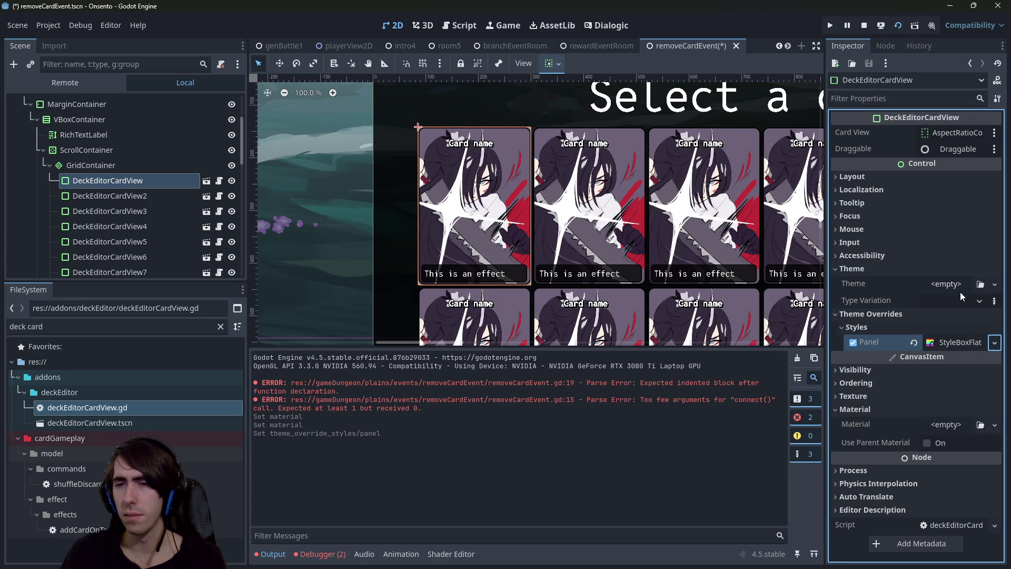
pyautogui.click(914, 343)
# - Assign a new CanvasItemMaterial to the card and open its actions in the Scene dock
pyautogui.click(995, 424)
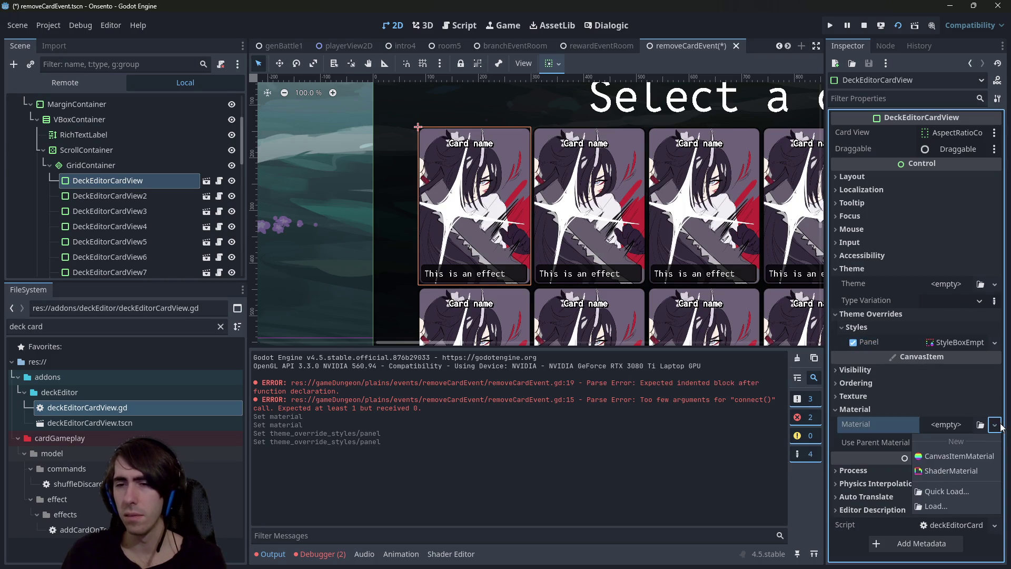
pyautogui.click(982, 456)
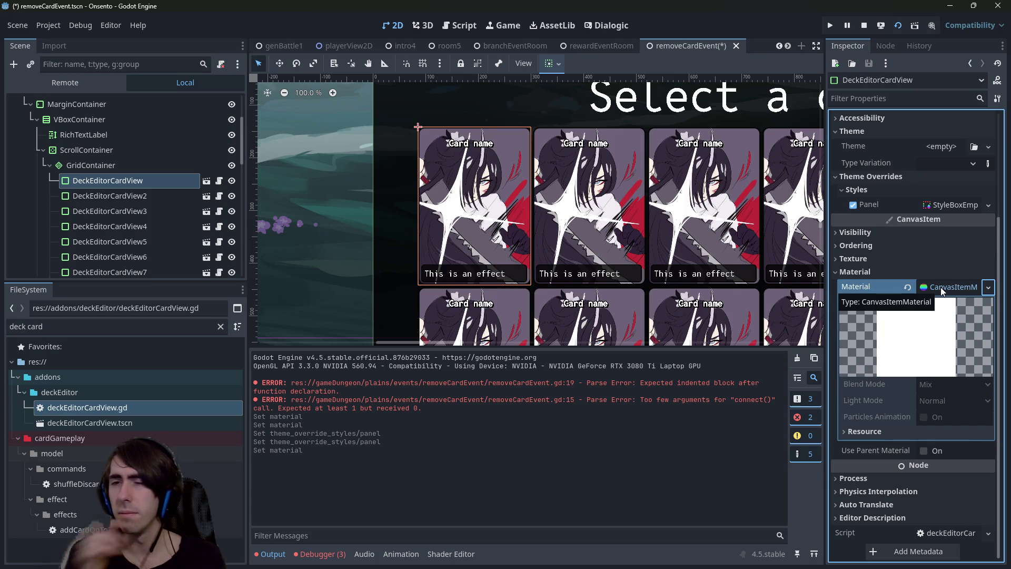
pyautogui.click(989, 288)
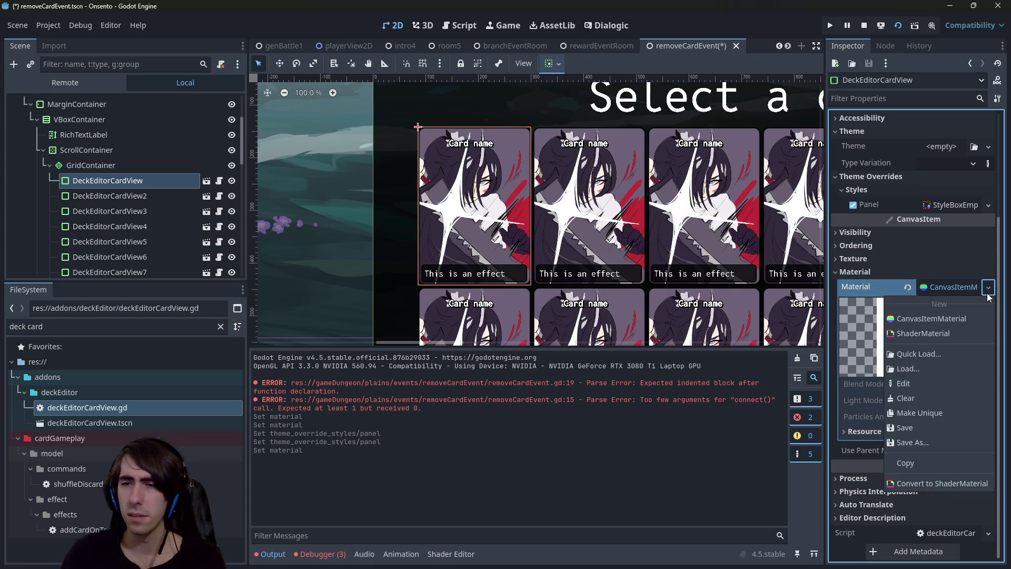
pyautogui.click(929, 319)
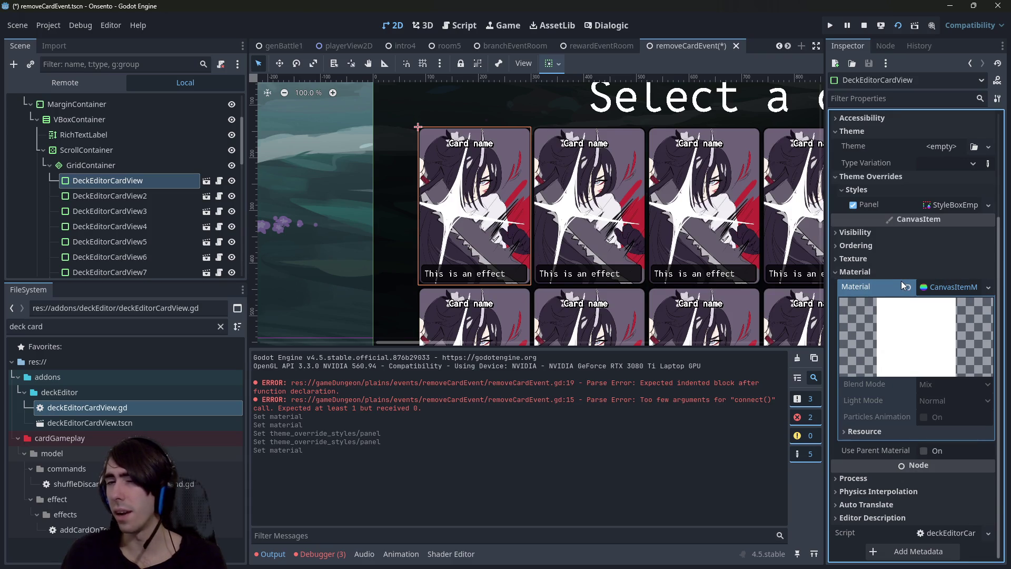
pyautogui.click(883, 263)
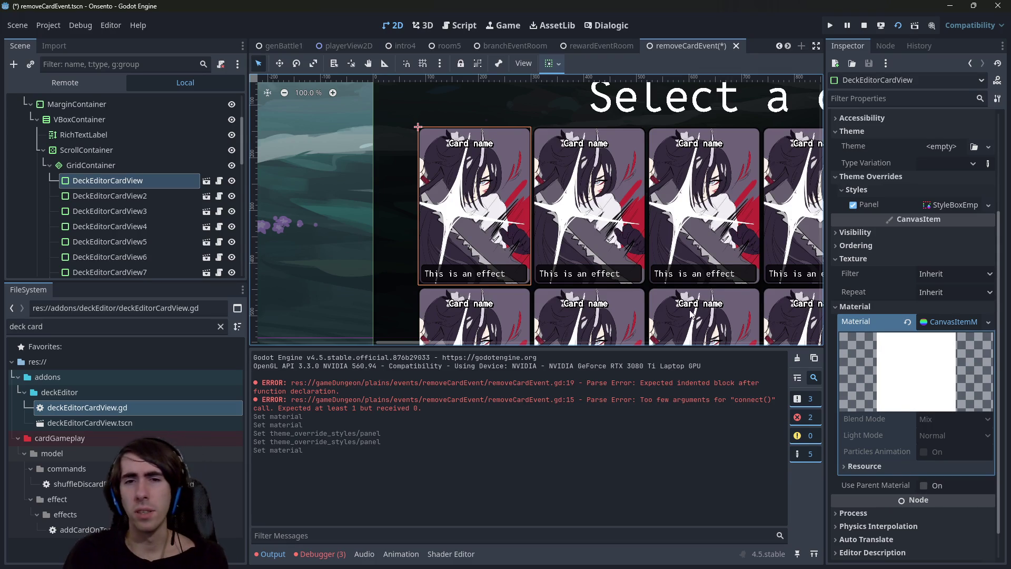
pyautogui.scroll(-3, 611, 287)
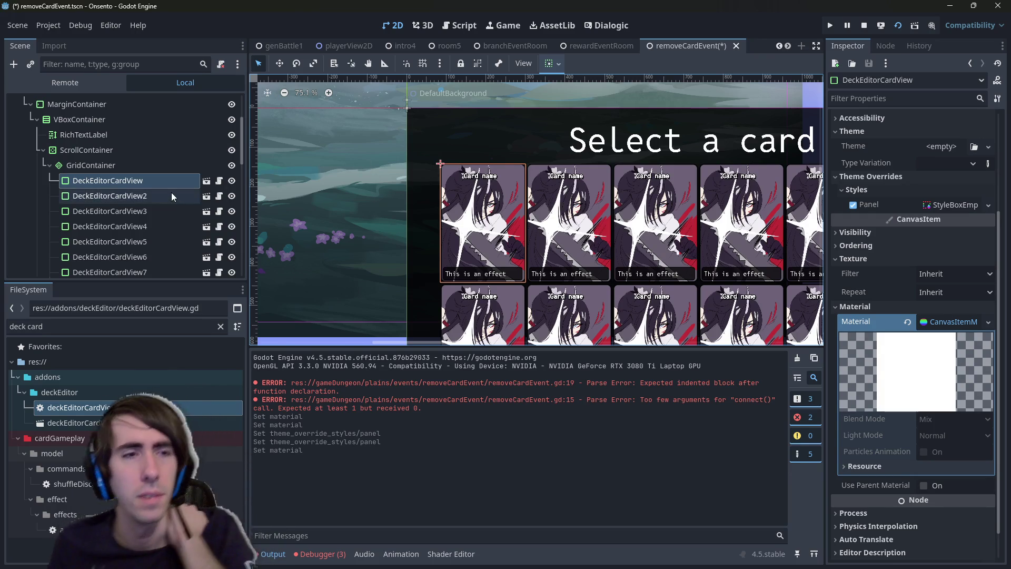
pyautogui.rightClick(115, 178)
# - Add a Panel child to DeckEditorCardView and give it a new CanvasItemMaterial
pyautogui.click(161, 127)
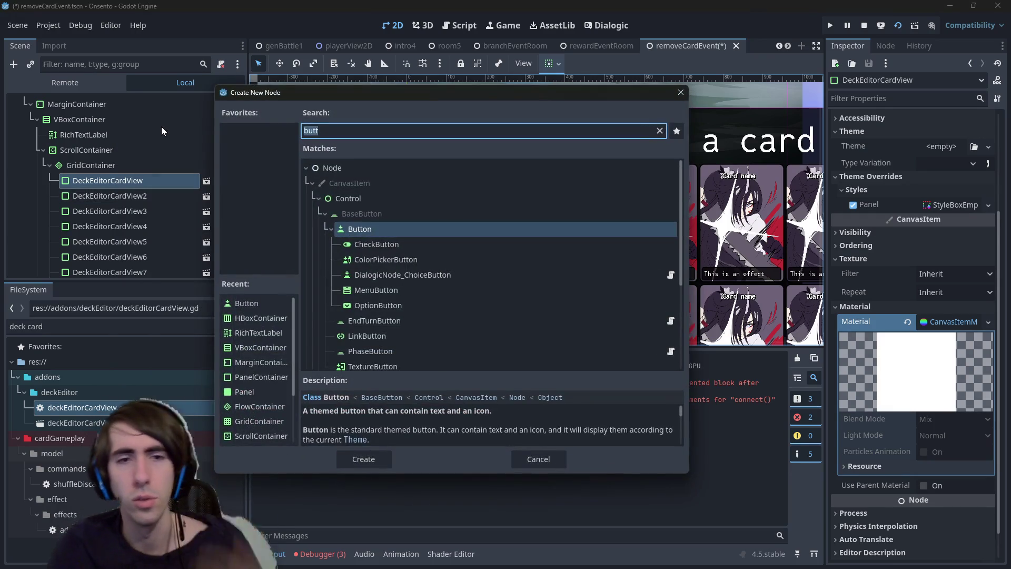
pyautogui.write('panel')
pyautogui.press('Return')
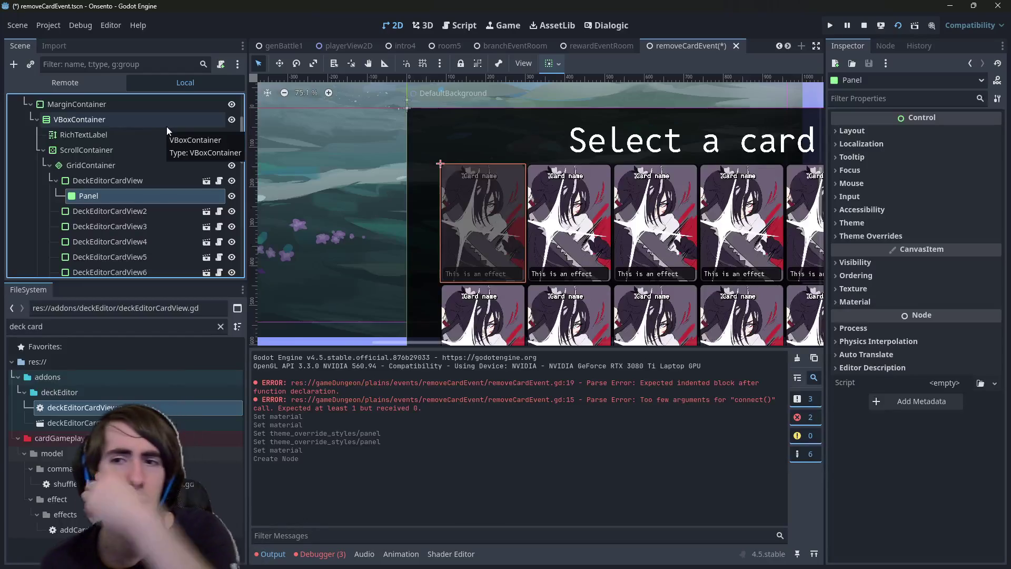
pyautogui.click(863, 303)
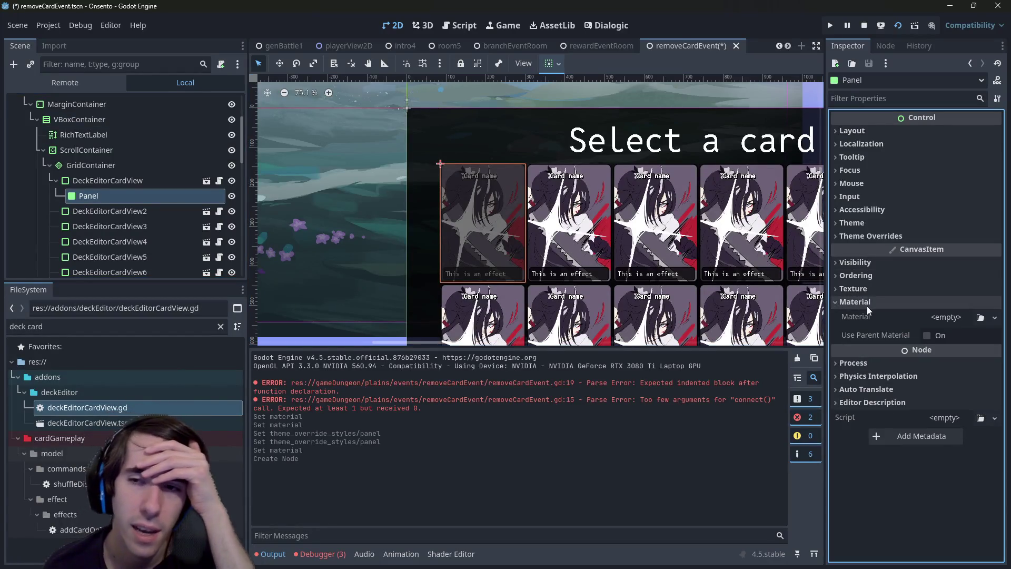
pyautogui.click(946, 316)
pyautogui.click(941, 349)
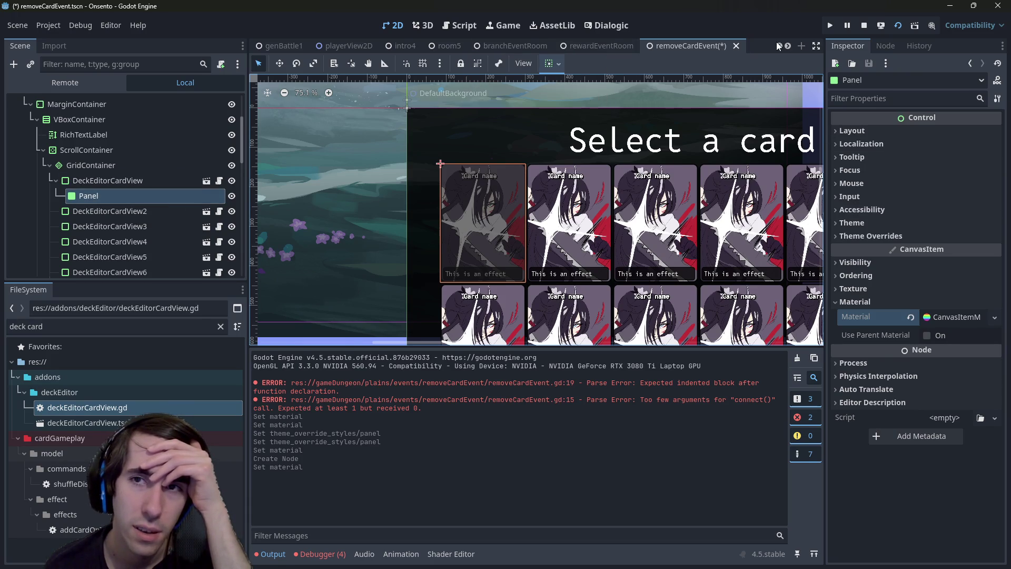
# - Select the Panel on the first card and hide it to compare the card
pyautogui.click(141, 179)
pyautogui.click(138, 166)
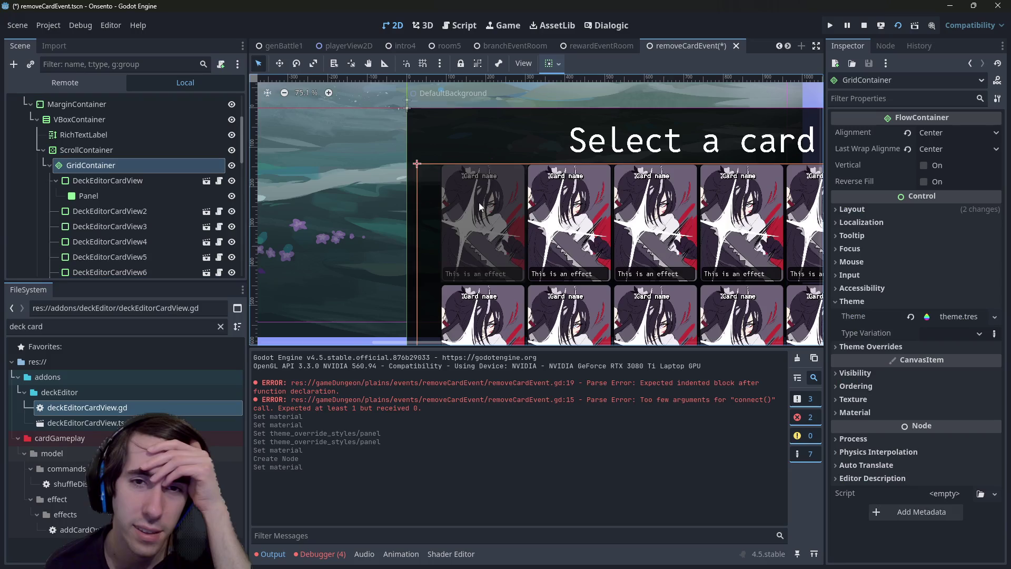
pyautogui.scroll(-5, 532, 246)
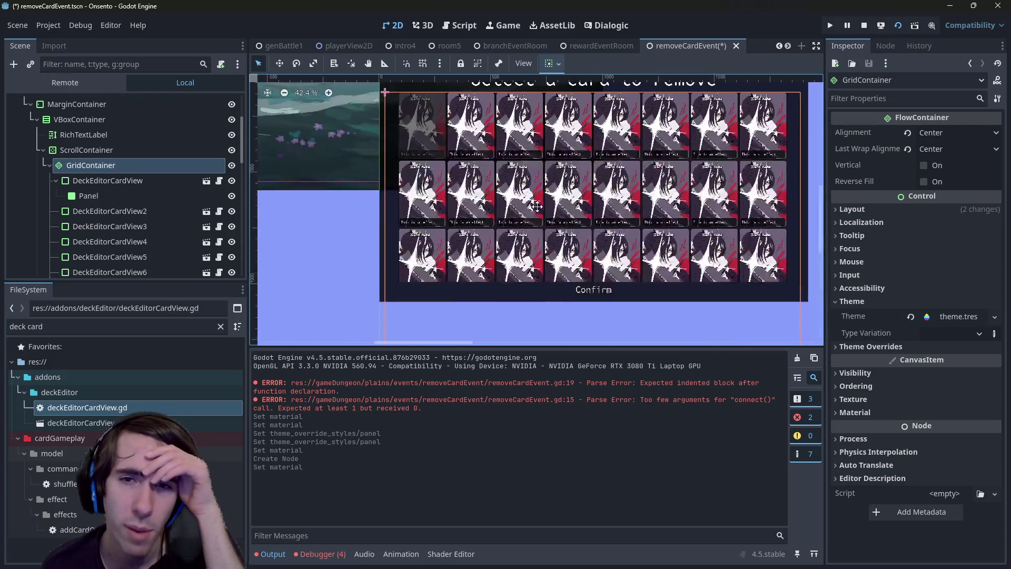
pyautogui.scroll(5, 419, 175)
pyautogui.click(507, 132)
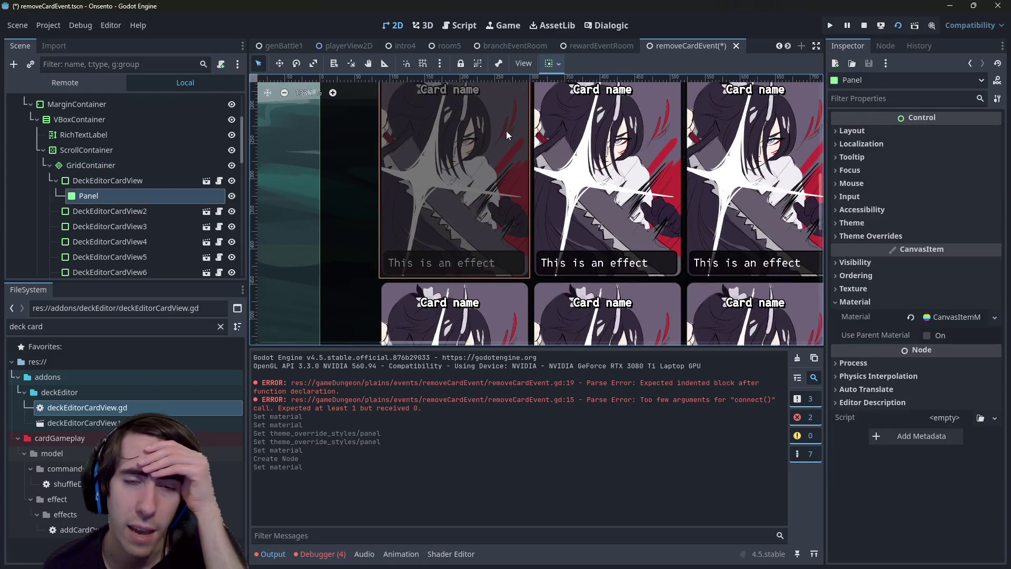
pyautogui.scroll(-4, 506, 131)
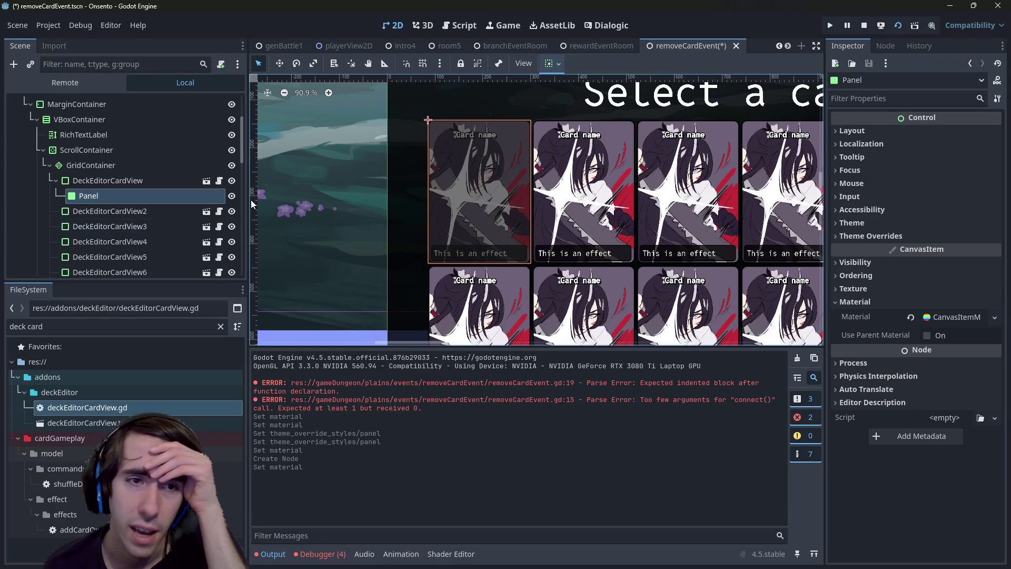
pyautogui.click(231, 195)
pyautogui.scroll(-6, 409, 164)
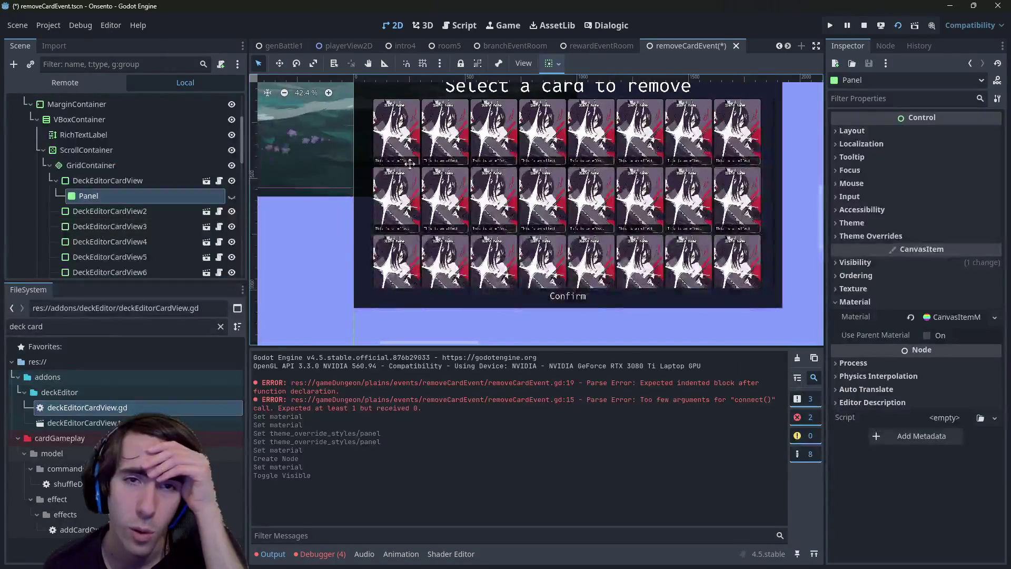
pyautogui.scroll(9, 410, 163)
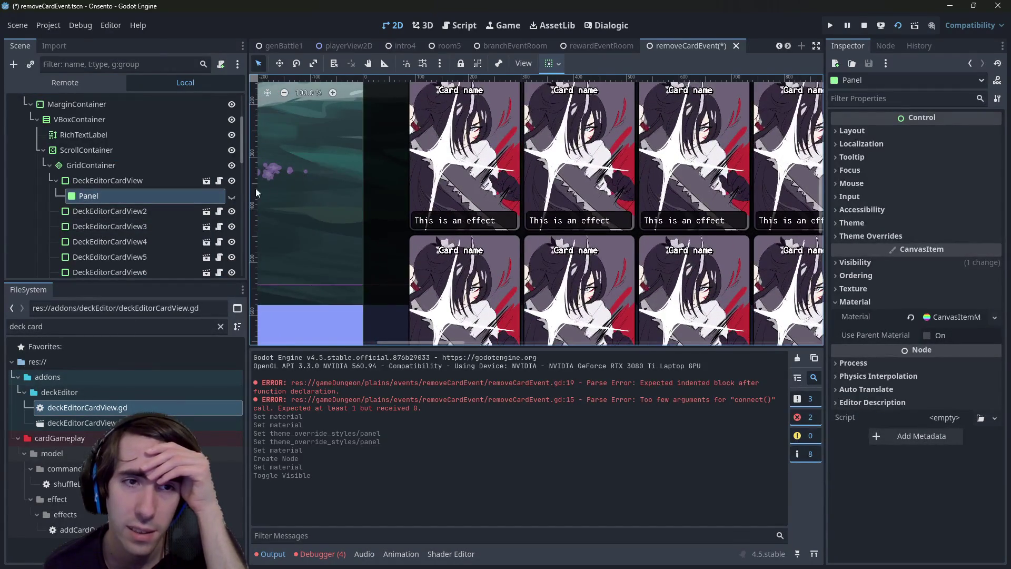
# - Make the Panel visible again and set its CanvasItemMaterial blend mode to Add
pyautogui.click(231, 196)
pyautogui.click(978, 317)
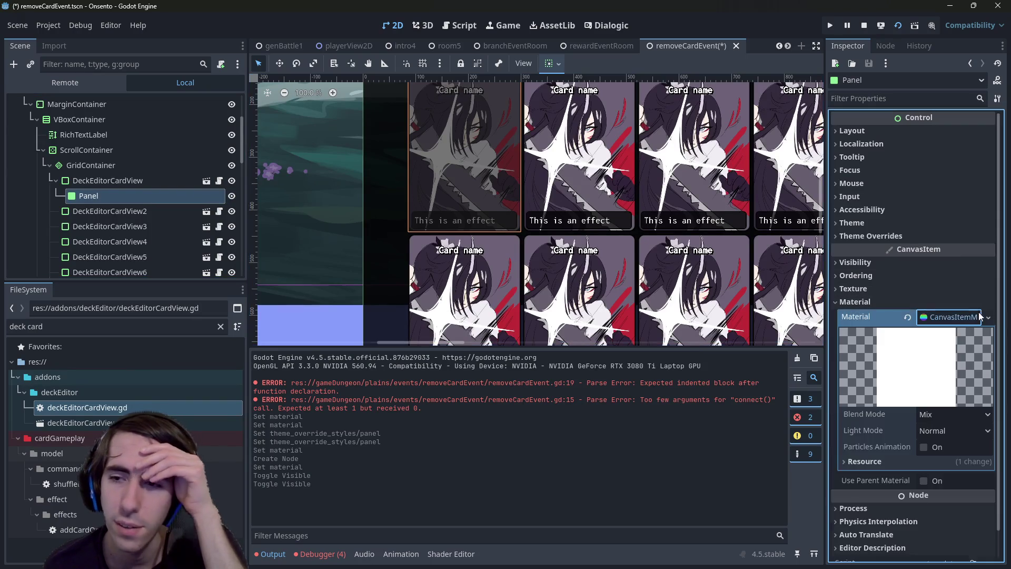
pyautogui.click(961, 421)
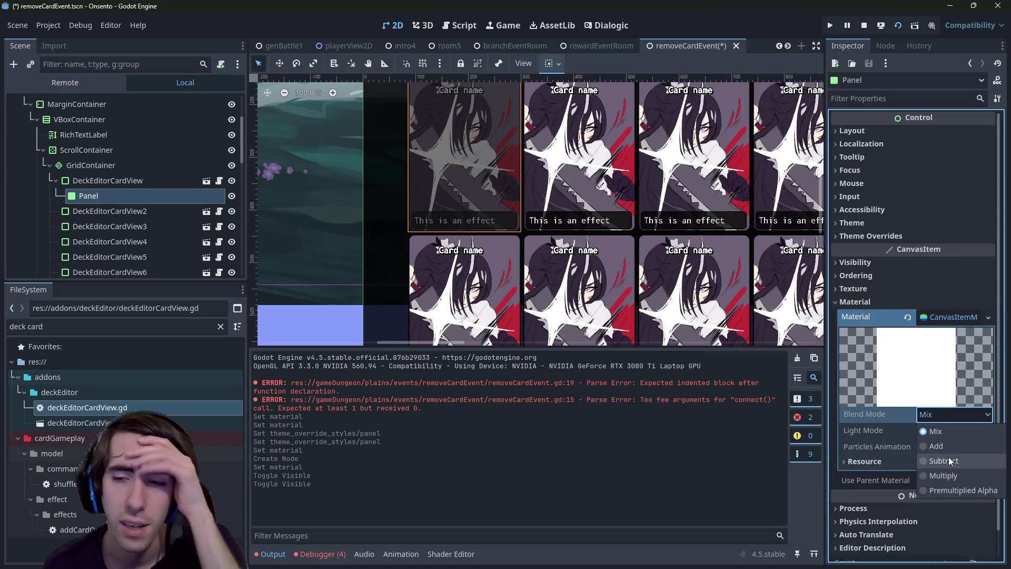
pyautogui.click(950, 447)
pyautogui.click(951, 433)
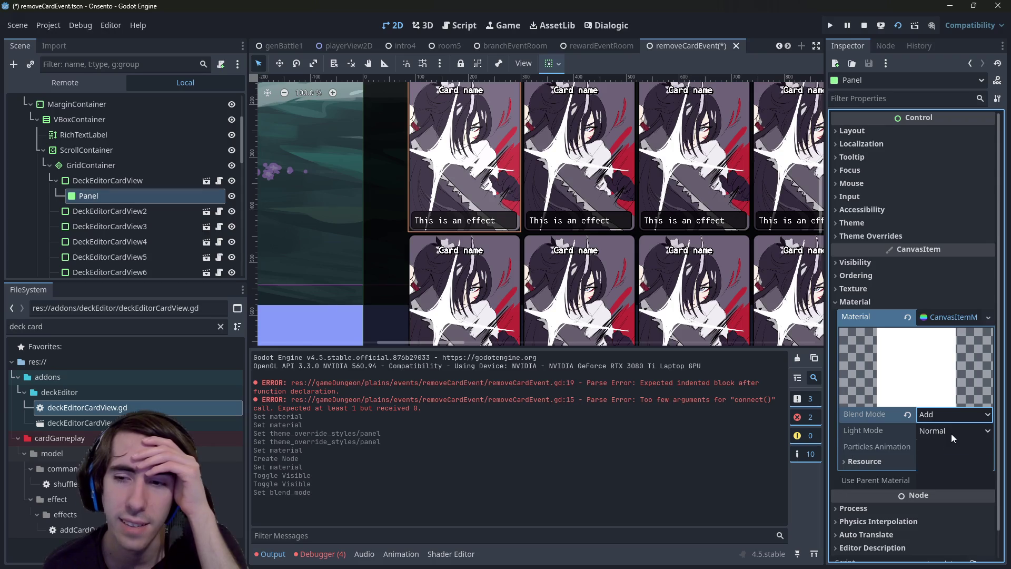
pyautogui.click(951, 434)
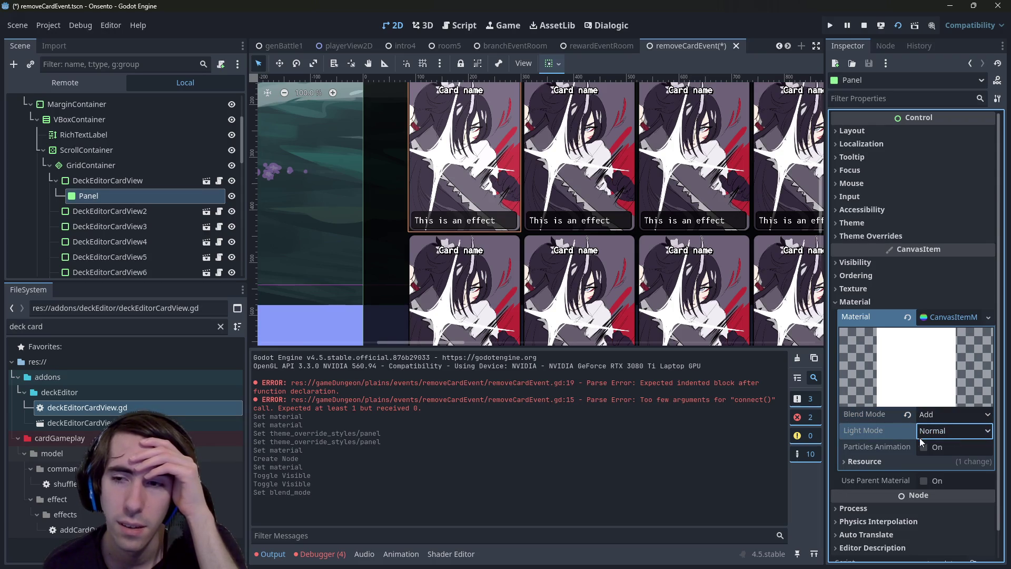
pyautogui.click(937, 417)
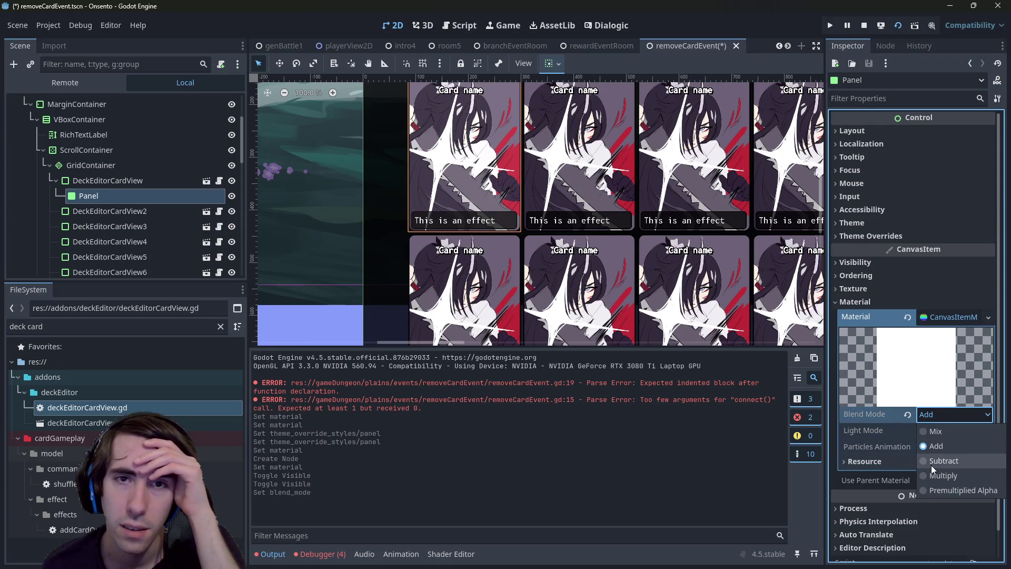
pyautogui.click(930, 429)
pyautogui.click(937, 415)
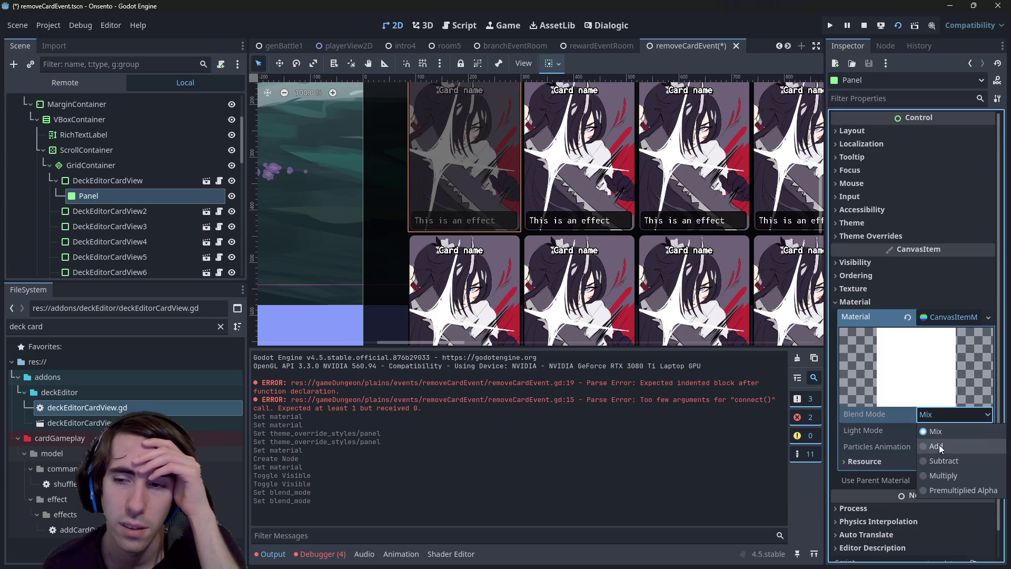
pyautogui.click(937, 445)
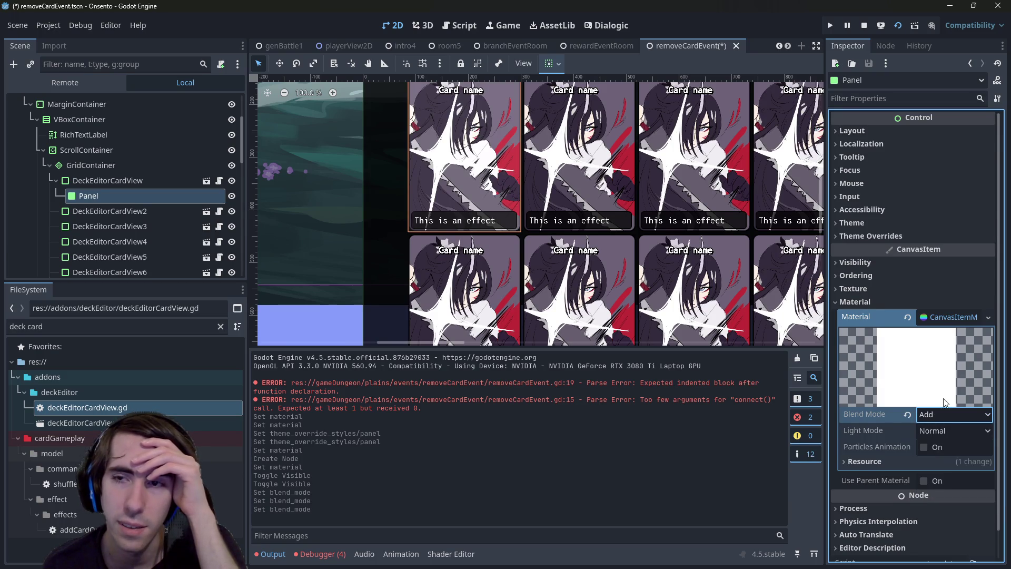
# - Give the Panel a StyleBoxFlat panel style override with dark grey 242424 background
pyautogui.click(890, 236)
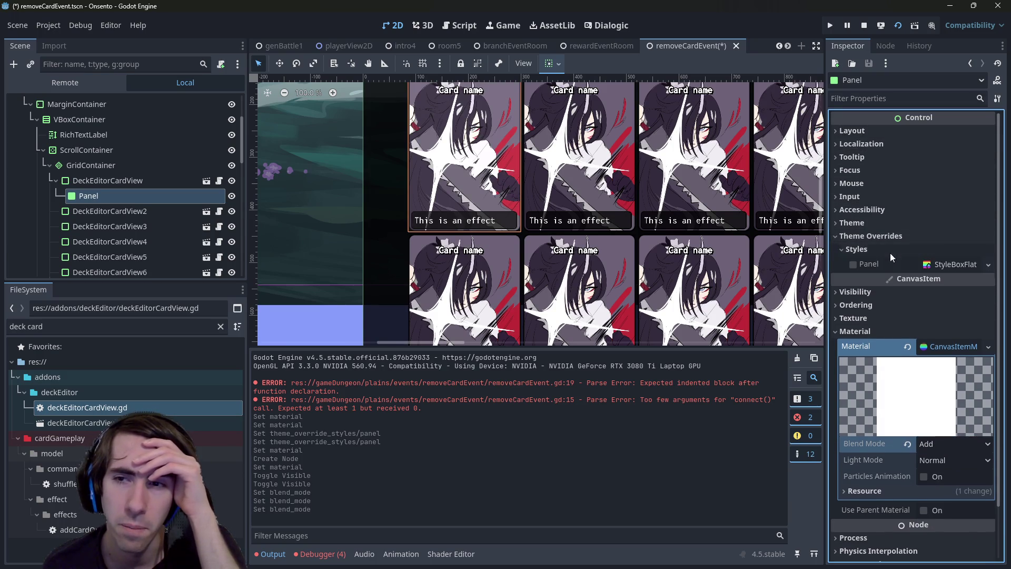
pyautogui.click(987, 265)
pyautogui.click(960, 304)
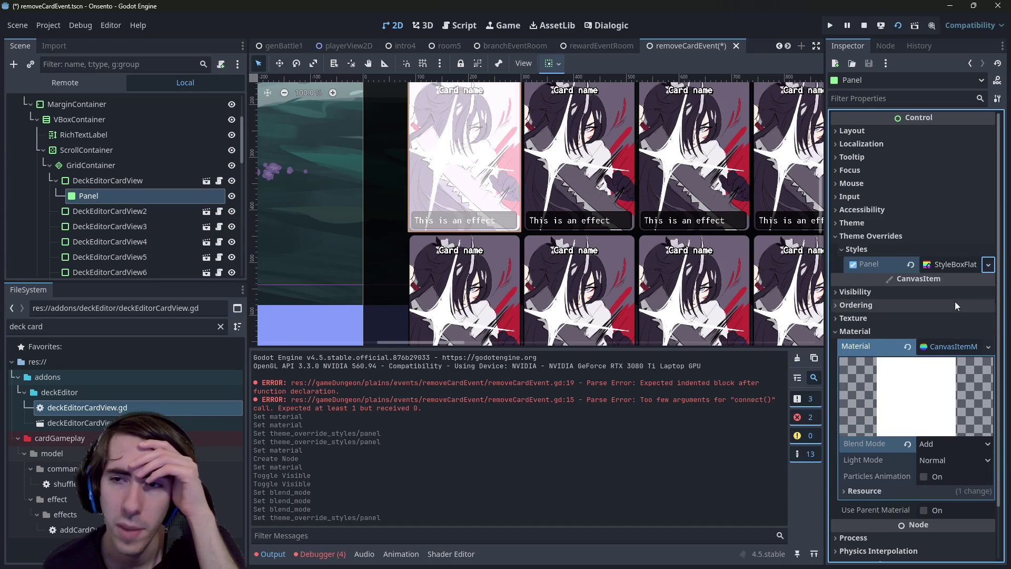
pyautogui.click(935, 267)
pyautogui.click(943, 348)
pyautogui.click(997, 63)
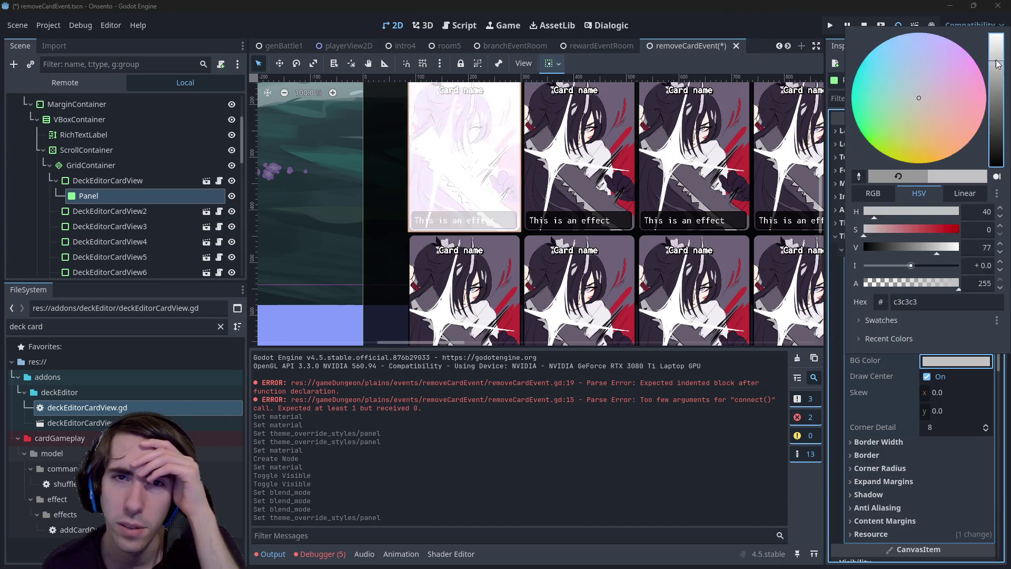
pyautogui.moveTo(997, 63)
pyautogui.mouseDown()
pyautogui.moveTo(962, 143)
pyautogui.moveTo(965, 133)
pyautogui.moveTo(966, 161)
pyautogui.moveTo(965, 147)
pyautogui.mouseUp()
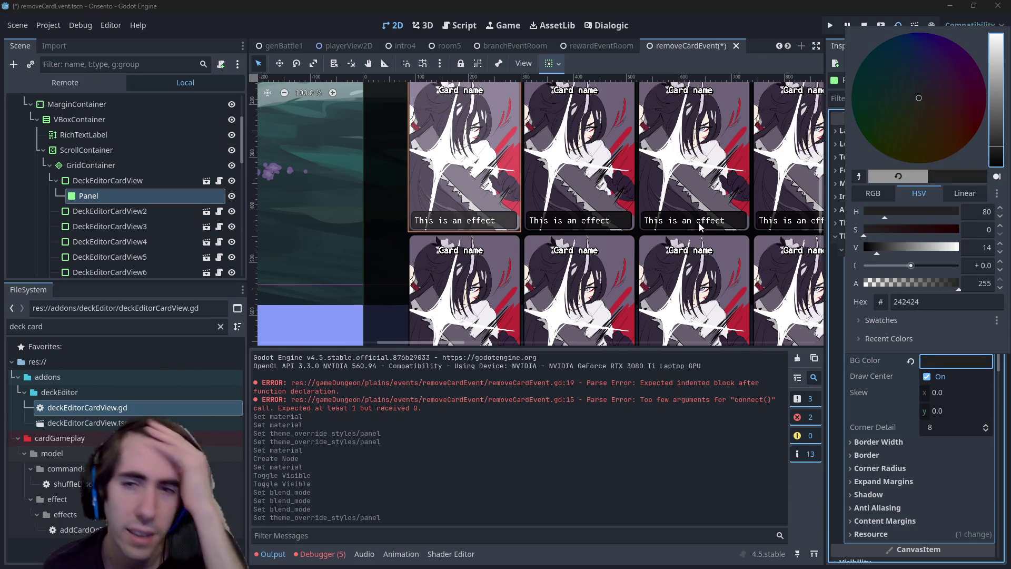
pyautogui.click(700, 227)
pyautogui.scroll(3, 575, 233)
pyautogui.click(333, 255)
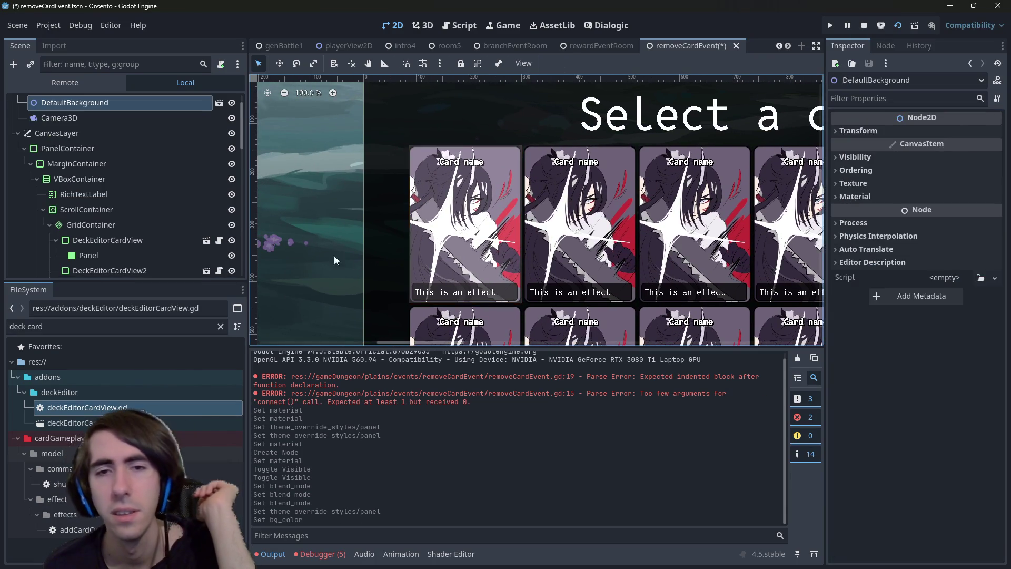
# - Undo the 242424 background, StyleBoxFlat override and Add blend mode, then save removeCardEvent
pyautogui.scroll(-2, 333, 254)
pyautogui.scroll(-2, 657, 233)
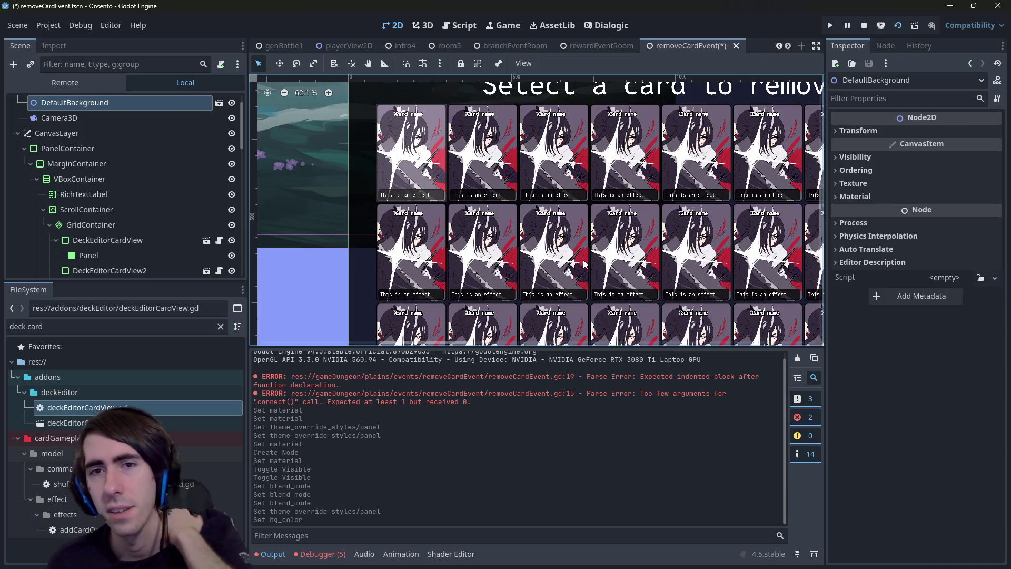
pyautogui.hotkey('ctrl', 'z')
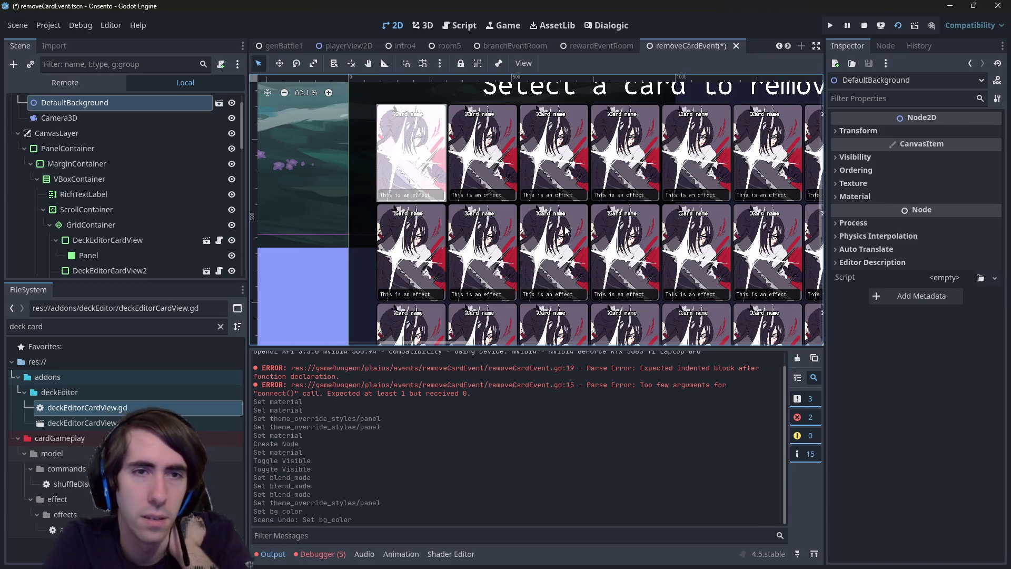
pyautogui.hotkey('ctrl', 'z')
pyautogui.hotkey('ctrl', 'z')
pyautogui.hotkey('ctrl', 'z')
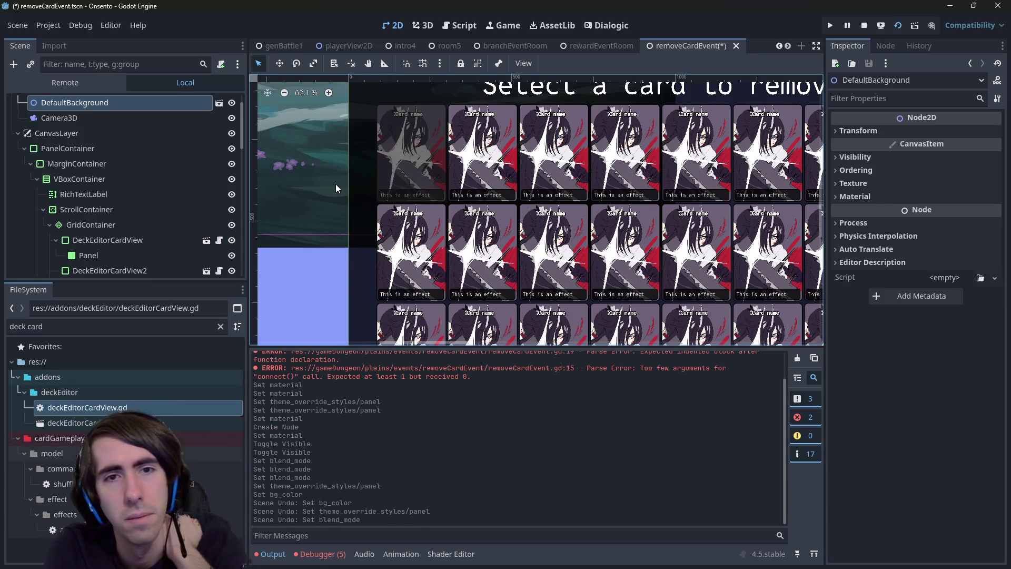
pyautogui.hotkey('ctrl', 's')
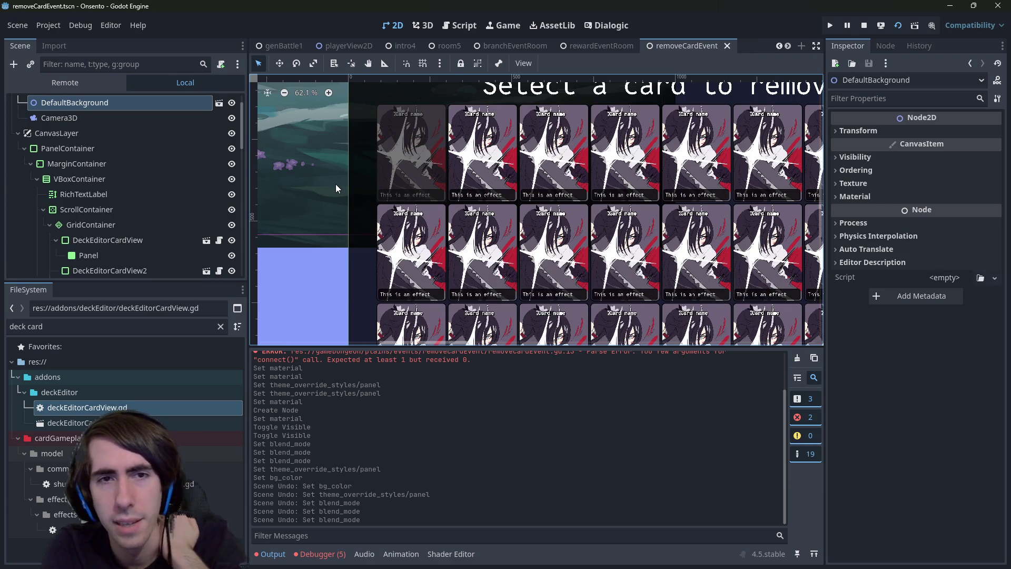
pyautogui.scroll(-4, 375, 137)
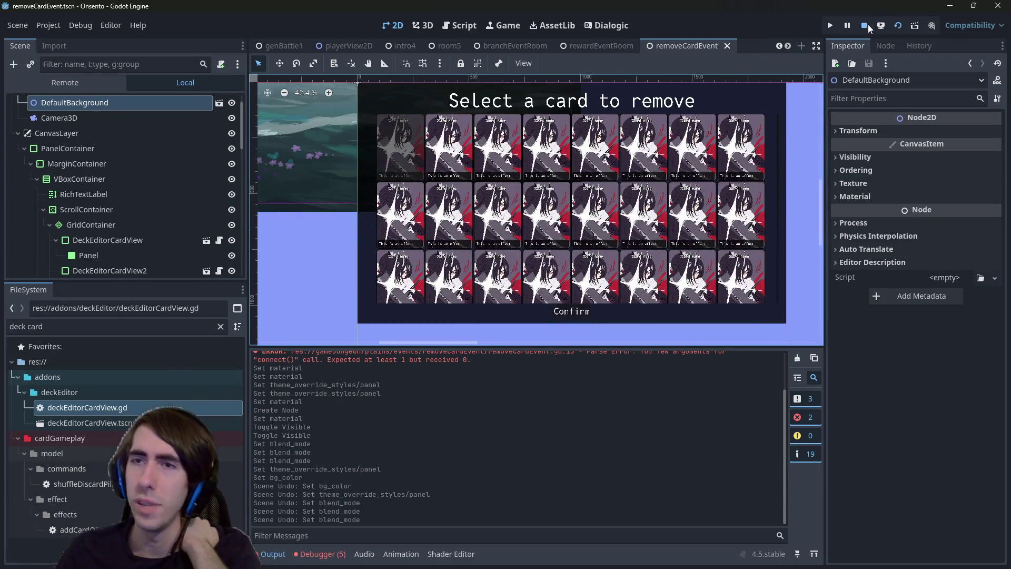
# - Run the game briefly, then delete the Panel node under the first DeckEditorCardView
pyautogui.click(880, 25)
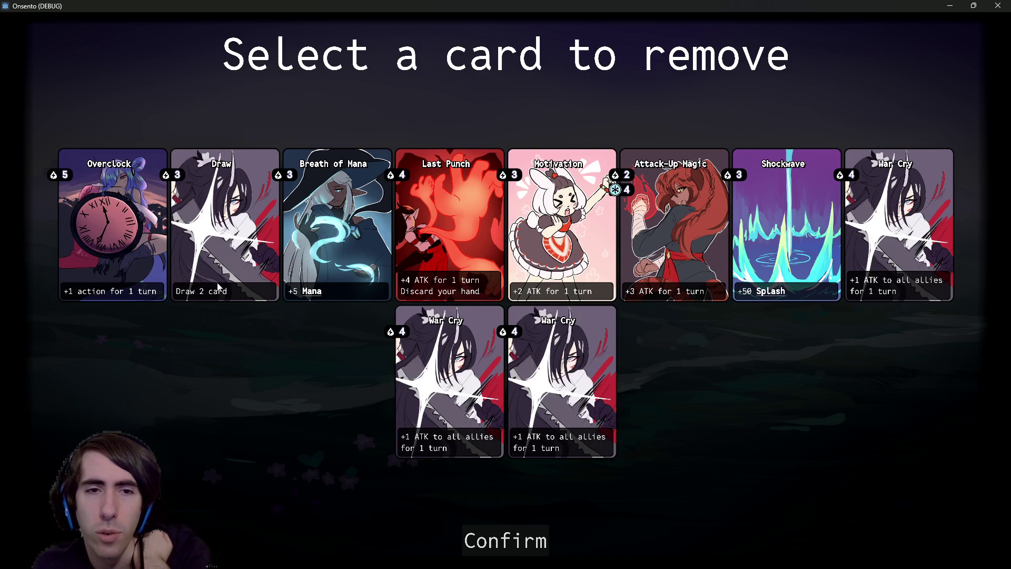
pyautogui.click(997, 5)
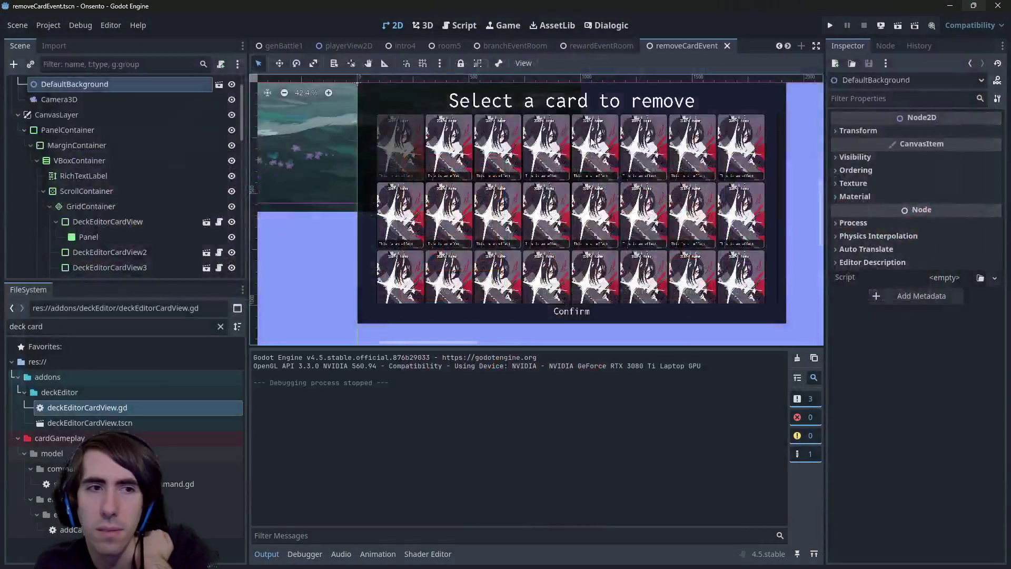
pyautogui.click(137, 236)
pyautogui.press('Delete')
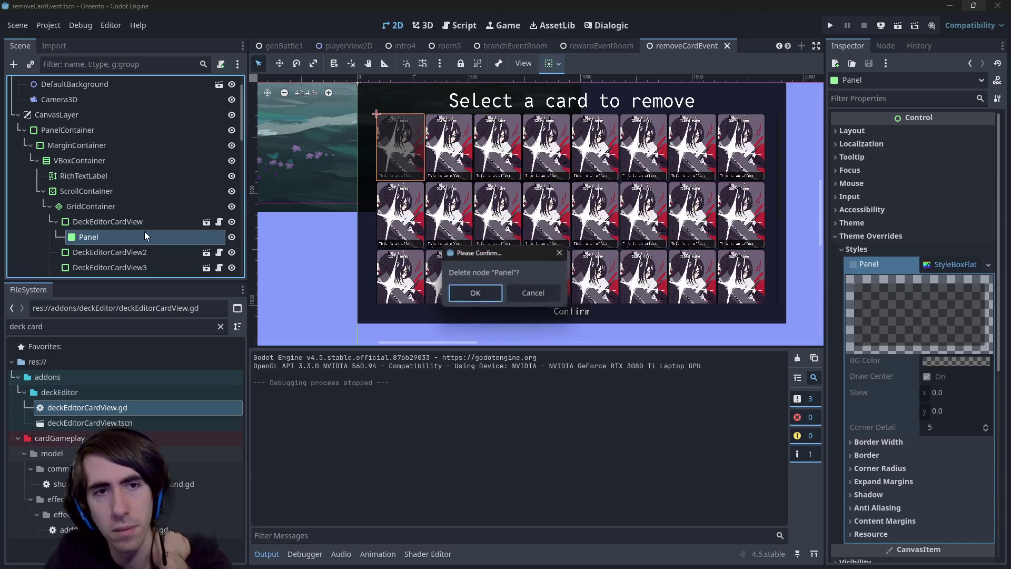
pyautogui.press('Return')
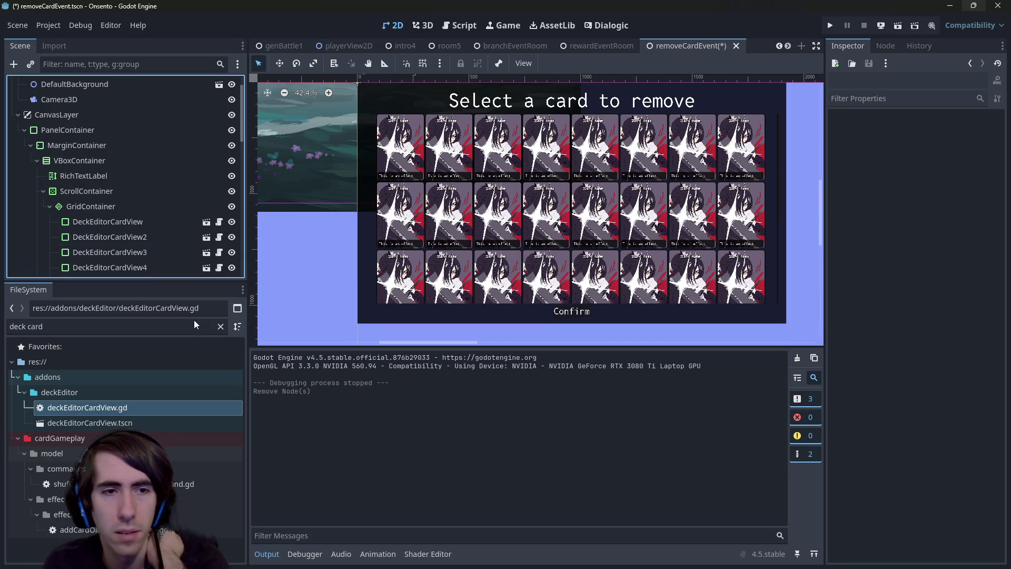
pyautogui.click(220, 326)
# - Duplicate deckEditorCardView.tscn as eventCardView.tscn and move it into the prefabs card folder
pyautogui.write('cardview')
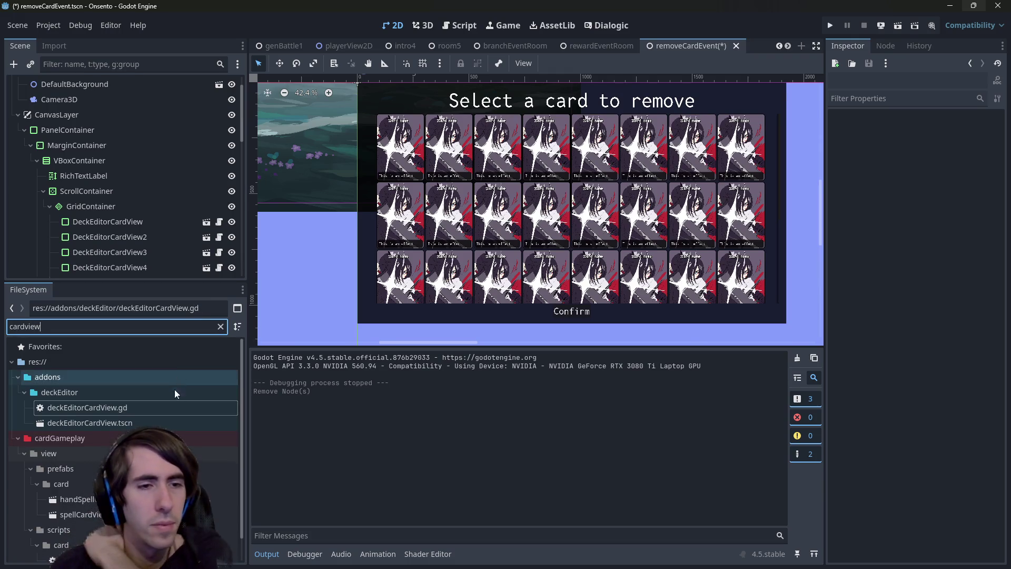
pyautogui.scroll(-1, 124, 422)
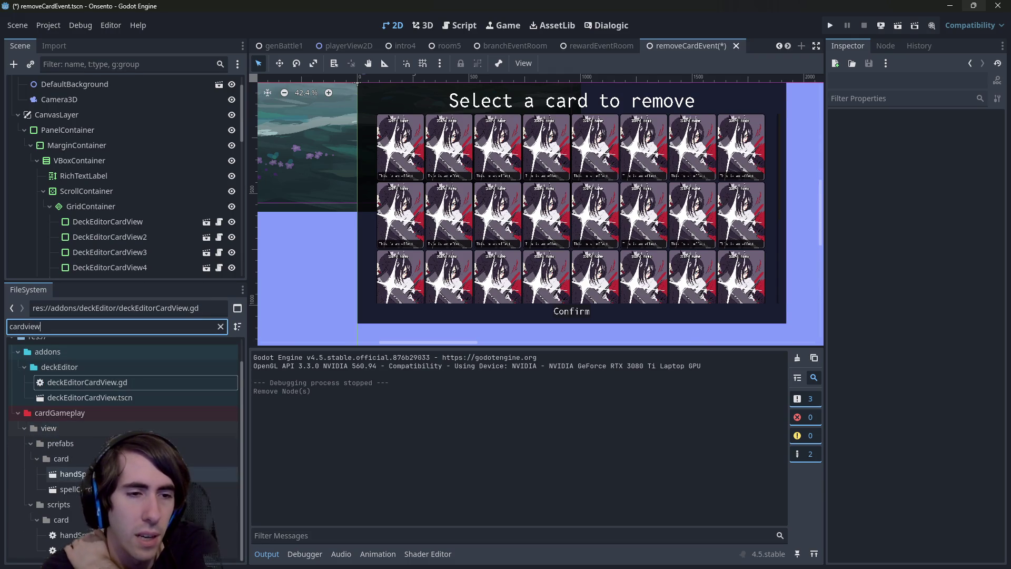
pyautogui.click(105, 474)
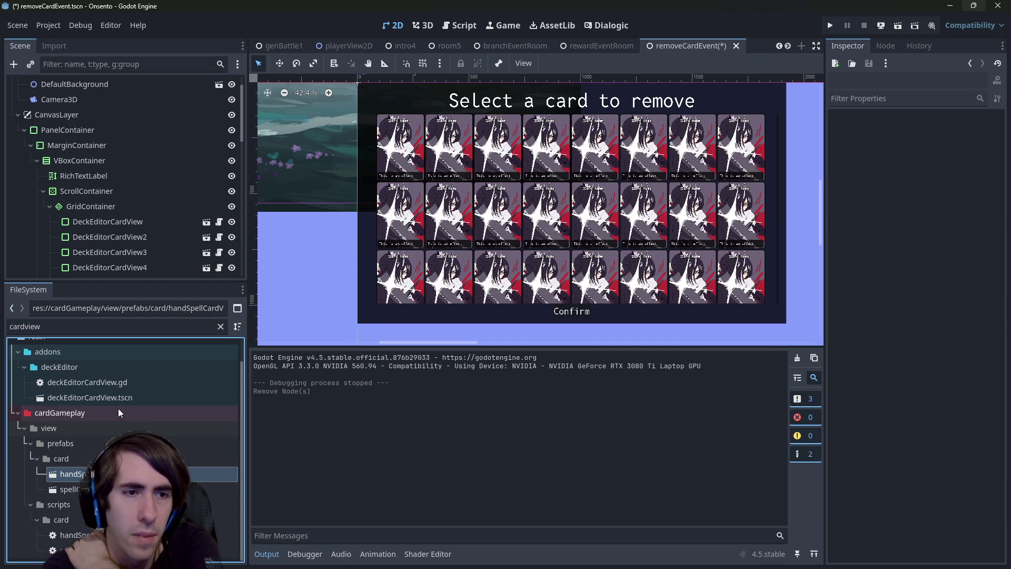
pyautogui.click(125, 395)
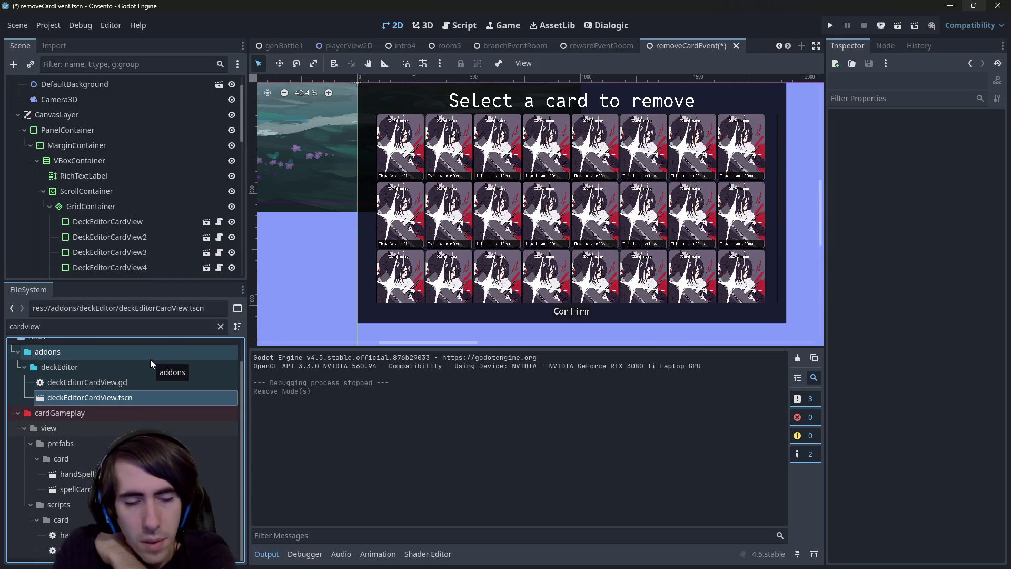
pyautogui.hotkey('ctrl', 'd')
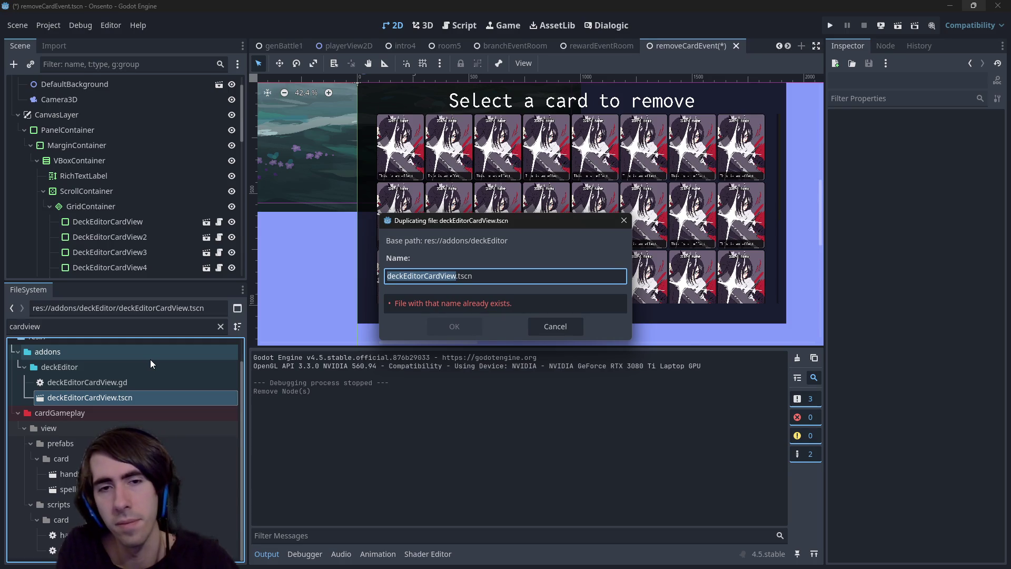
pyautogui.write('eventCardView')
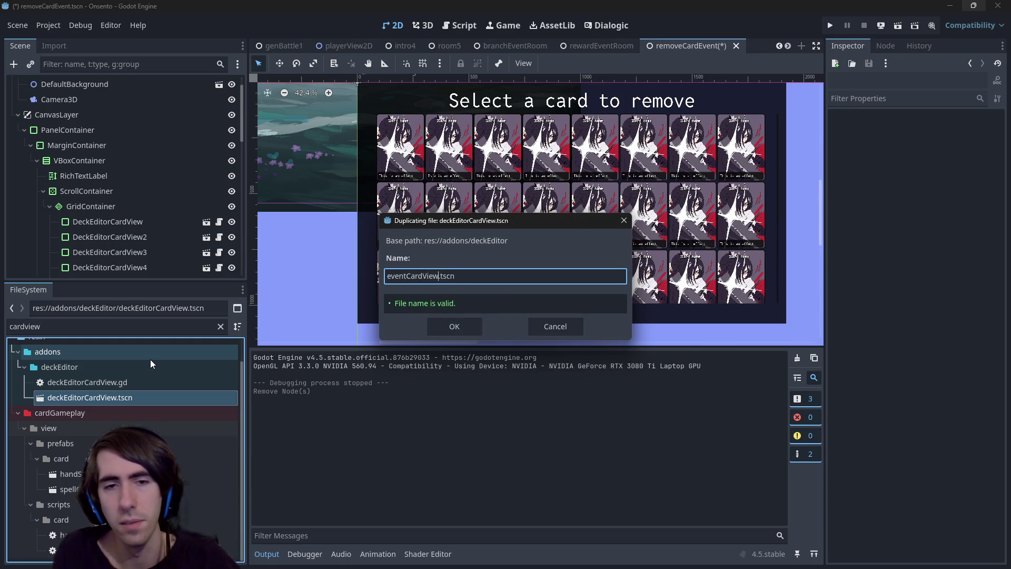
pyautogui.click(447, 325)
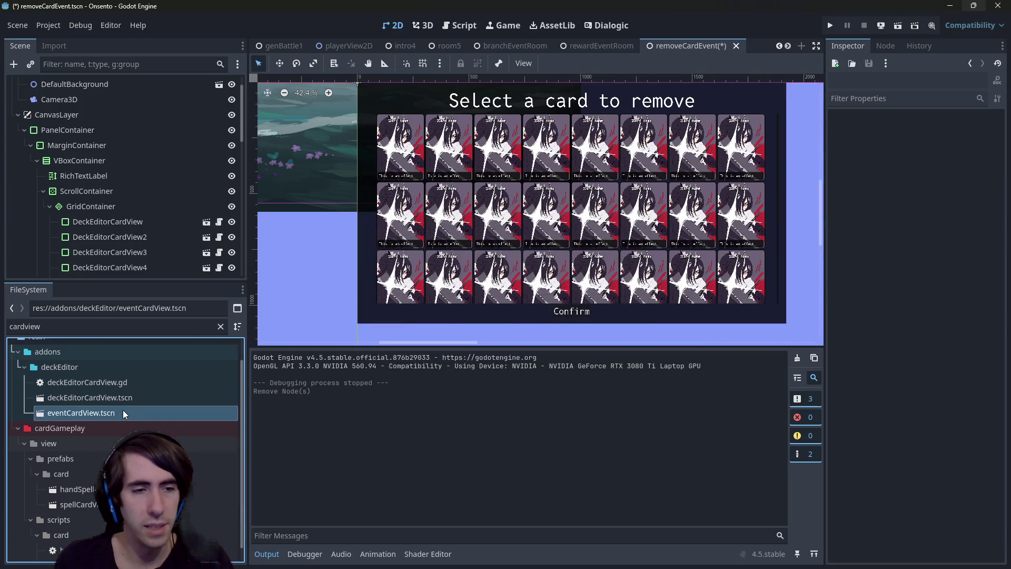
pyautogui.moveTo(129, 414); pyautogui.dragTo(64, 473)
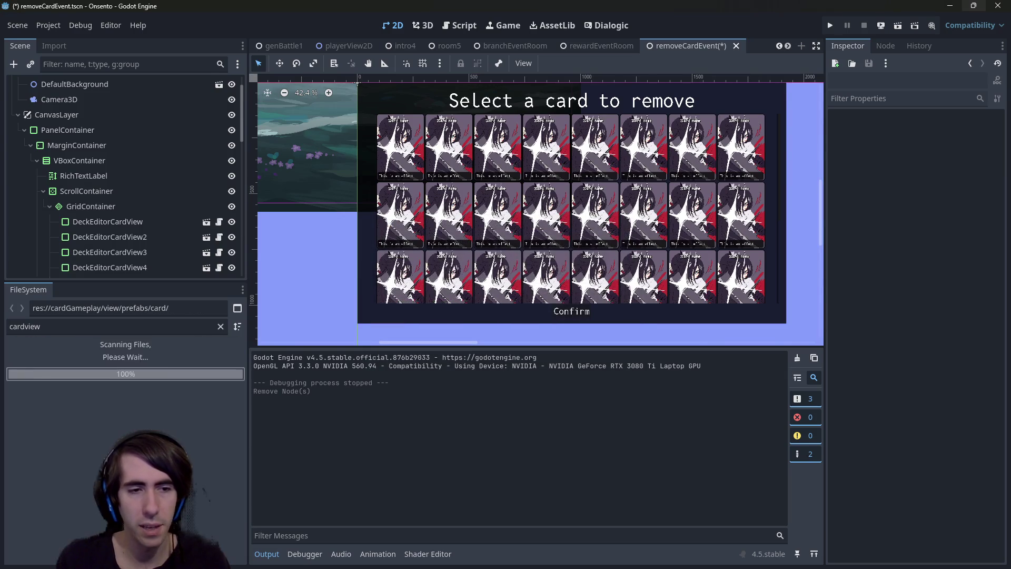
pyautogui.scroll(2, 116, 370)
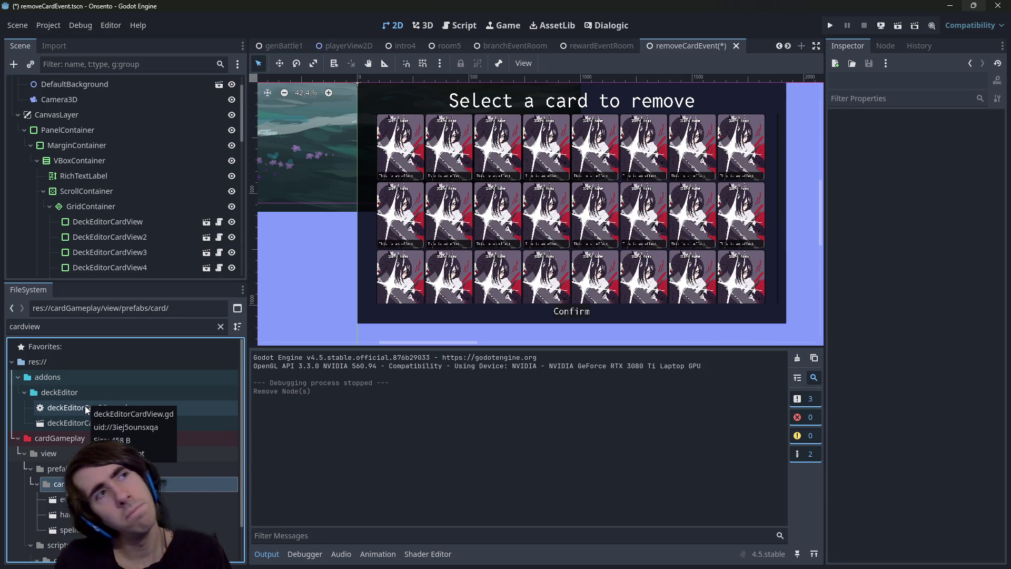
# - Create a new folder named eventCardView inside addons
pyautogui.rightClick(87, 365)
pyautogui.moveTo(169, 377)
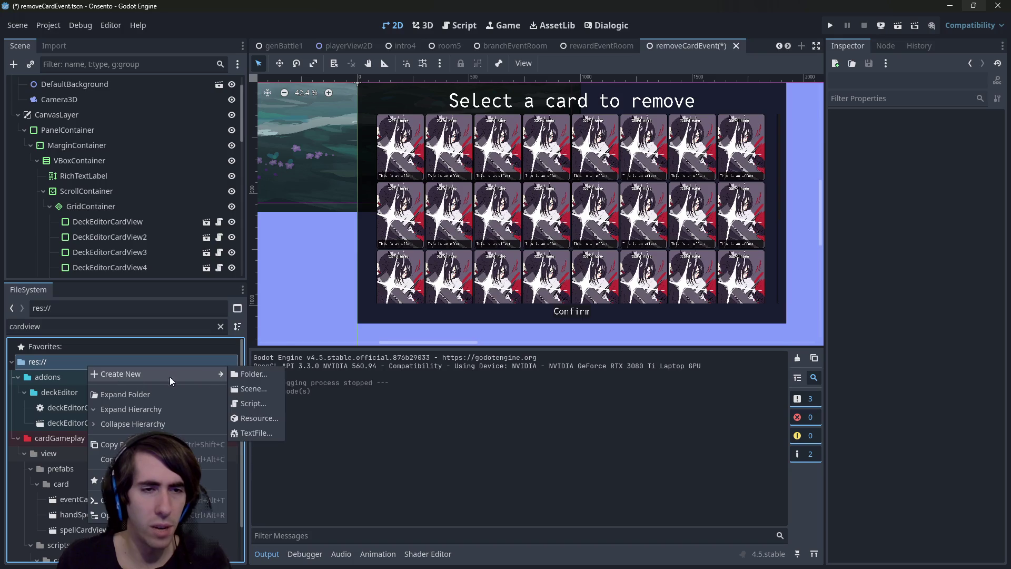
pyautogui.click(258, 375)
pyautogui.press('Escape')
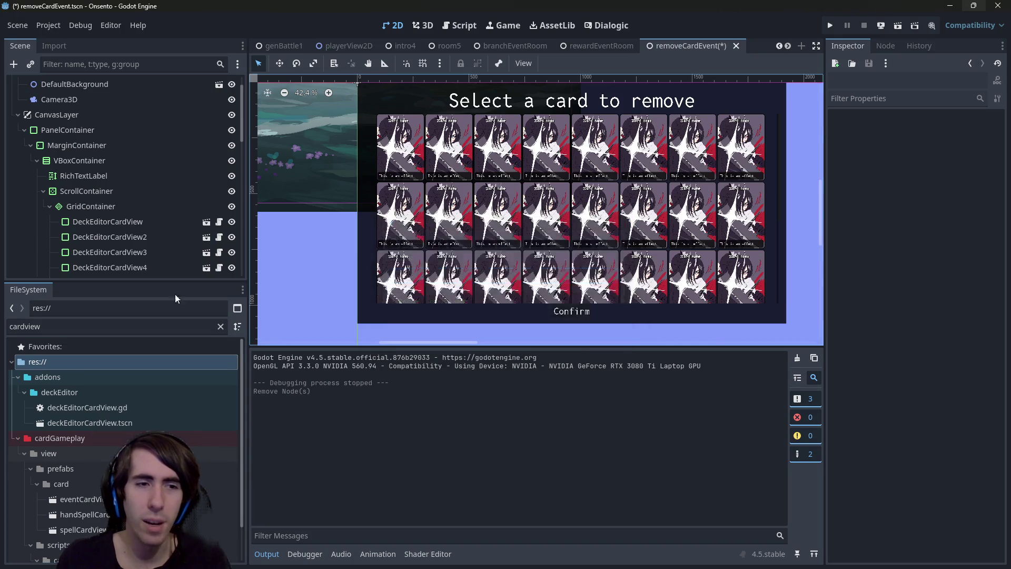
pyautogui.rightClick(147, 376)
pyautogui.moveTo(183, 348)
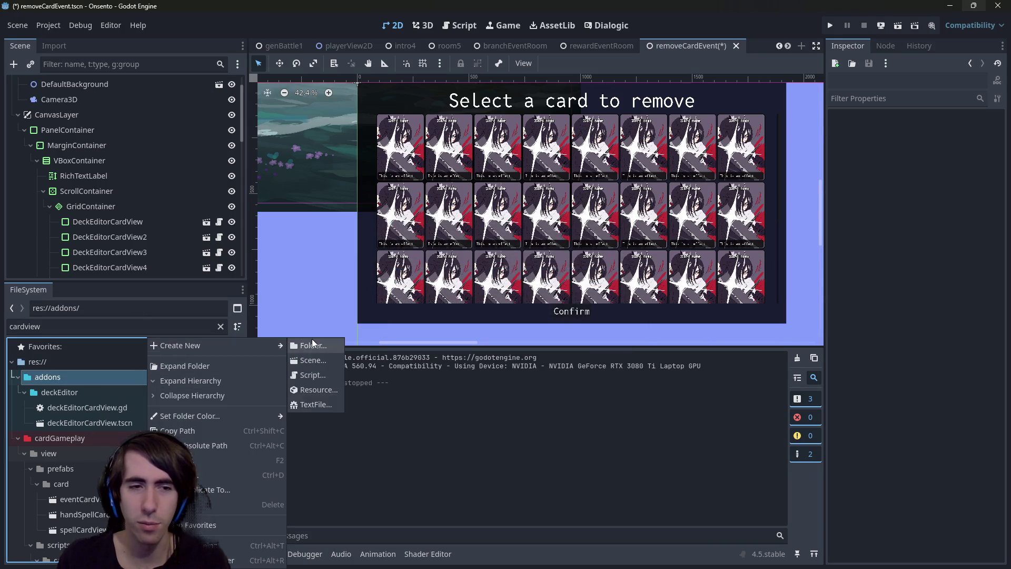
pyautogui.click(312, 339)
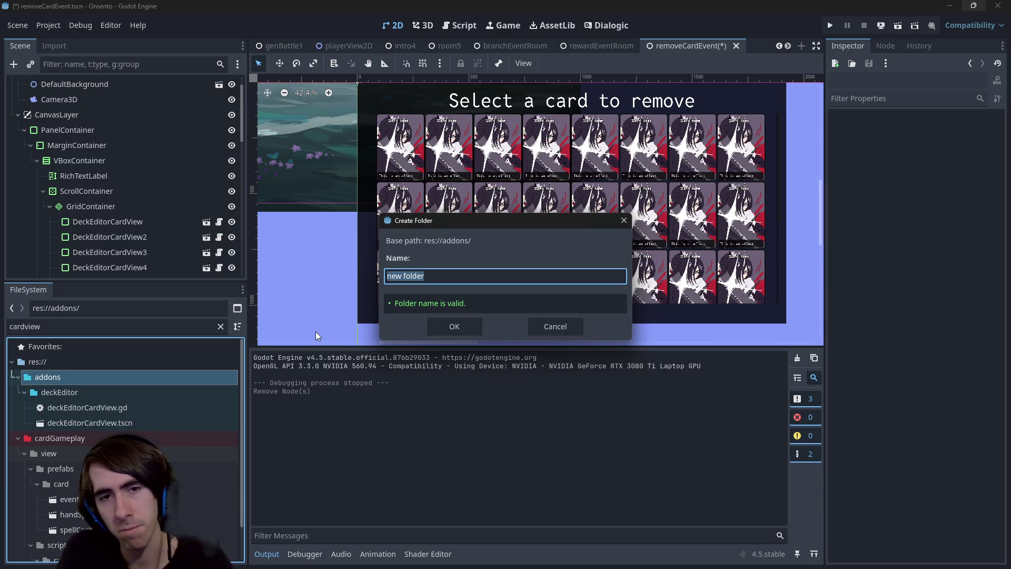
pyautogui.write('eventCardView')
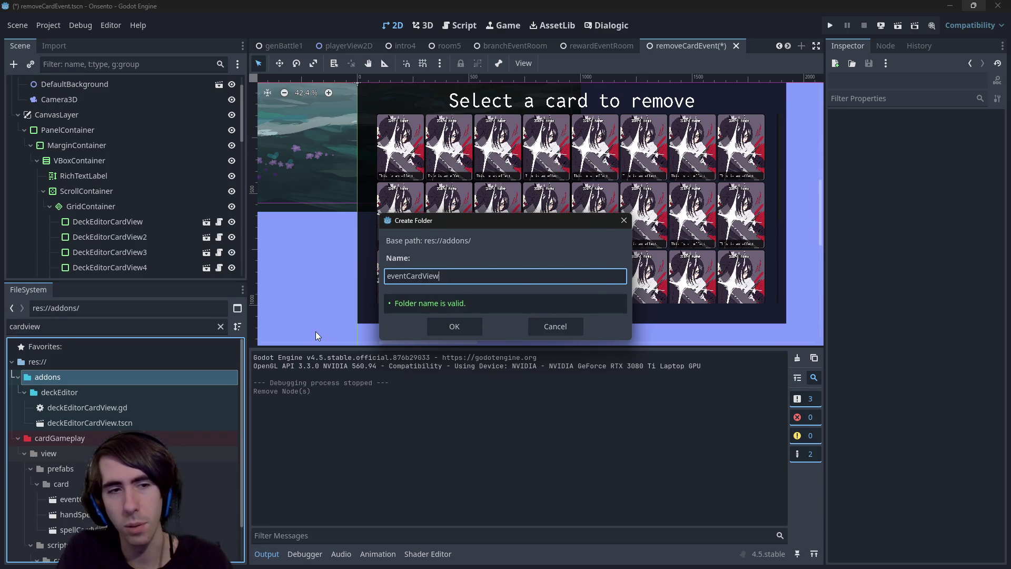
pyautogui.press('Return')
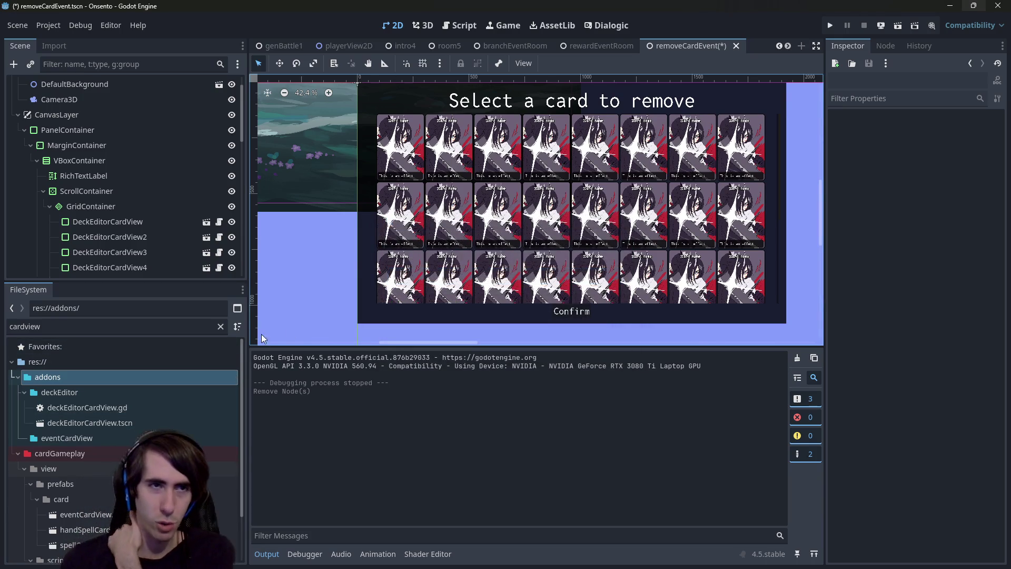
pyautogui.scroll(-3, 85, 436)
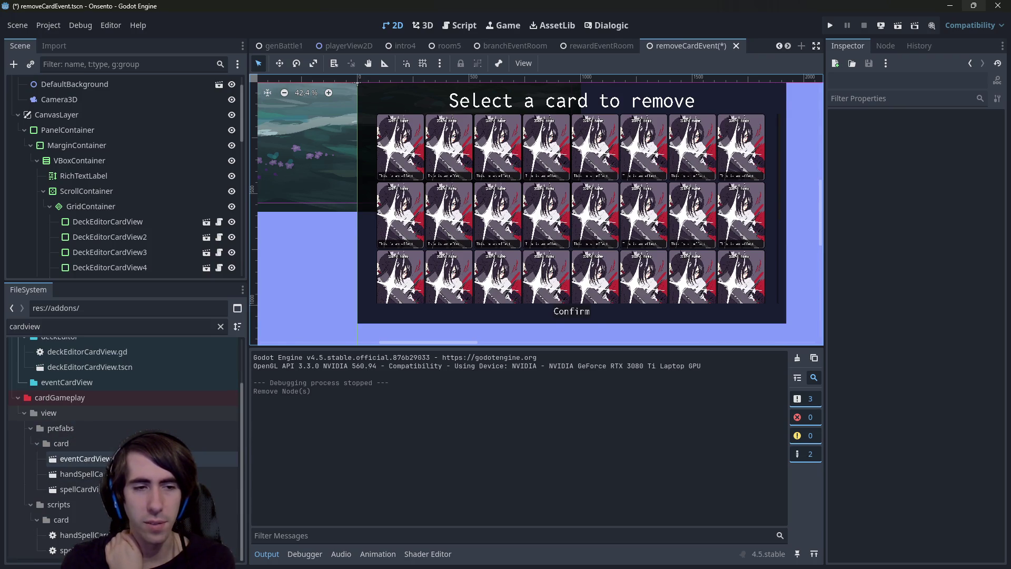
pyautogui.doubleClick(84, 459)
# - Move eventCardView.tscn into addons/eventCardView, clear the filter, and recentre the canvas on the card
pyautogui.moveTo(85, 459); pyautogui.dragTo(92, 383)
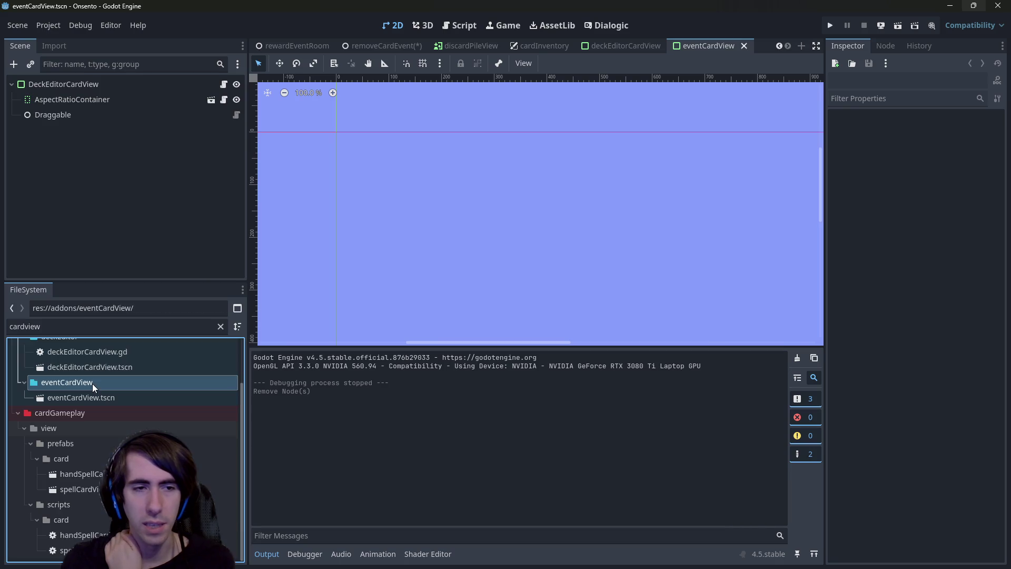
pyautogui.scroll(3, 78, 394)
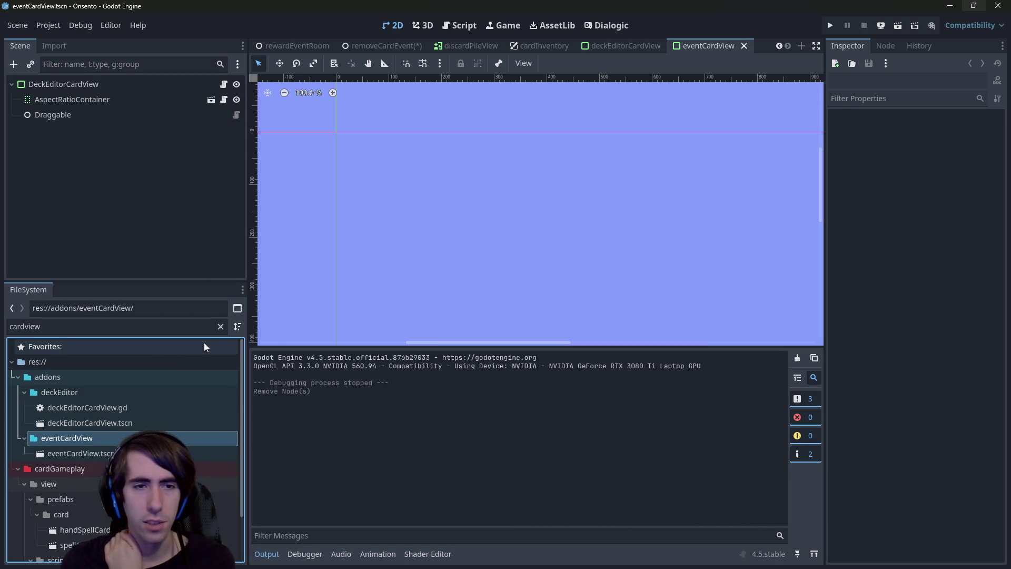
pyautogui.click(220, 326)
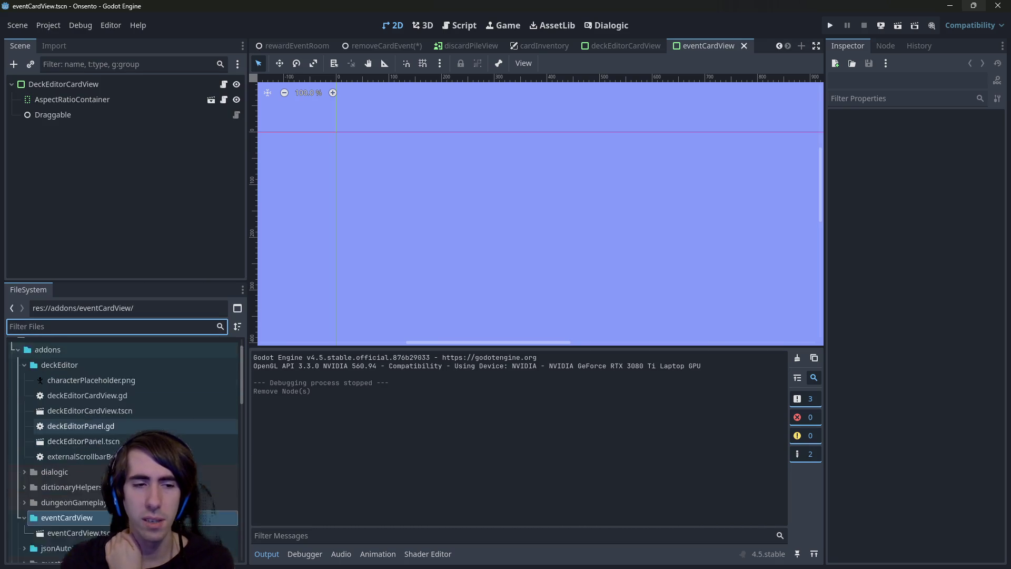
pyautogui.click(78, 532)
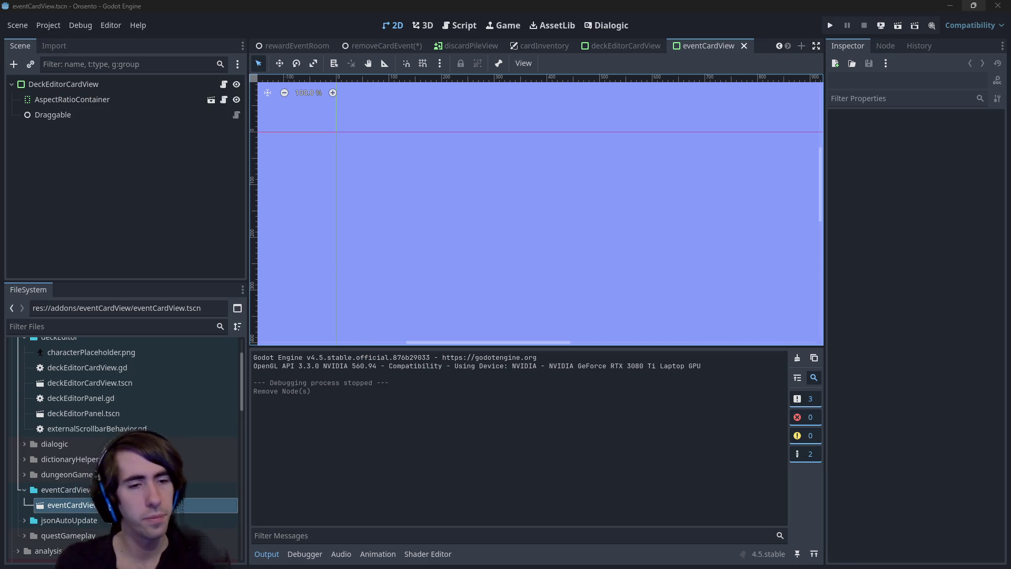
pyautogui.scroll(-4, 403, 279)
pyautogui.scroll(-7, 469, 222)
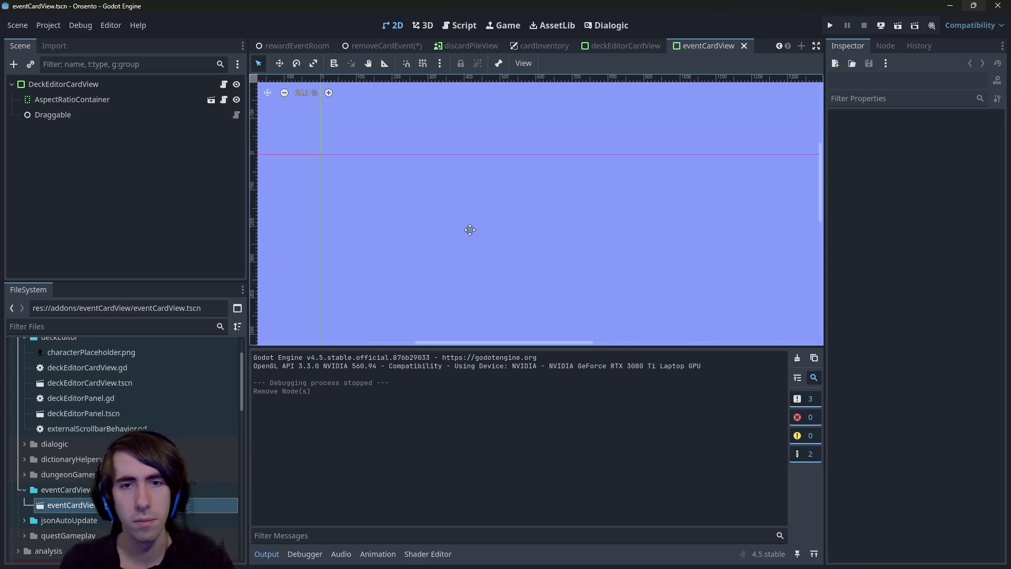
pyautogui.scroll(1, 479, 266)
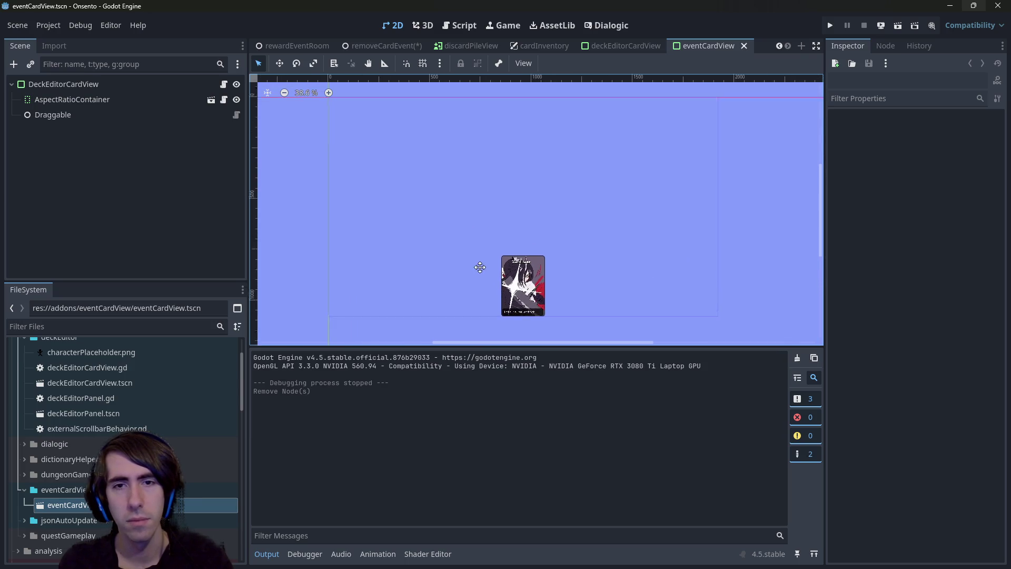
pyautogui.click(98, 85)
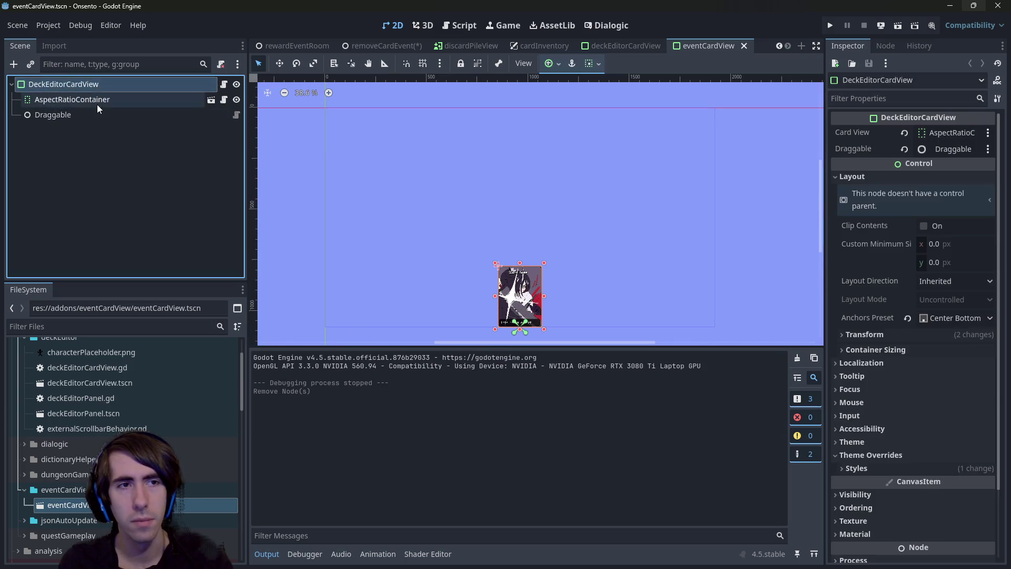
pyautogui.click(95, 113)
pyautogui.click(91, 87)
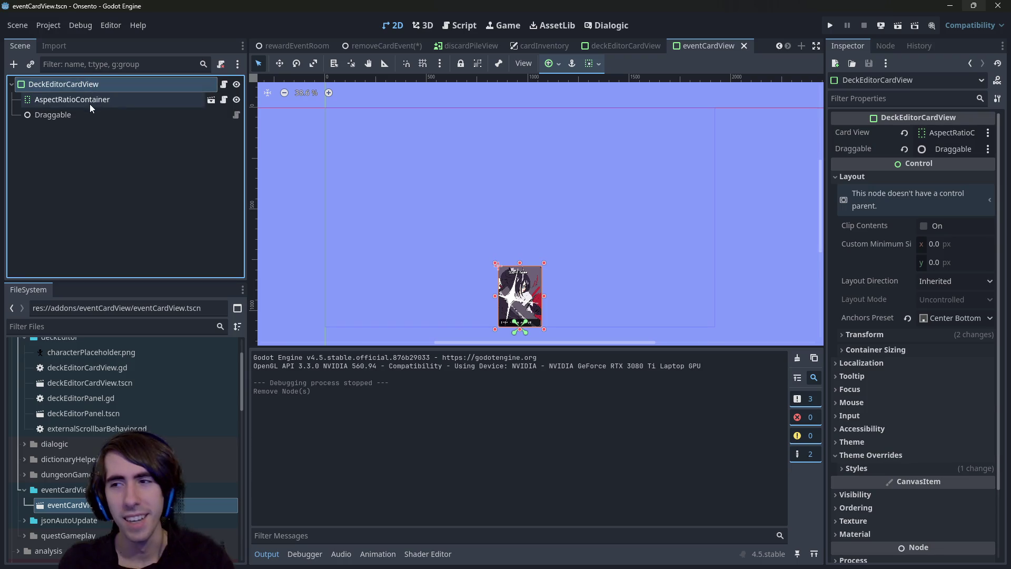
pyautogui.moveTo(90, 105)
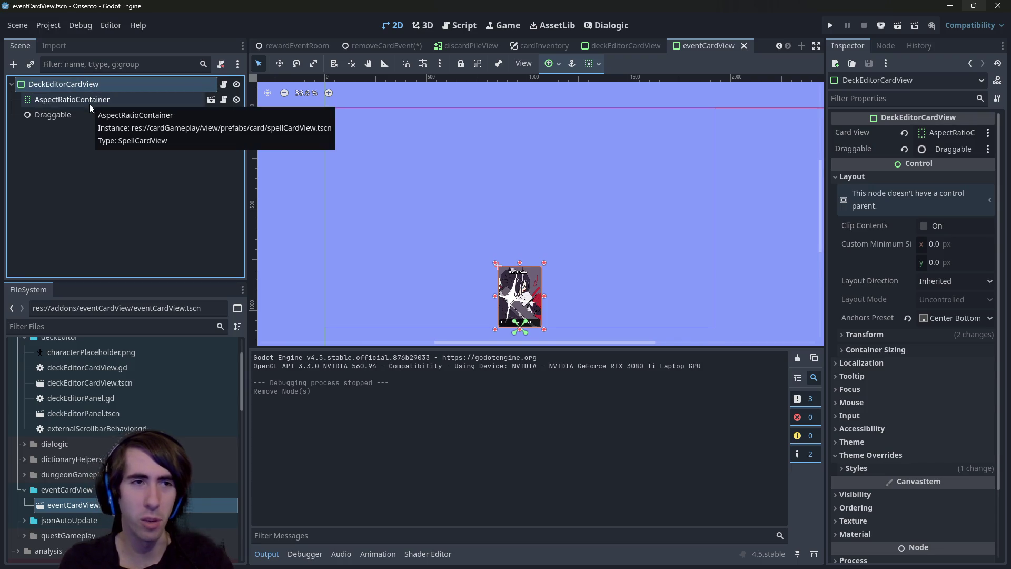
pyautogui.moveTo(446, 278); pyautogui.dragTo(459, 271)
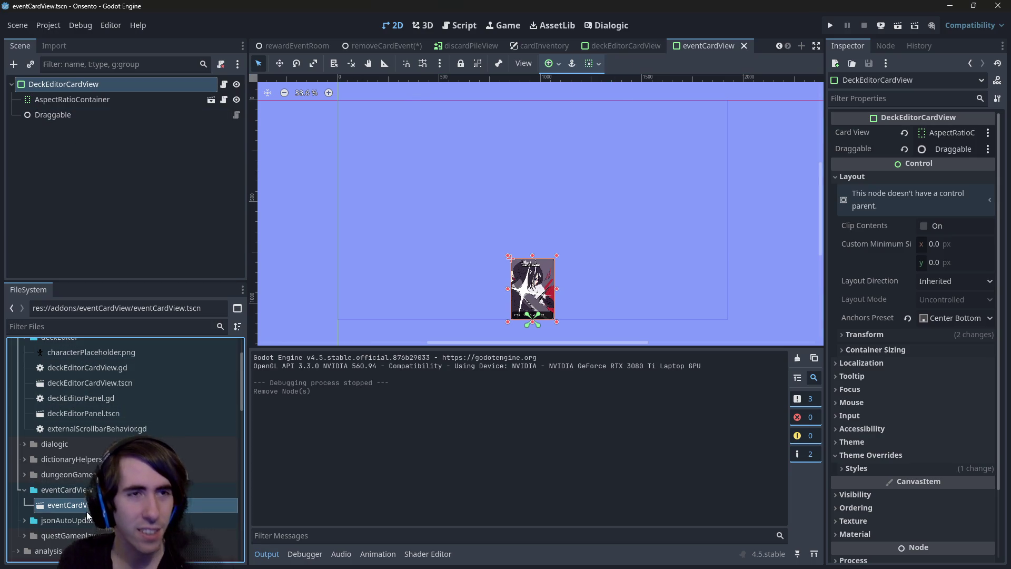
# - Rename the DeckEditorCardView root node to EventCardView
pyautogui.doubleClick(66, 85)
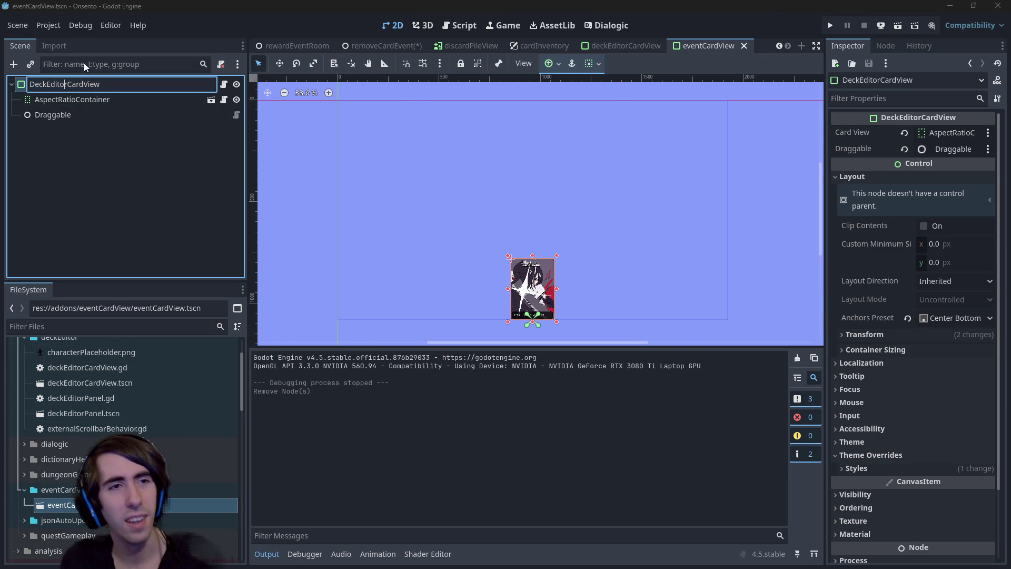
pyautogui.write('Event')
pyautogui.press('Return')
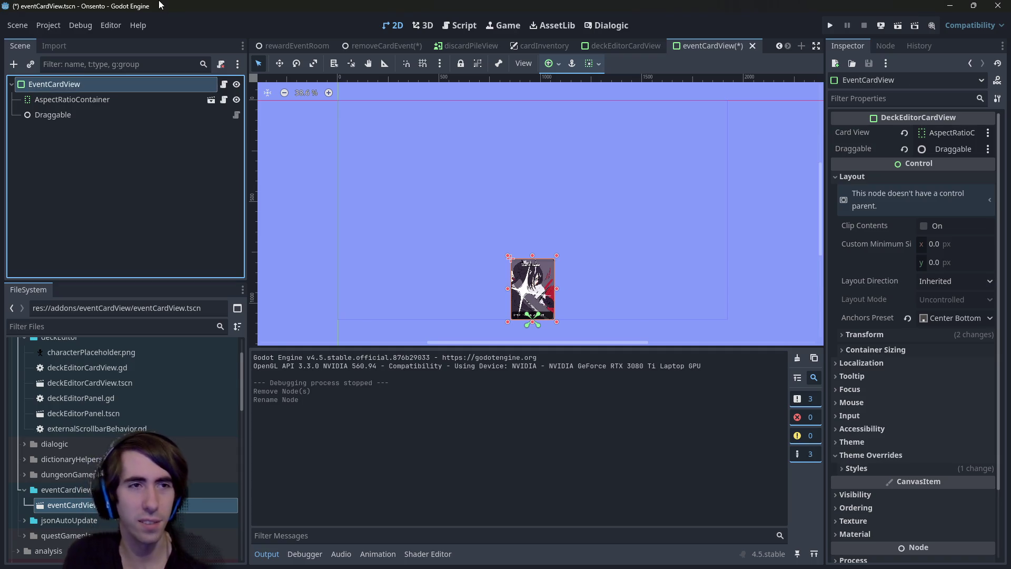
pyautogui.click(84, 109)
pyautogui.click(91, 86)
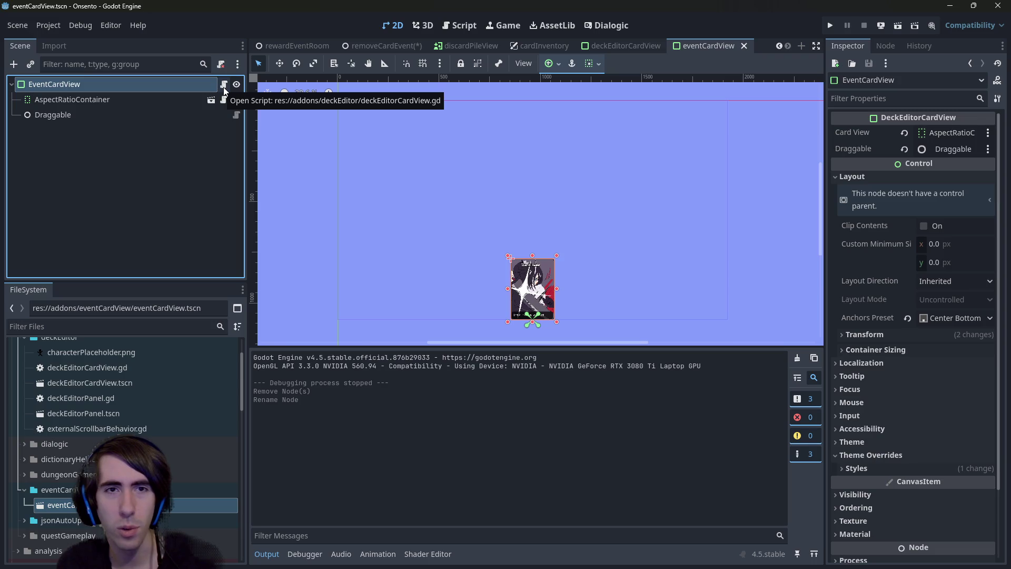
# - Duplicate deckEditorCardView.gd as eventCardView.gd and move it into the eventCardView folder
pyautogui.scroll(-3, 881, 379)
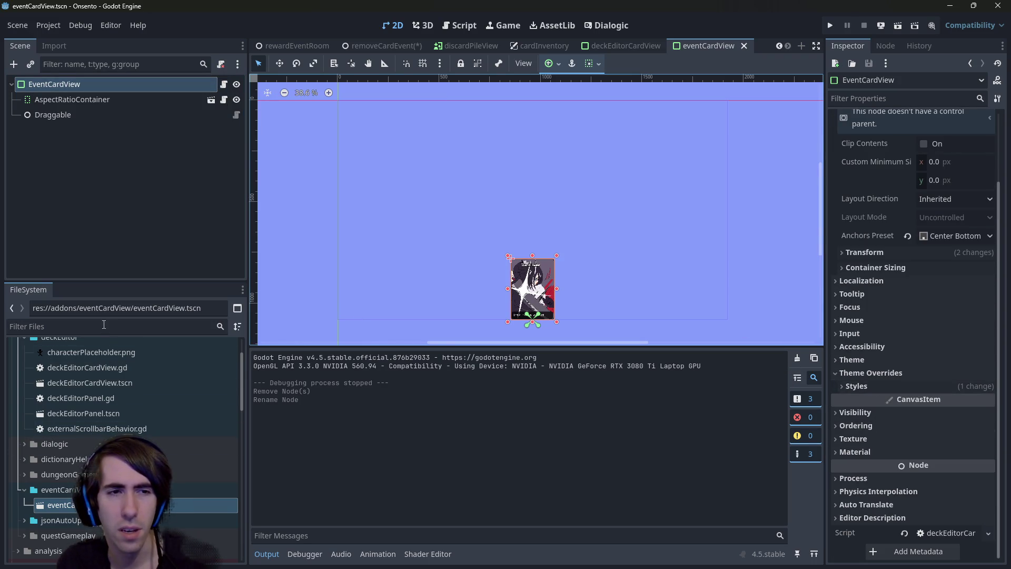
pyautogui.click(224, 84)
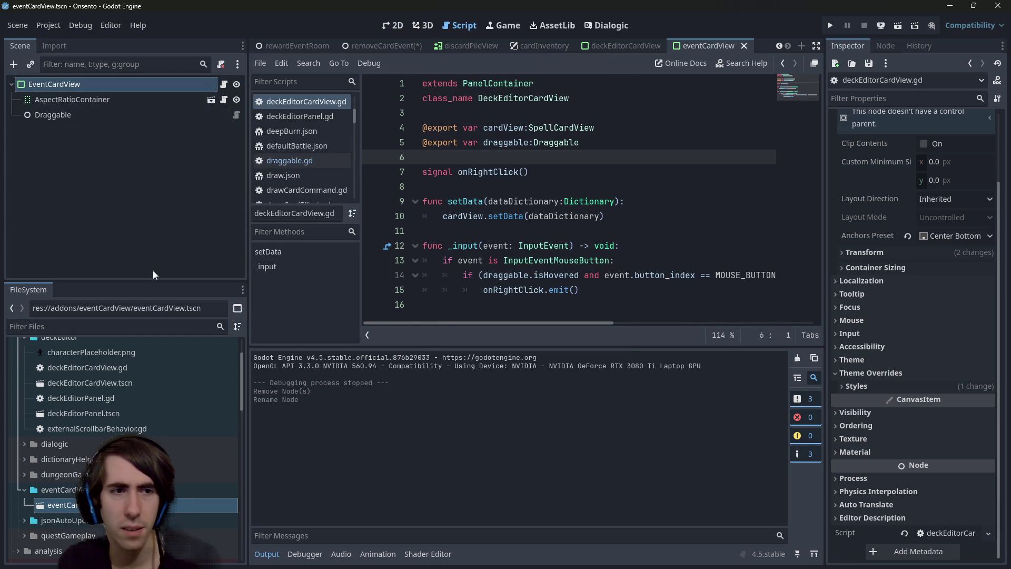
pyautogui.scroll(3, 134, 361)
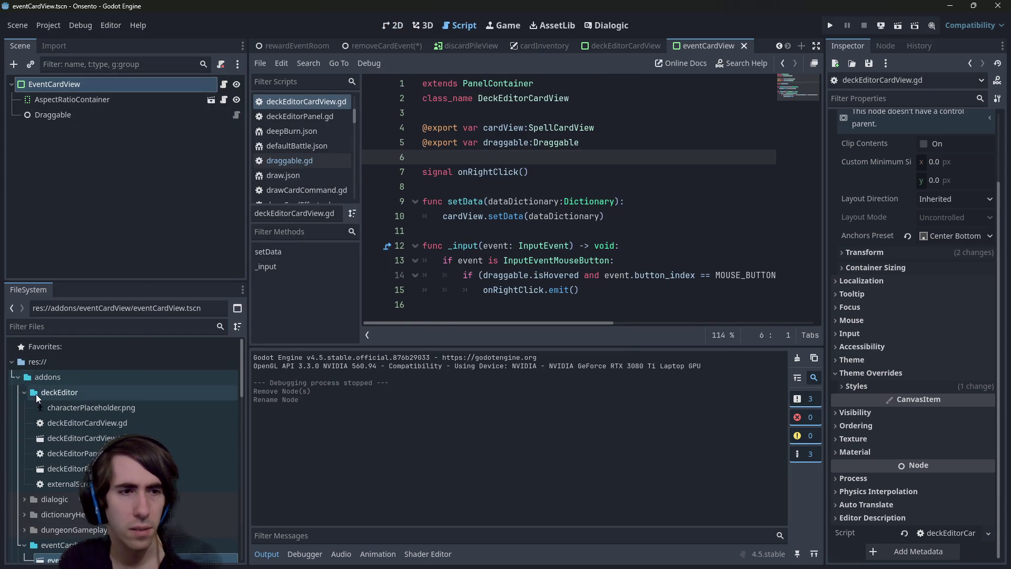
pyautogui.scroll(-5, 45, 418)
pyautogui.scroll(5, 53, 421)
pyautogui.scroll(-1, 63, 426)
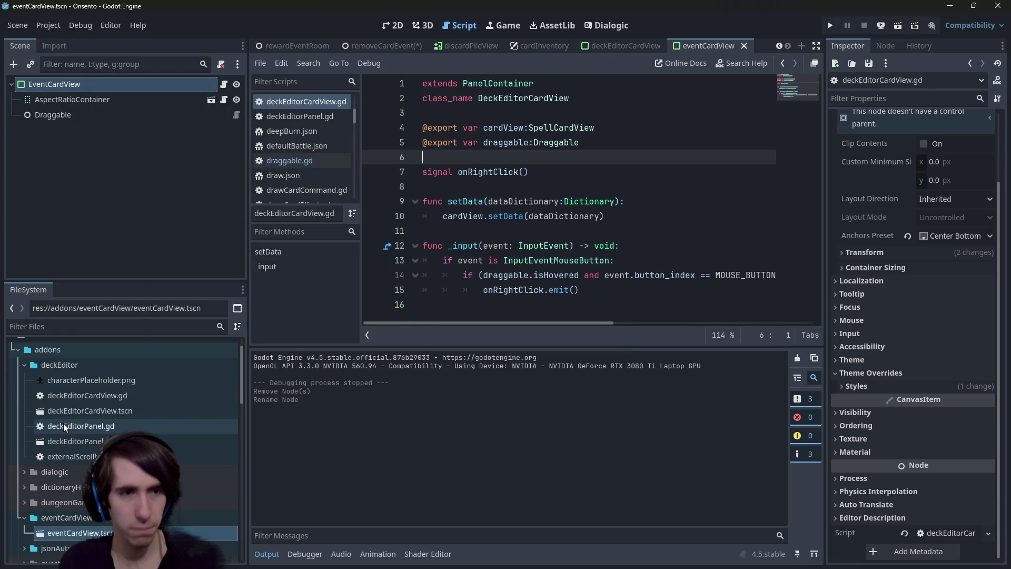
pyautogui.click(118, 395)
pyautogui.hotkey('ctrl', 'd')
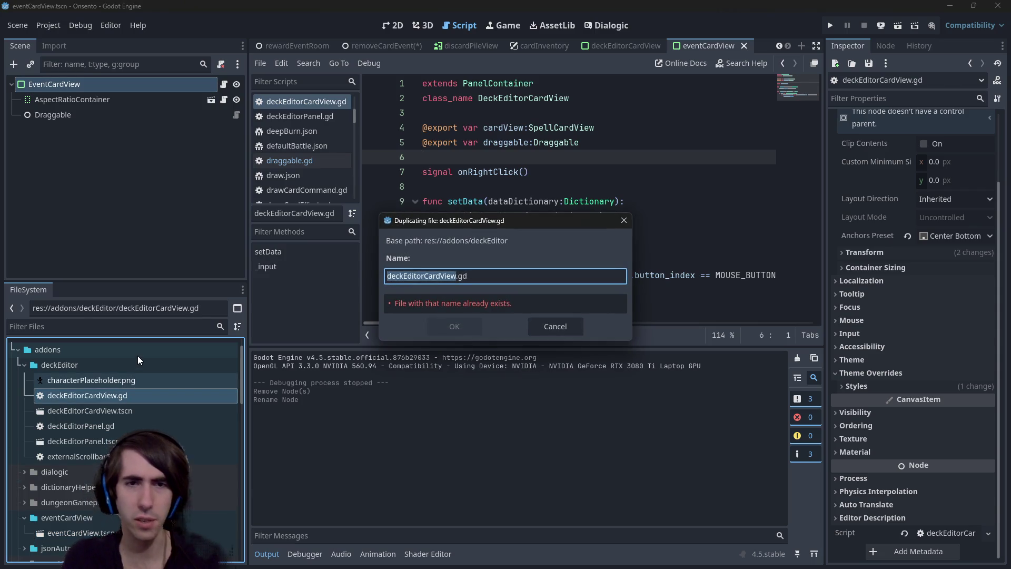
pyautogui.press('Left')
pyautogui.press('Left')
pyautogui.press('Left')
pyautogui.press('BackSpace')
pyautogui.press('BackSpace')
pyautogui.press('BackSpace')
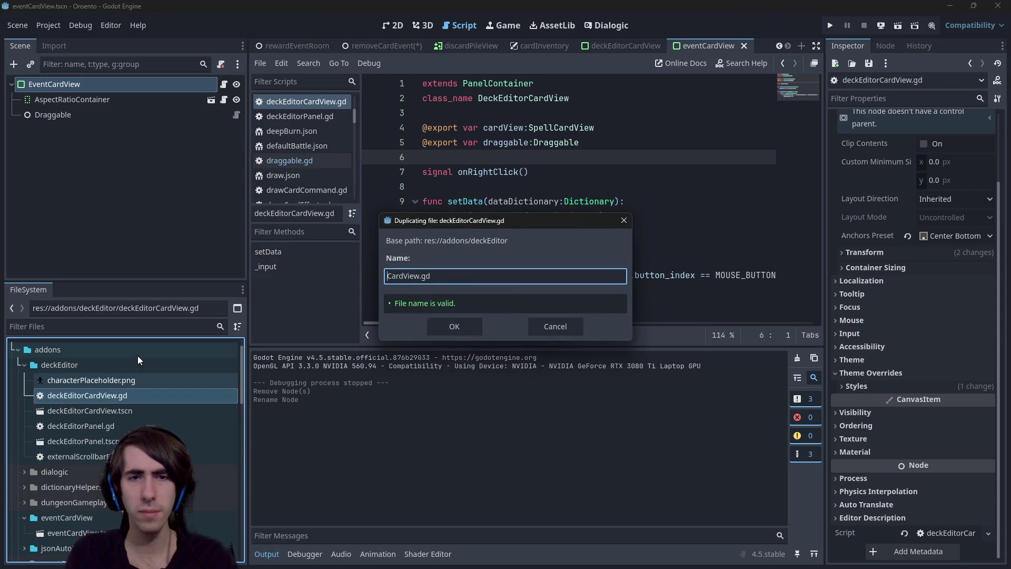
pyautogui.write('event')
pyautogui.press('Return')
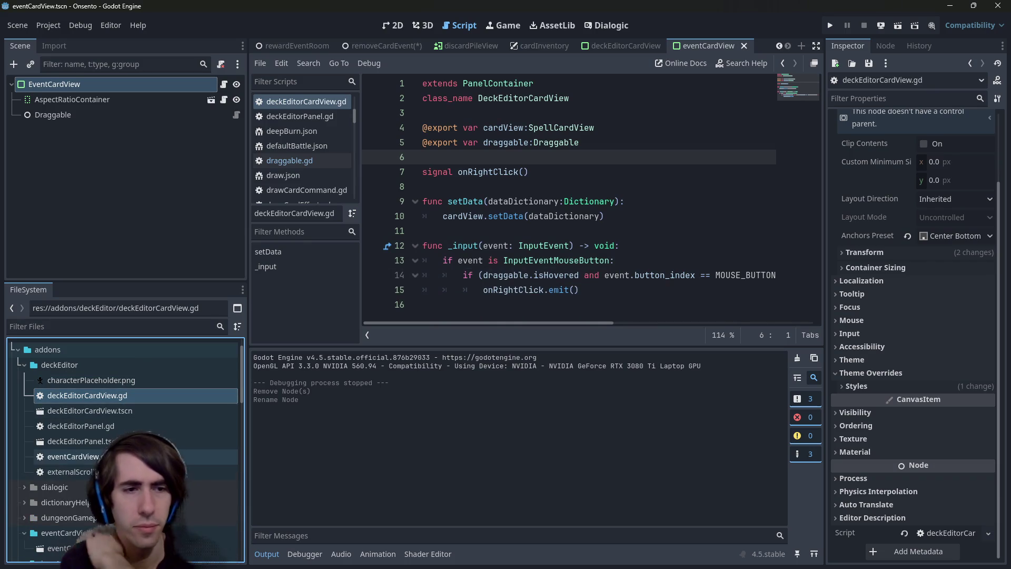
pyautogui.click(73, 456)
pyautogui.moveTo(73, 456); pyautogui.dragTo(82, 534)
# - Attach eventCardView.gd as the EventCardView root node's script
pyautogui.click(63, 548)
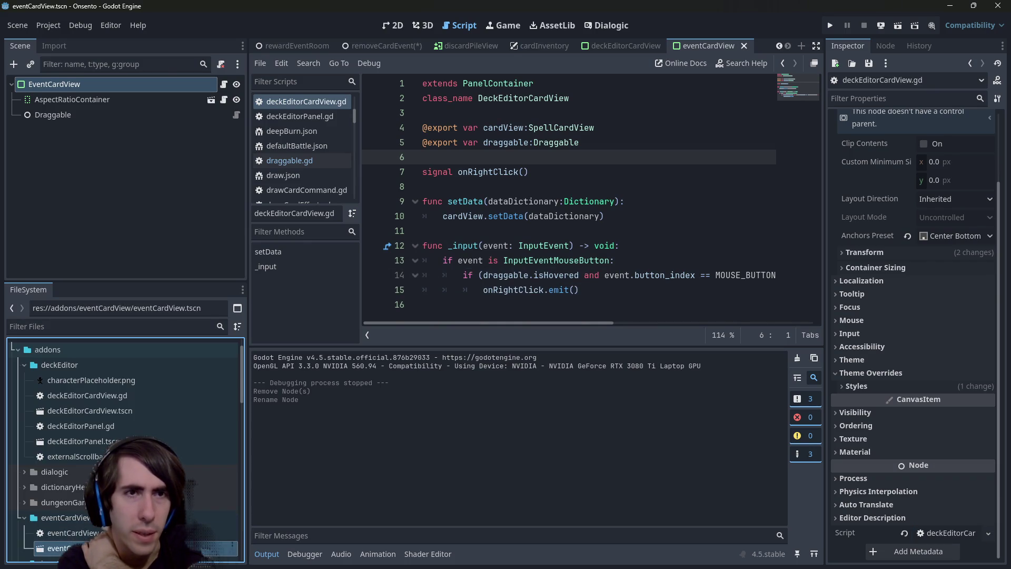
pyautogui.click(72, 99)
pyautogui.click(170, 85)
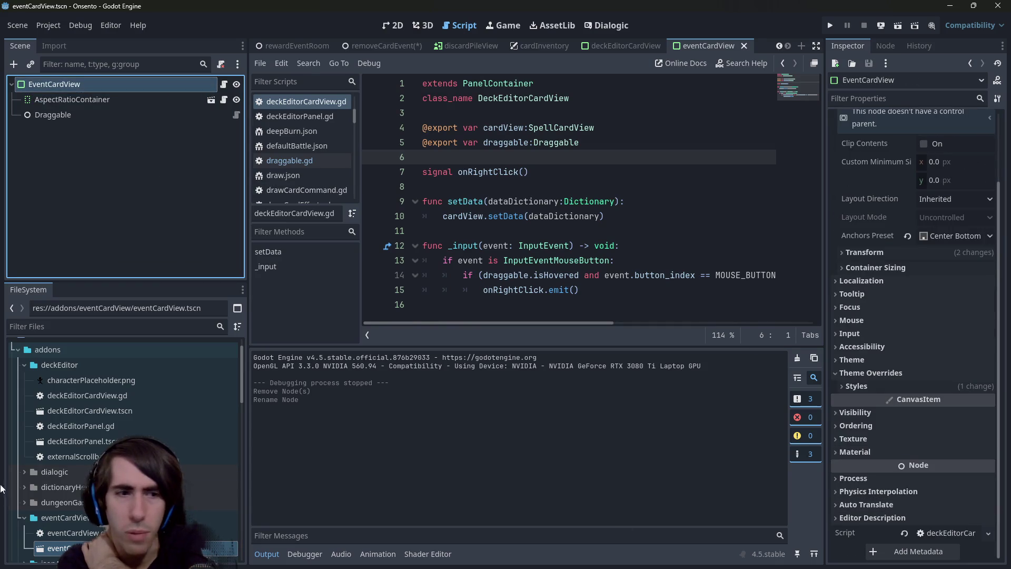
pyautogui.moveTo(72, 532); pyautogui.dragTo(935, 539)
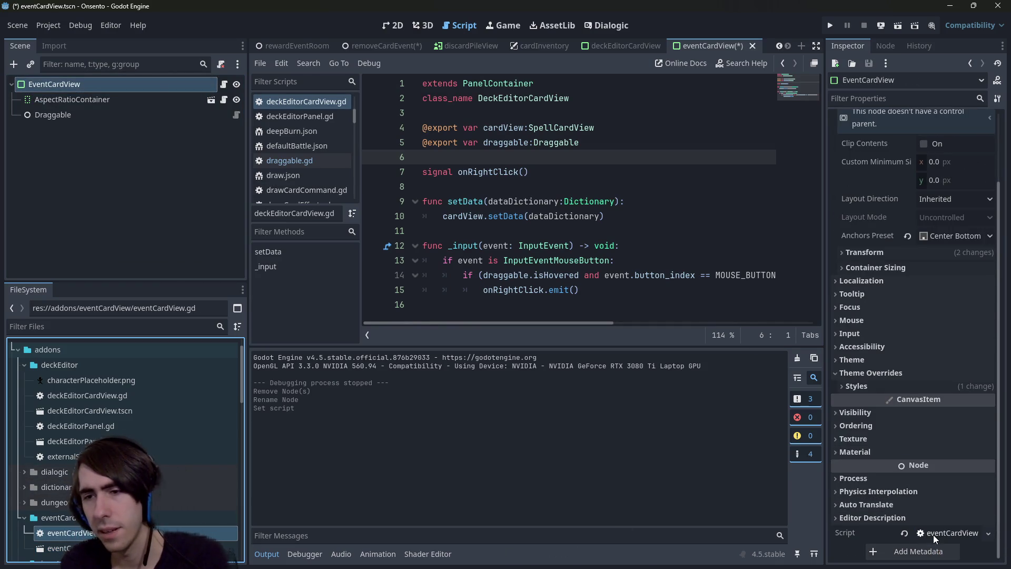
pyautogui.click(68, 548)
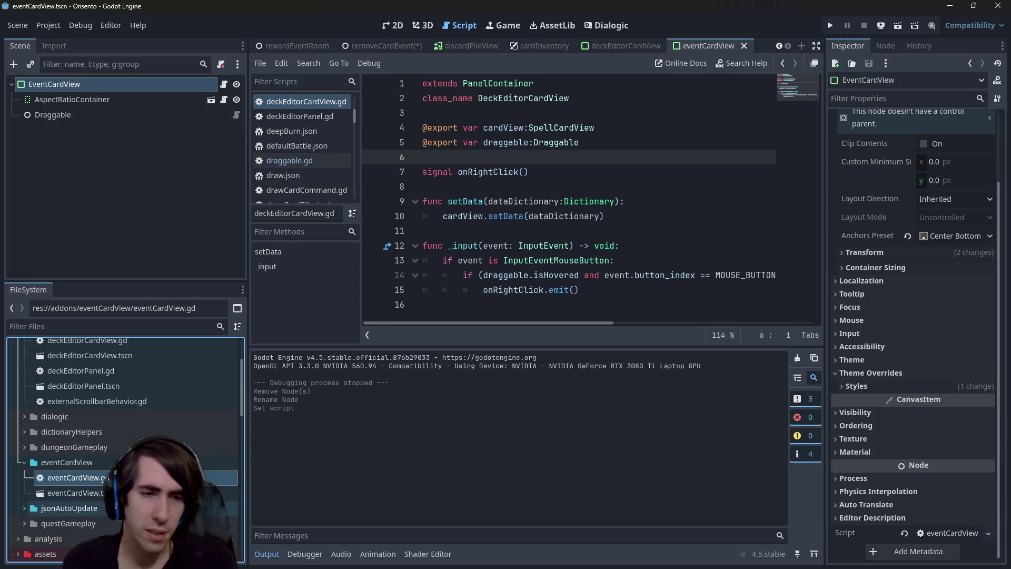
pyautogui.click(393, 26)
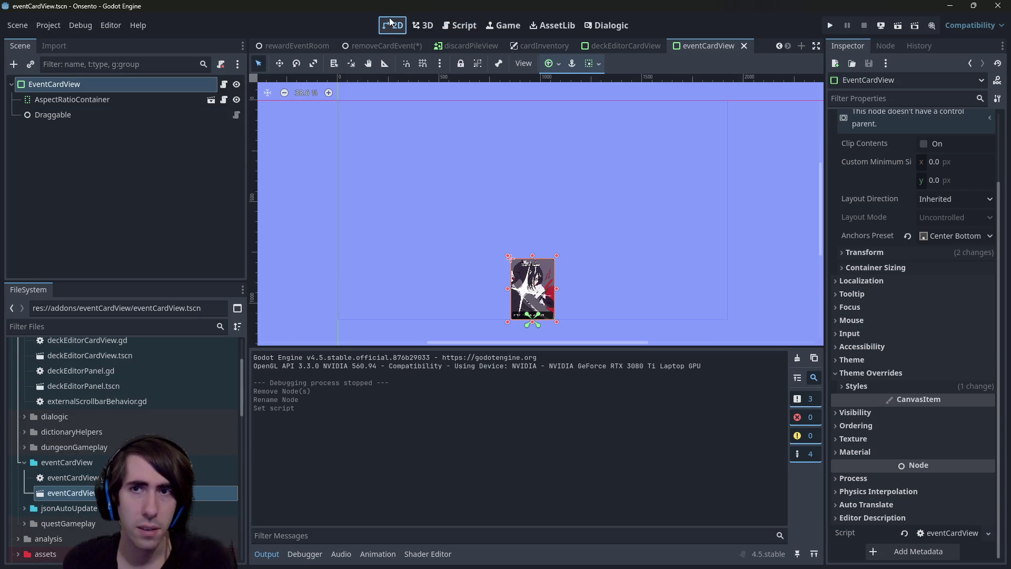
pyautogui.click(395, 46)
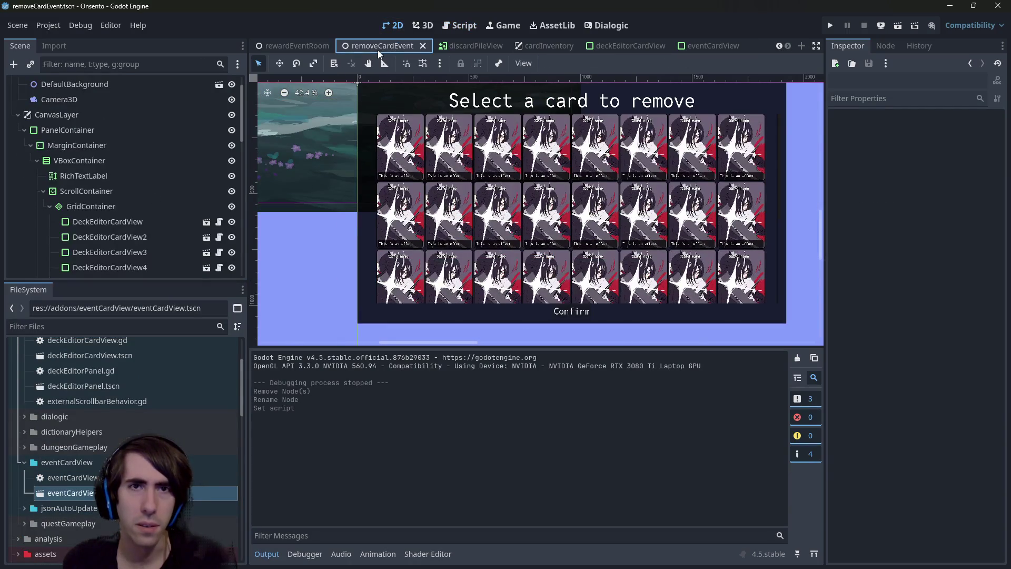
pyautogui.click(69, 493)
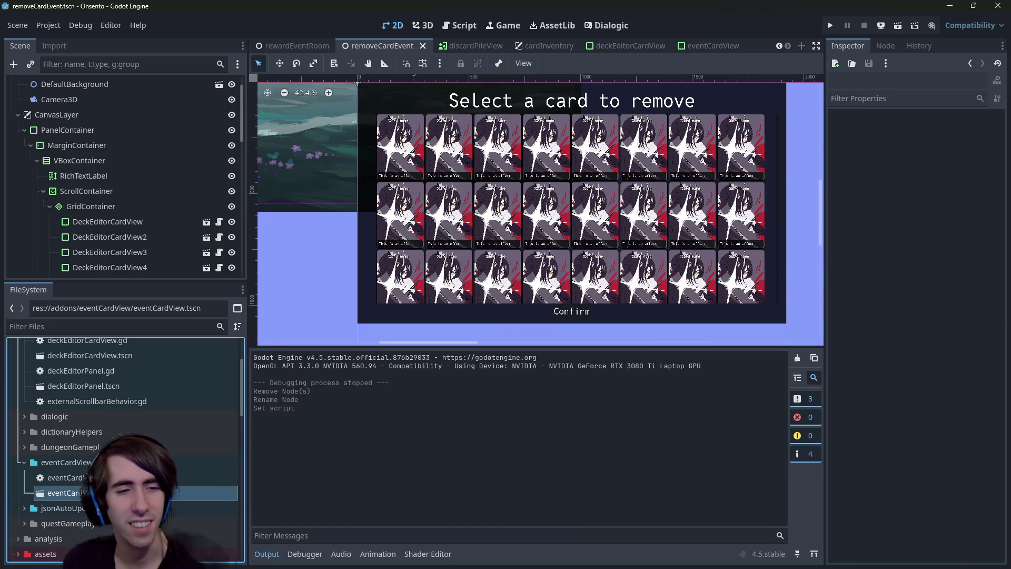
pyautogui.doubleClick(68, 493)
pyautogui.click(124, 87)
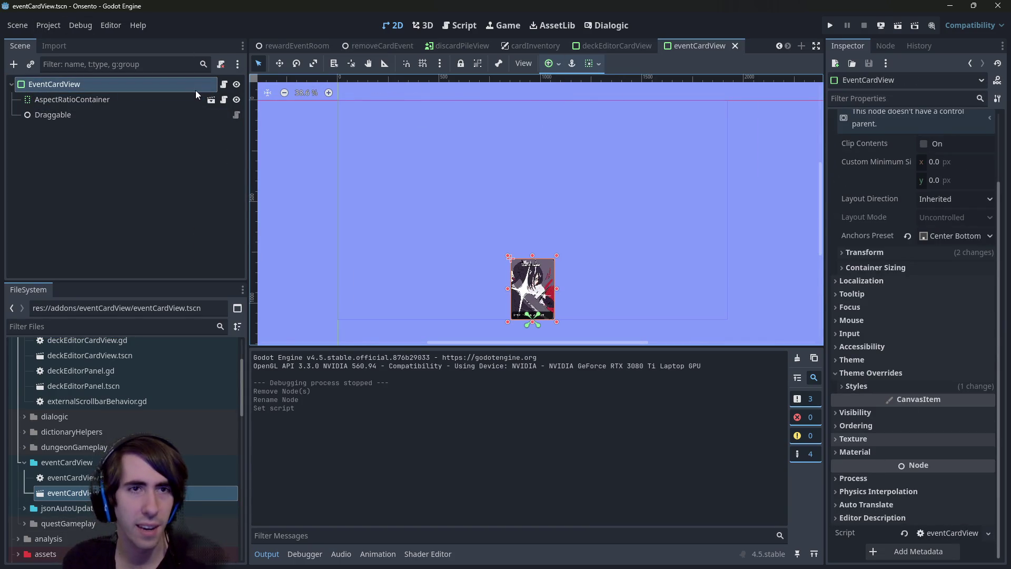
pyautogui.scroll(3, 955, 206)
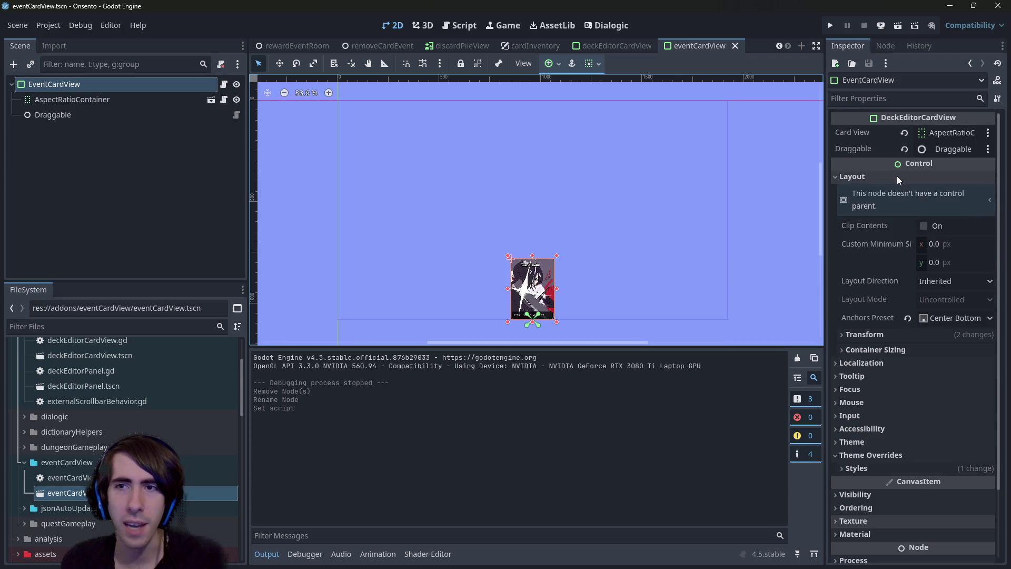
pyautogui.rightClick(106, 82)
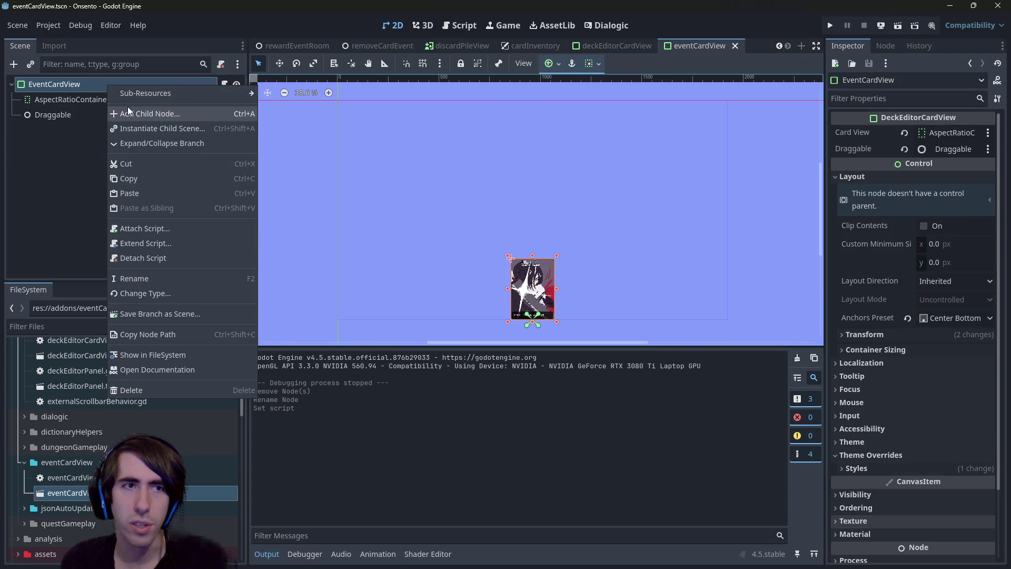
pyautogui.click(126, 107)
pyautogui.press('Return')
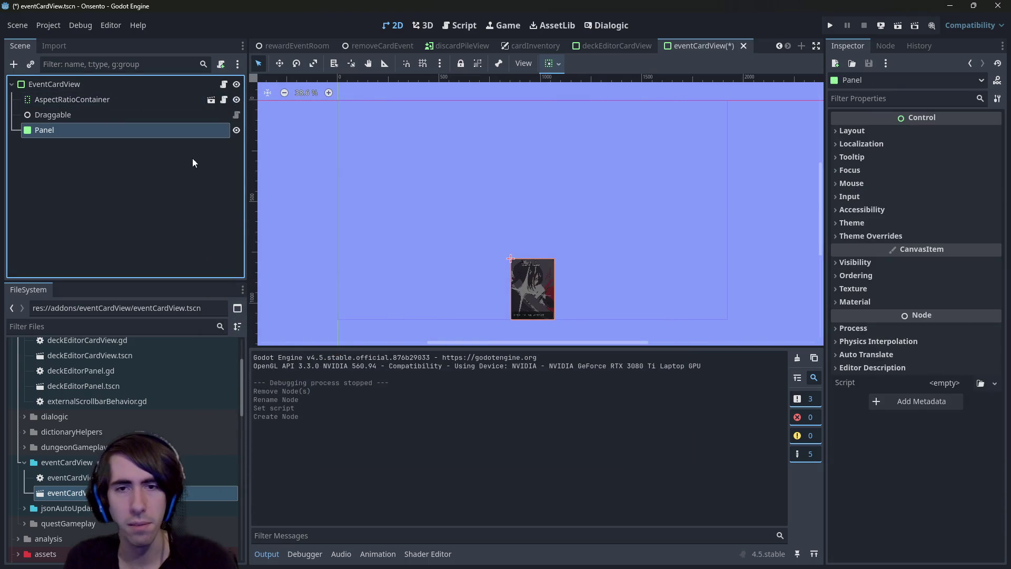
pyautogui.scroll(5, 535, 318)
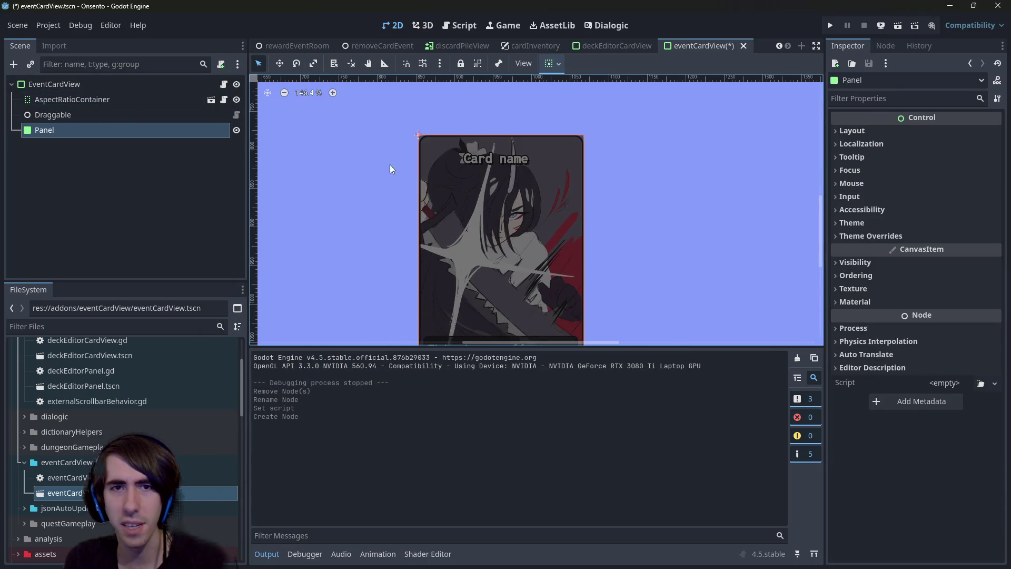
pyautogui.click(155, 144)
pyautogui.click(134, 130)
pyautogui.press('Delete')
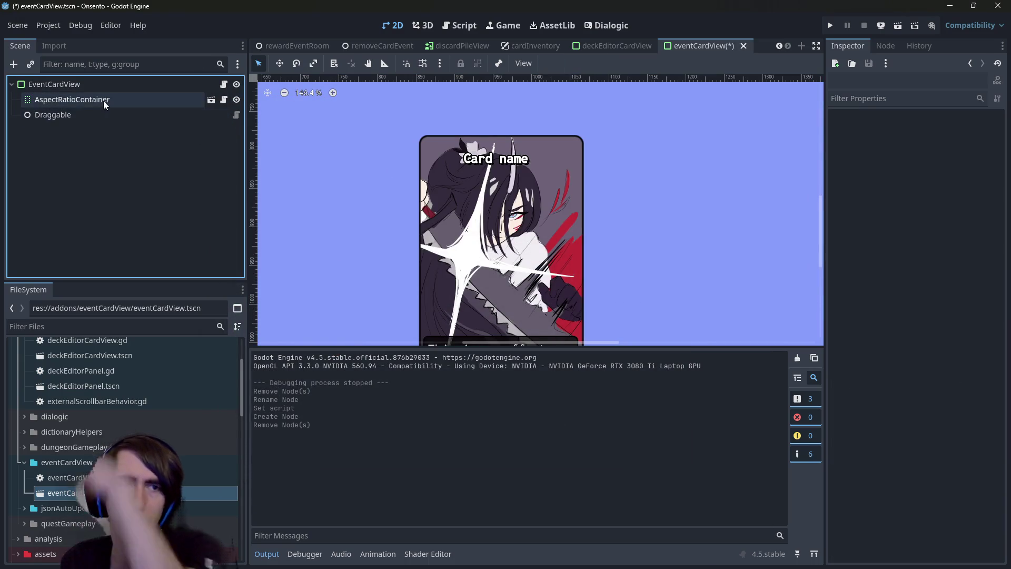
pyautogui.click(107, 80)
pyautogui.click(872, 100)
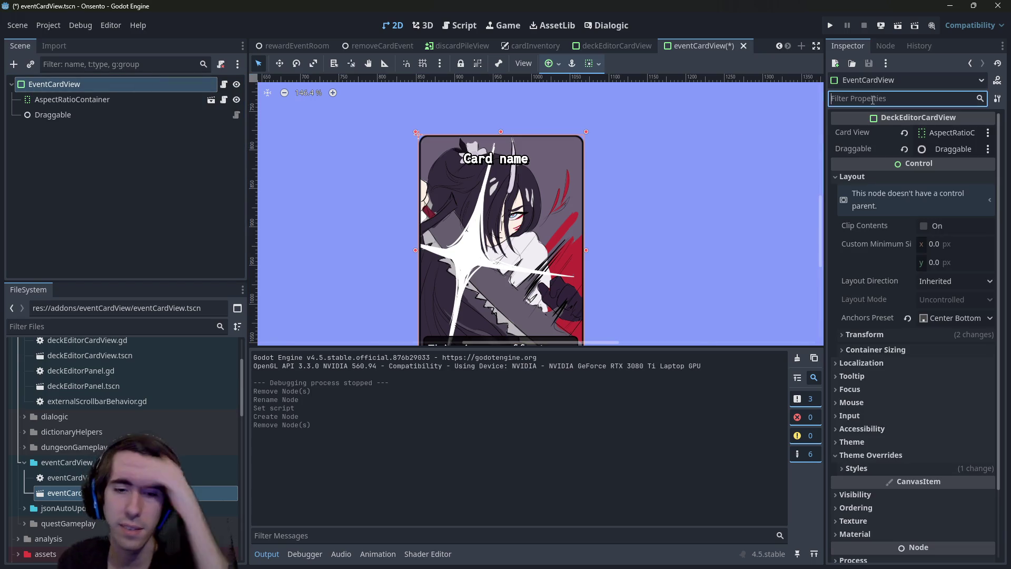
pyautogui.write('mody')
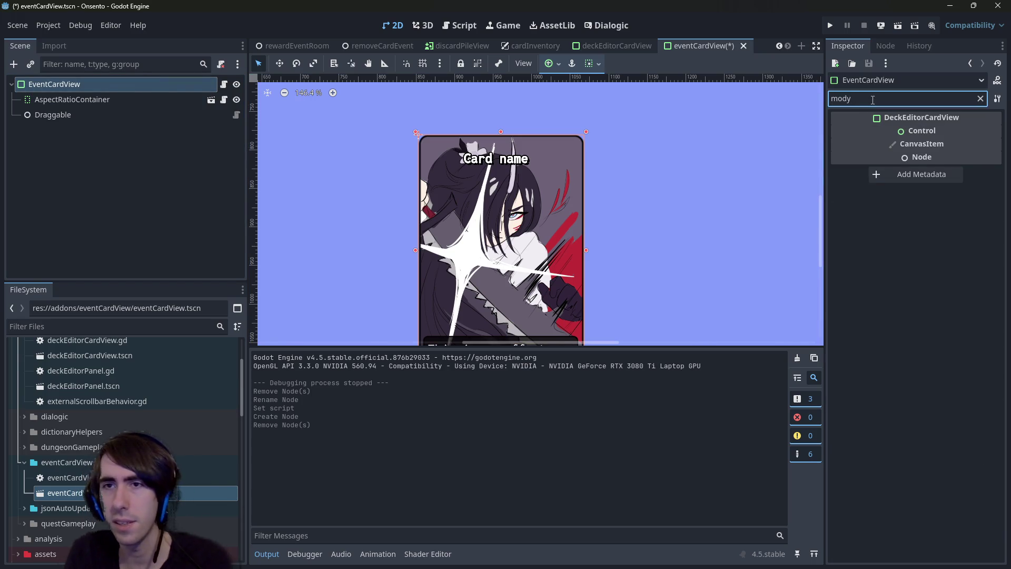
pyautogui.press('BackSpace')
pyautogui.write('ul')
pyautogui.click(854, 157)
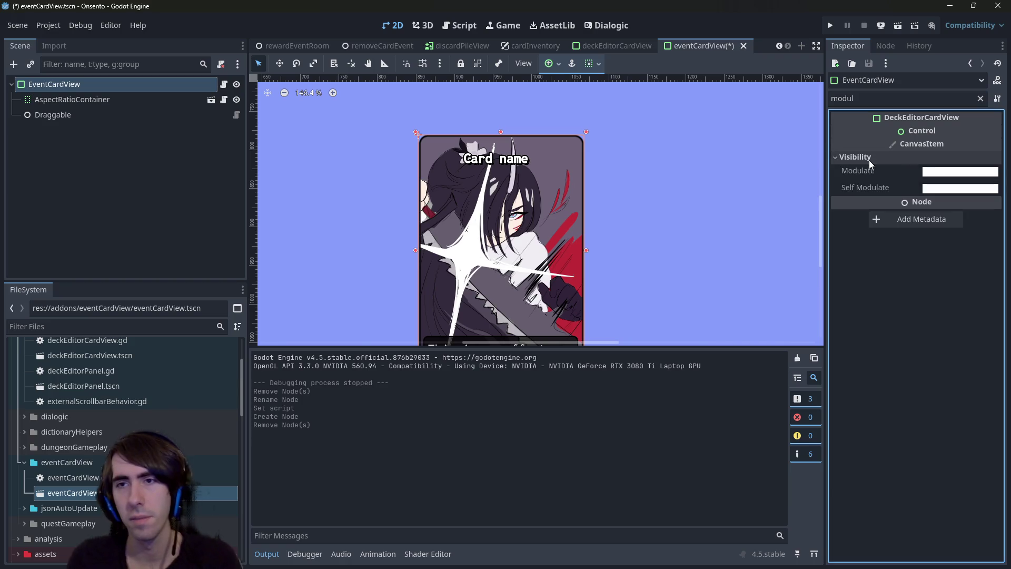
pyautogui.click(958, 171)
pyautogui.moveTo(996, 271)
pyautogui.mouseDown()
pyautogui.moveTo(996, 289)
pyautogui.moveTo(995, 251)
pyautogui.mouseUp()
pyautogui.click(616, 5)
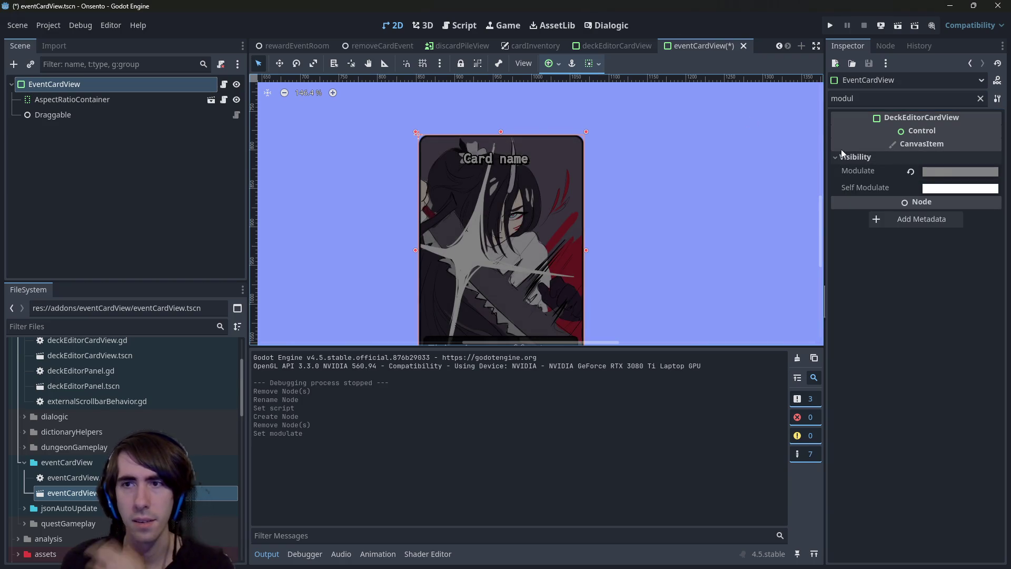
pyautogui.click(910, 171)
pyautogui.hotkey('ctrl', 's')
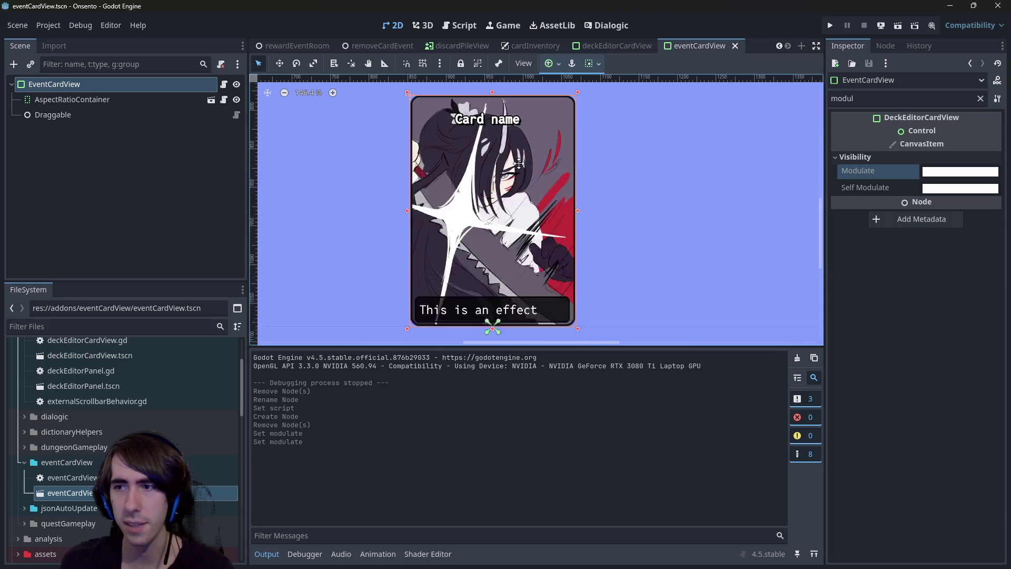
pyautogui.scroll(-3, 487, 210)
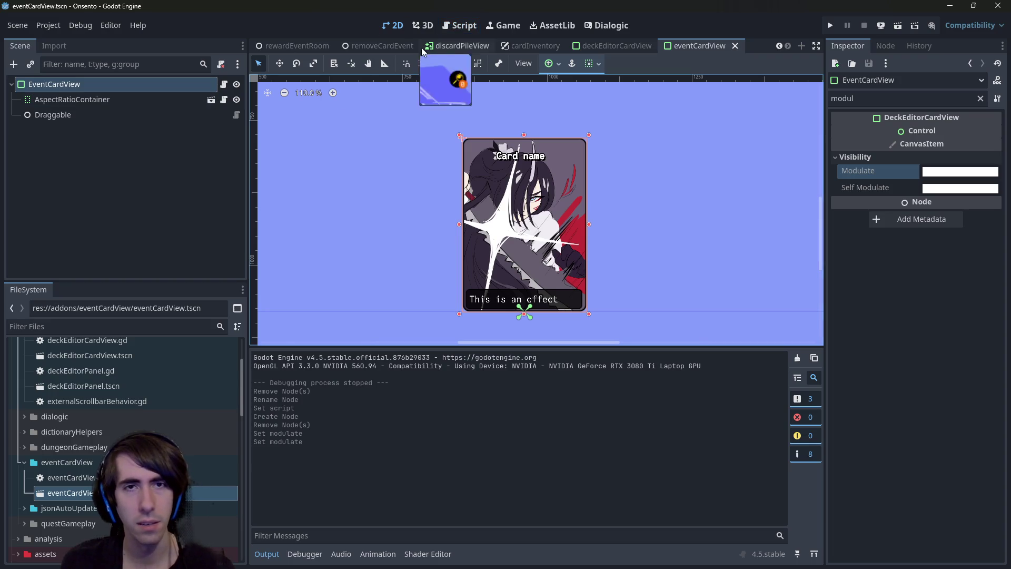
pyautogui.click(459, 25)
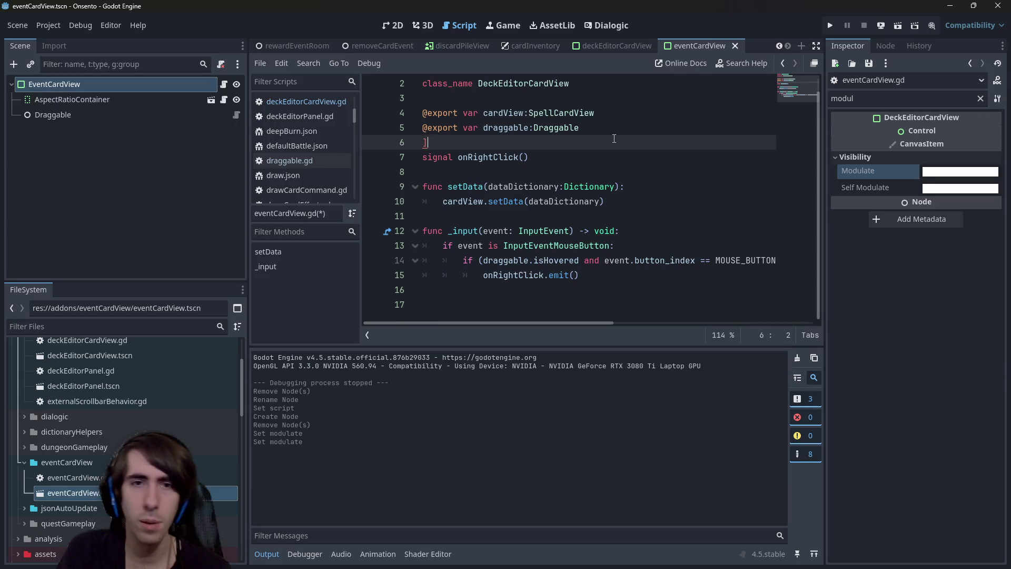
pyautogui.press('Return')
pyautogui.press('Return')
pyautogui.press('Up')
pyautogui.write('@export var isS')
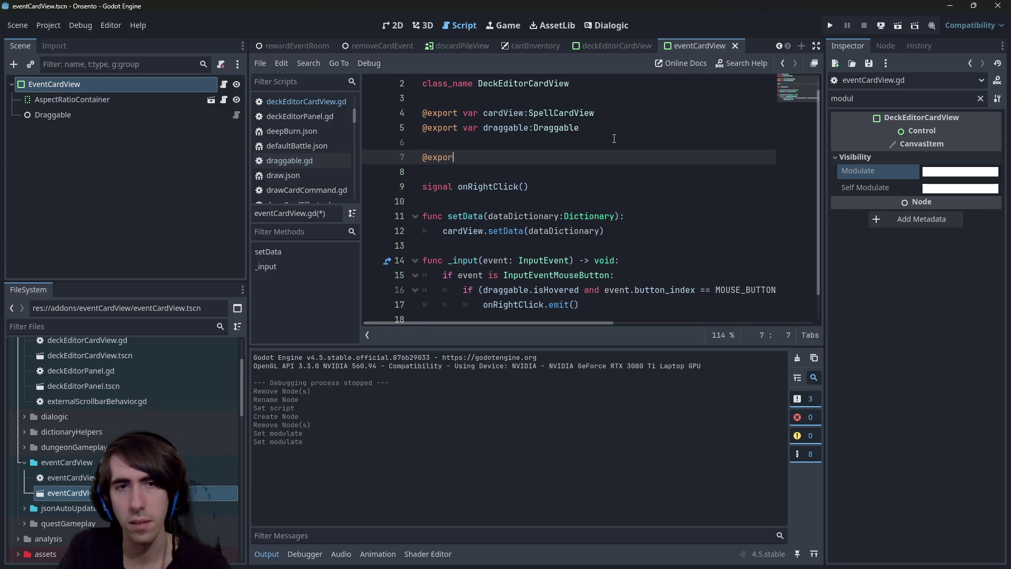
pyautogui.write('elected:')
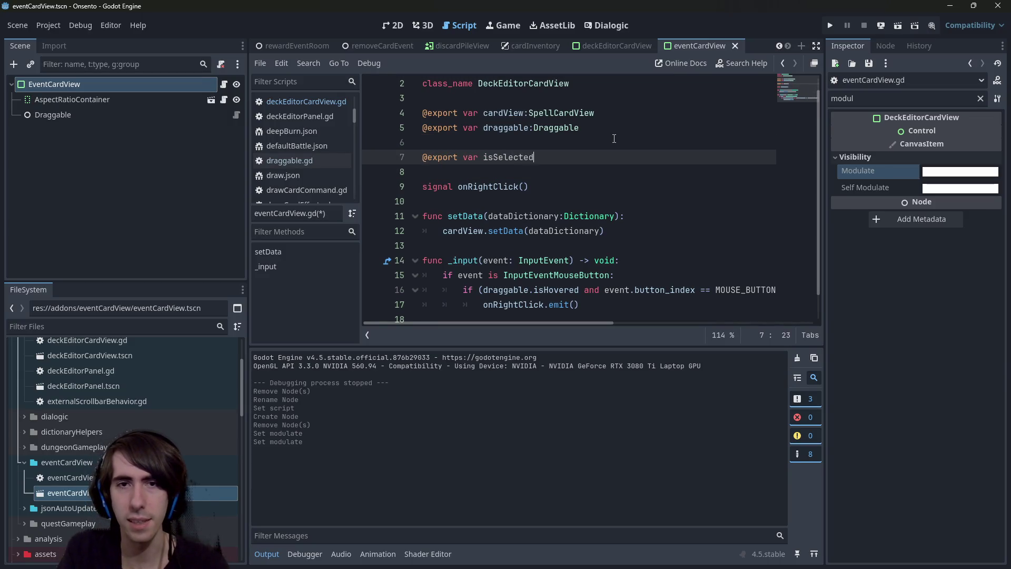
pyautogui.write('bool = false')
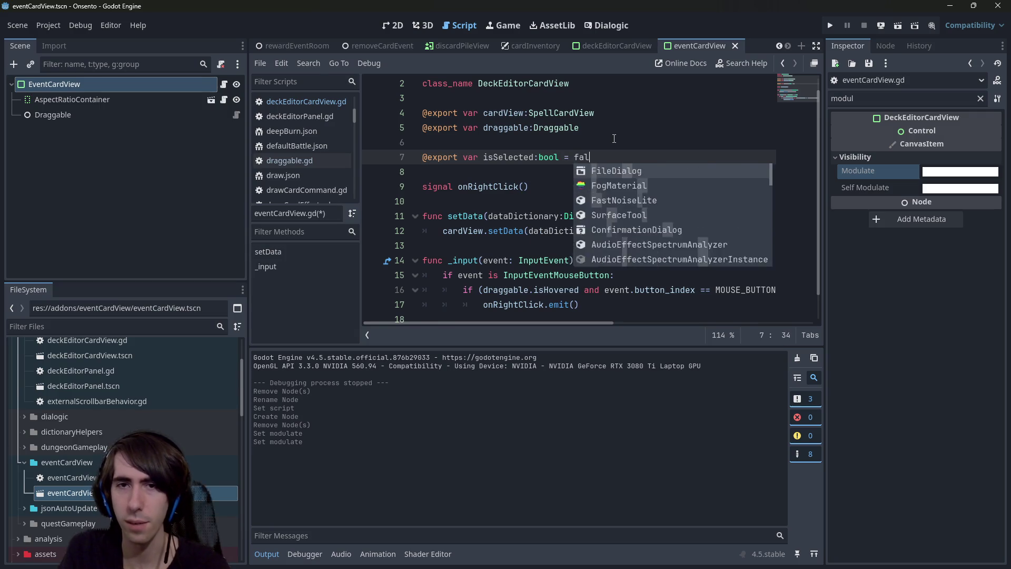
pyautogui.hotkey('ctrl', 's')
pyautogui.doubleClick(515, 157)
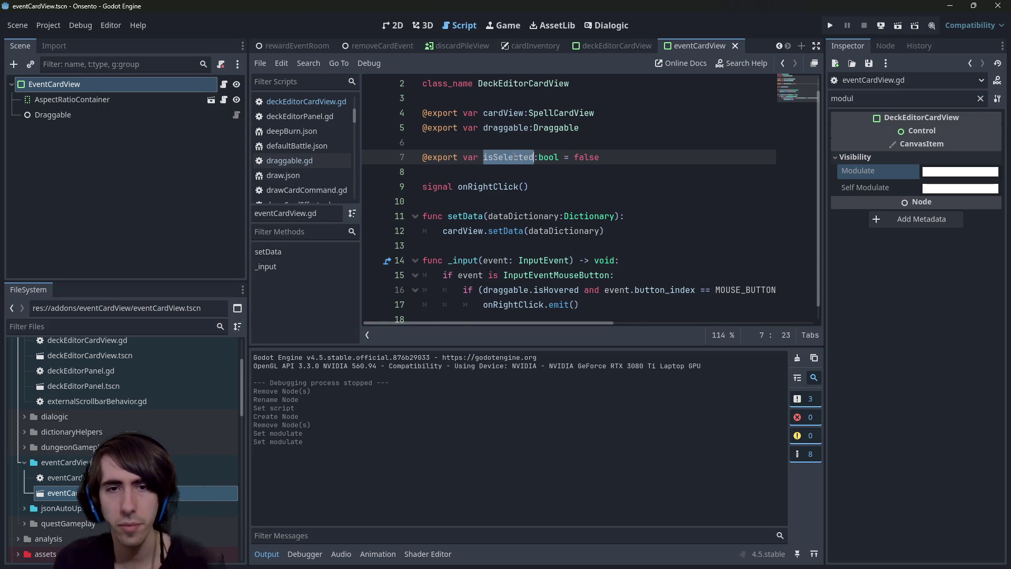
pyautogui.scroll(-1, 500, 226)
# - Declare an empty 'func refreshSelection():' at the end of the script
pyautogui.click(488, 303)
pyautogui.press('Return')
pyautogui.write('func refresh')
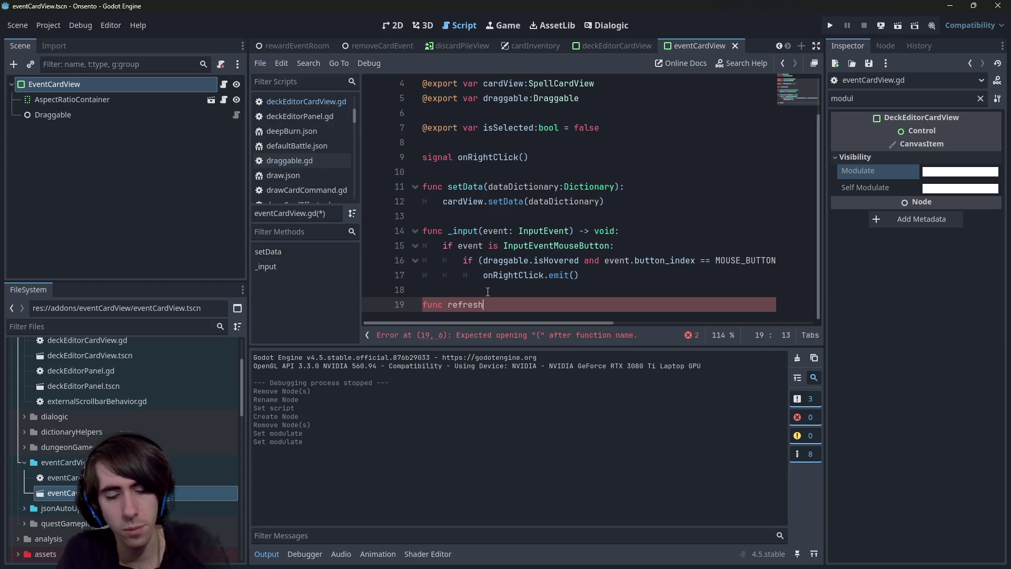
pyautogui.write('Selection():')
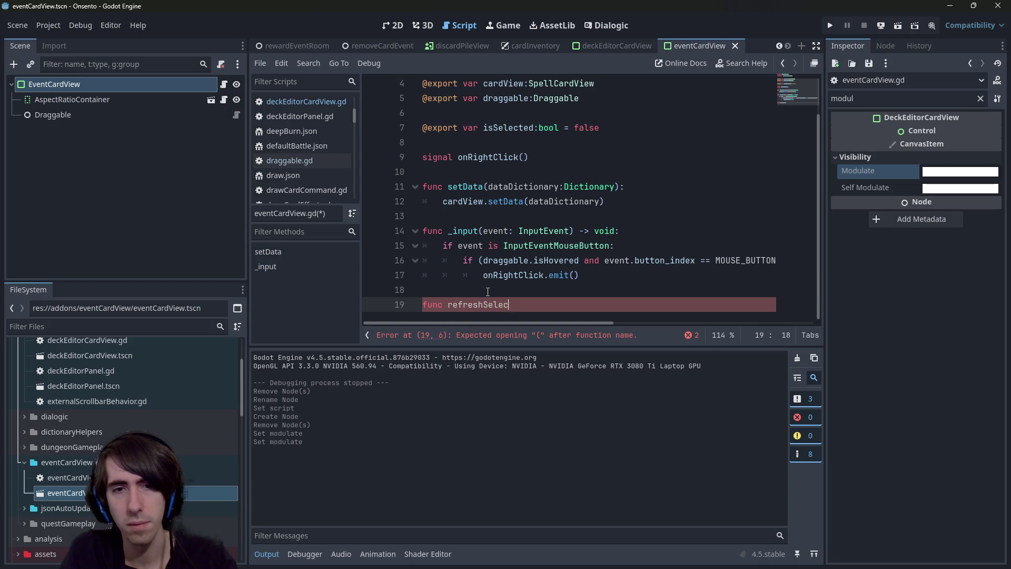
pyautogui.press('Return')
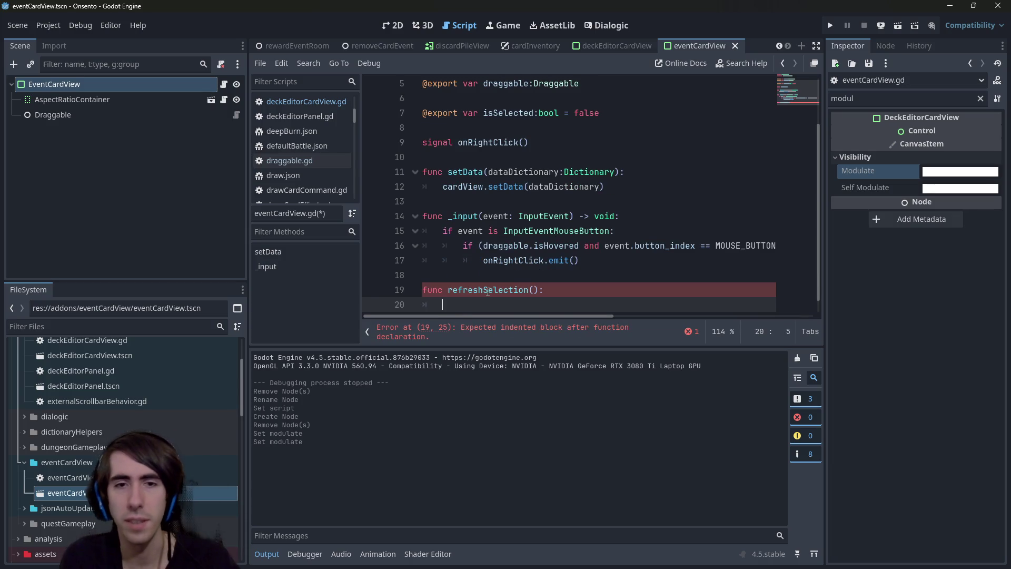
pyautogui.doubleClick(487, 291)
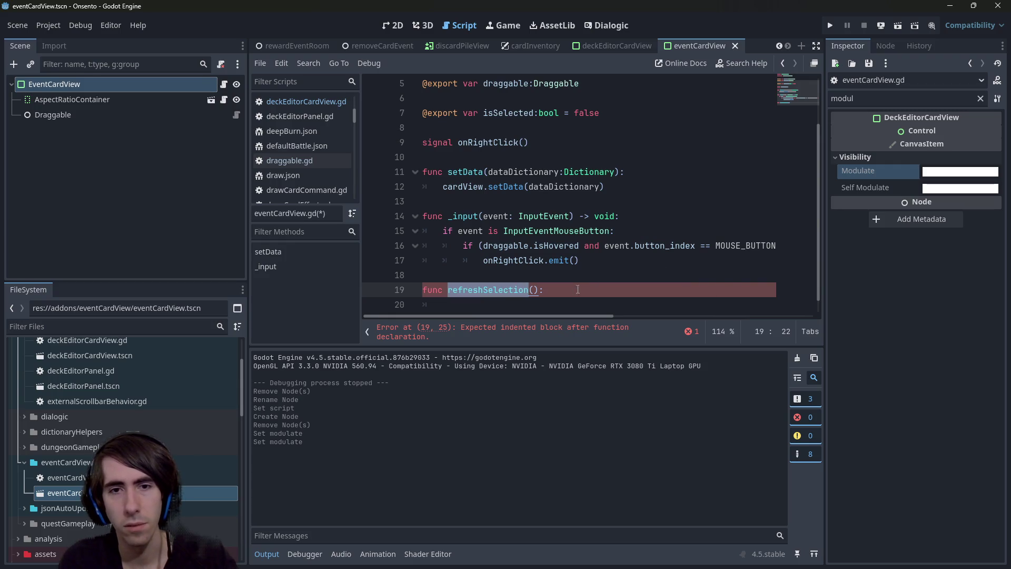
pyautogui.click(575, 308)
pyautogui.write('isSelected')
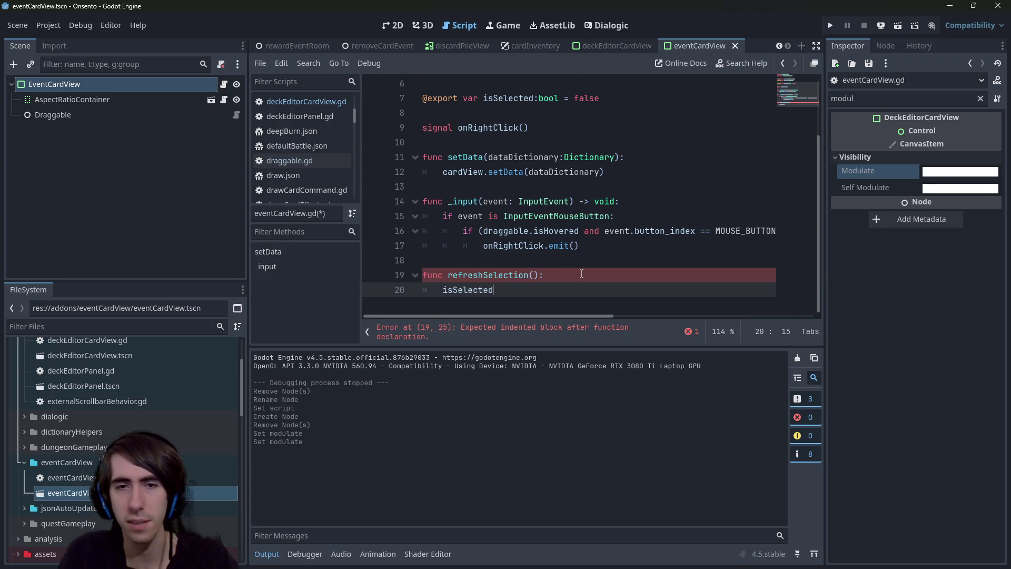
pyautogui.hotkey('ctrl', 'BackSpace')
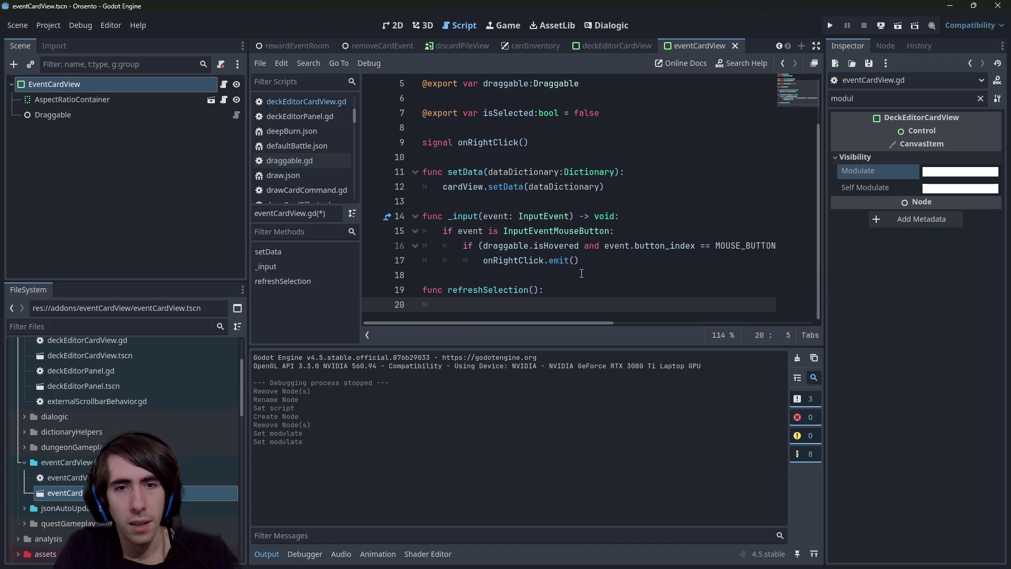
# - In refreshSelection, set modulate to Color.WHITE inside an 'if isSelected:' block and begin the else branch
pyautogui.write('modua')
pyautogui.press('Return')
pyautogui.write('=')
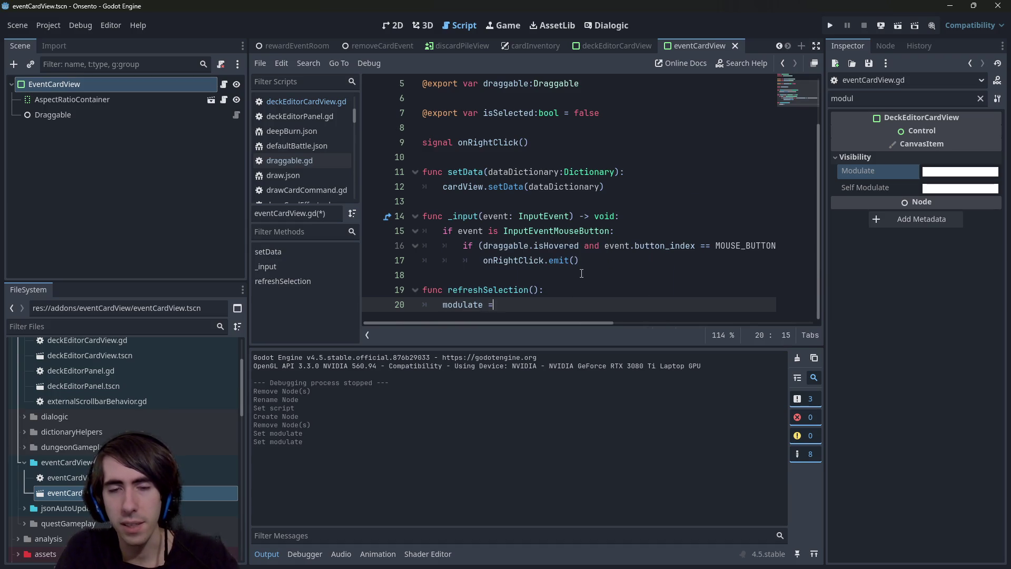
pyautogui.press('Escape')
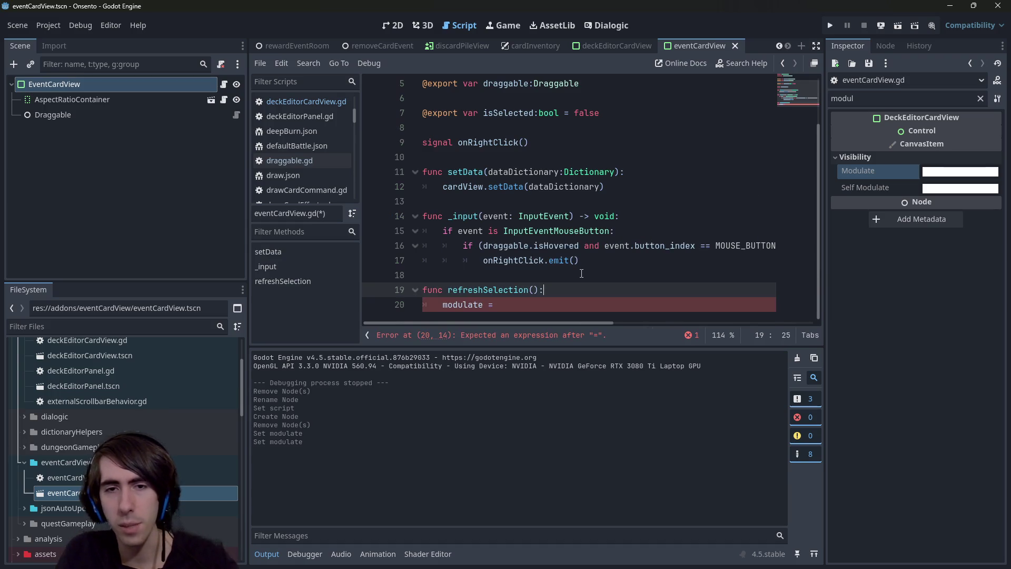
pyautogui.hotkey('ctrl', 'shift', 'Return')
pyautogui.write('if isSelected:')
pyautogui.scroll(-1, 581, 274)
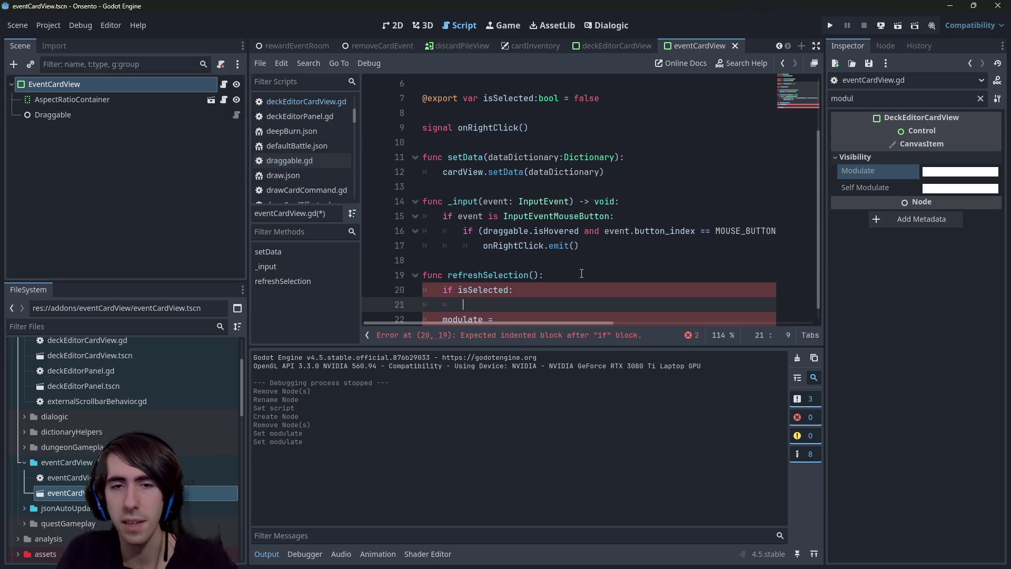
pyautogui.press('Down')
pyautogui.press('Tab')
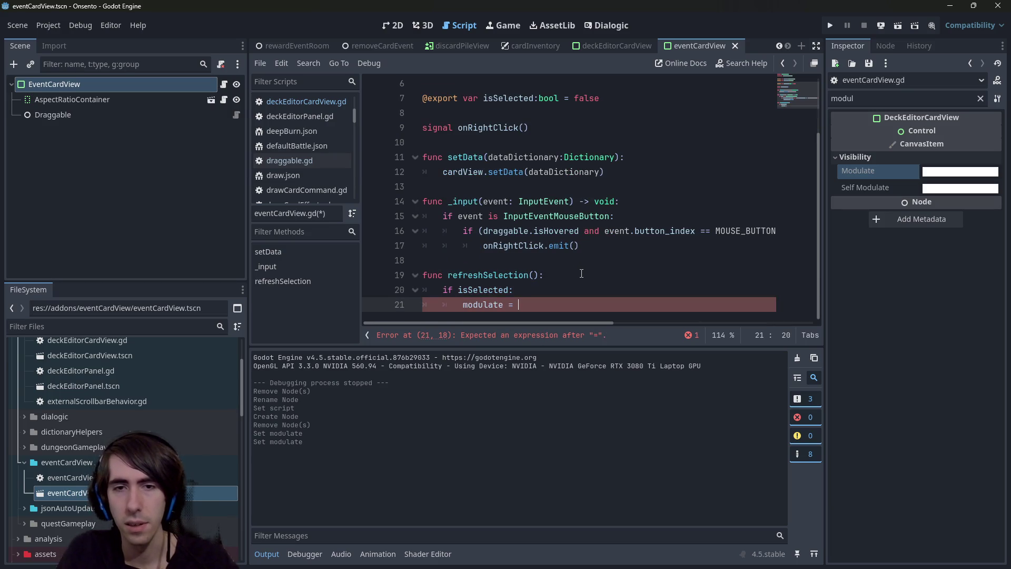
pyautogui.write('Color.WHITE')
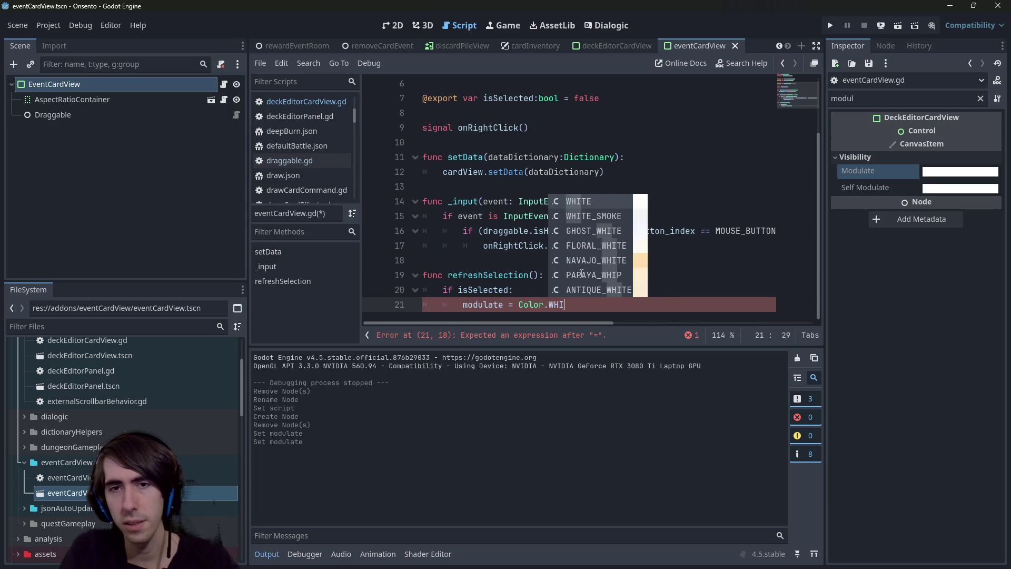
pyautogui.press('Return')
pyautogui.write('lse:')
# - Under else, set modulate to Color.WEB_GRAY, then save the script
pyautogui.press('Up')
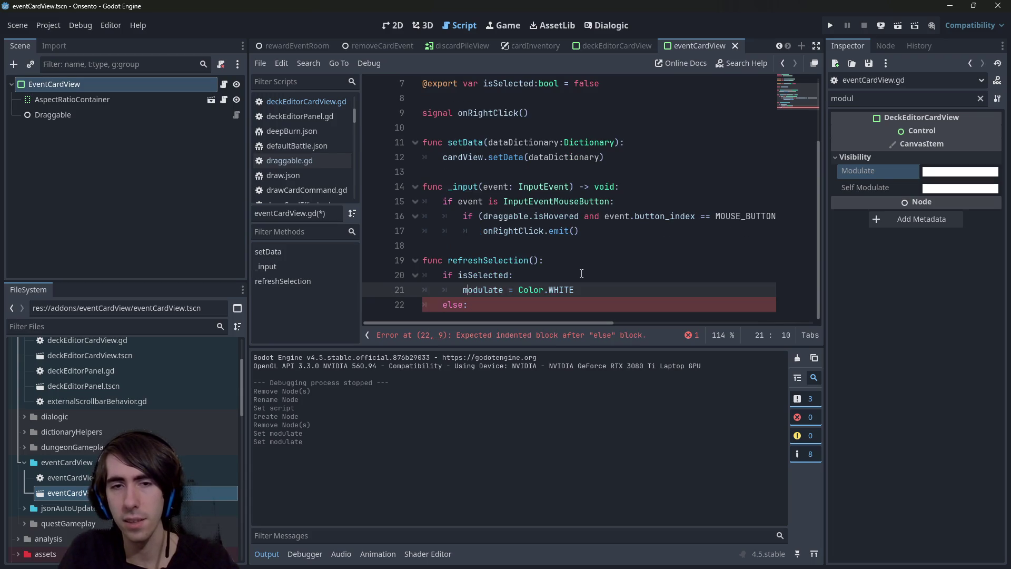
pyautogui.hotkey('shift', 'End')
pyautogui.hotkey('ctrl', 'c')
pyautogui.press('Down')
pyautogui.press('End')
pyautogui.press('Return')
pyautogui.hotkey('ctrl', 'v')
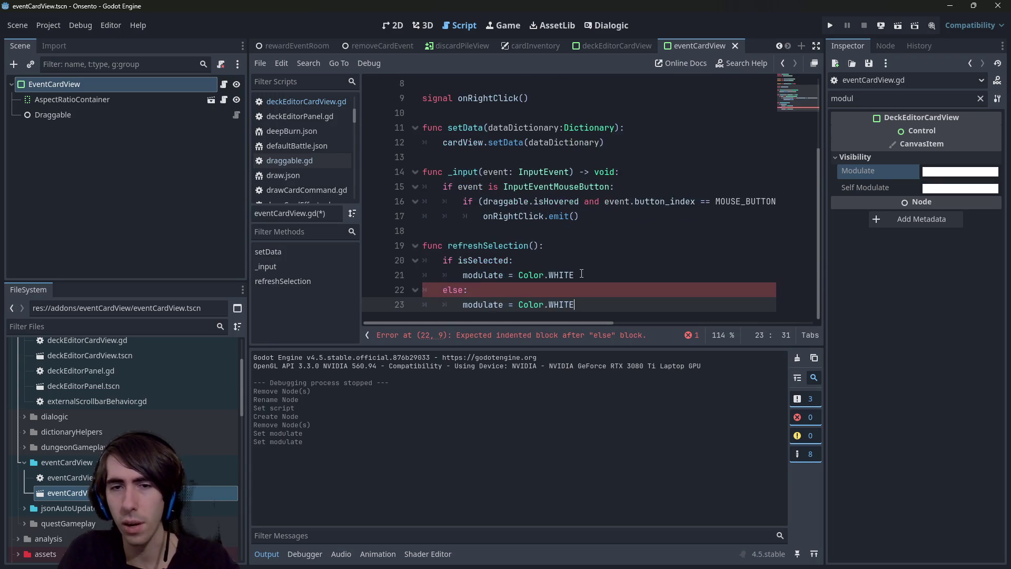
pyautogui.hotkey('ctrl', 'shift', 'Left')
pyautogui.write('GRAY')
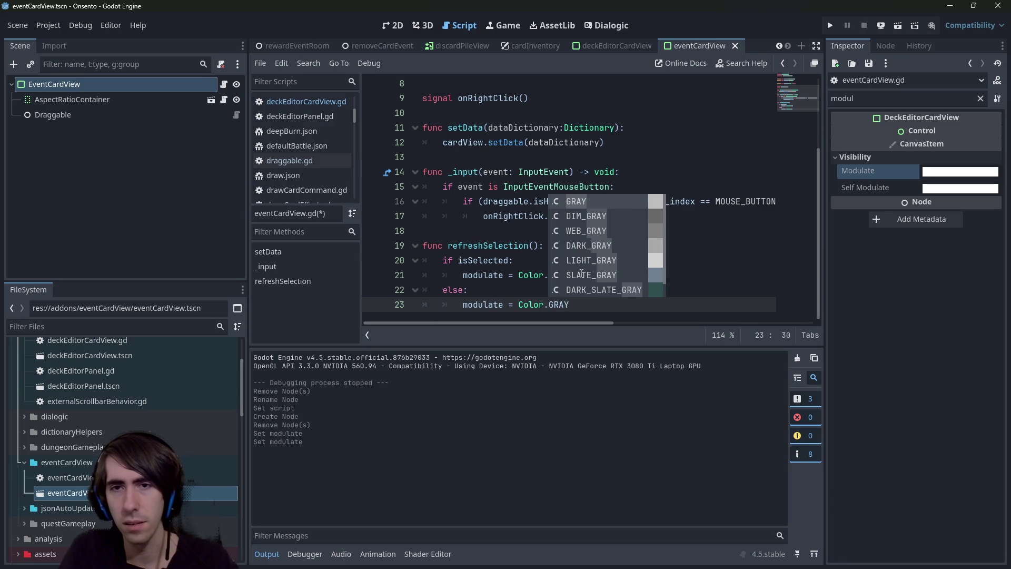
pyautogui.press('Down')
pyautogui.press('Down')
pyautogui.press('Down')
pyautogui.press('Up')
pyautogui.press('Up')
pyautogui.press('Up')
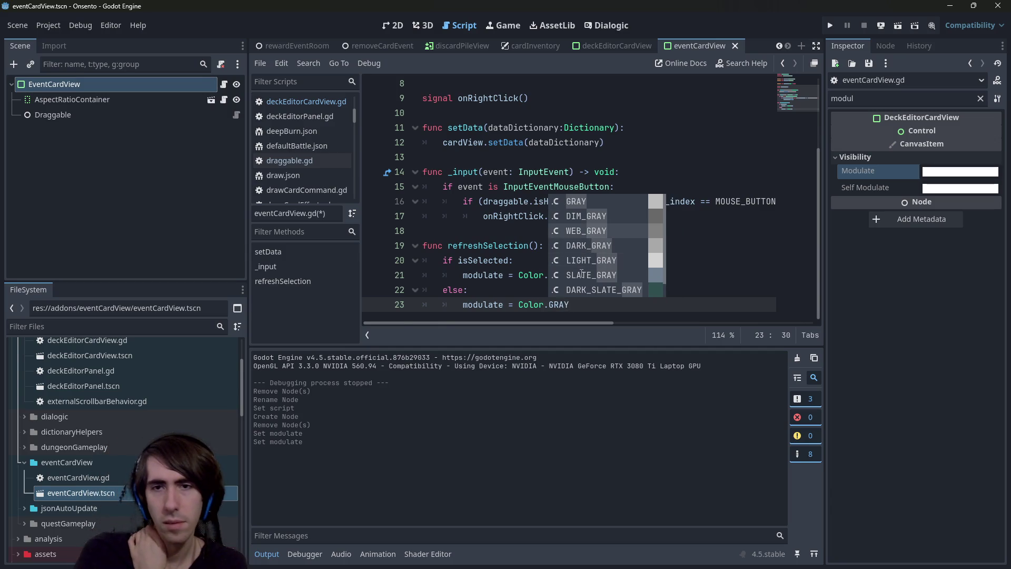
pyautogui.press('Return')
pyautogui.hotkey('ctrl', 's')
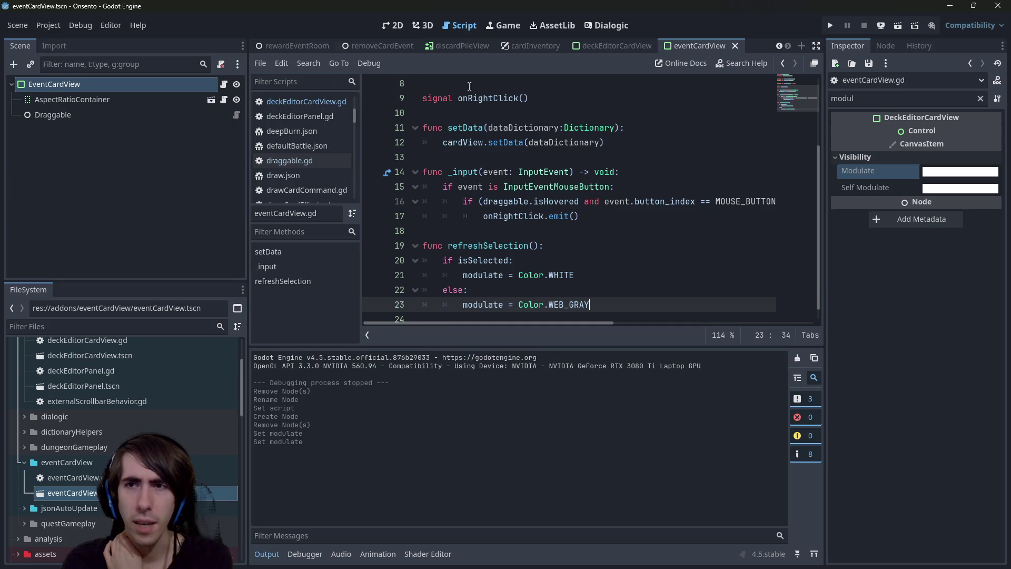
# - Clear the Inspector property filter so all properties are listed
pyautogui.click(975, 97)
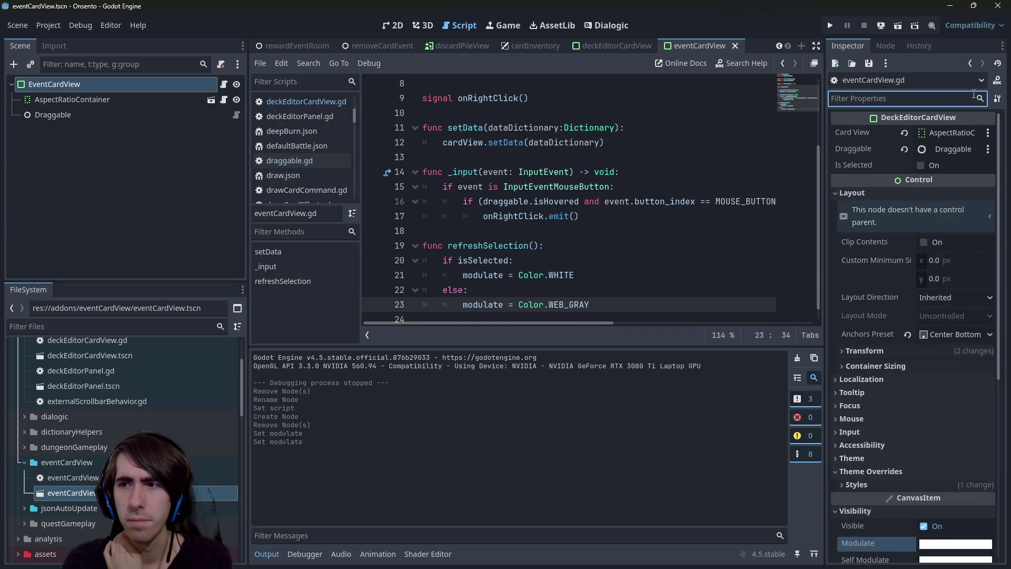
pyautogui.scroll(-1, 558, 279)
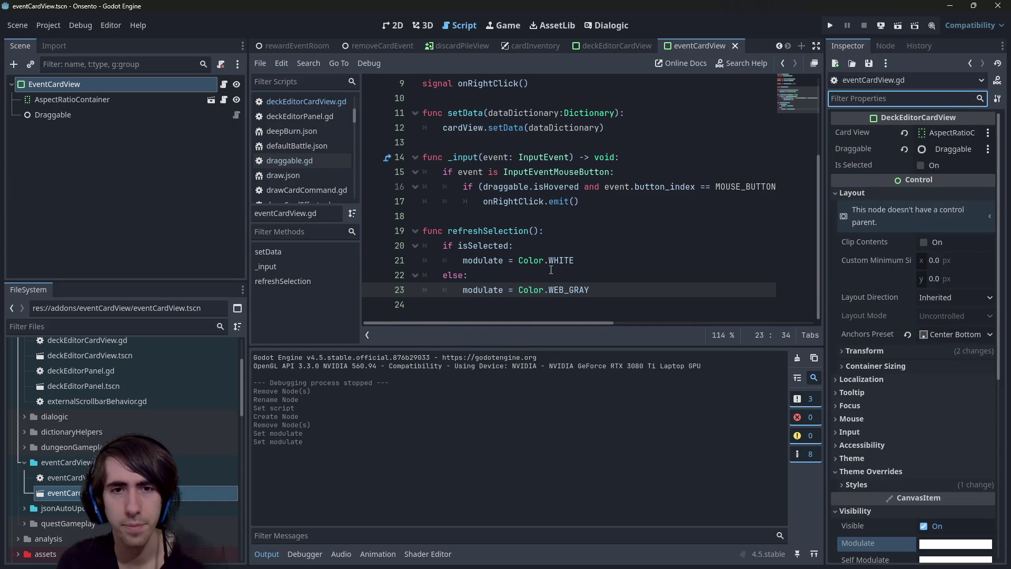
pyautogui.scroll(3, 548, 264)
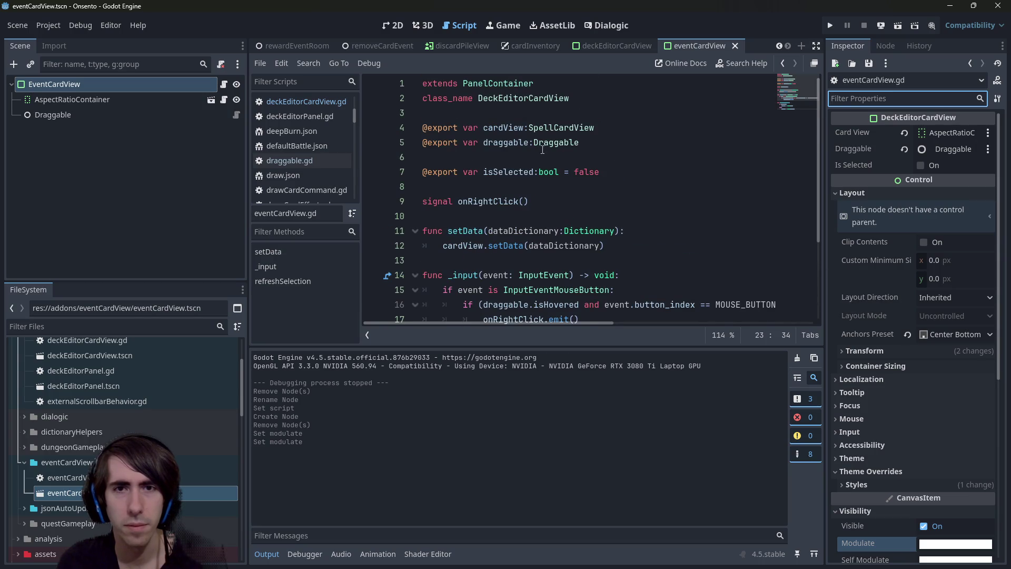
# - Review the isSelected declaration and add blank lines after the signal line for a new function
pyautogui.click(533, 172)
pyautogui.scroll(-3, 526, 210)
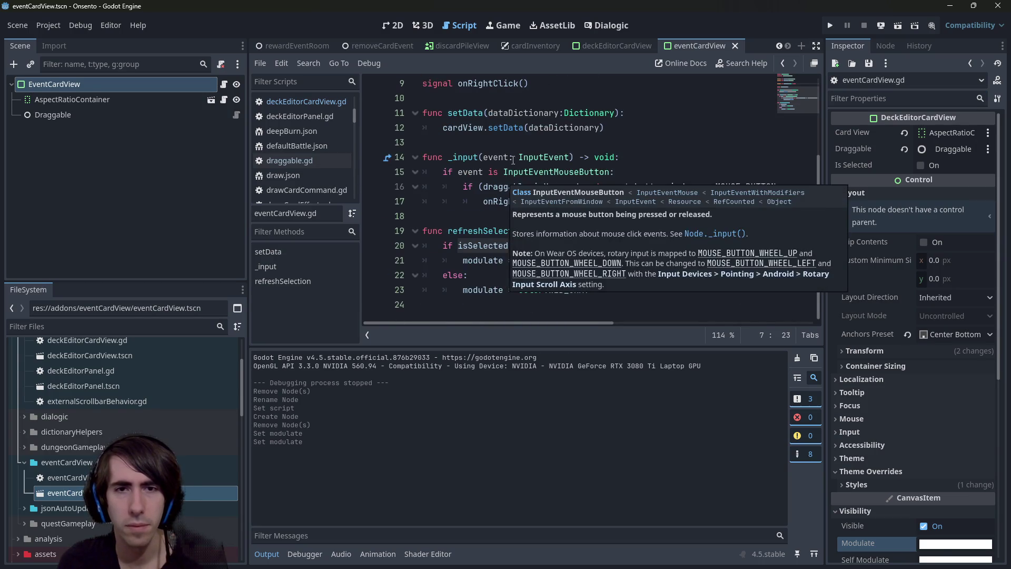
pyautogui.scroll(3, 551, 163)
pyautogui.scroll(-3, 553, 228)
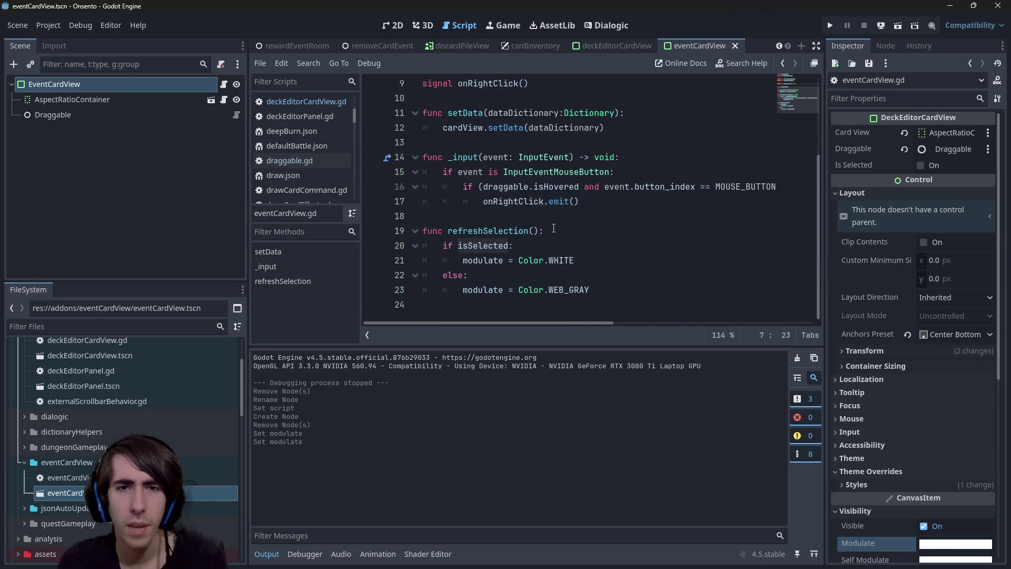
pyautogui.scroll(2, 555, 210)
pyautogui.click(560, 185)
pyautogui.press('Return')
pyautogui.press('Return')
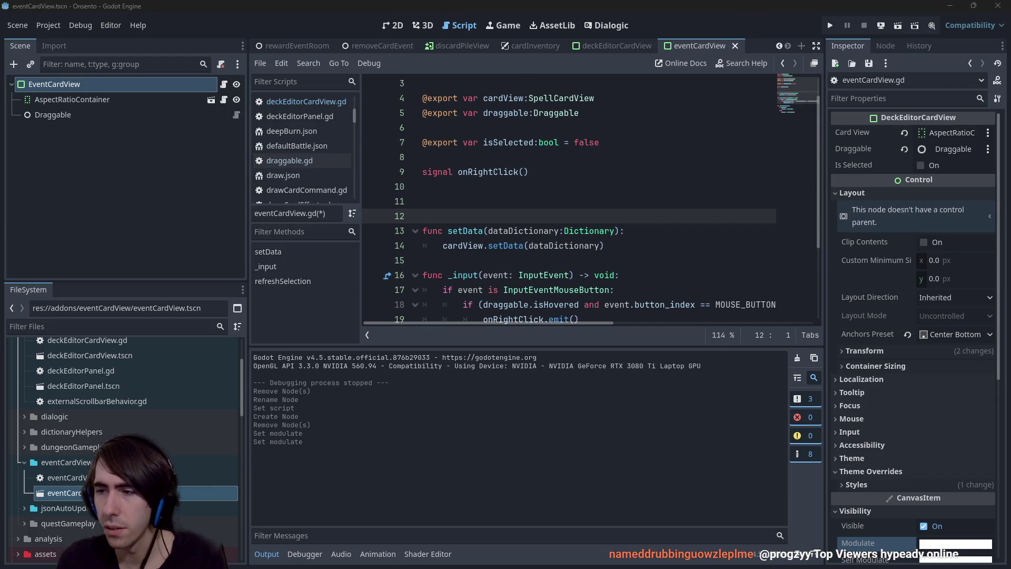
# - Add a func _ready() that calls refreshSelection(), then save
pyautogui.click(457, 203)
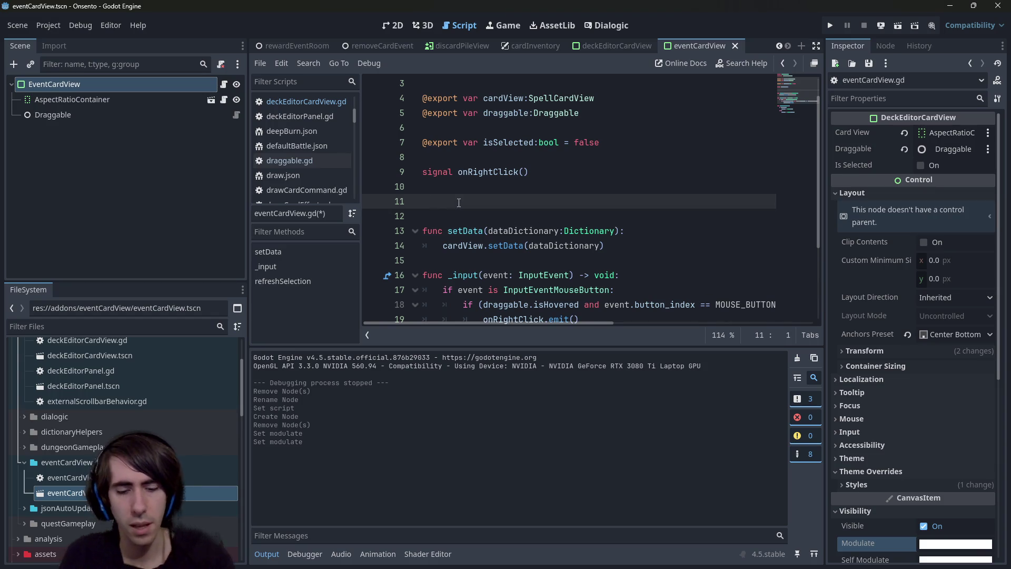
pyautogui.write('func _rea')
pyautogui.press('Return')
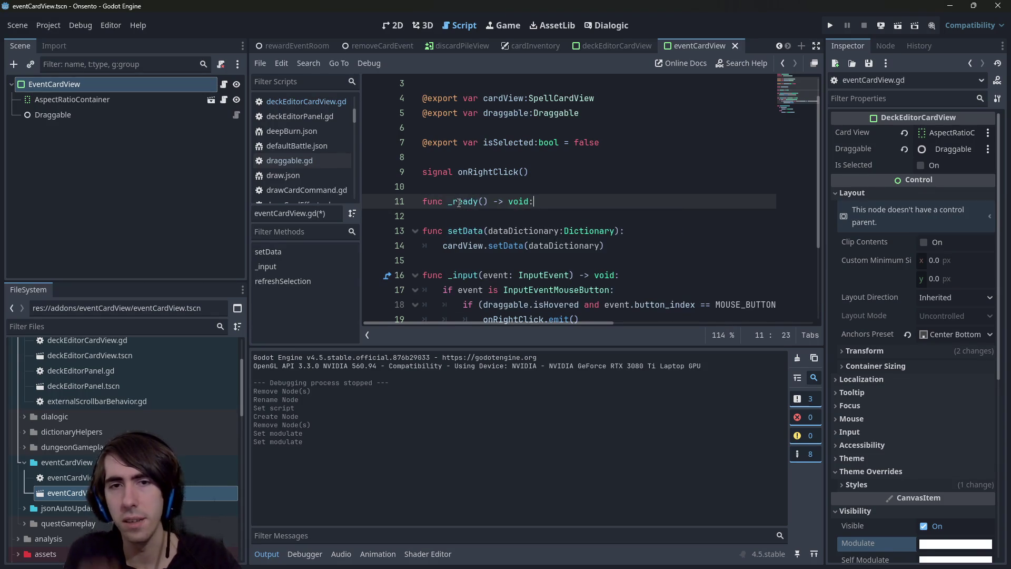
pyautogui.press('Return')
pyautogui.scroll(-3, 512, 238)
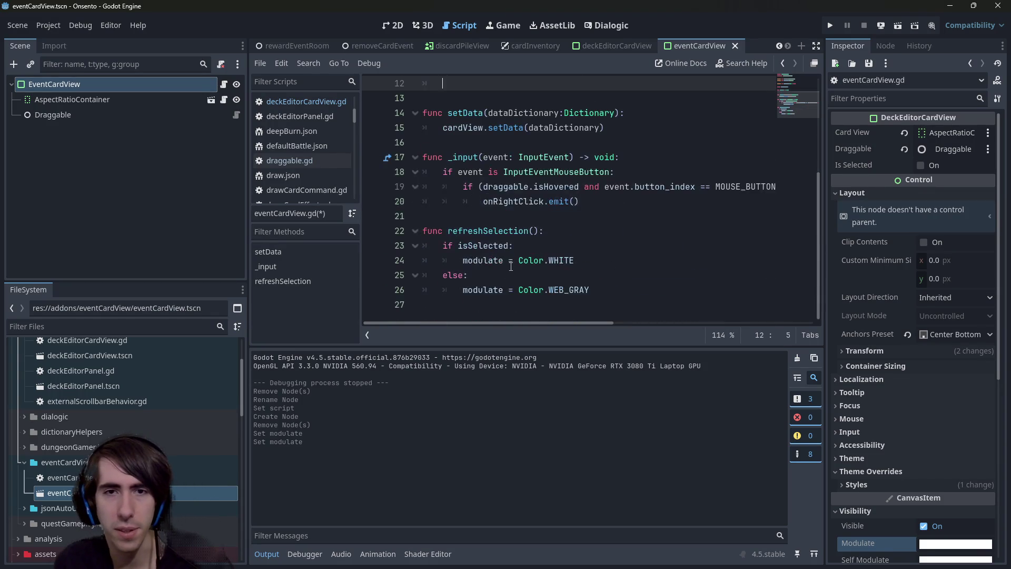
pyautogui.doubleClick(513, 238)
pyautogui.hotkey('ctrl', 'c')
pyautogui.scroll(4, 512, 238)
pyautogui.click(529, 245)
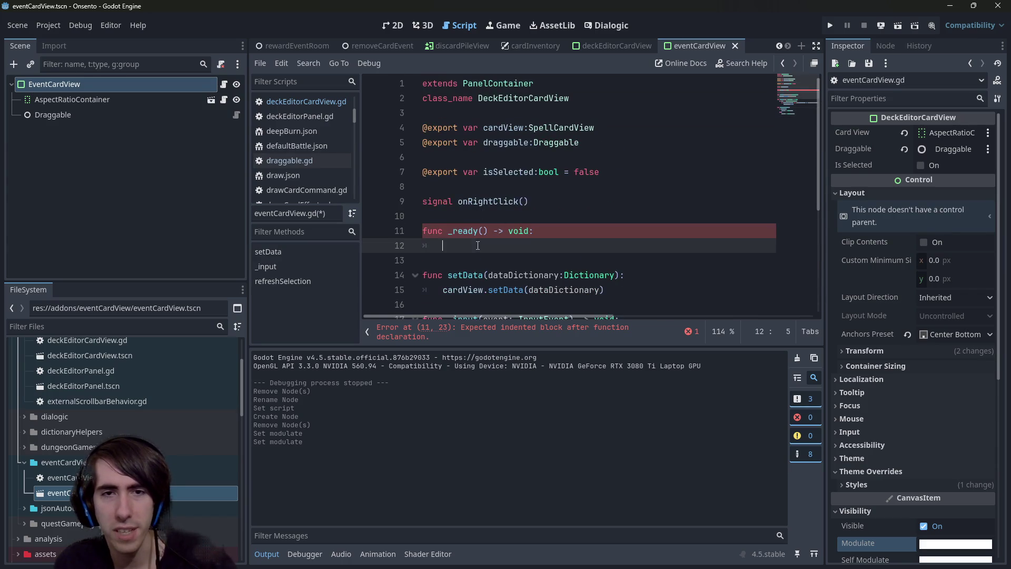
pyautogui.hotkey('ctrl', 'v')
pyautogui.write('()')
pyautogui.hotkey('ctrl', 's')
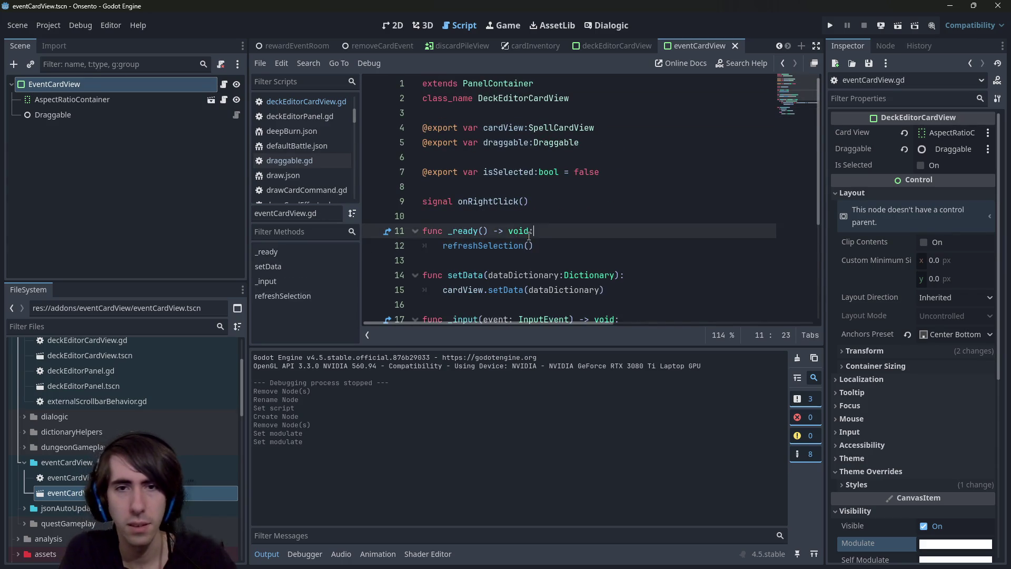
# - Add draggable.onClicked.connect() on a new line in _ready using autocomplete
pyautogui.click(529, 235)
pyautogui.press('Return')
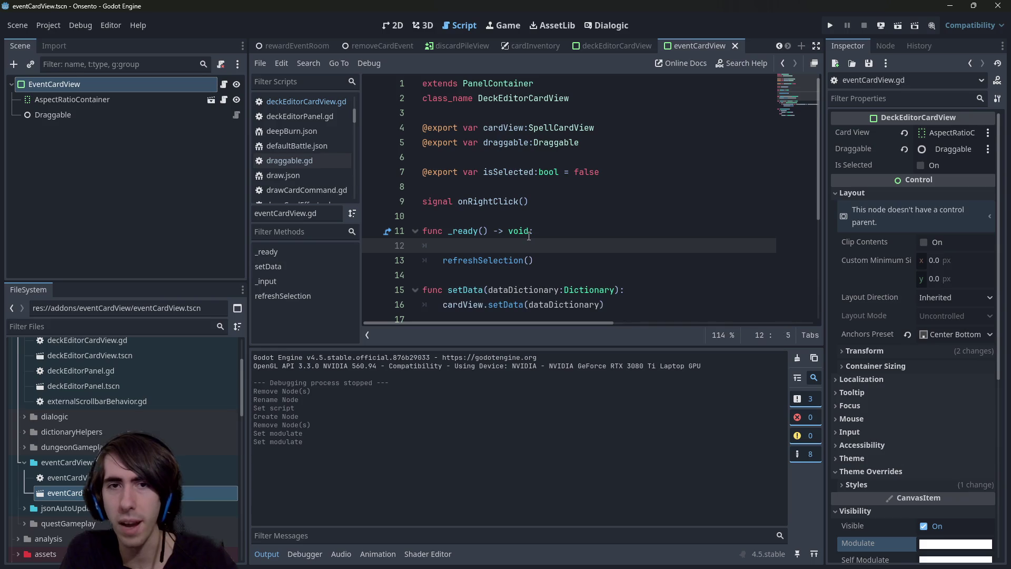
pyautogui.press('BackSpace')
pyautogui.press('BackSpace')
pyautogui.press('Down')
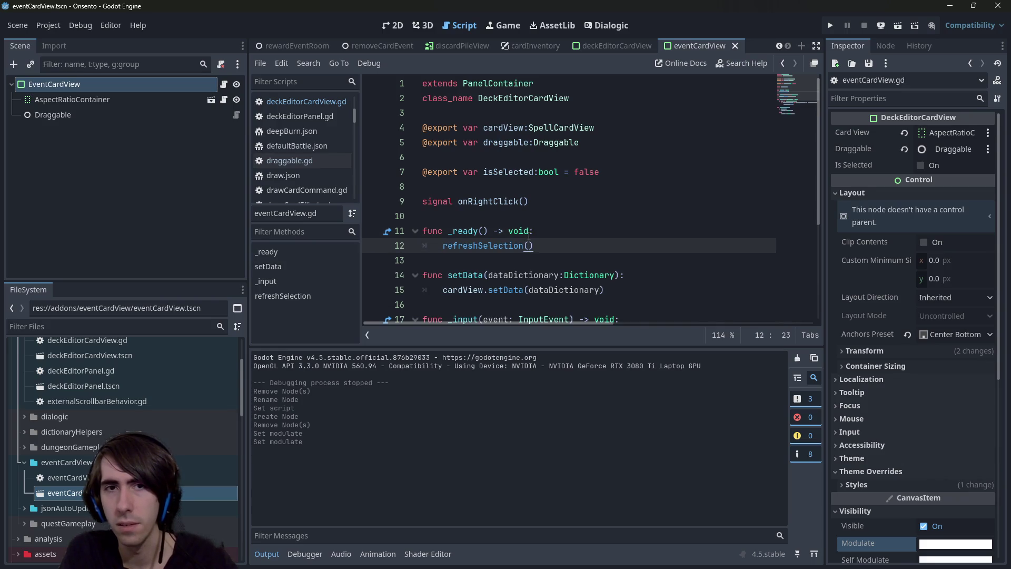
pyautogui.press('Return')
pyautogui.write('draggable.')
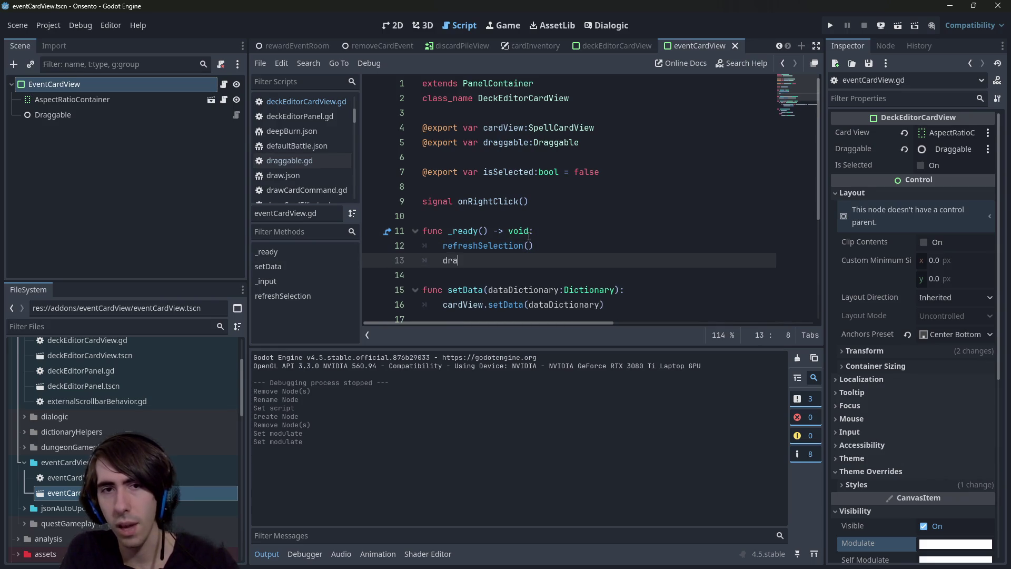
pyautogui.write('on')
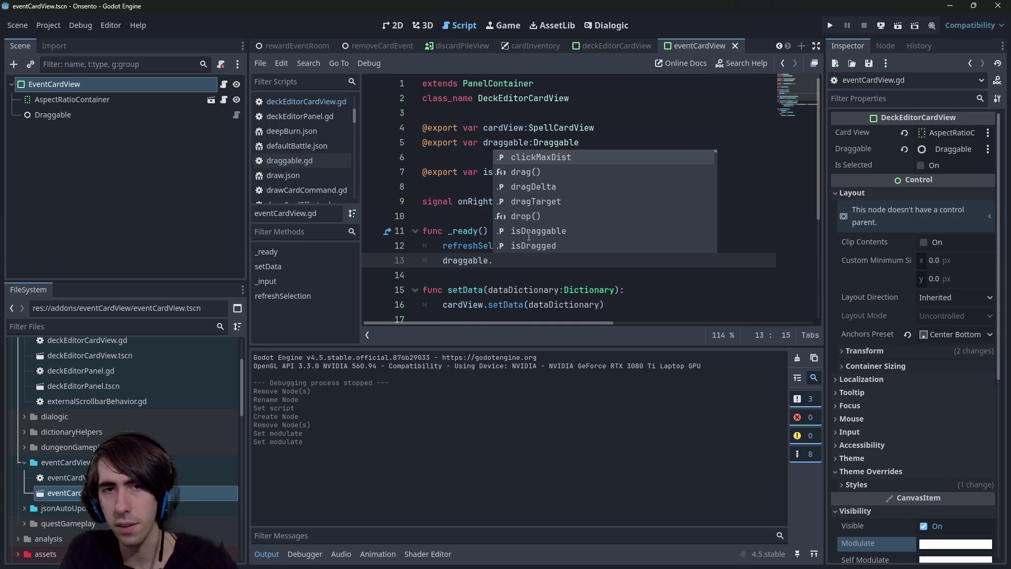
pyautogui.write('cli')
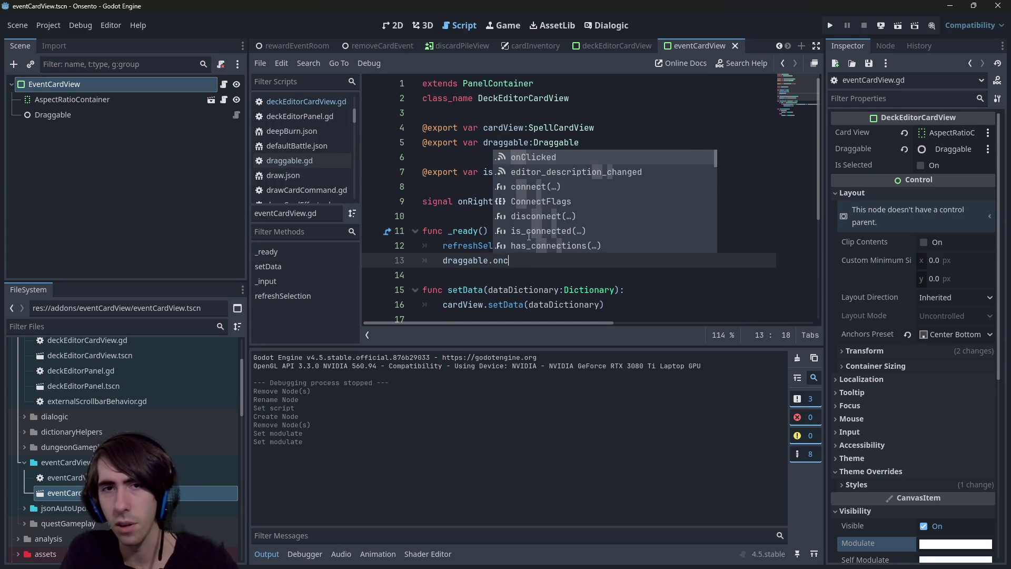
pyautogui.press('Return')
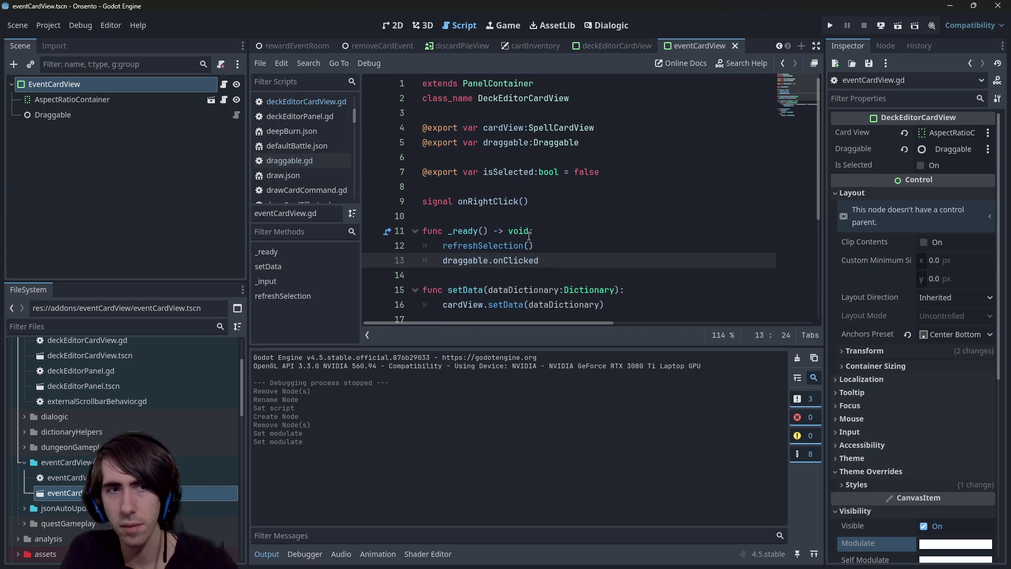
pyautogui.write('.con')
pyautogui.press('Return')
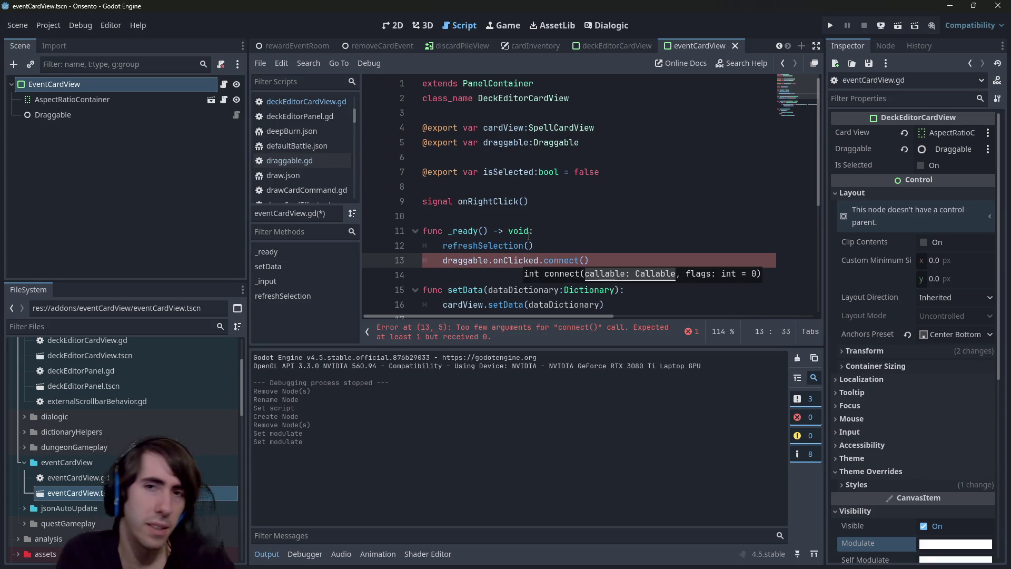
pyautogui.doubleClick(508, 172)
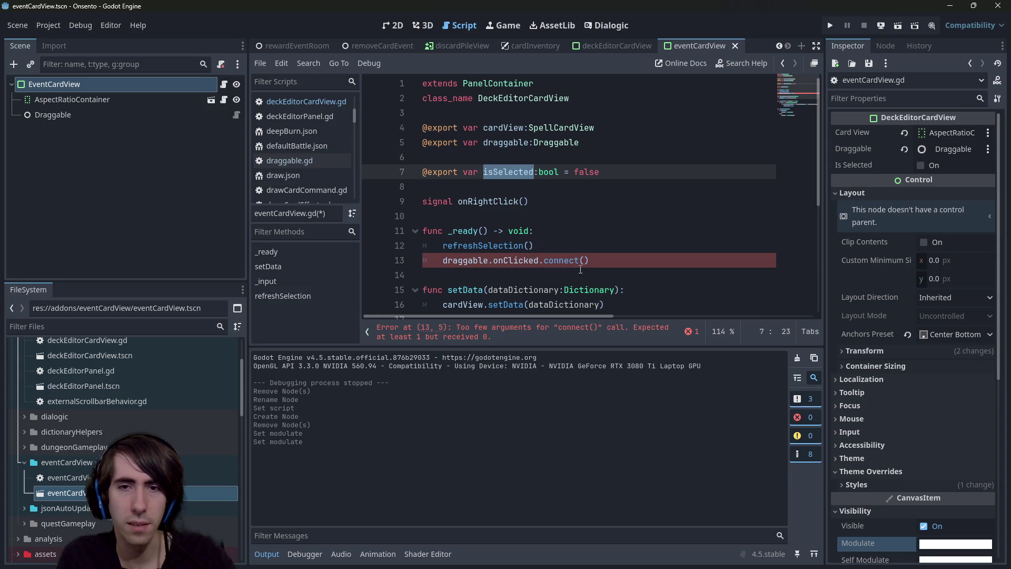
# - Check the onClicked signal in draggable.gd and pass onClicked to the connect() call
pyautogui.click(583, 261)
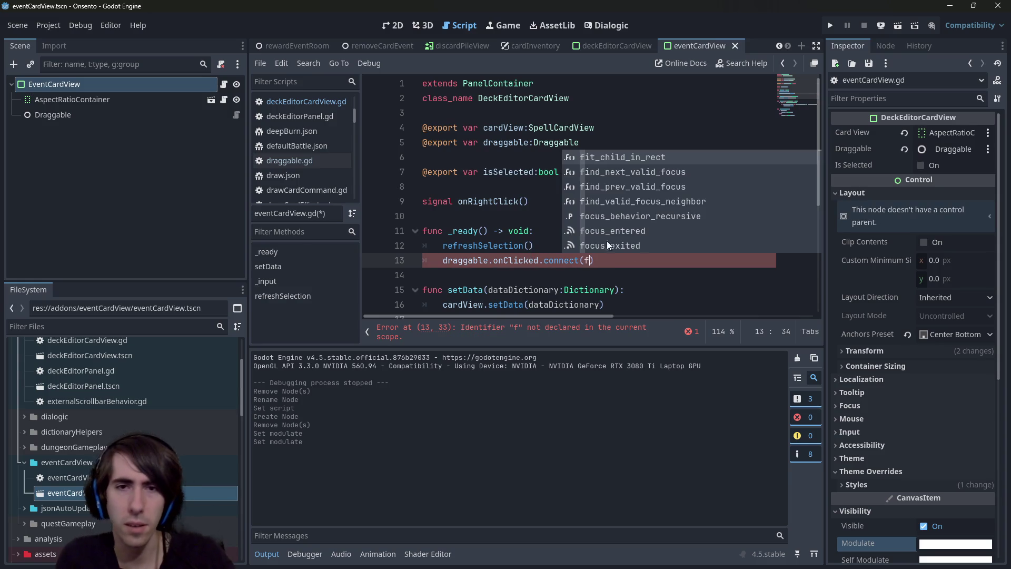
pyautogui.keyDown('ctrl'); pyautogui.click(515, 261); pyautogui.keyUp('ctrl')
pyautogui.hotkey('alt', 'Left')
pyautogui.hotkey('alt', 'Left')
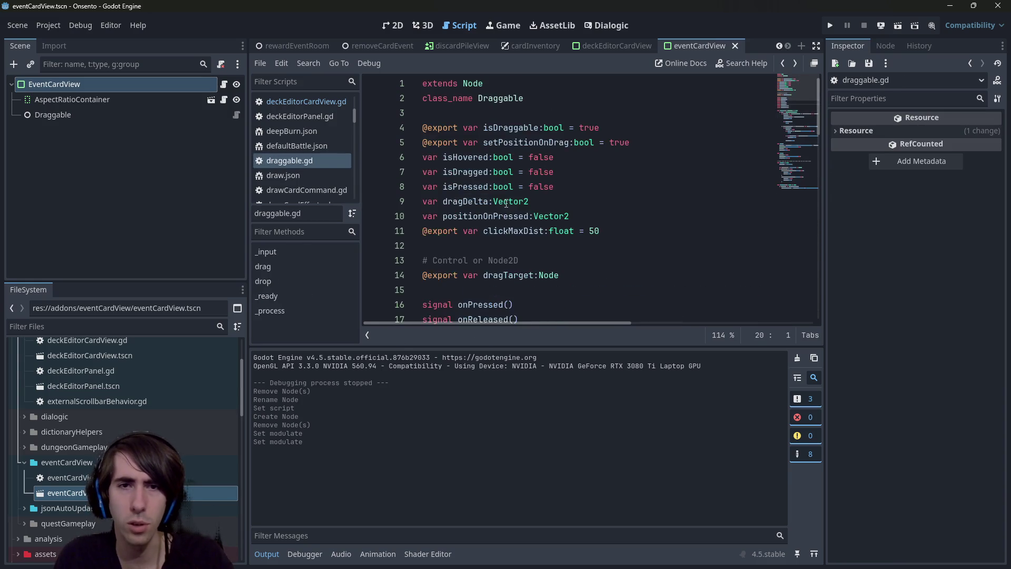
pyautogui.press('BackSpace')
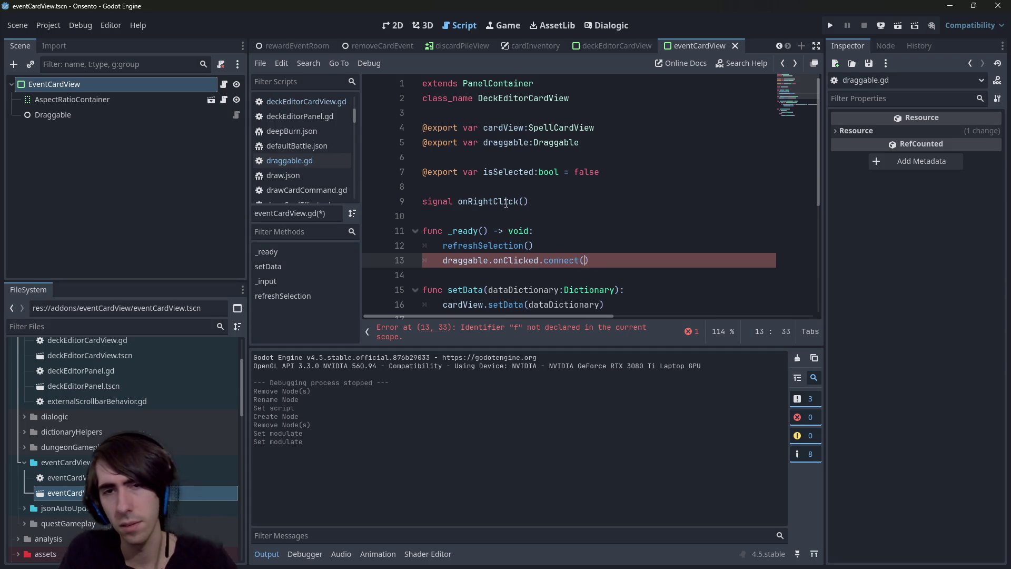
pyautogui.write('Clicked')
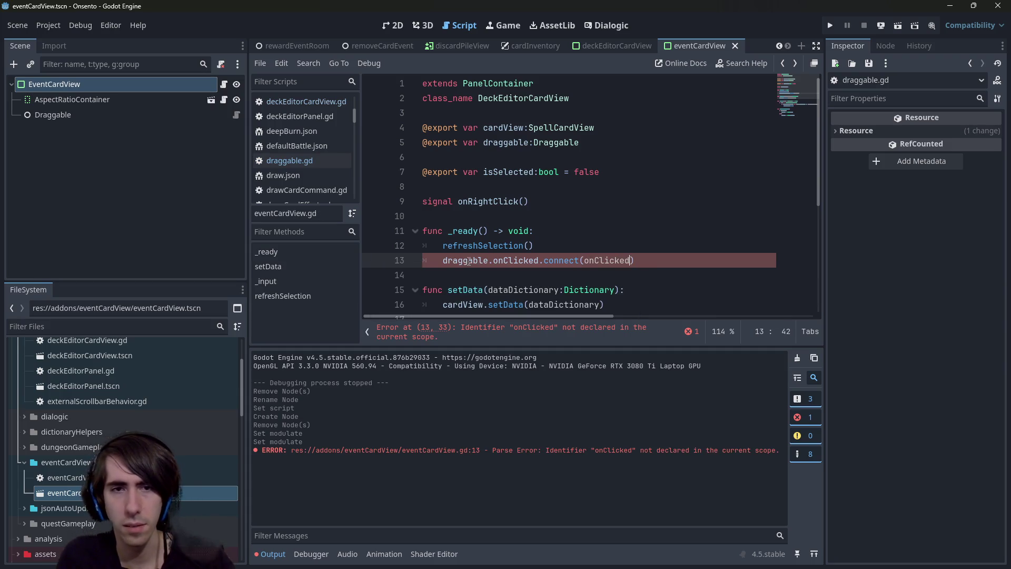
# - Add func onClicked() that sets isSelected = !isSelected and calls refreshSelection(), then save
pyautogui.click(481, 277)
pyautogui.press('Return')
pyautogui.press('Return')
pyautogui.press('Up')
pyautogui.write('func onClic')
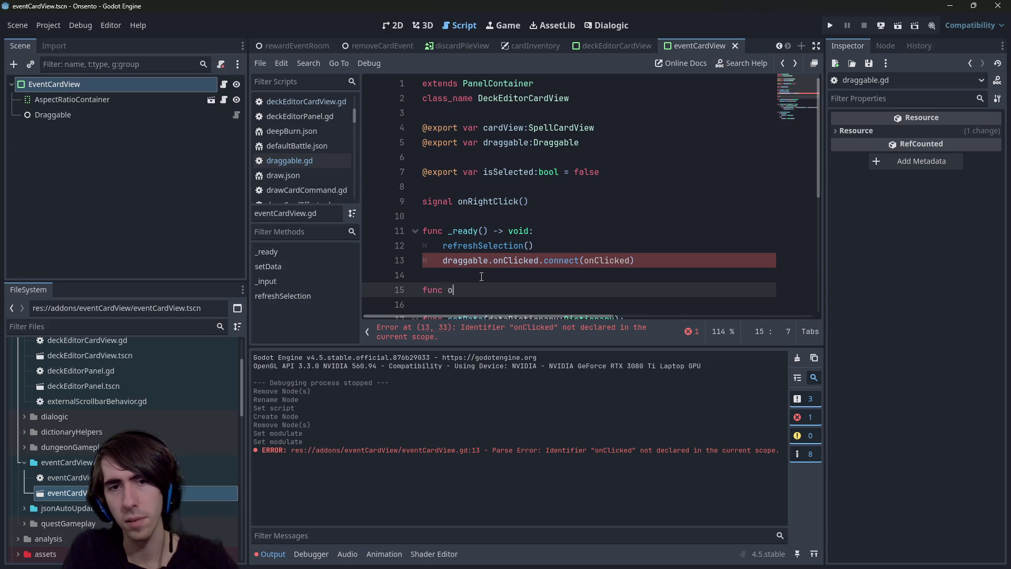
pyautogui.write('ked():')
pyautogui.press('Return')
pyautogui.write('isSelected = !')
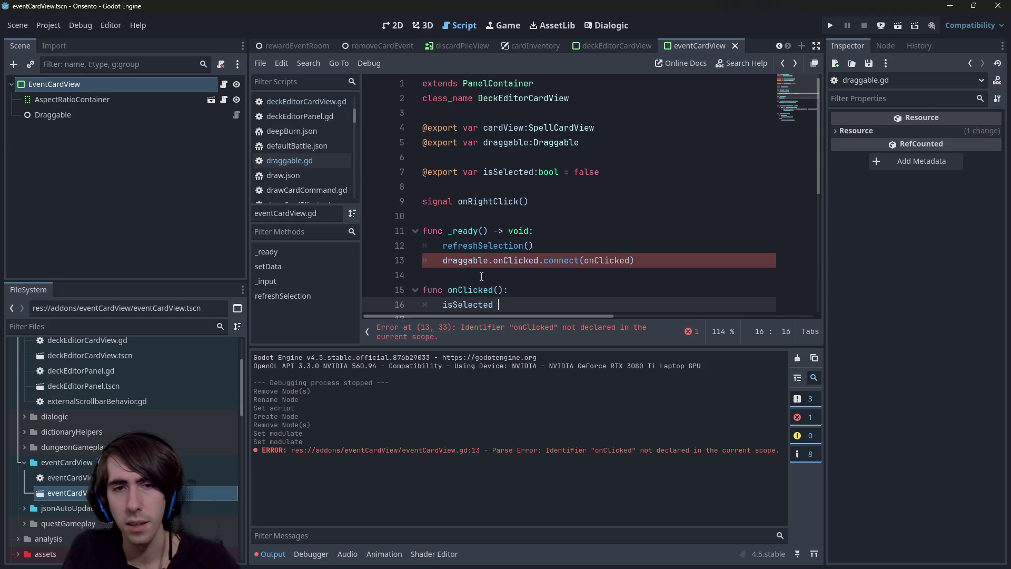
pyautogui.write('isSelected')
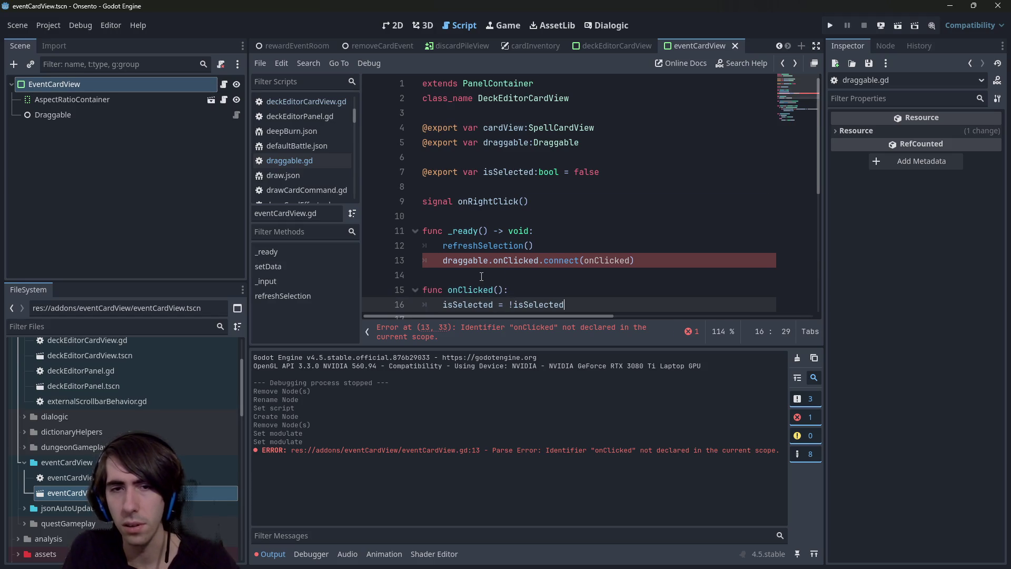
pyautogui.scroll(-5, 454, 243)
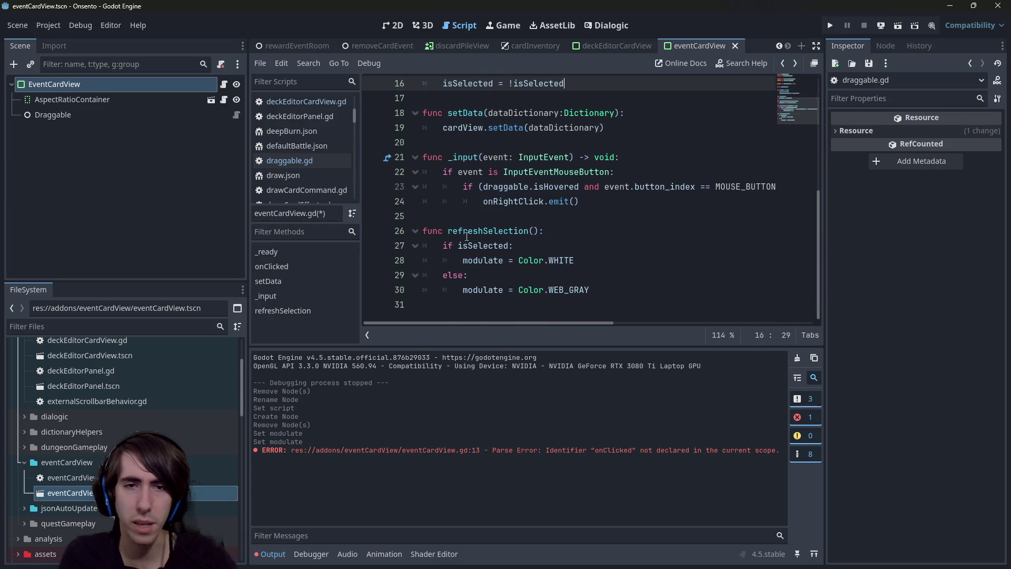
pyautogui.doubleClick(467, 236)
pyautogui.scroll(2, 553, 210)
pyautogui.click(650, 168)
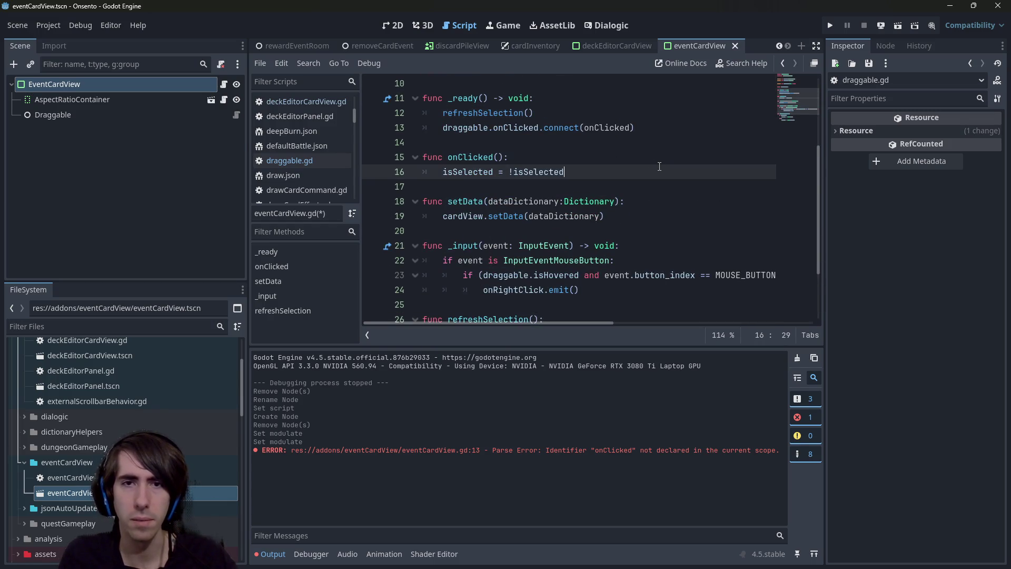
pyautogui.press('Return')
pyautogui.write('refreshSelection()')
pyautogui.hotkey('ctrl', 's')
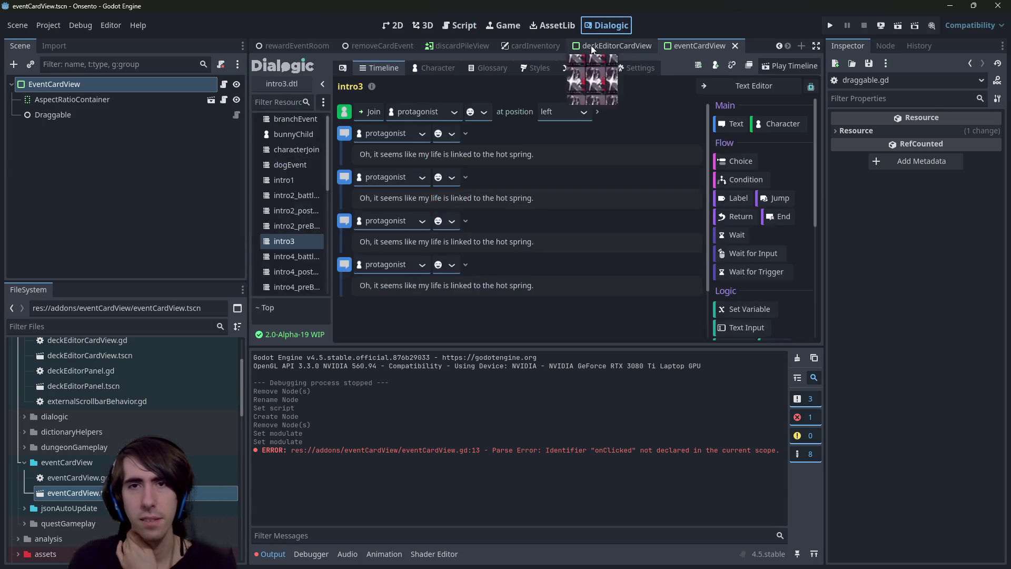
# - Look through the deckEditorCardView and rewardEventRoom scenes and widen the Inspector's value column
pyautogui.click(460, 25)
pyautogui.click(503, 25)
pyautogui.click(616, 46)
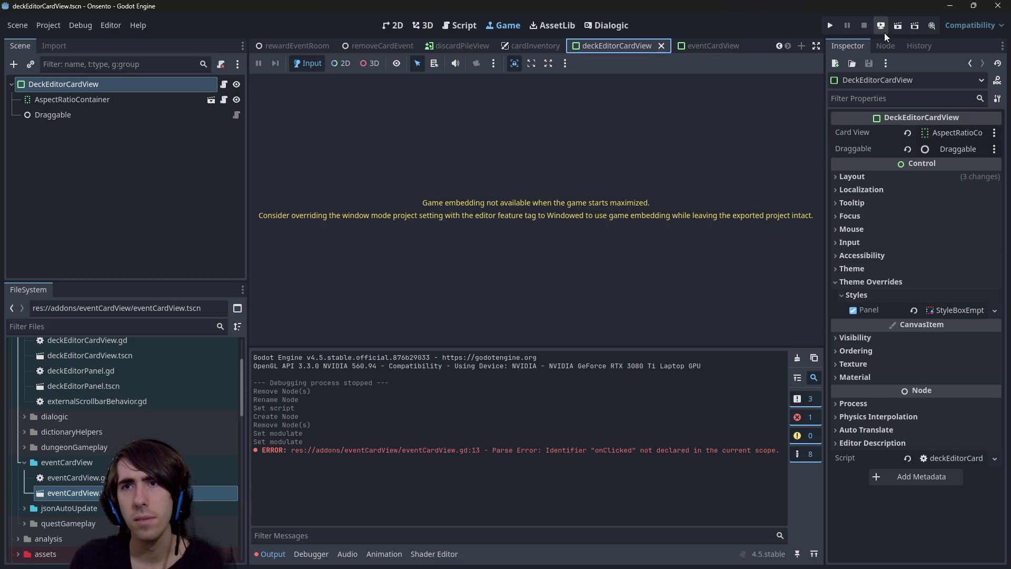
pyautogui.click(393, 25)
pyautogui.scroll(-6, 588, 143)
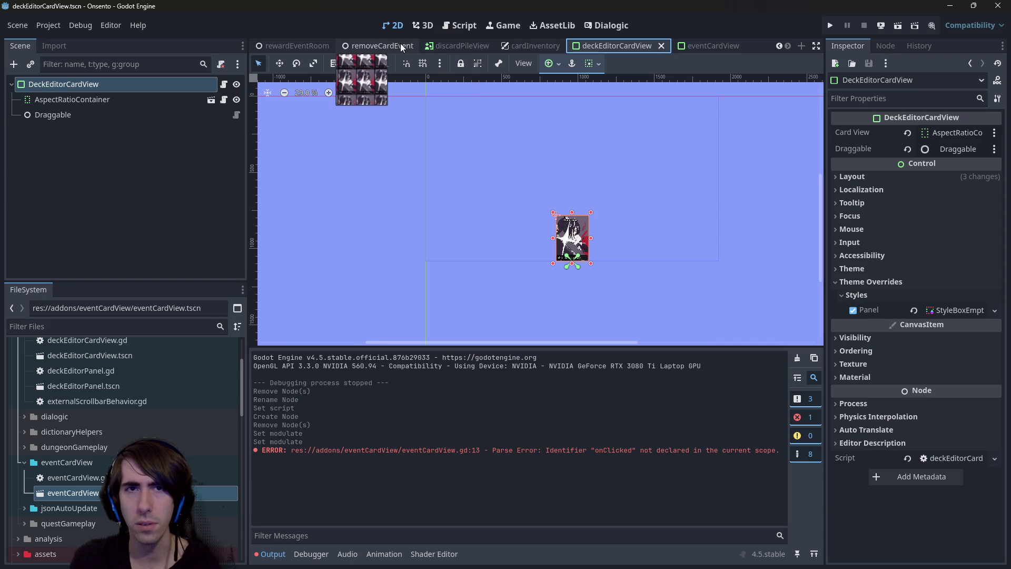
pyautogui.click(298, 46)
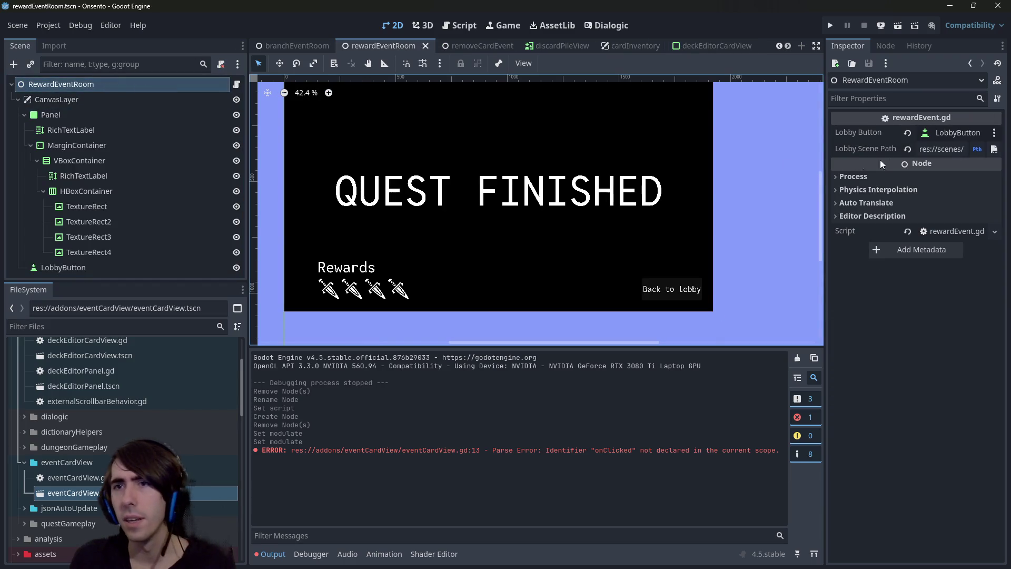
pyautogui.moveTo(825, 176)
pyautogui.mouseDown()
pyautogui.moveTo(605, 175)
pyautogui.moveTo(767, 175)
pyautogui.mouseUp()
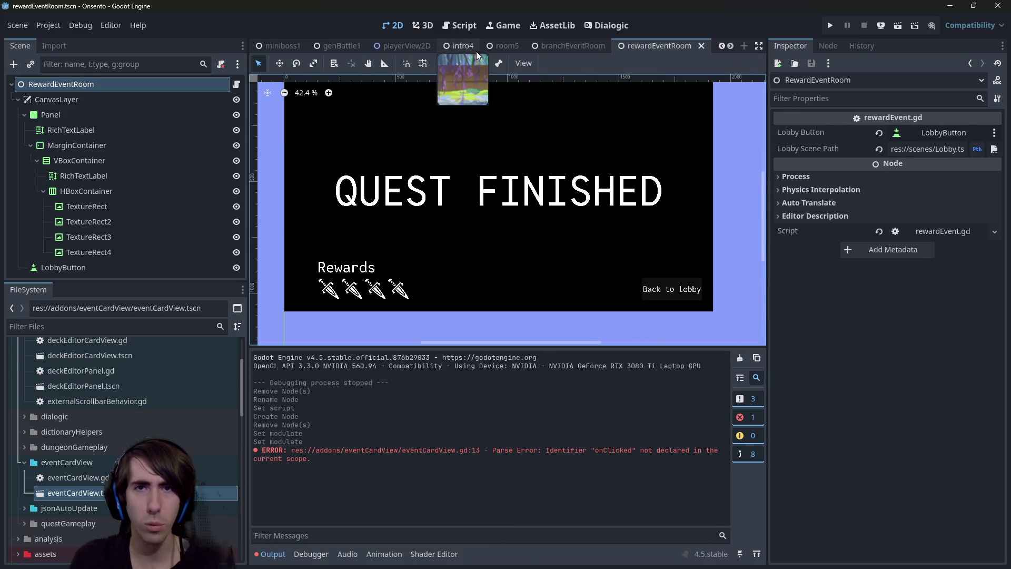
pyautogui.scroll(-4, 406, 45)
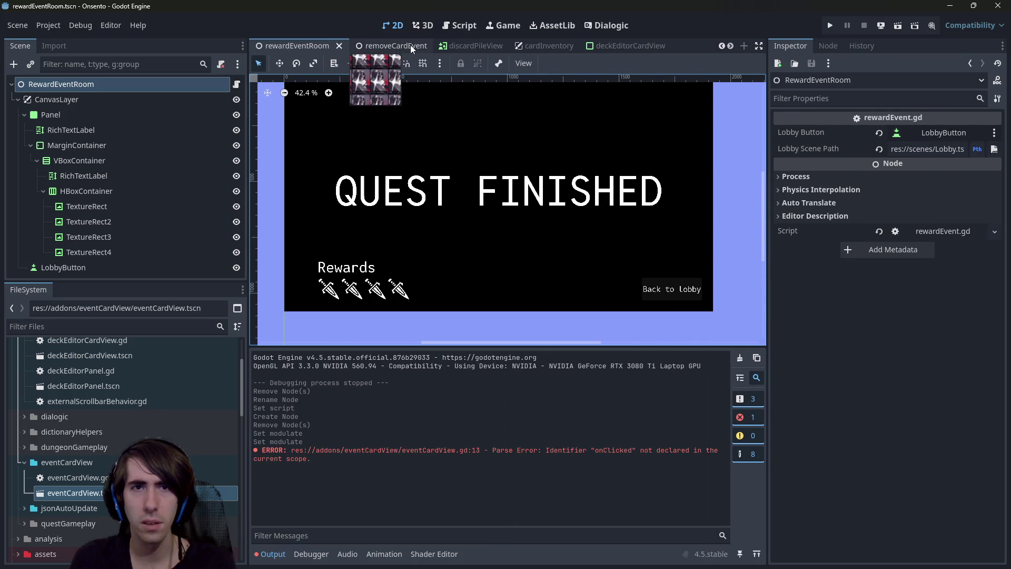
# - In removeCardEvent's root node, set Card View Prefab to eventCardView.tscn and run the game
pyautogui.click(412, 44)
pyautogui.scroll(2, 160, 83)
pyautogui.click(152, 87)
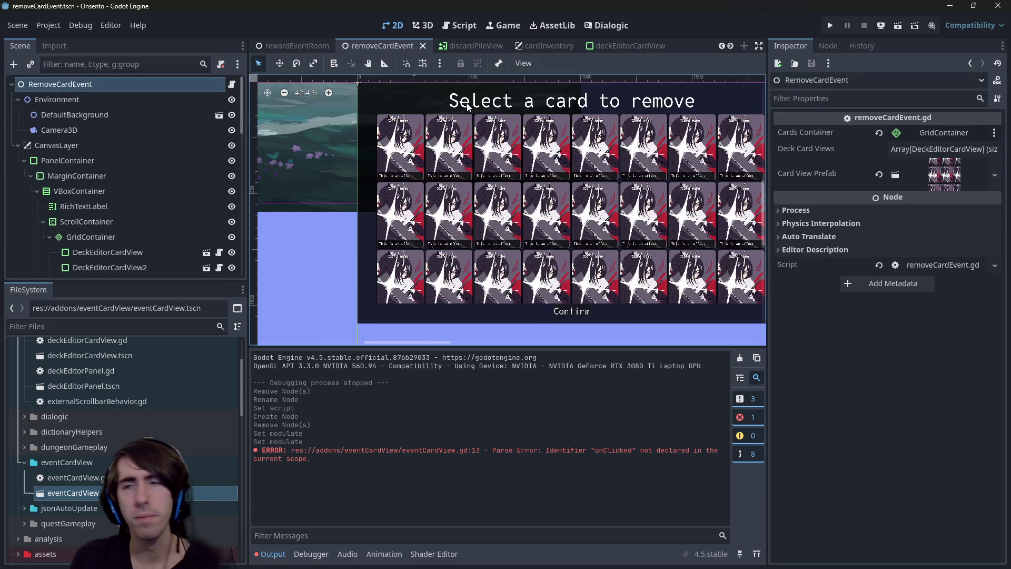
pyautogui.click(918, 158)
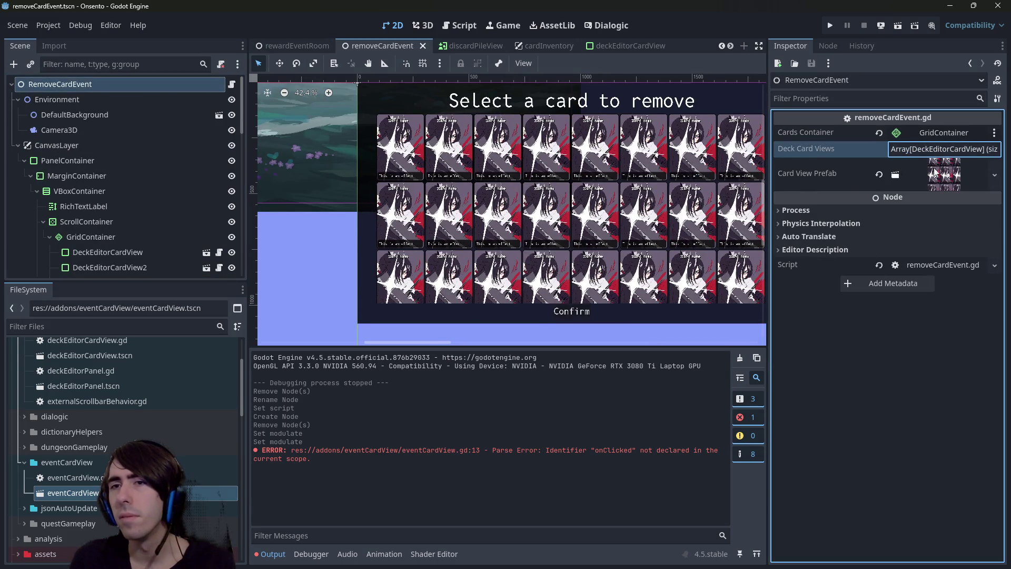
pyautogui.moveTo(71, 492)
pyautogui.mouseDown()
pyautogui.moveTo(368, 369)
pyautogui.moveTo(942, 190)
pyautogui.moveTo(936, 179)
pyautogui.mouseUp()
pyautogui.click(897, 25)
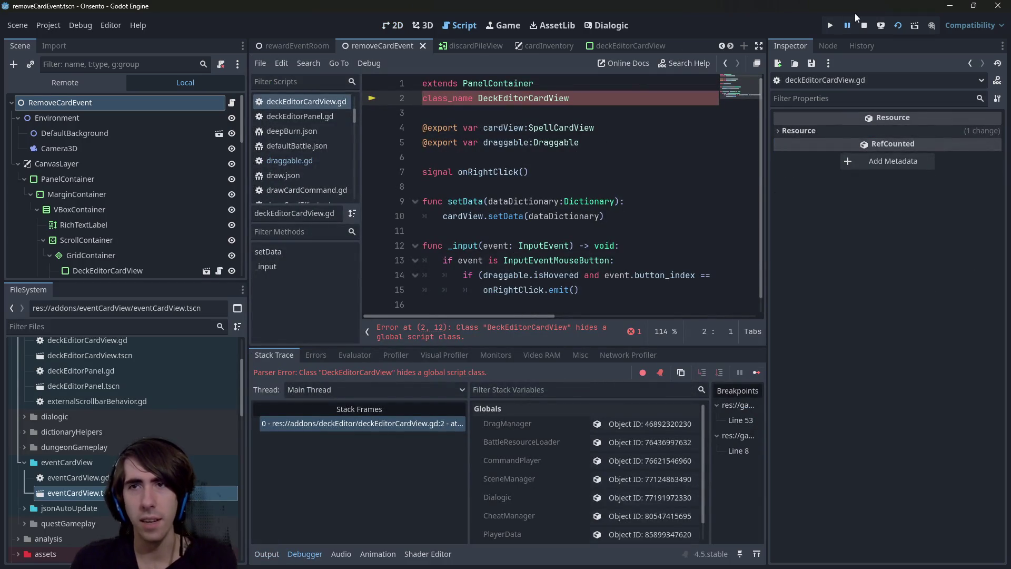
# - Stop the game, rename class_name DeckEditorCardView to EventCardView, save, and run again
pyautogui.click(859, 26)
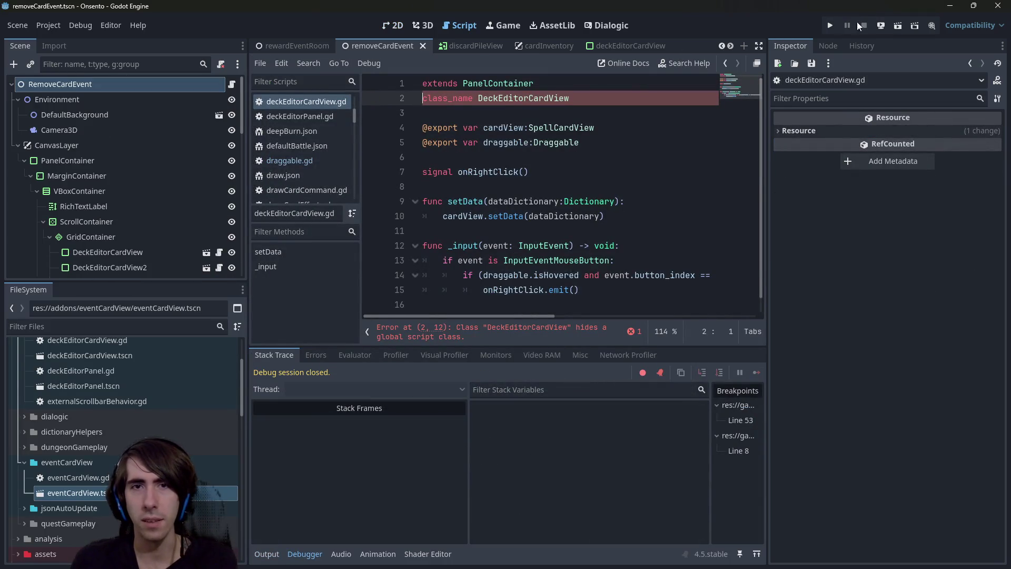
pyautogui.doubleClick(532, 98)
pyautogui.write('EventCardView')
pyautogui.hotkey('ctrl', 's')
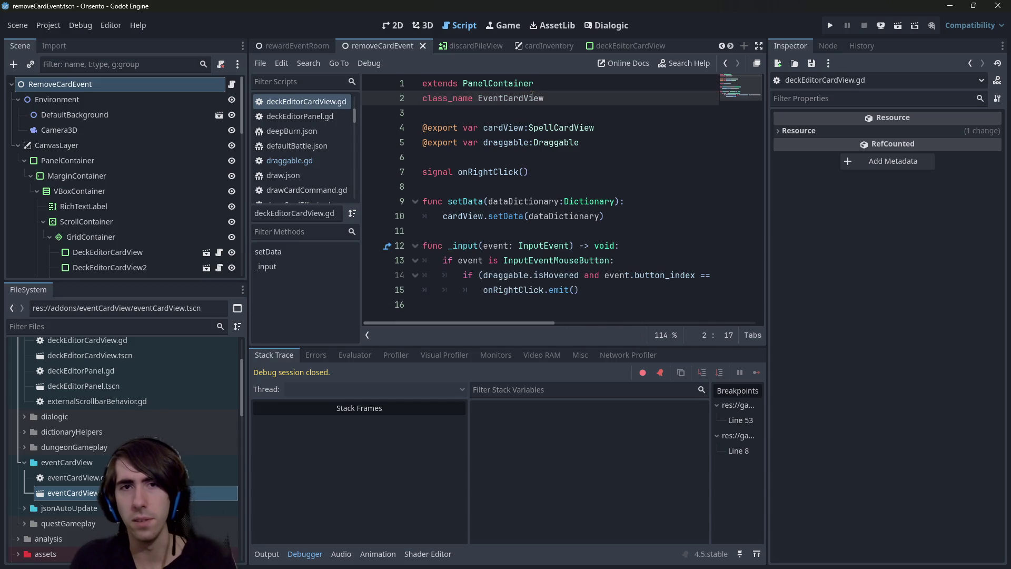
pyautogui.click(895, 26)
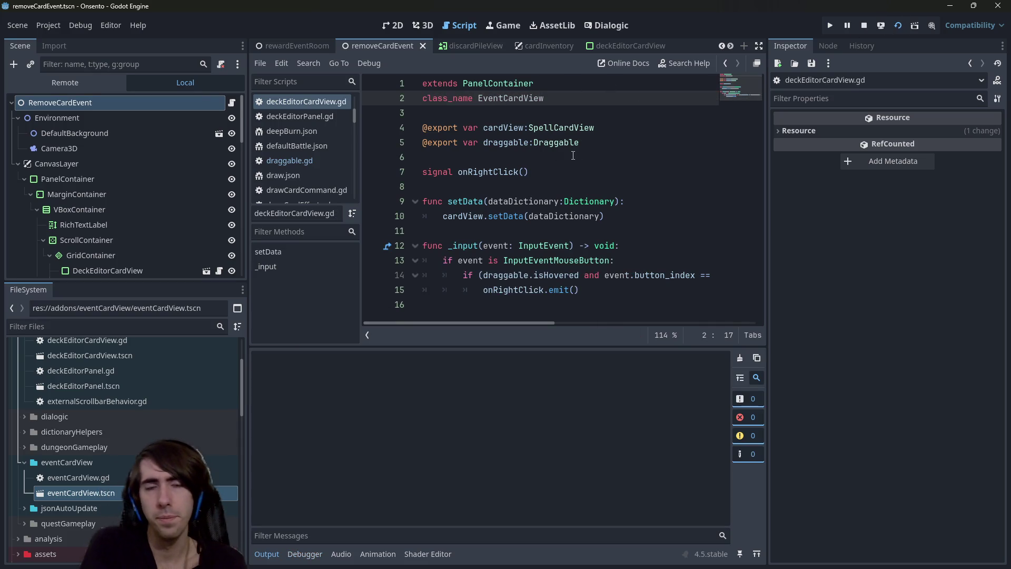
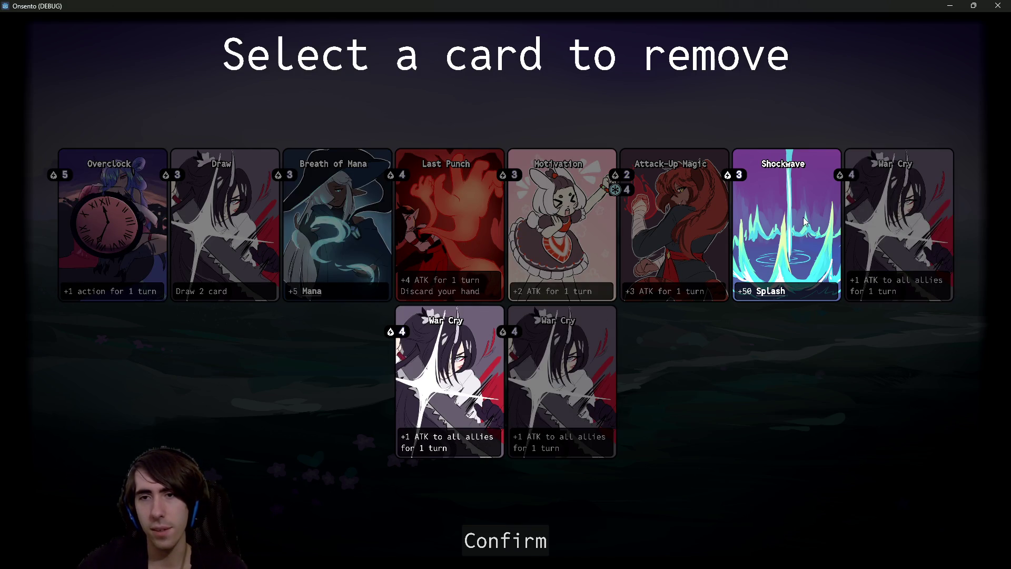
# - Stop the Onsento remove-card debug run by closing the game window
pyautogui.click(997, 5)
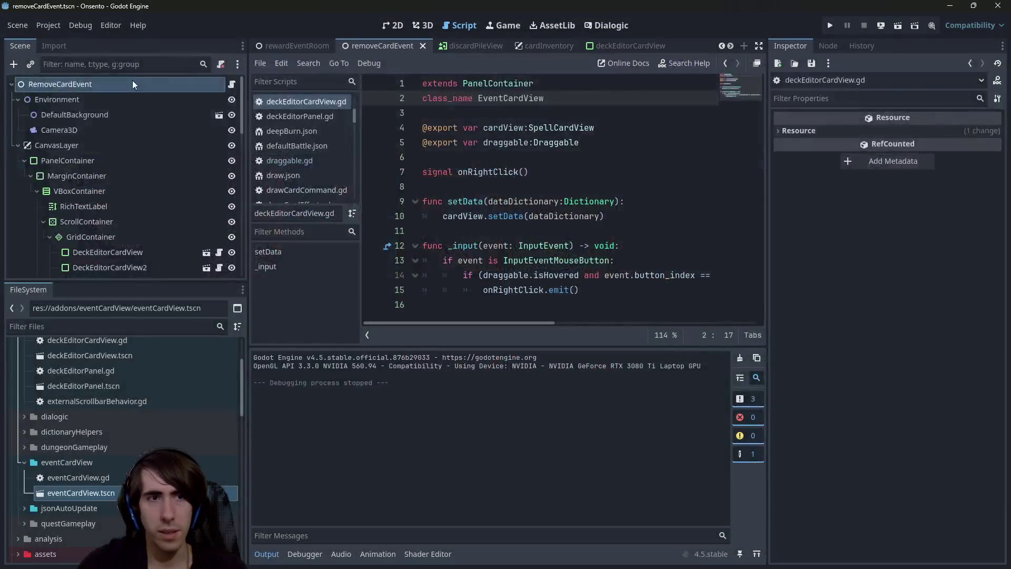
# - Open the eventCardView scene after glancing at removeCardEvent, deckEditorCardView and discardPileView
pyautogui.click(387, 24)
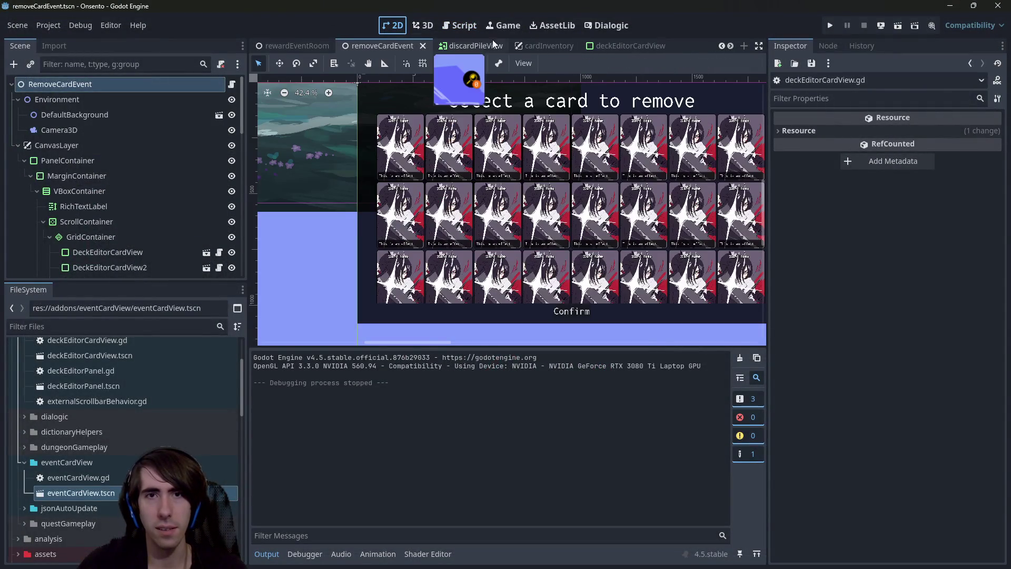
pyautogui.click(605, 45)
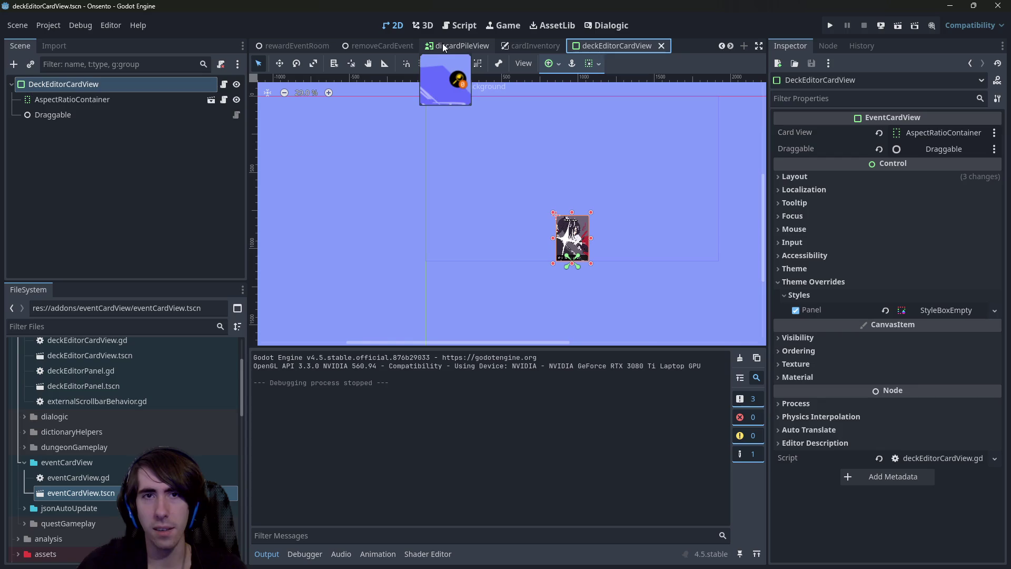
pyautogui.click(444, 46)
pyautogui.scroll(-1, 444, 46)
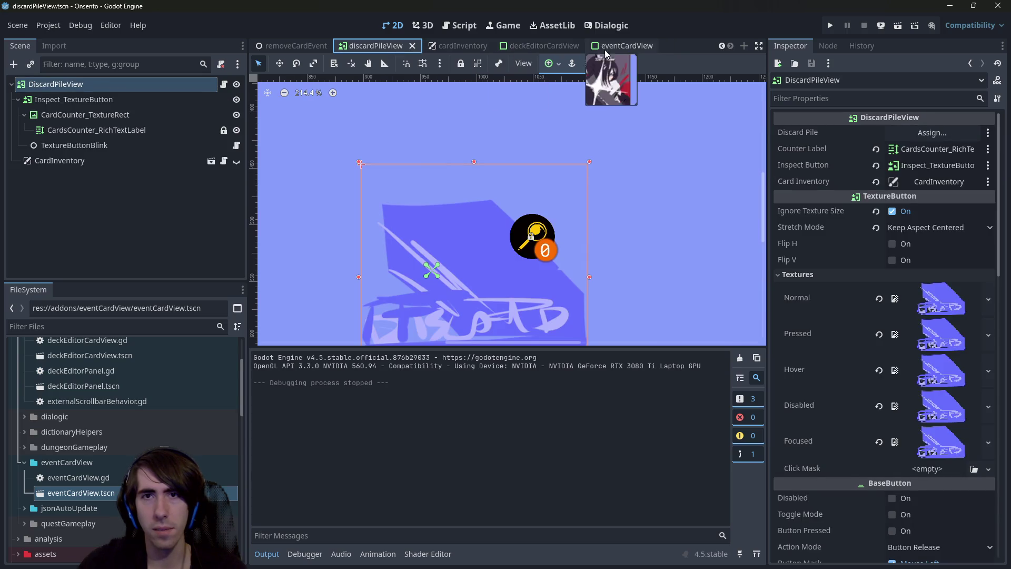
pyautogui.click(605, 49)
pyautogui.scroll(-5, 832, 403)
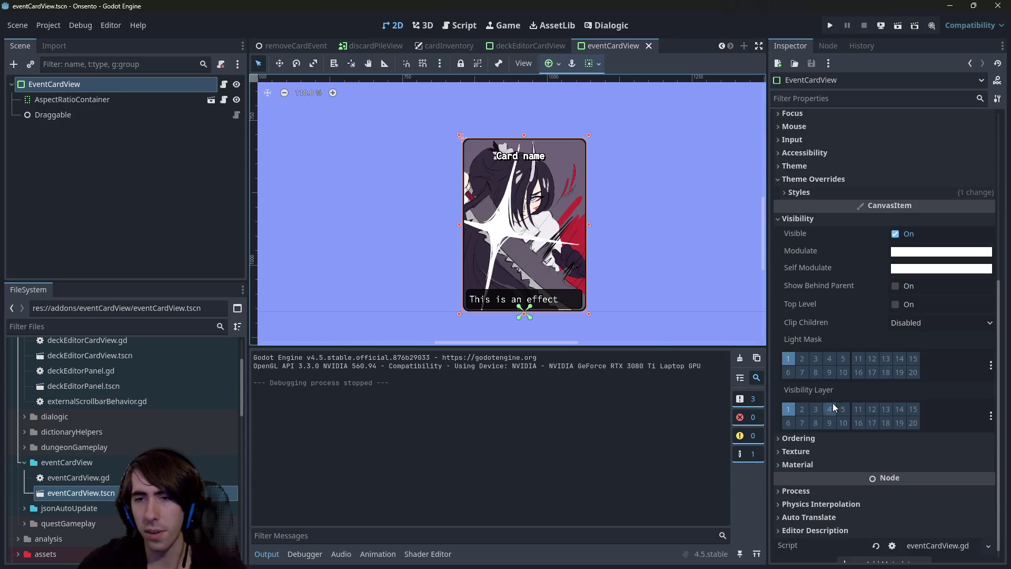
pyautogui.scroll(2, 832, 283)
# - Try a StyleBoxFlat for the card's Theme Overrides > Styles > Panel
pyautogui.click(830, 303)
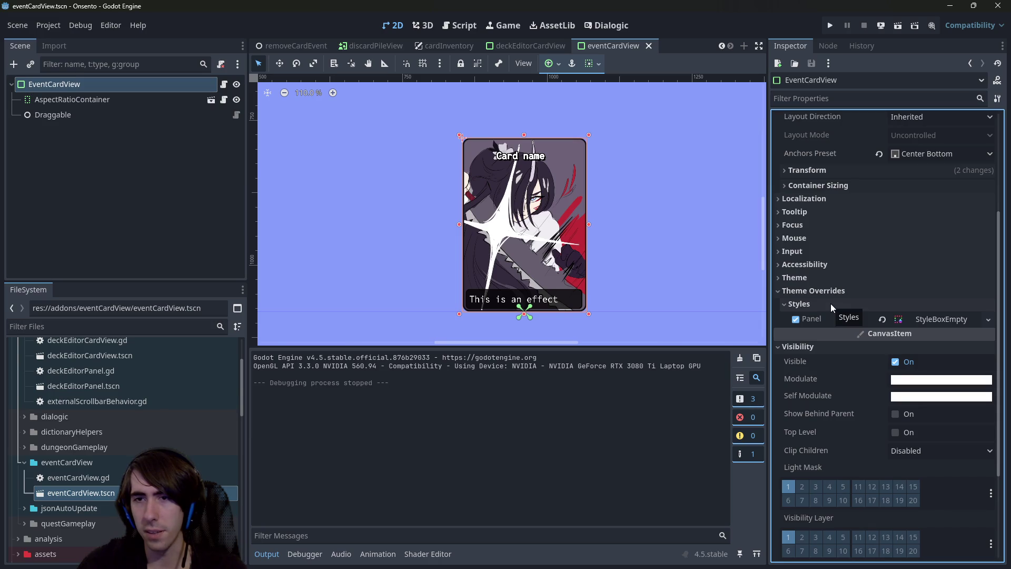
pyautogui.click(989, 319)
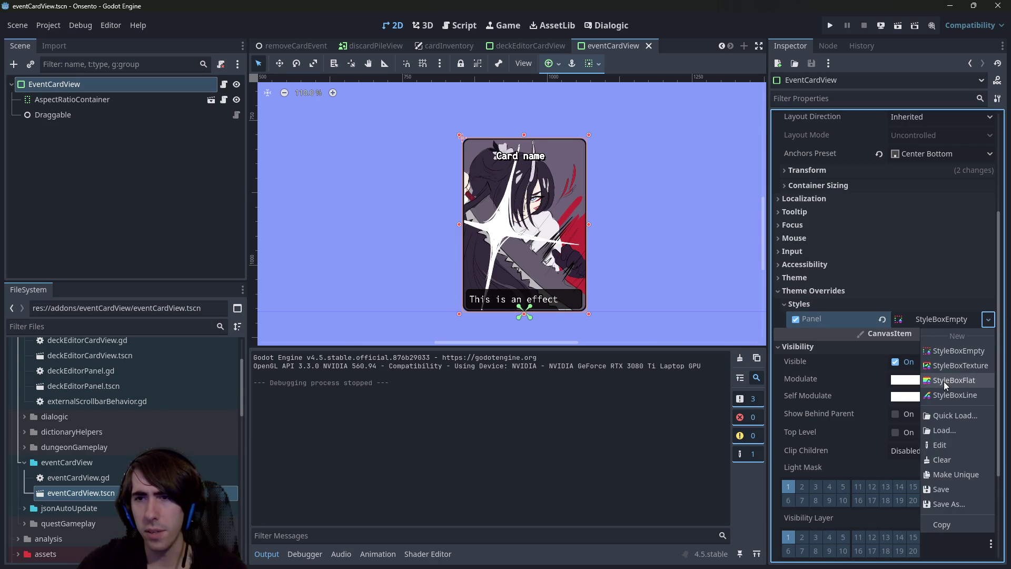
pyautogui.click(956, 350)
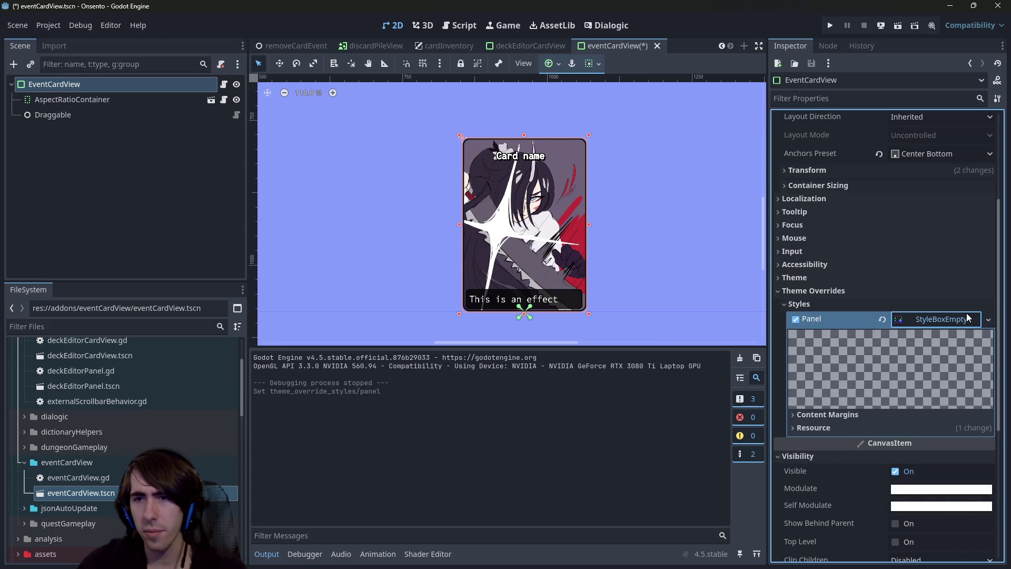
pyautogui.click(987, 320)
pyautogui.click(960, 380)
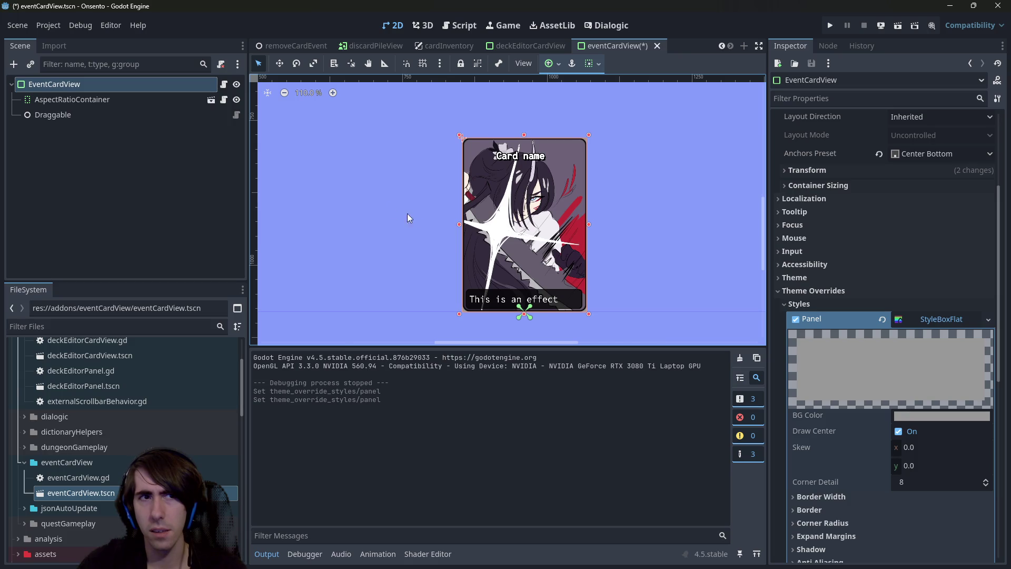
# - Undo the flat style back to StyleBoxEmpty on EventCardView and save the scene
pyautogui.click(707, 151)
pyautogui.scroll(5, 521, 139)
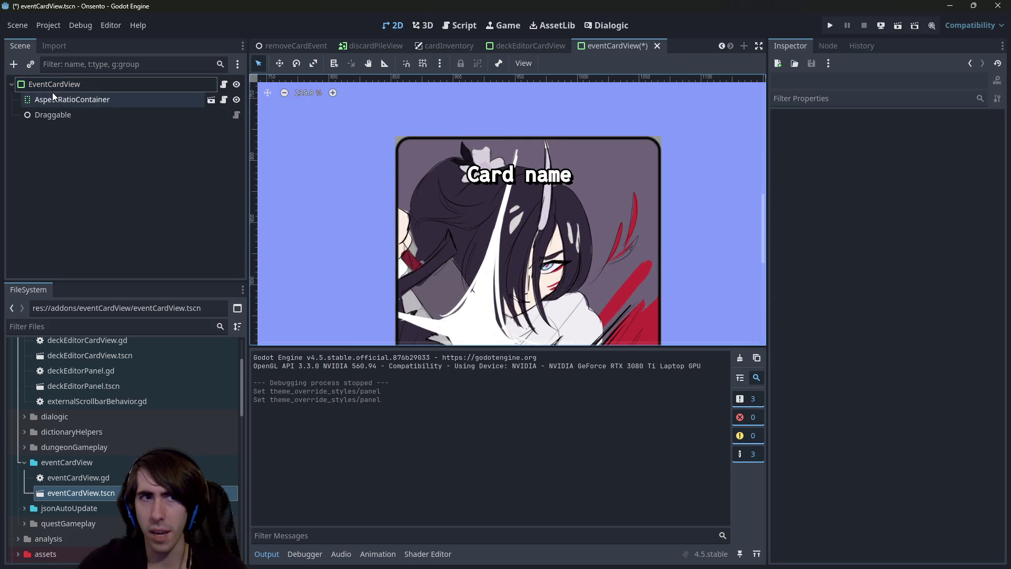
pyautogui.click(104, 84)
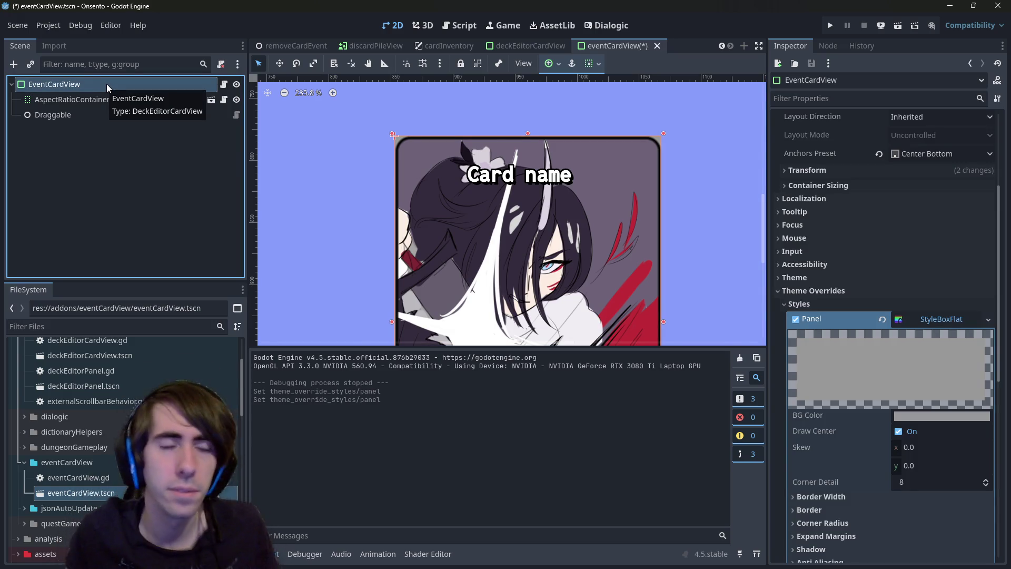
pyautogui.hotkey('ctrl', 'z')
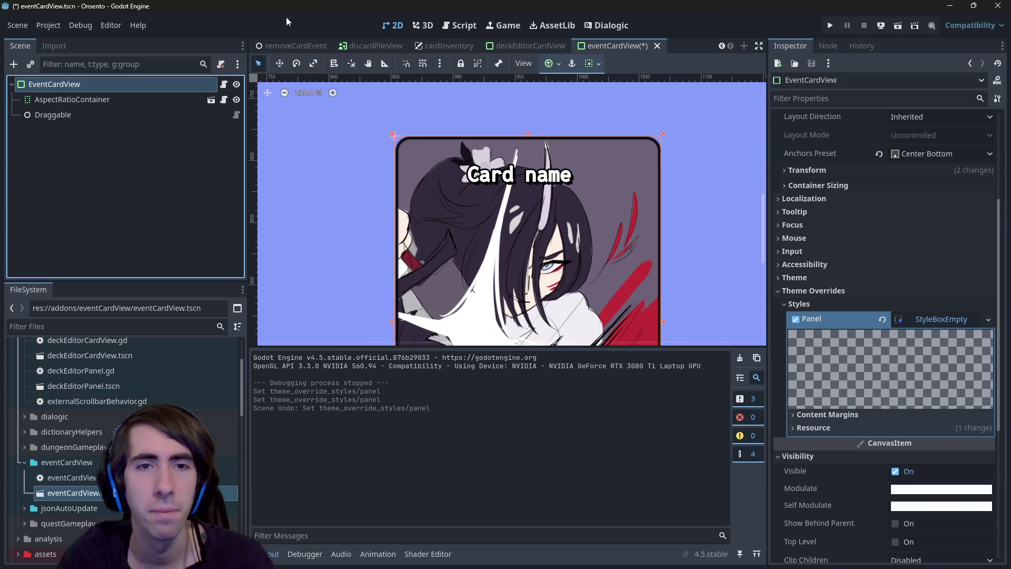
pyautogui.hotkey('ctrl', 's')
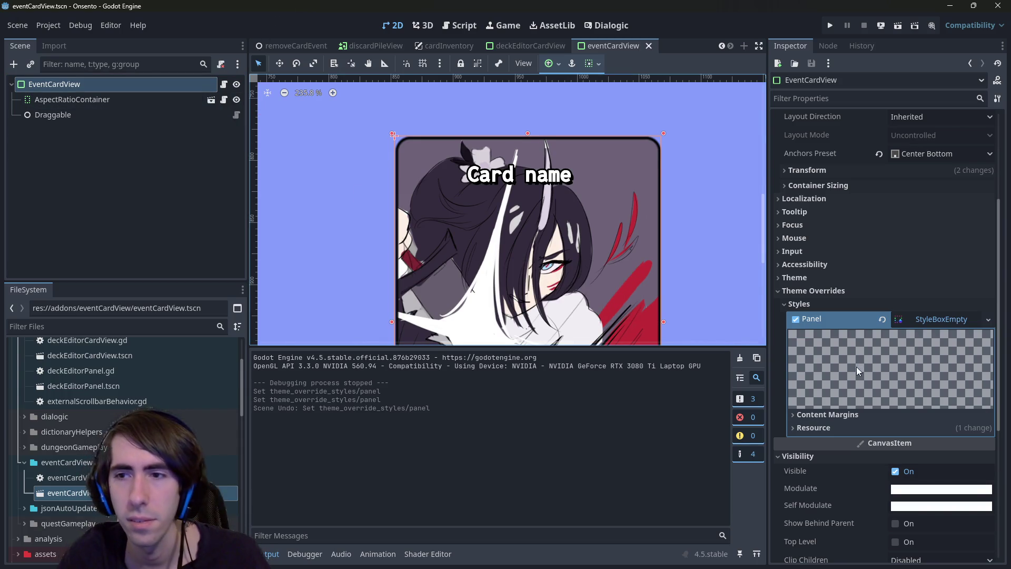
# - Open spellCardView and inspect its Foreground, MarginContainer and Description_Panel nodes
pyautogui.click(211, 100)
pyautogui.scroll(5, 416, 180)
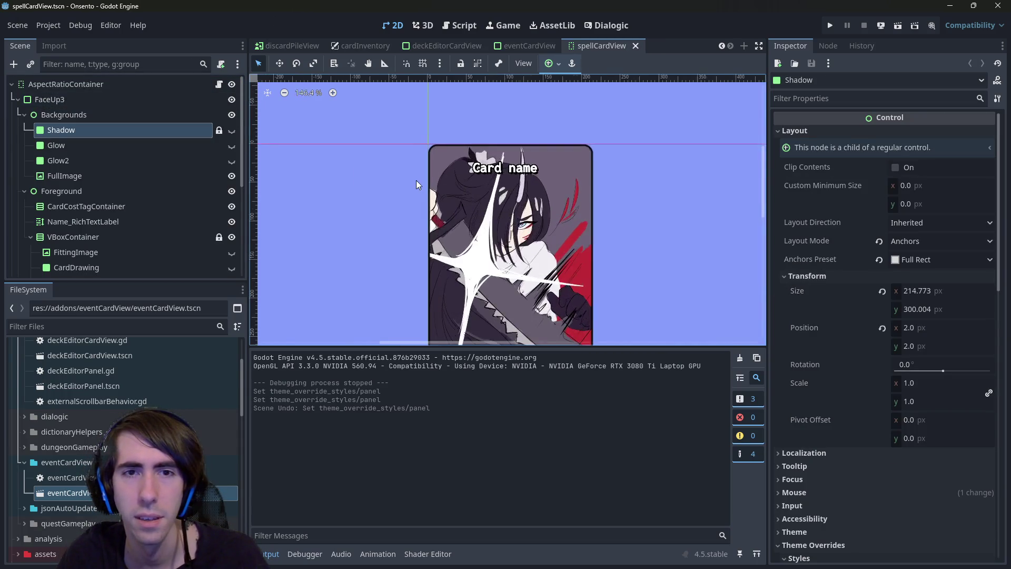
pyautogui.click(448, 138)
pyautogui.scroll(-2, 453, 195)
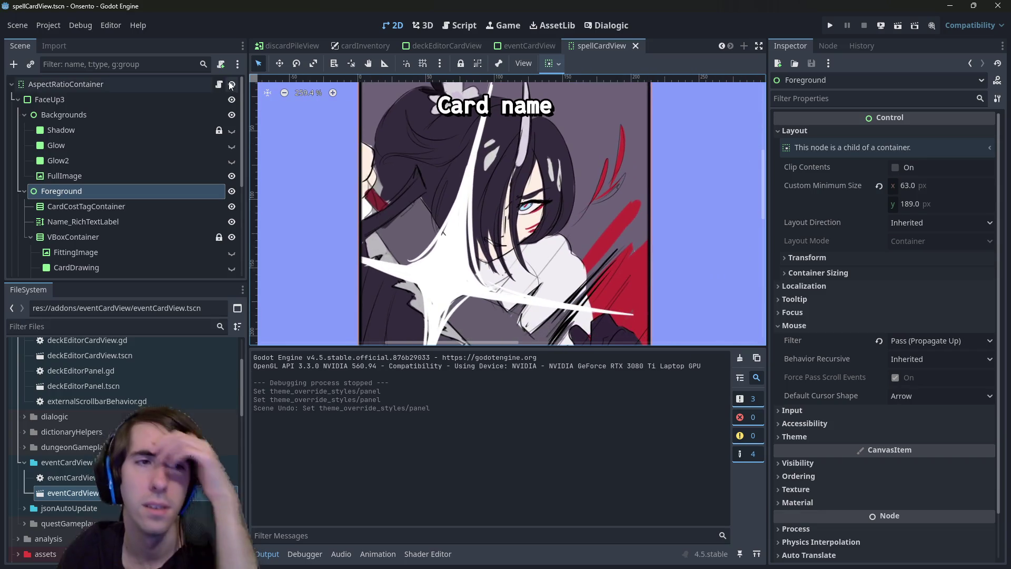
pyautogui.scroll(-3, 184, 251)
pyautogui.click(96, 211)
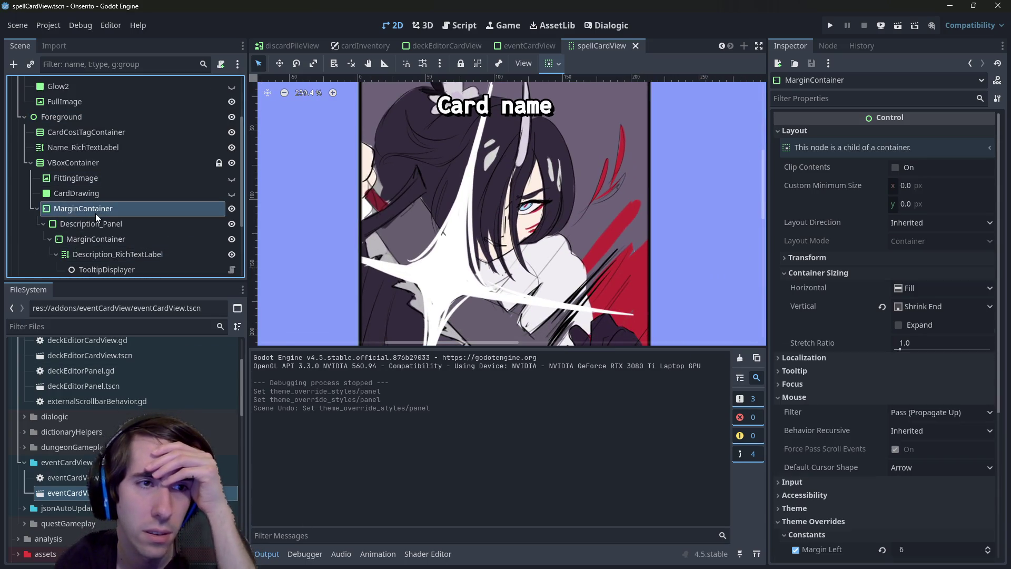
pyautogui.click(96, 223)
pyautogui.scroll(-2, 374, 267)
pyautogui.scroll(-1, 374, 268)
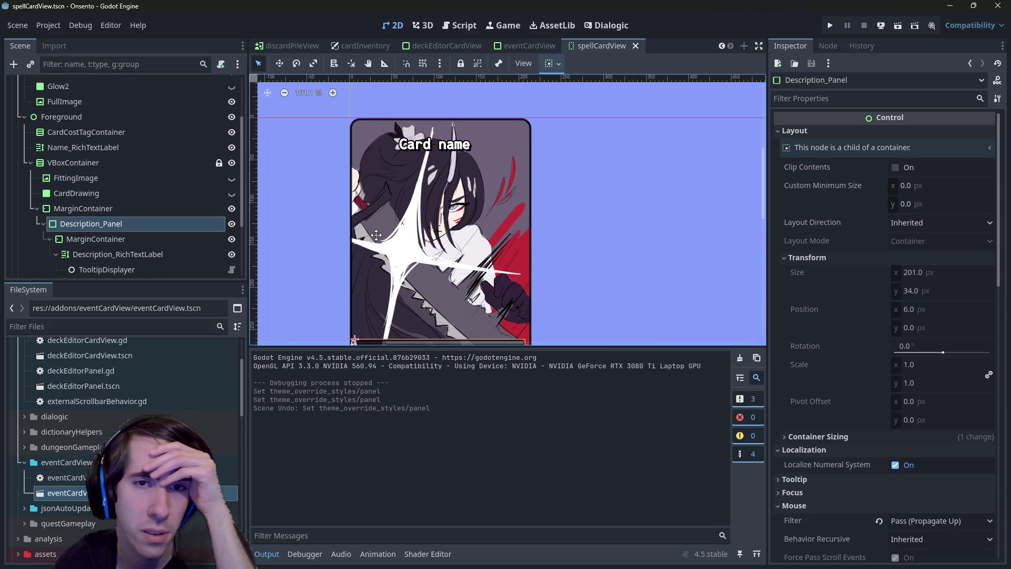
pyautogui.scroll(-3, 100, 213)
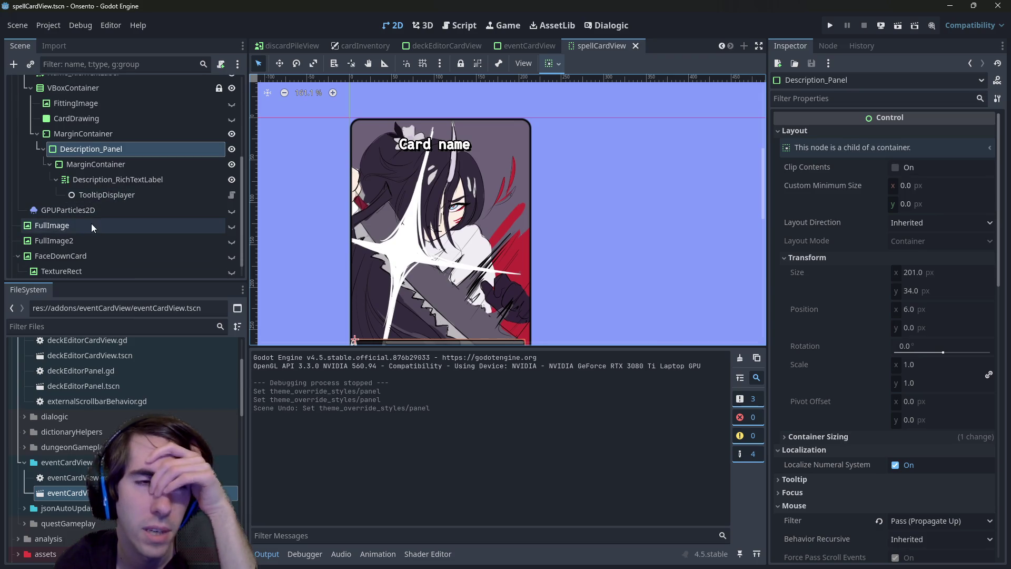
# - Inspect the FullImage, Description_Panel, CardDrawing and VBoxContainer nodes in the card tree
pyautogui.click(91, 225)
pyautogui.scroll(3, 97, 226)
pyautogui.scroll(-3, 114, 233)
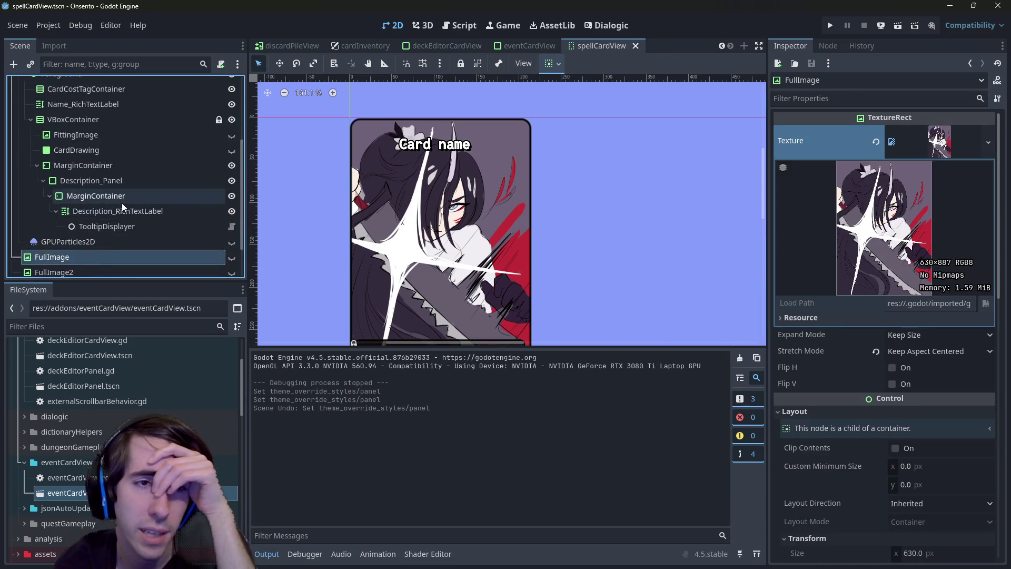
pyautogui.click(122, 196)
pyautogui.click(112, 184)
pyautogui.scroll(-1, 420, 231)
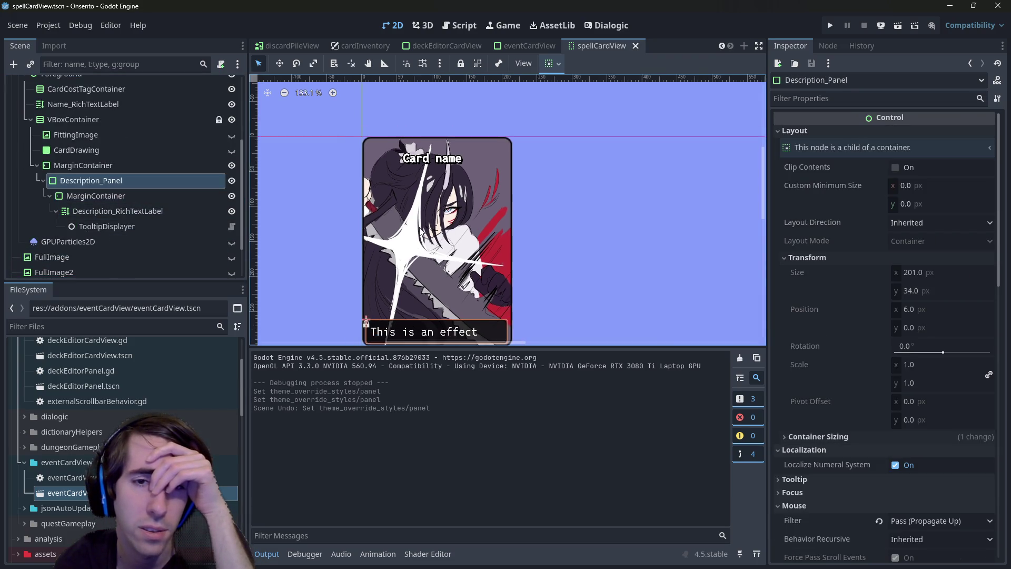
pyautogui.click(102, 165)
pyautogui.click(95, 150)
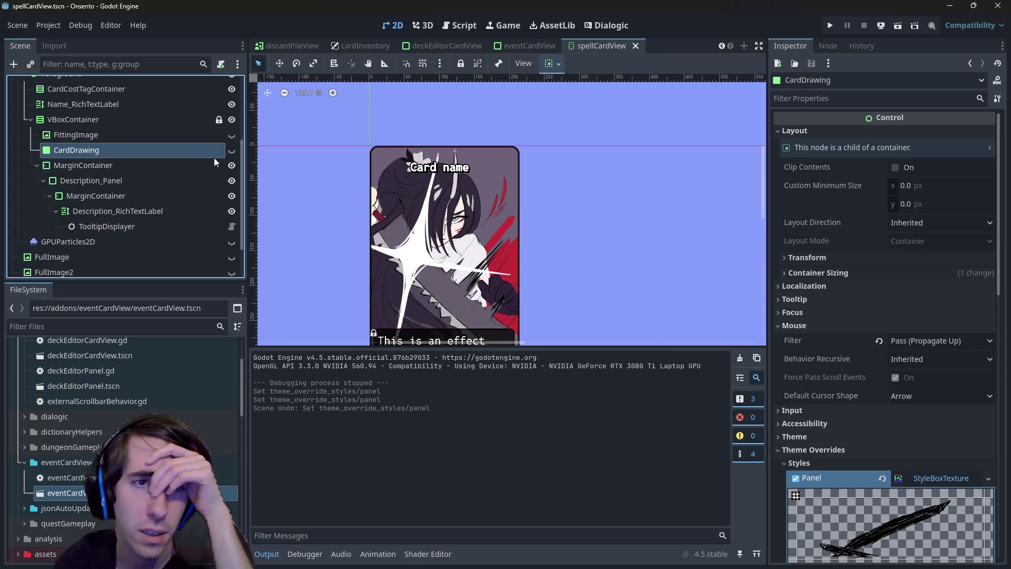
pyautogui.click(174, 119)
# - Hide and reshow the VBoxContainer, Foreground and Backgrounds layers to check each one
pyautogui.click(232, 119)
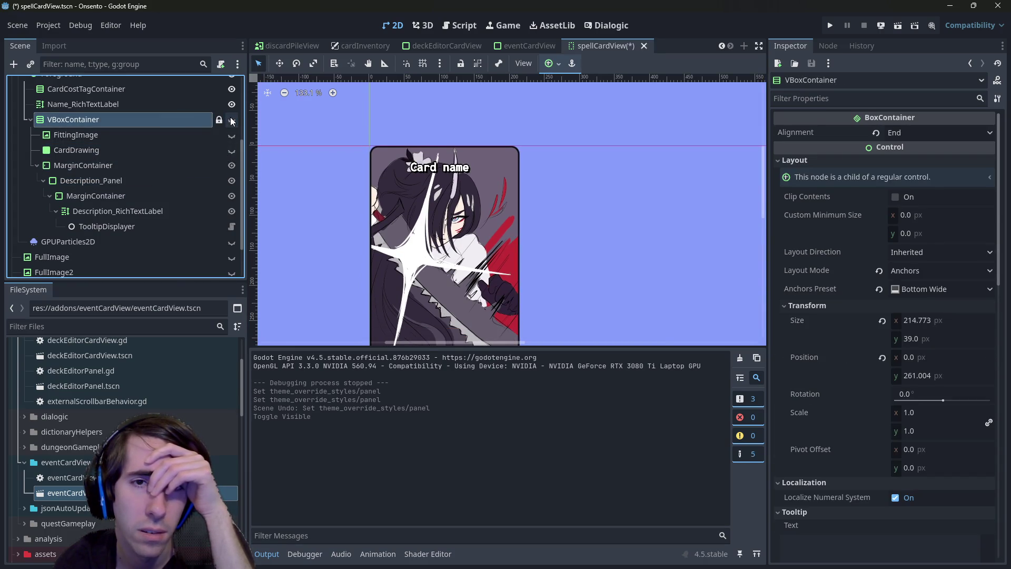
pyautogui.click(232, 119)
pyautogui.scroll(4, 200, 147)
pyautogui.click(230, 191)
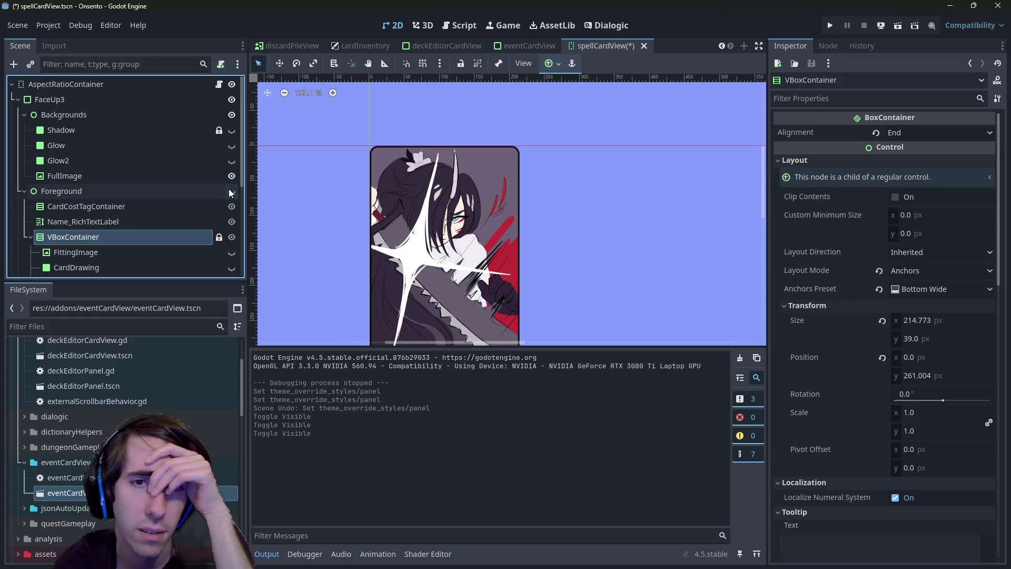
pyautogui.click(230, 190)
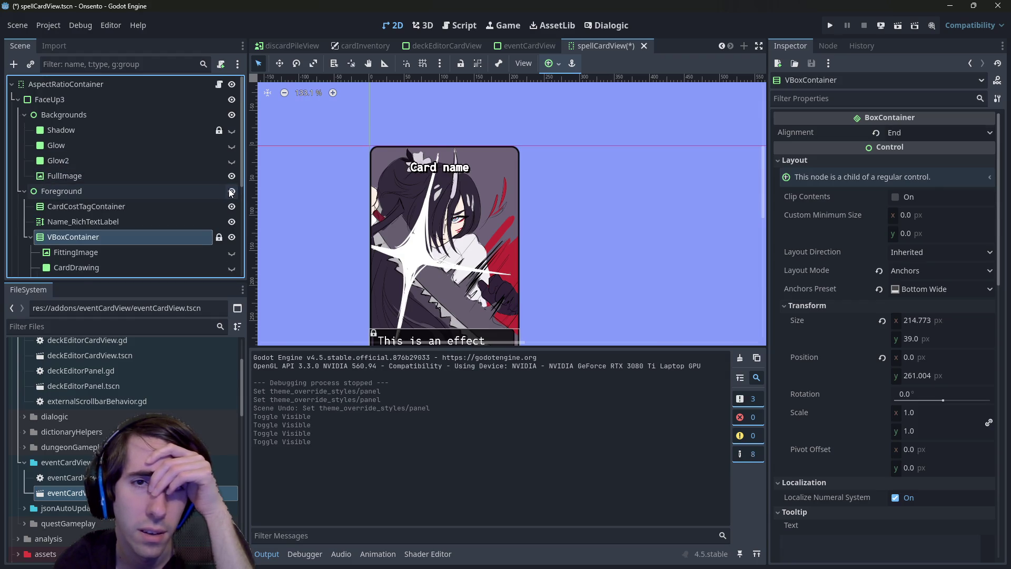
pyautogui.click(232, 115)
pyautogui.click(232, 115)
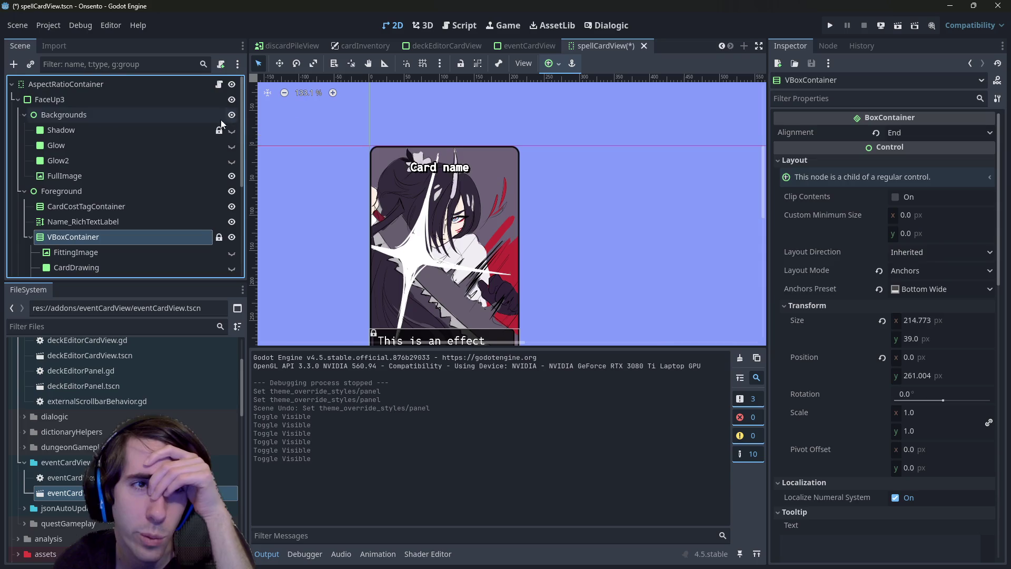
# - Toggle FullImage's visibility and view its roundCorner.tres material with Corner Radius 10.0
pyautogui.click(187, 128)
pyautogui.click(174, 177)
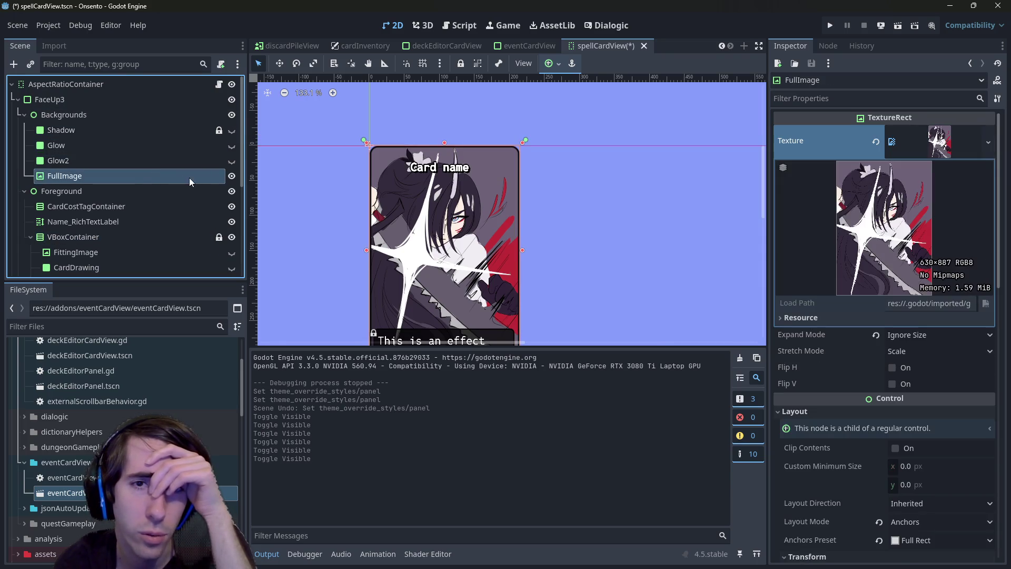
pyautogui.click(232, 175)
pyautogui.click(231, 176)
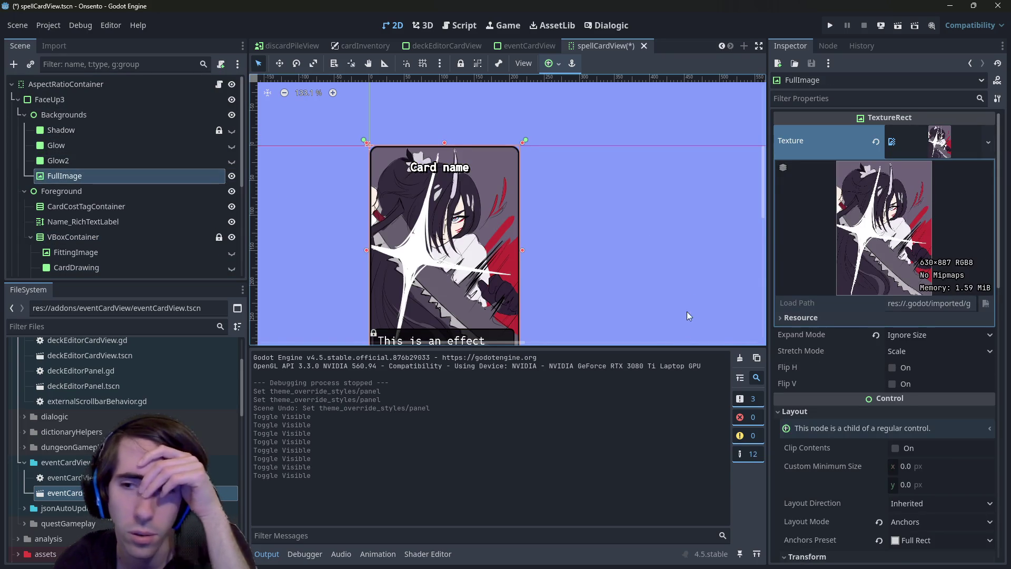
pyautogui.scroll(-5, 924, 431)
pyautogui.scroll(-6, 924, 430)
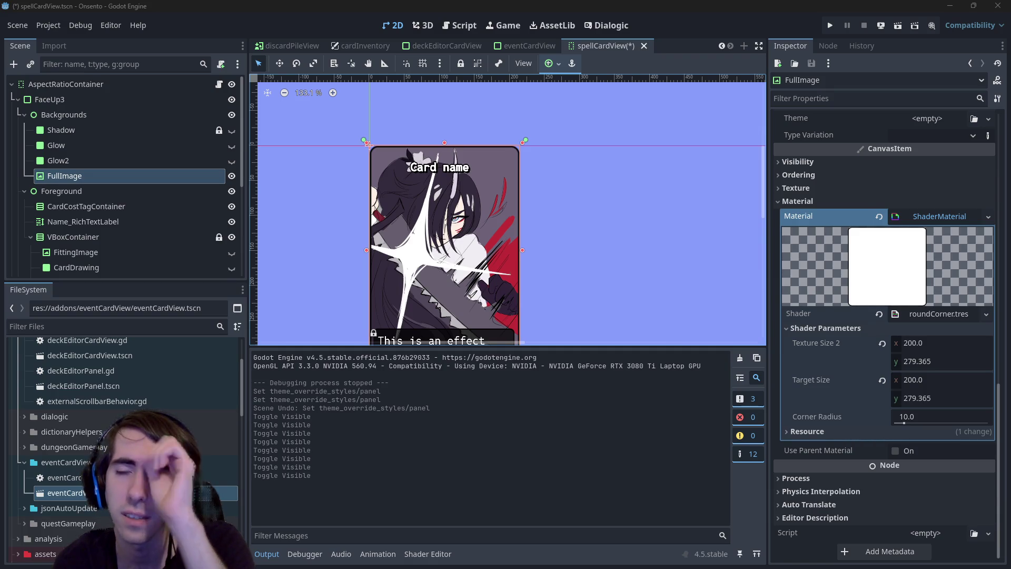
# - Open the roundCorner shader code and start a vec4 uniform below cornerRadius
pyautogui.click(919, 317)
pyautogui.click(919, 316)
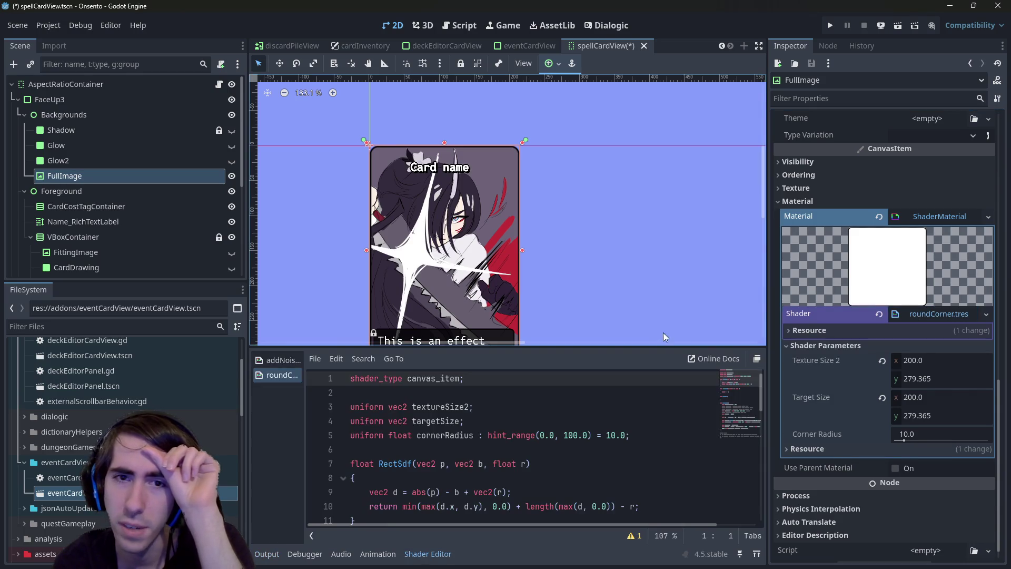
pyautogui.click(660, 435)
pyautogui.press('Return')
pyautogui.write('uniform ')
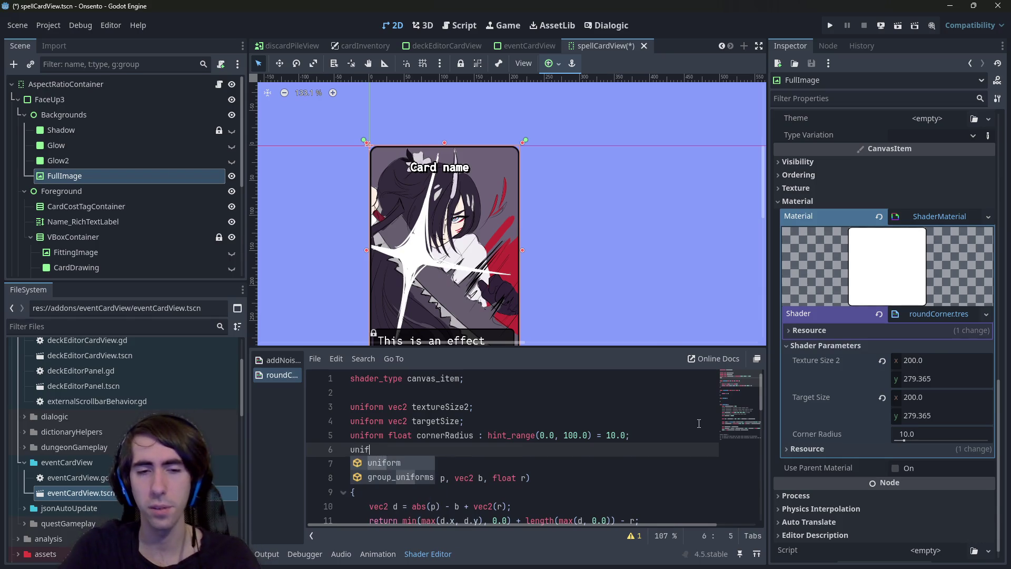
pyautogui.write('sa')
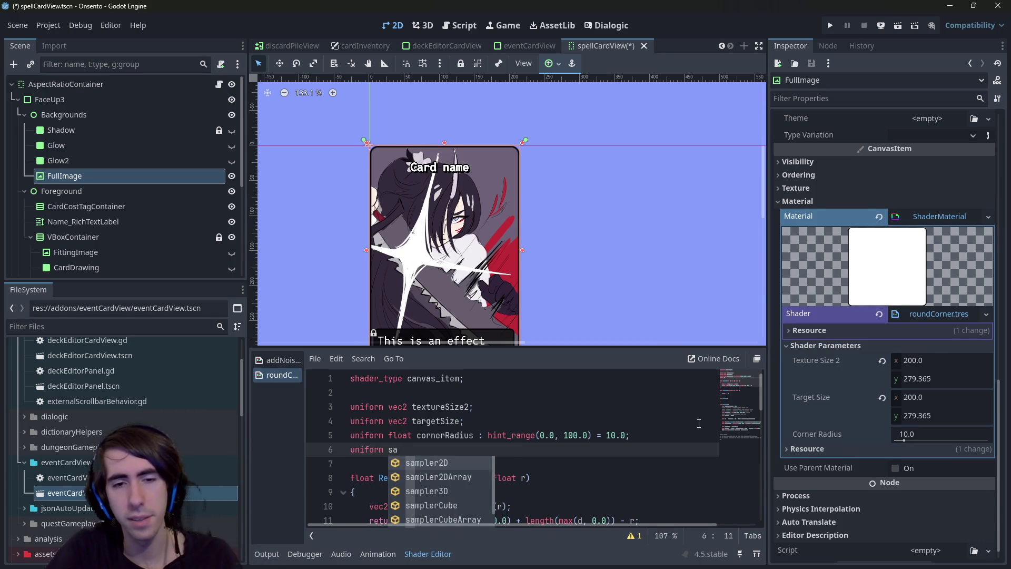
pyautogui.press('BackSpace')
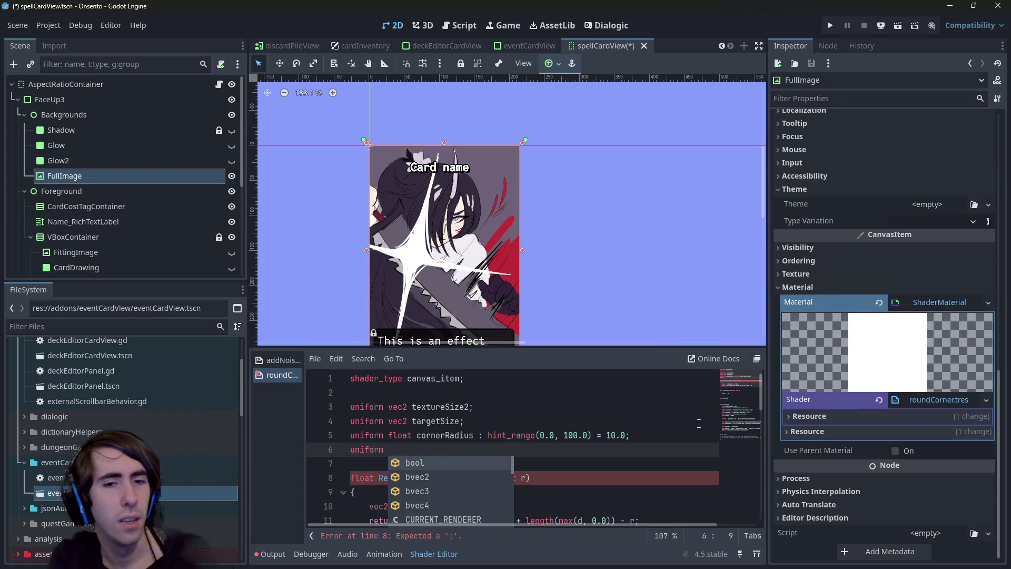
pyautogui.write('vec4')
pyautogui.press('Escape')
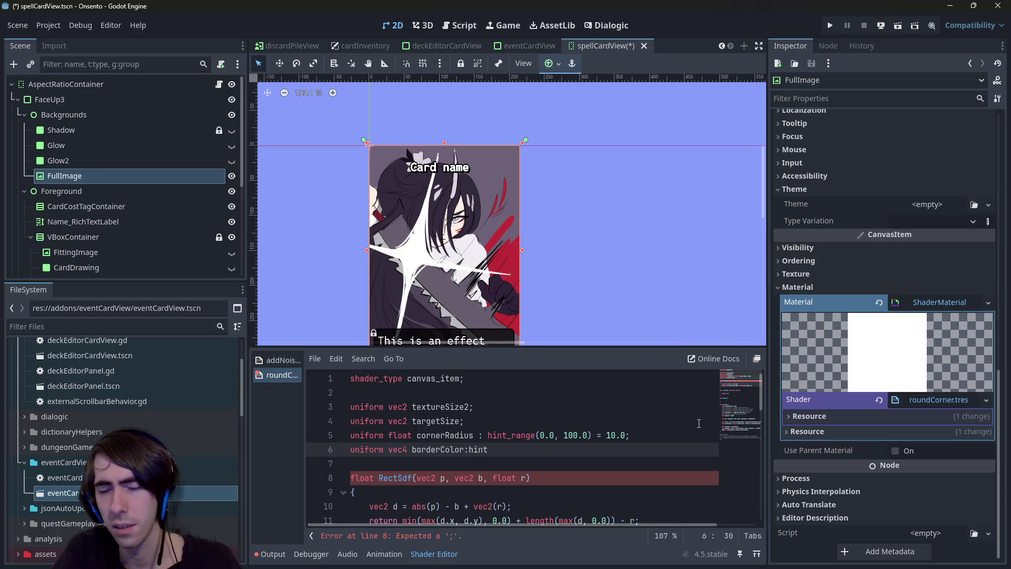
# - Declare the uniform vec4 borderColor with a color_hint type hint and save
pyautogui.write('color')
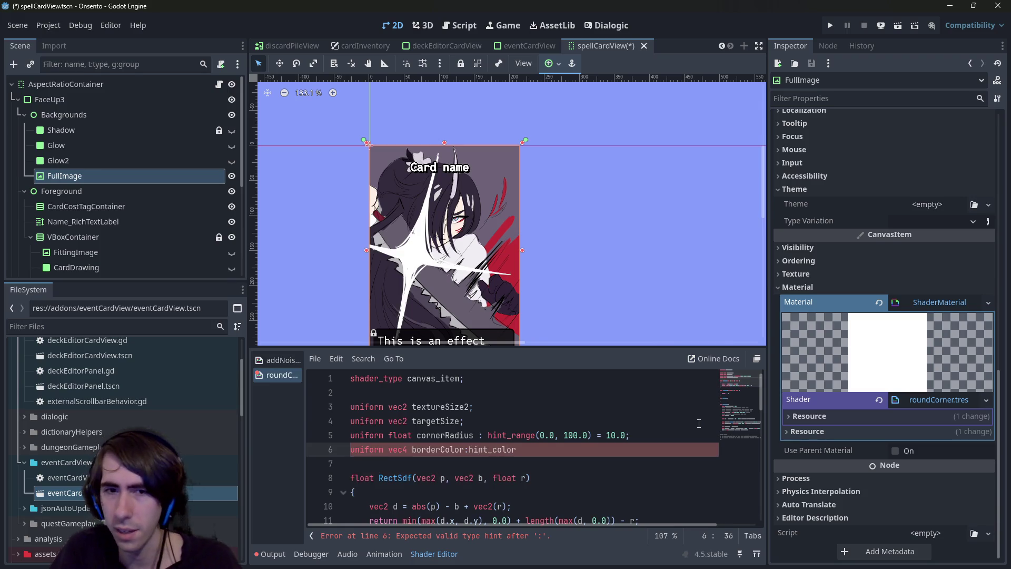
pyautogui.hotkey('ctrl', 'BackSpace')
pyautogui.write('color_hin')
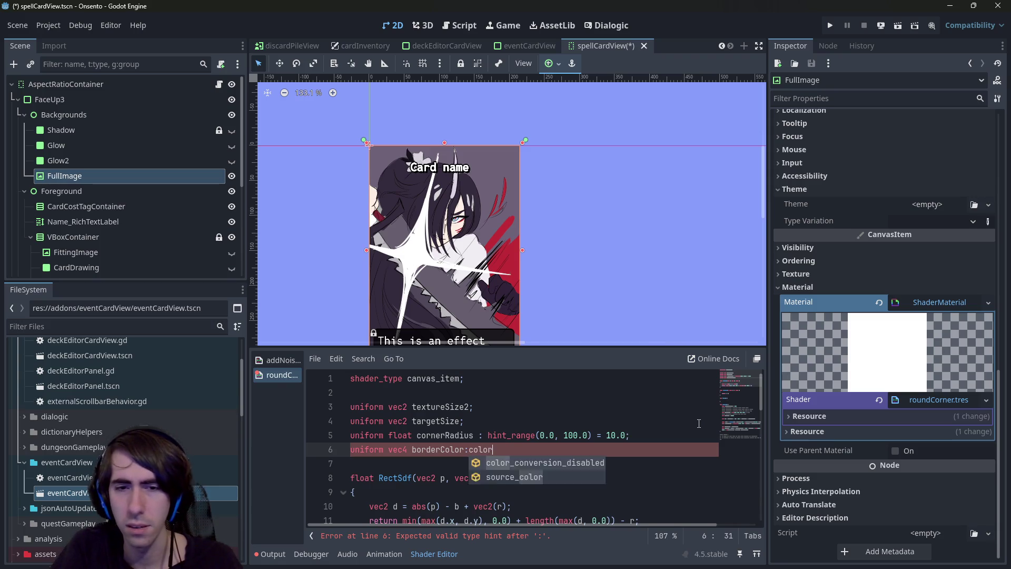
pyautogui.hotkey('ctrl', 's')
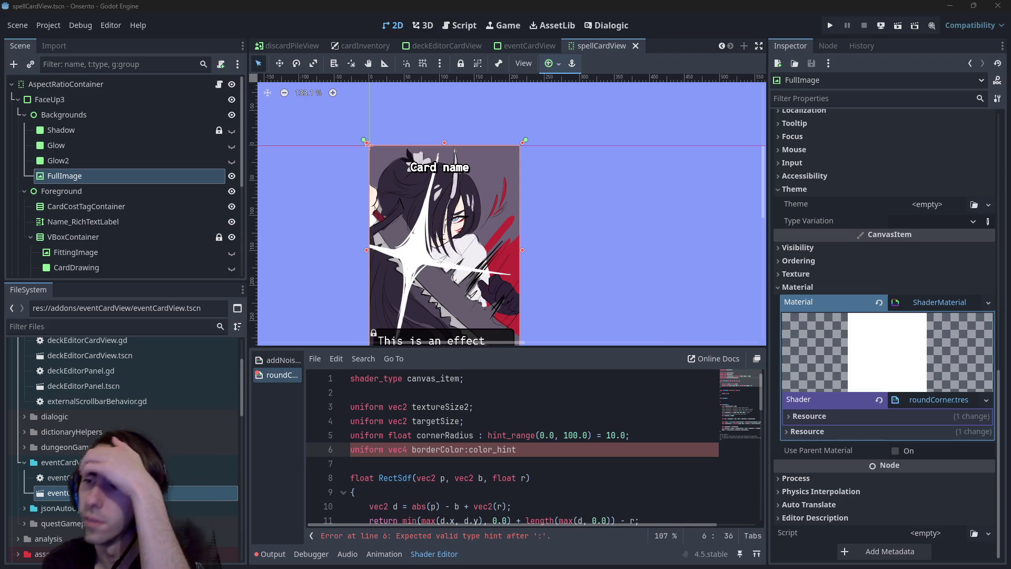
# - Look up 'godot glsl color hint' in Chrome, then select the invalid color_hint
pyautogui.hotkey('alt', 'Tab')
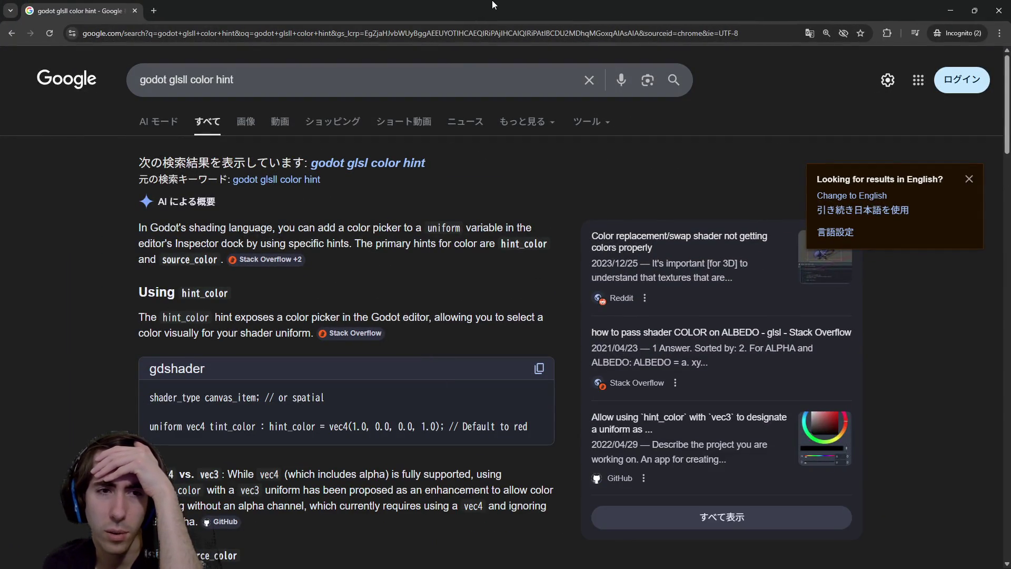
pyautogui.hotkey('alt', 'Tab')
pyautogui.doubleClick(511, 452)
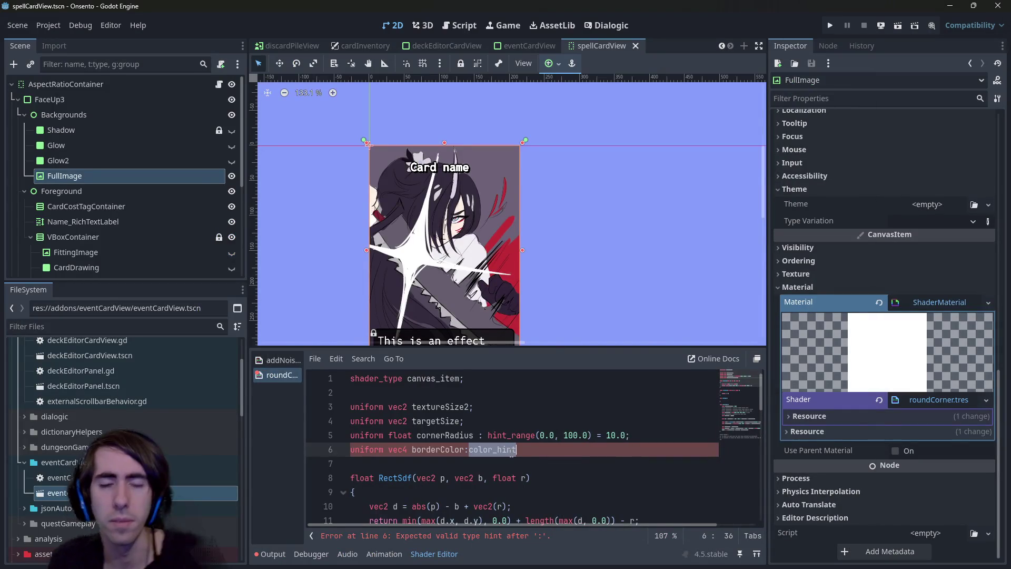
# - Replace color_hint with source_color; and save the shader
pyautogui.write('source_color;')
pyautogui.hotkey('ctrl', 's')
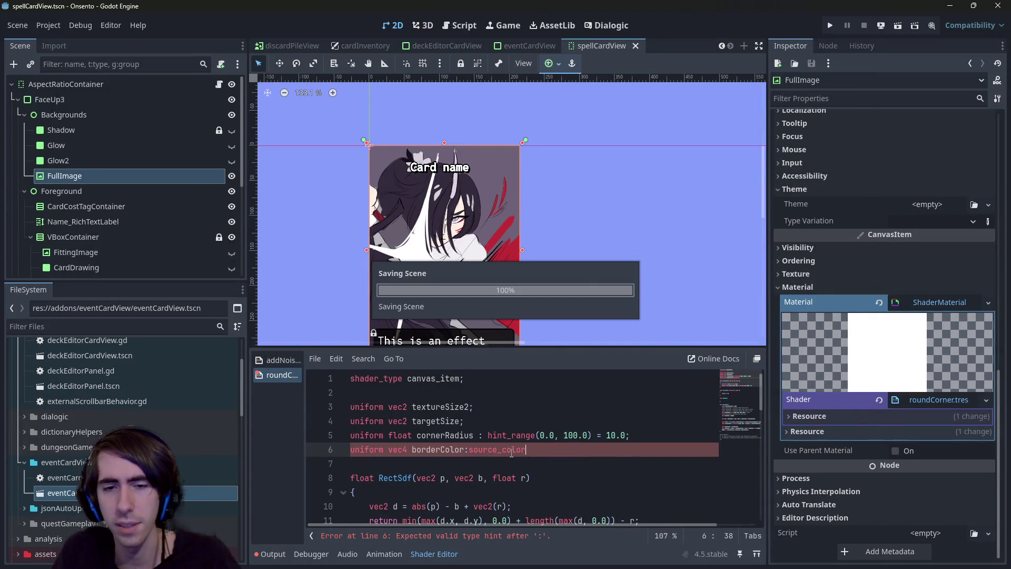
pyautogui.hotkey('ctrl', 's')
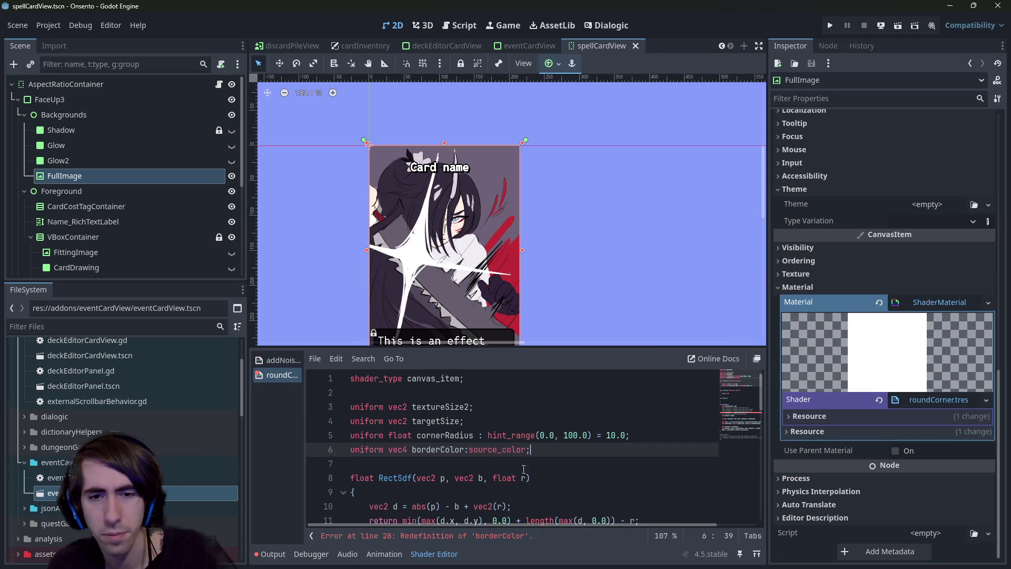
# - Find borderColor uses and comment out the hardcoded black borderColor line on line 28
pyautogui.doubleClick(438, 449)
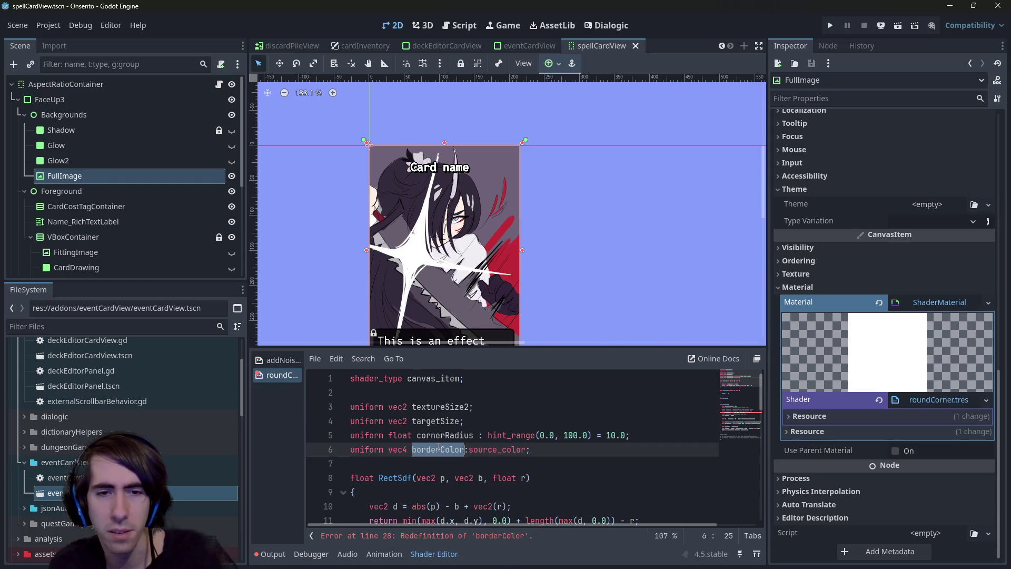
pyautogui.hotkey('ctrl', 'f')
pyautogui.press('Return')
pyautogui.press('Return')
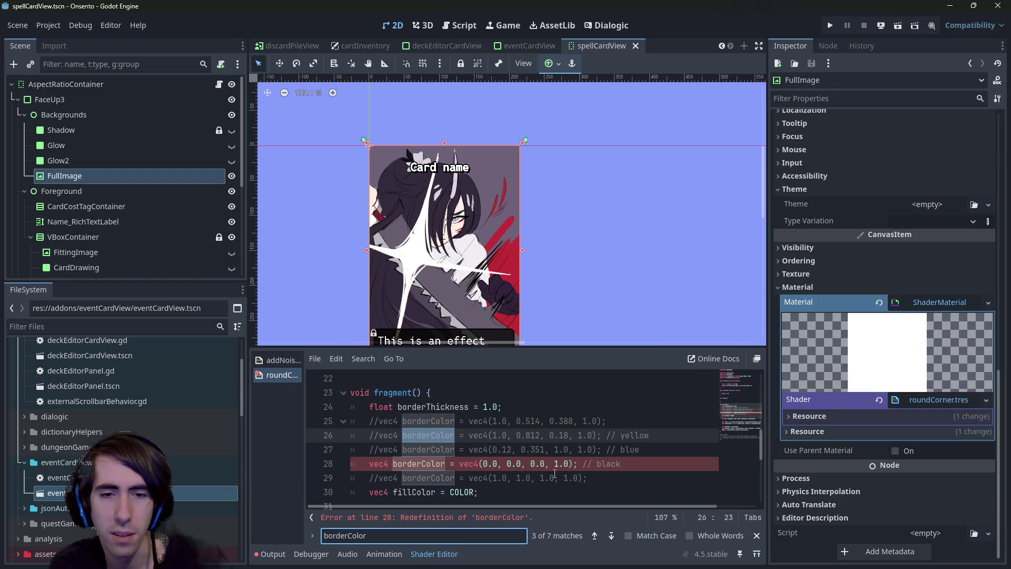
pyautogui.moveTo(624, 463); pyautogui.dragTo(349, 463)
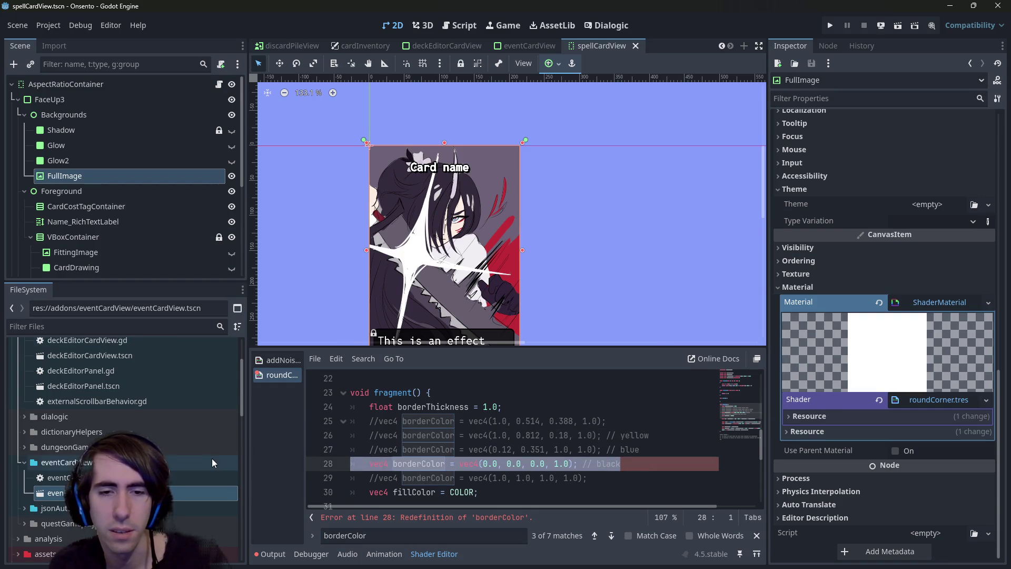
pyautogui.hotkey('ctrl', 'k')
pyautogui.hotkey('ctrl', 's')
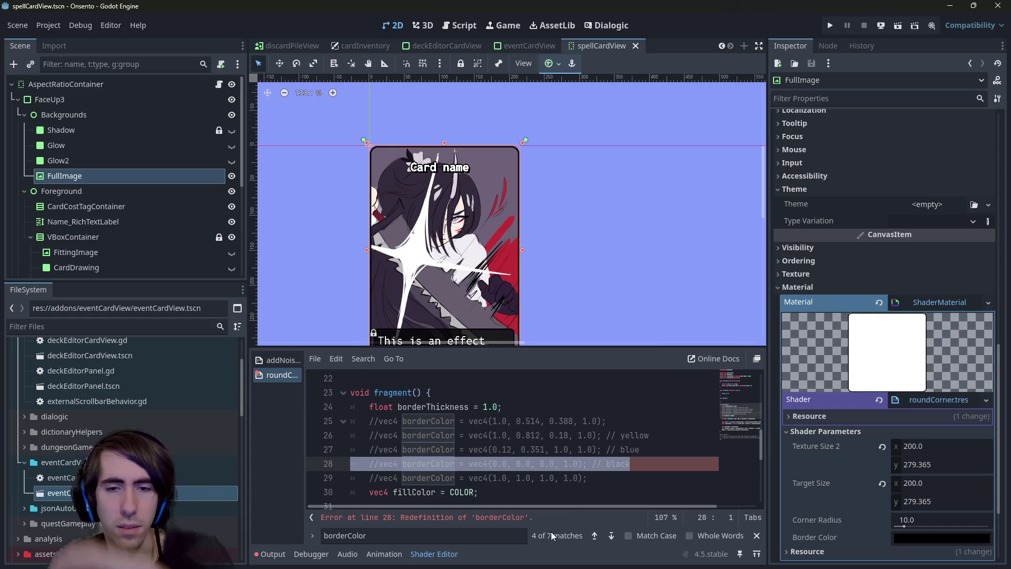
# - Give the borderColor uniform a default of vec4(0.0, 0.0, 0.0, 1.0)
pyautogui.scroll(7, 536, 449)
pyautogui.click(536, 449)
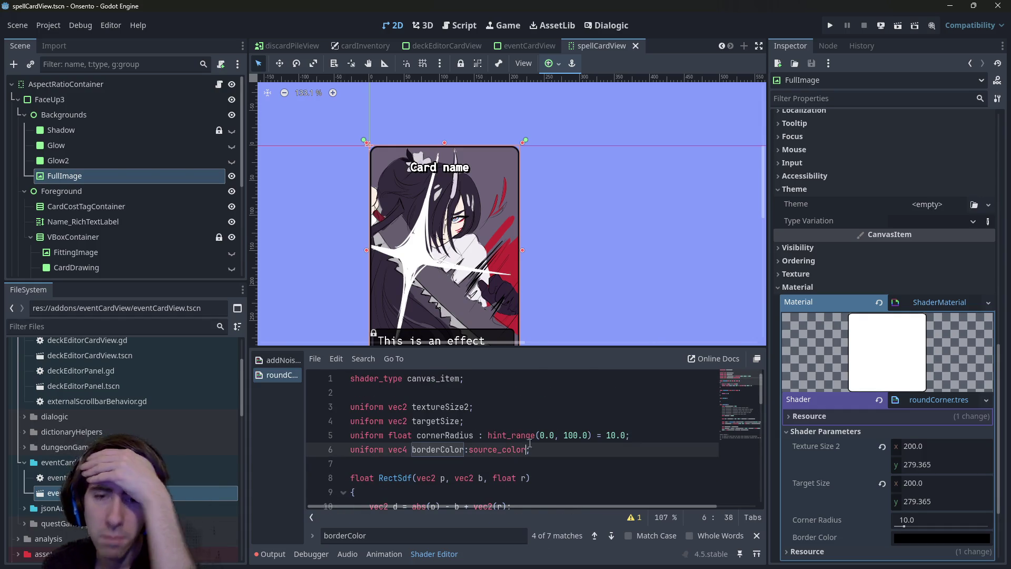
pyautogui.write('= vec4(0.0')
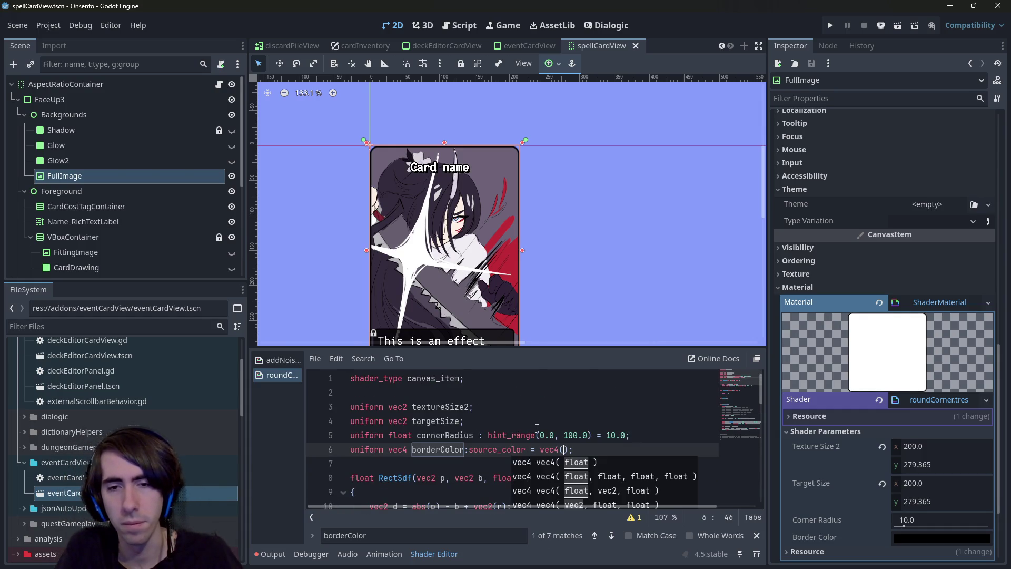
pyautogui.write(', 0.0, 0.0')
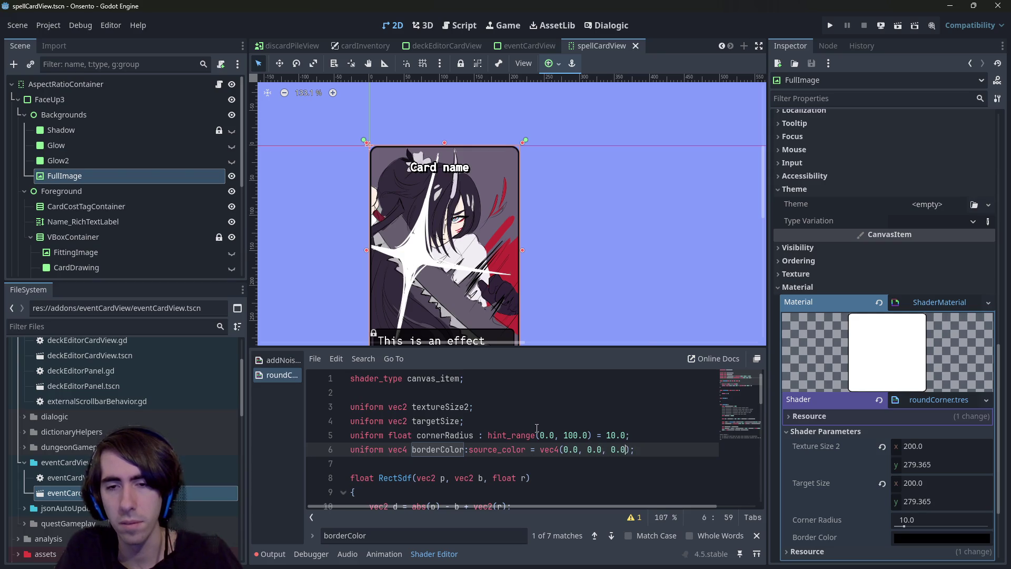
pyautogui.write(', 1.0')
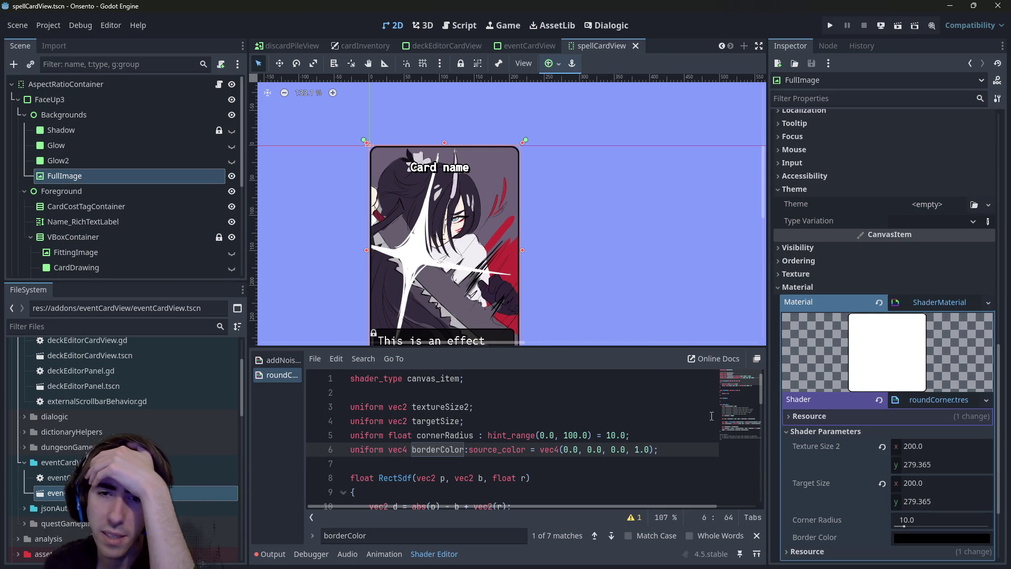
pyautogui.click(909, 536)
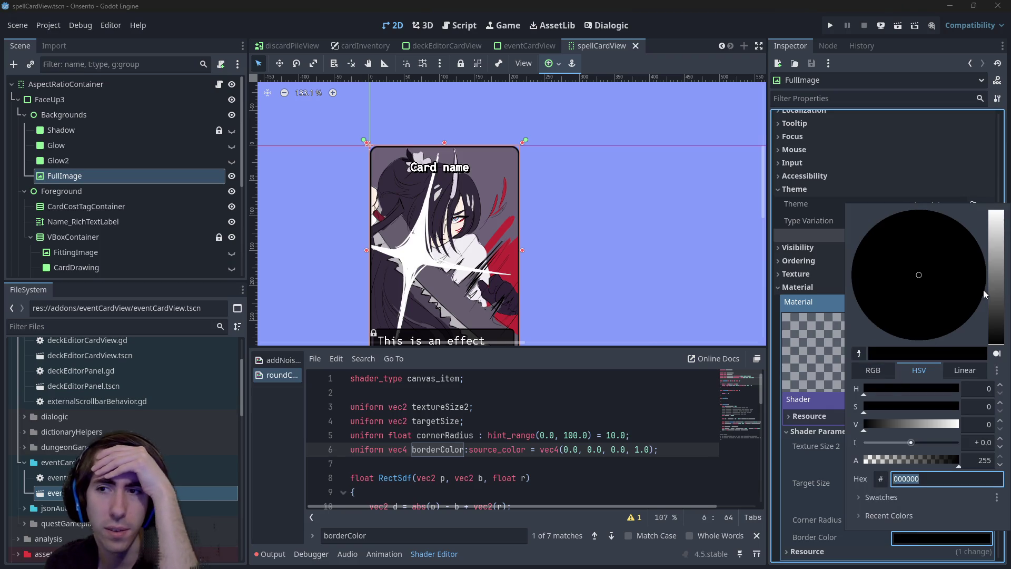
# - Set Border Color to white after briefly trying green, keeping Corner Radius at 10.0
pyautogui.moveTo(920, 423)
pyautogui.mouseDown()
pyautogui.moveTo(961, 428)
pyautogui.moveTo(935, 406)
pyautogui.moveTo(946, 407)
pyautogui.moveTo(921, 401)
pyautogui.mouseUp()
pyautogui.moveTo(929, 221)
pyautogui.mouseDown()
pyautogui.moveTo(936, 192)
pyautogui.moveTo(918, 187)
pyautogui.moveTo(843, 237)
pyautogui.moveTo(817, 330)
pyautogui.moveTo(872, 361)
pyautogui.moveTo(915, 288)
pyautogui.moveTo(867, 429)
pyautogui.moveTo(842, 402)
pyautogui.mouseUp()
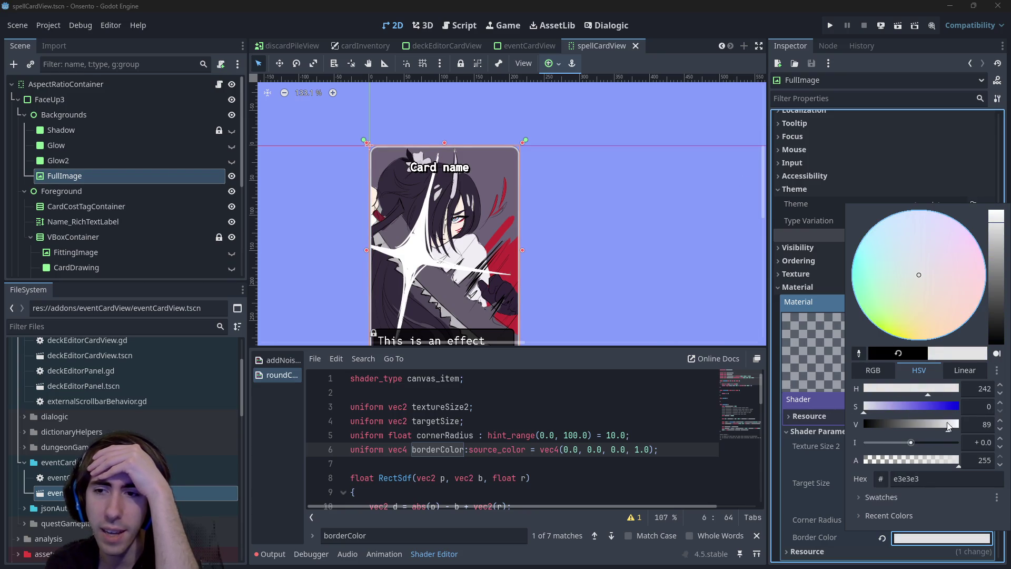
pyautogui.moveTo(948, 427); pyautogui.dragTo(958, 427)
pyautogui.press('Escape')
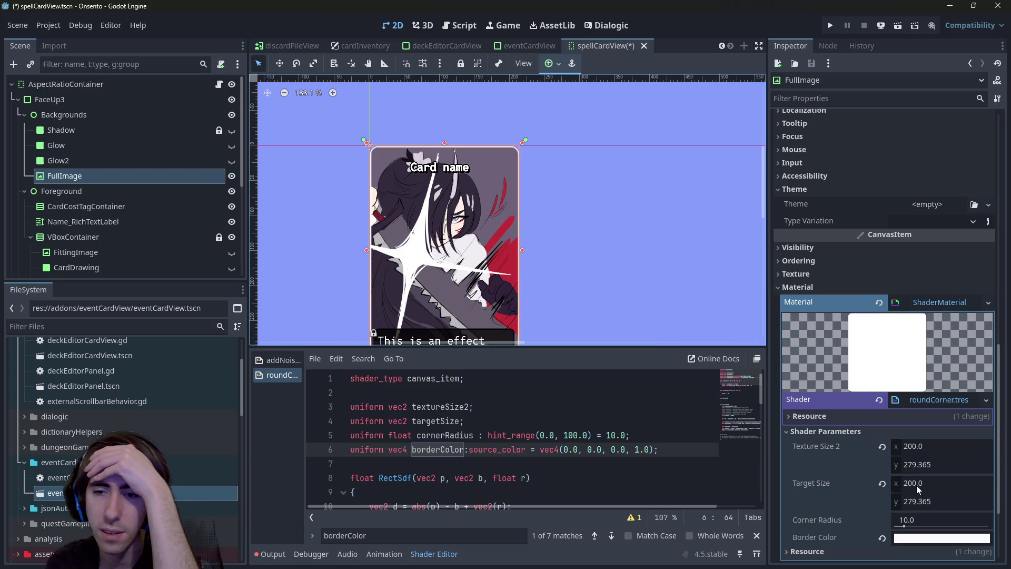
pyautogui.moveTo(911, 520); pyautogui.dragTo(931, 520)
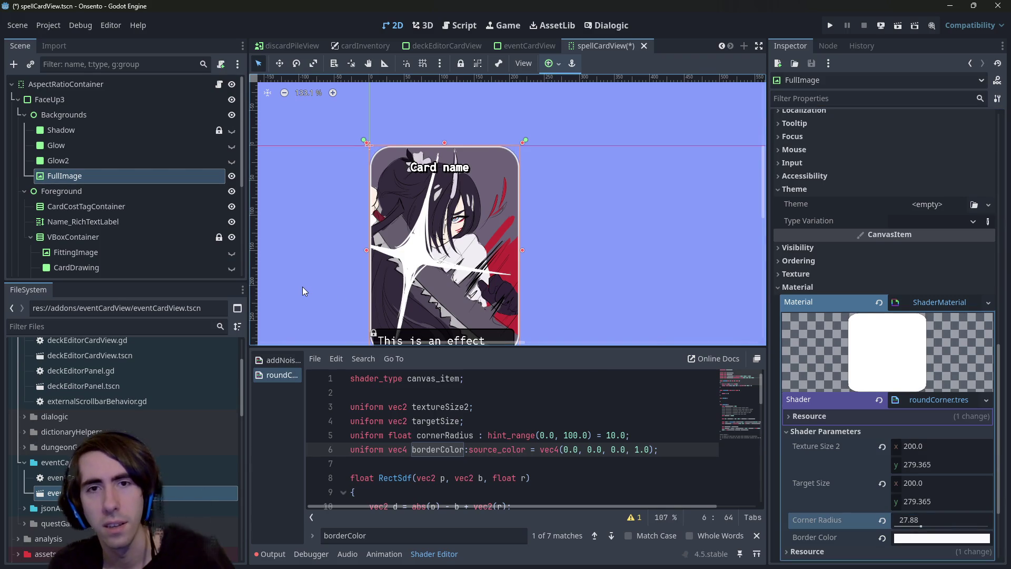
pyautogui.hotkey('ctrl', 'z')
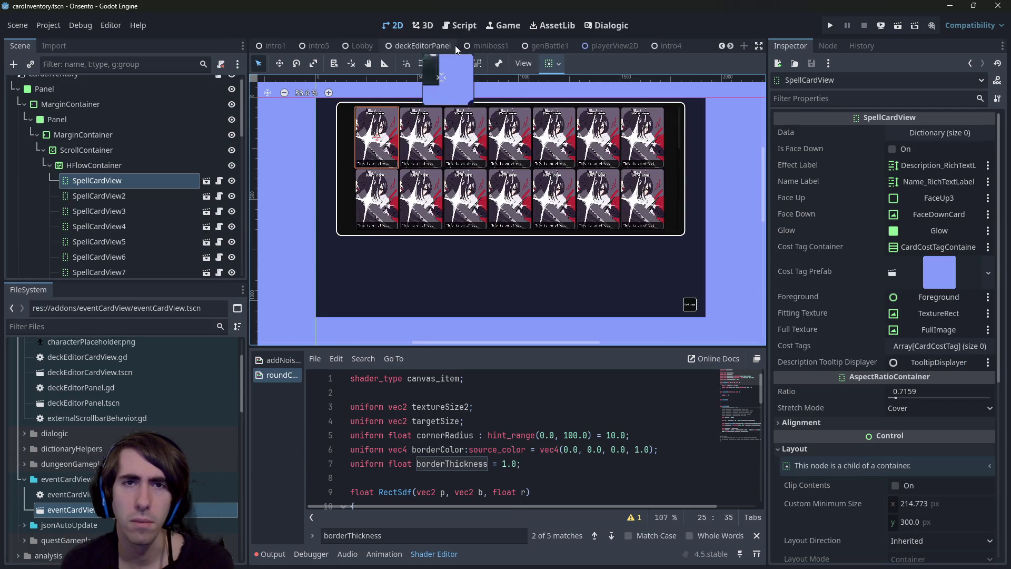
# - Delete all 35 DeckEditorCardView nodes from the removeCardEvent grid
pyautogui.scroll(-6, 455, 45)
pyautogui.scroll(-2, 454, 46)
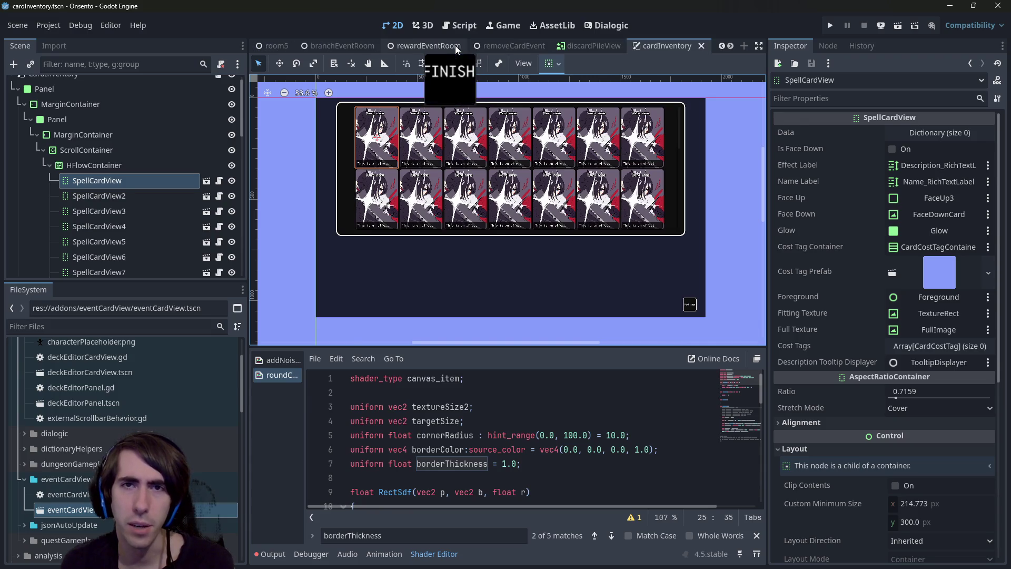
pyautogui.click(500, 43)
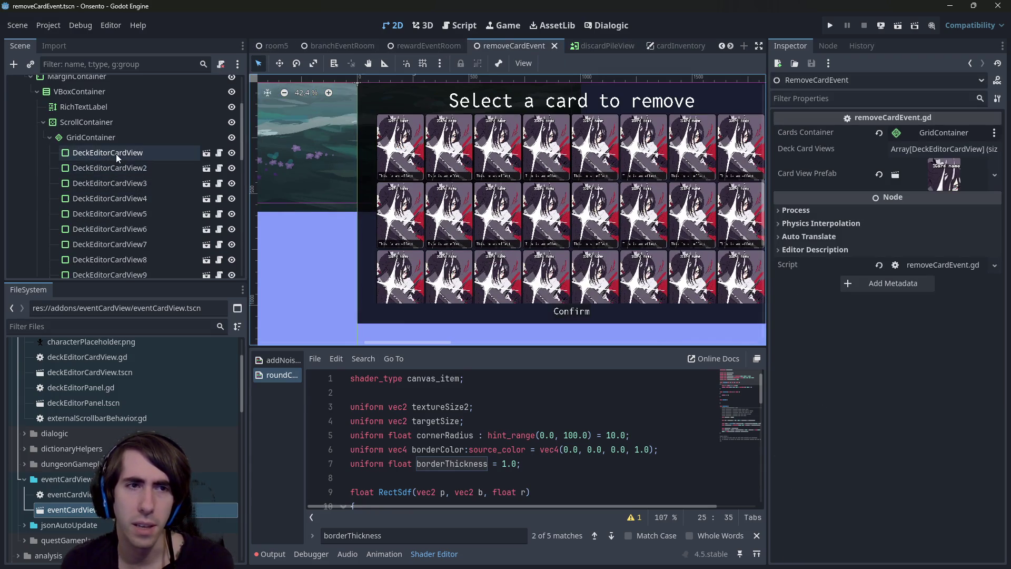
pyautogui.click(115, 153)
pyautogui.scroll(-4, 735, 431)
pyautogui.scroll(-3, 854, 479)
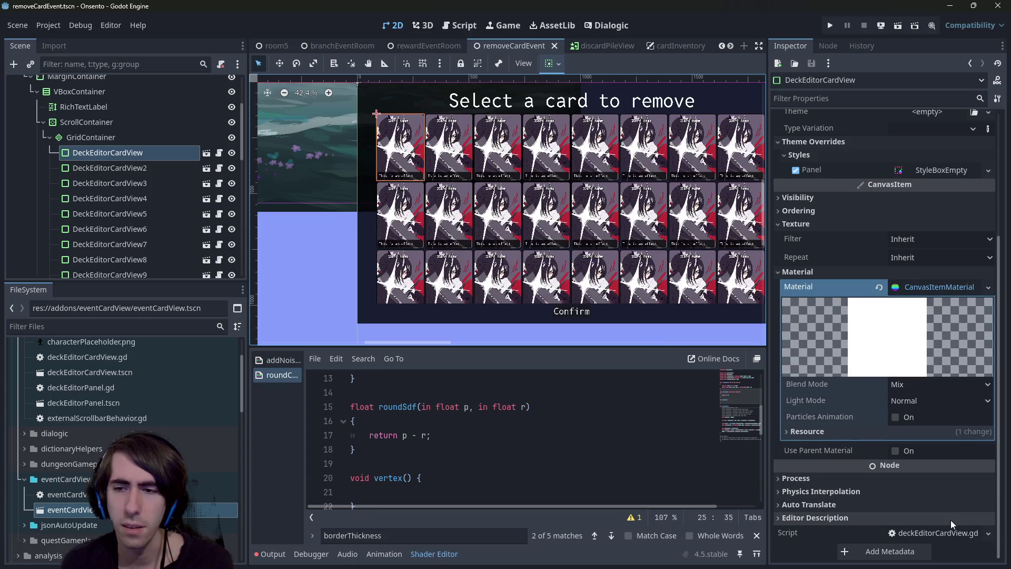
pyautogui.scroll(-5, 131, 230)
pyautogui.scroll(-3, 130, 228)
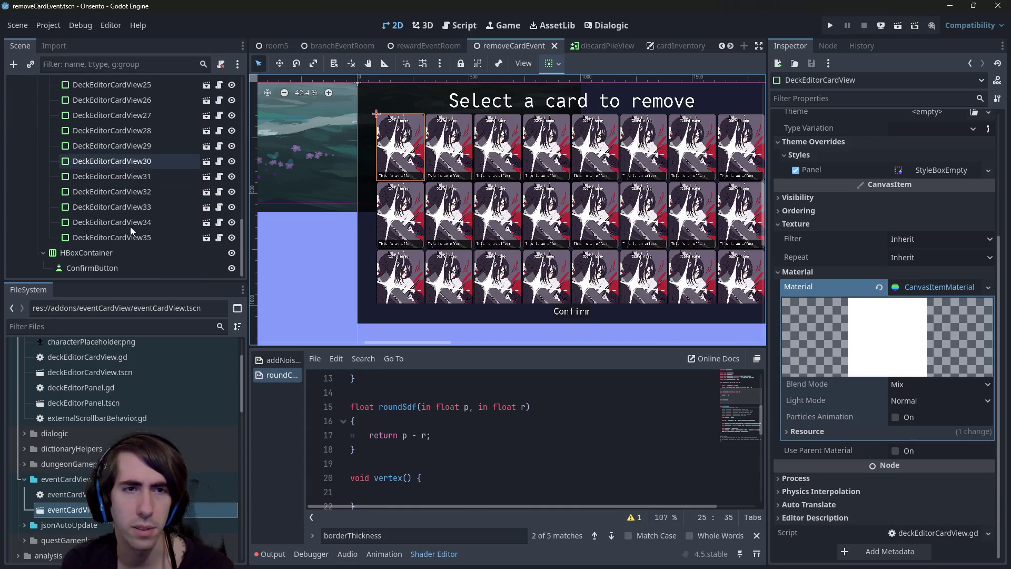
pyautogui.keyDown('shift'); pyautogui.click(139, 239); pyautogui.keyUp('shift')
pyautogui.press('Delete')
pyautogui.press('Return')
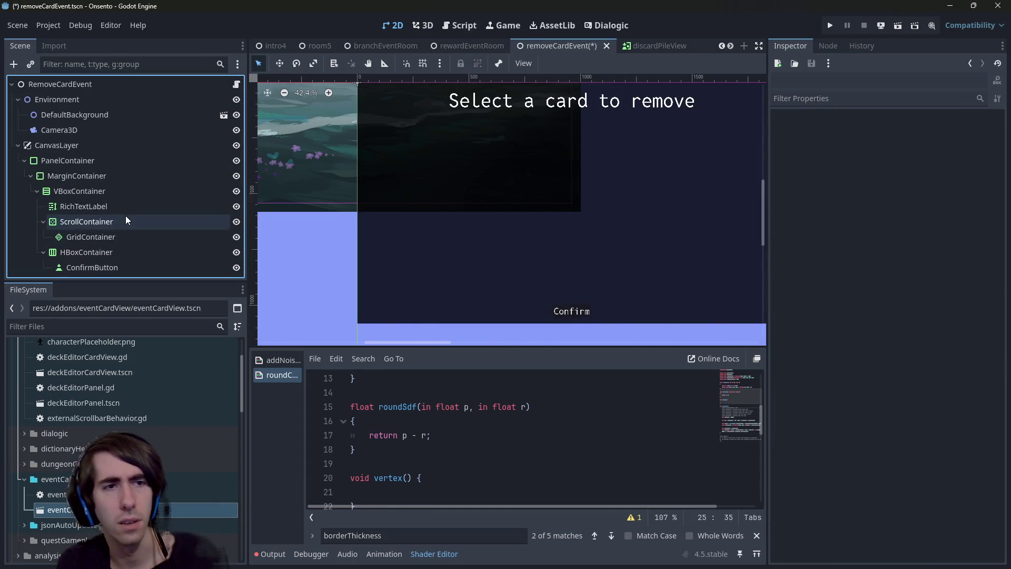
# - Add an eventCardView instance under GridContainer, duplicate it into two rows, and save
pyautogui.click(126, 237)
pyautogui.moveTo(63, 509)
pyautogui.mouseDown()
pyautogui.moveTo(105, 379)
pyautogui.moveTo(124, 236)
pyautogui.mouseUp()
pyautogui.hotkey('ctrl', 'd')
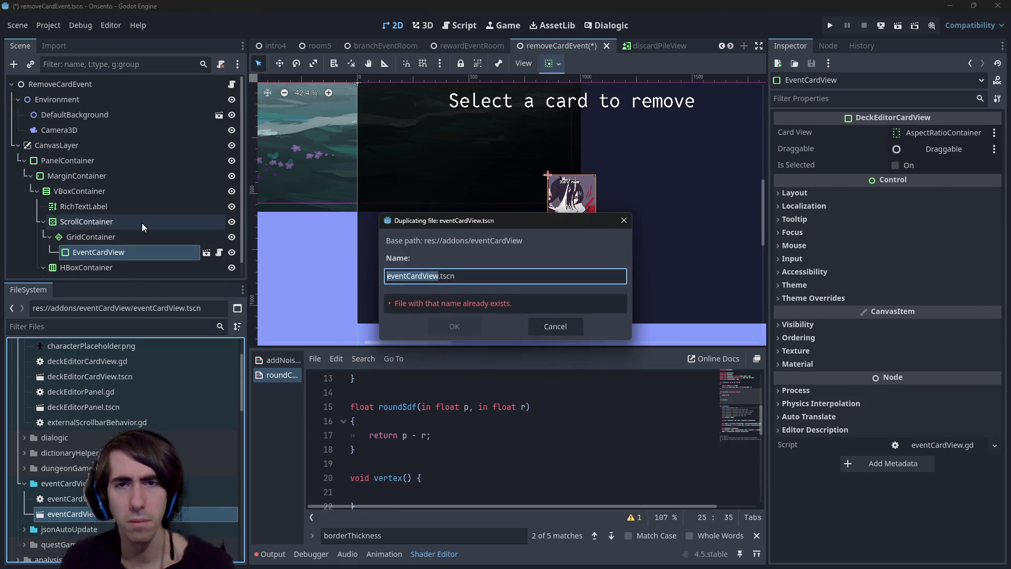
pyautogui.press('Escape')
pyautogui.click(141, 222)
pyautogui.click(116, 248)
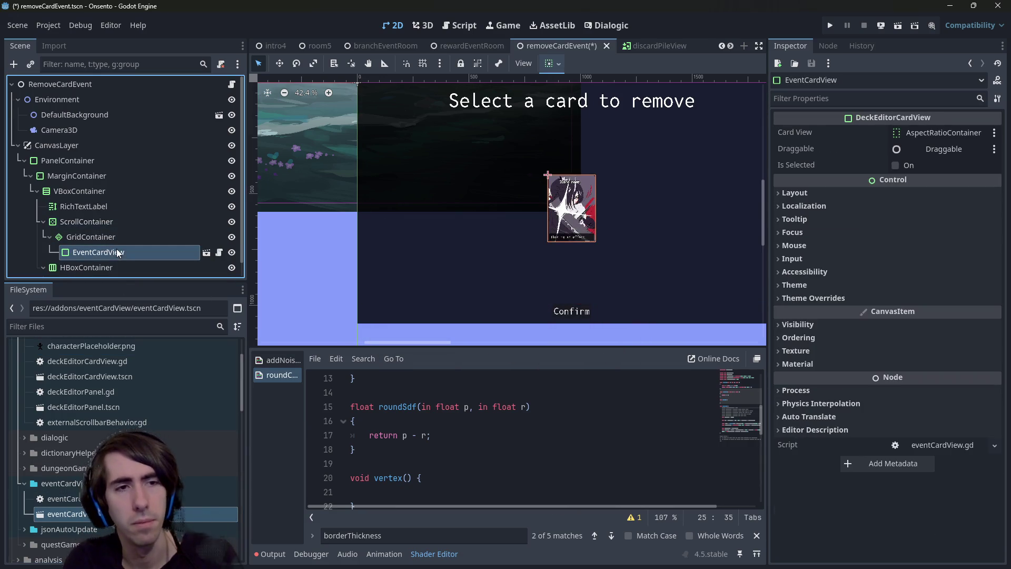
pyautogui.hotkey('ctrl', 'd')
pyautogui.hotkey('ctrl', 'd')
pyautogui.hotkey('ctrl', 'd')
pyautogui.hotkey('ctrl', 'd')
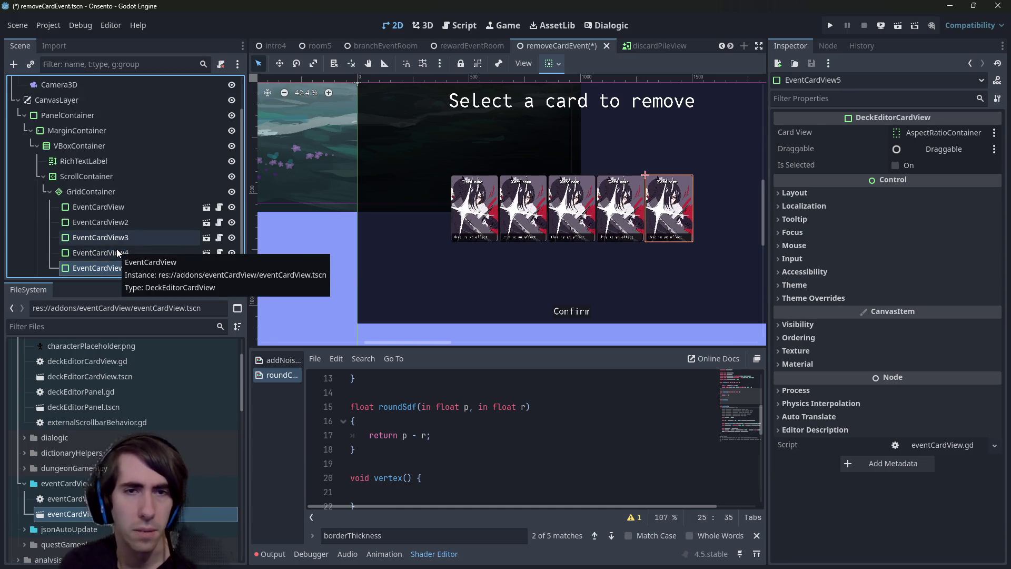
pyautogui.hotkey('ctrl', 'd')
pyautogui.hotkey('ctrl', 'd')
pyautogui.hotkey('ctrl', 'd')
pyautogui.hotkey('ctrl', 's')
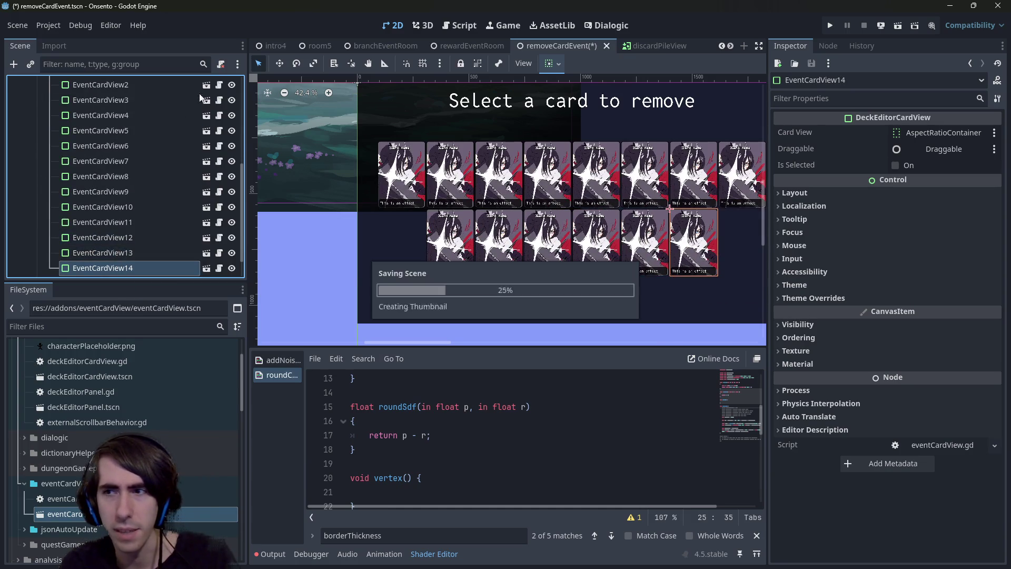
# - Open the eventCardView scene and its eventCardView.gd script
pyautogui.click(205, 268)
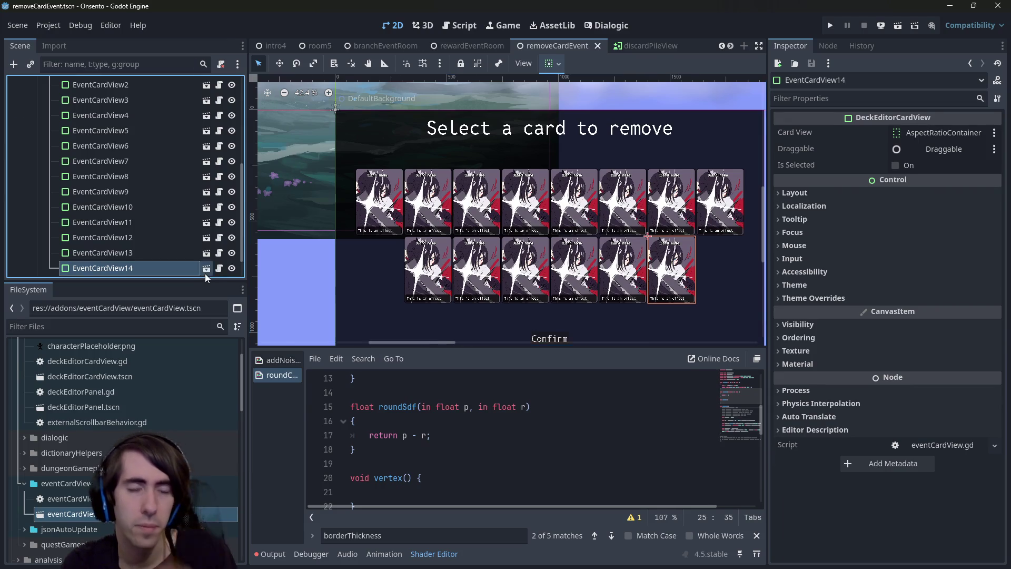
pyautogui.click(223, 84)
pyautogui.scroll(3, 516, 261)
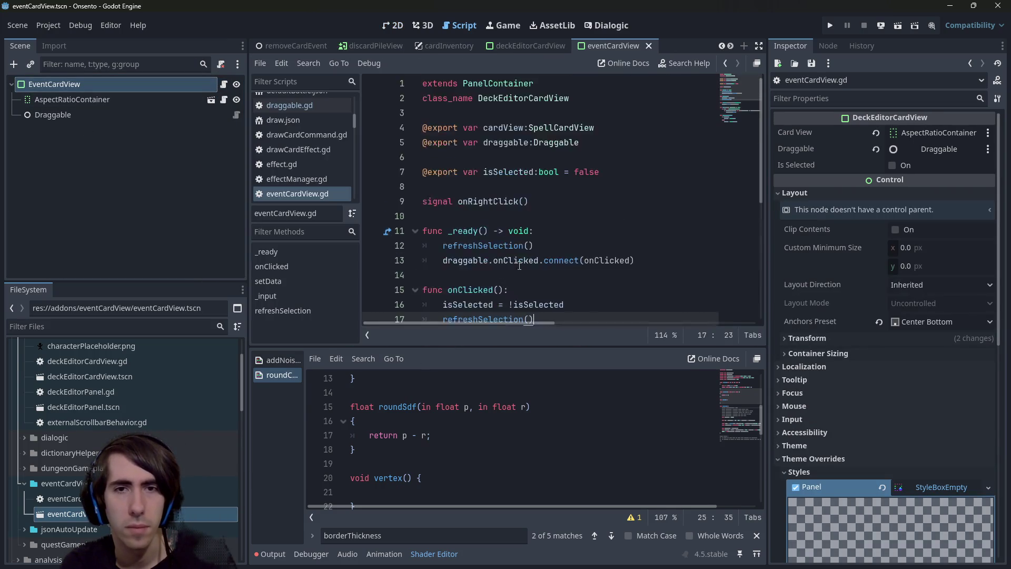
# - Add line 30 'var mat:Material = cardView.fullTexture.material' below the white modulate line
pyautogui.scroll(-3, 516, 261)
pyautogui.scroll(3, 516, 261)
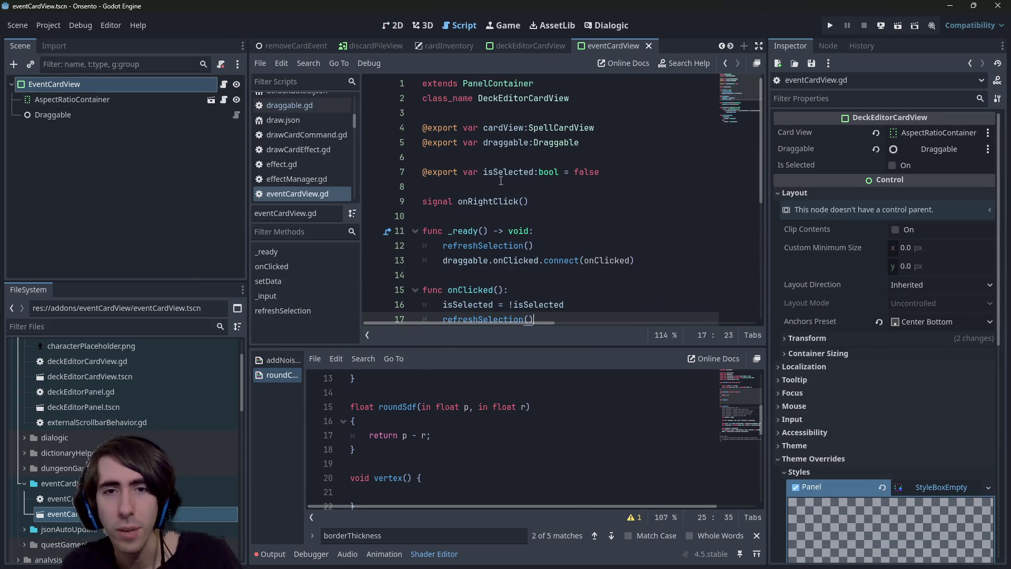
pyautogui.doubleClick(504, 127)
pyautogui.hotkey('ctrl', 'c')
pyautogui.scroll(-5, 504, 262)
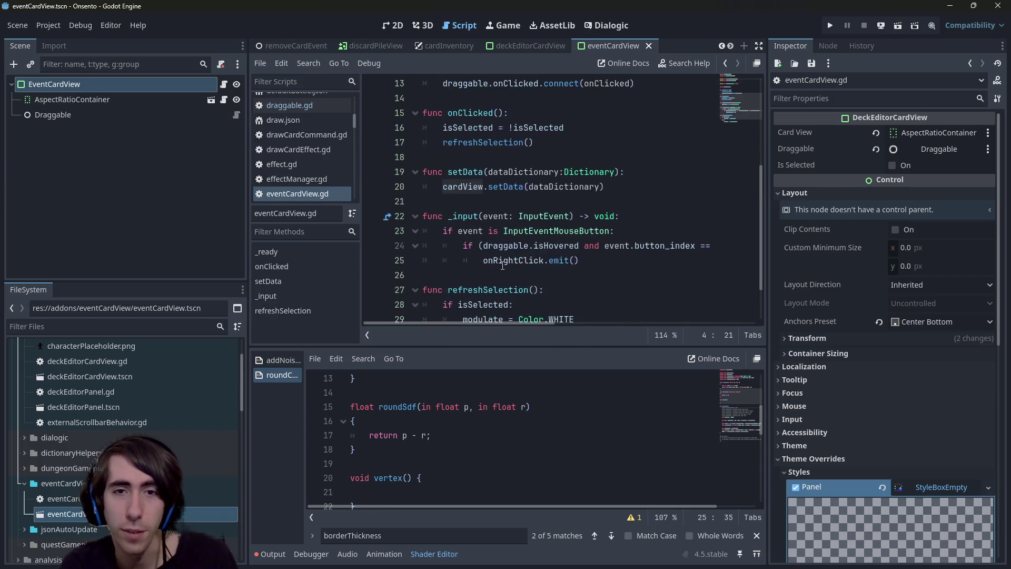
pyautogui.click(597, 261)
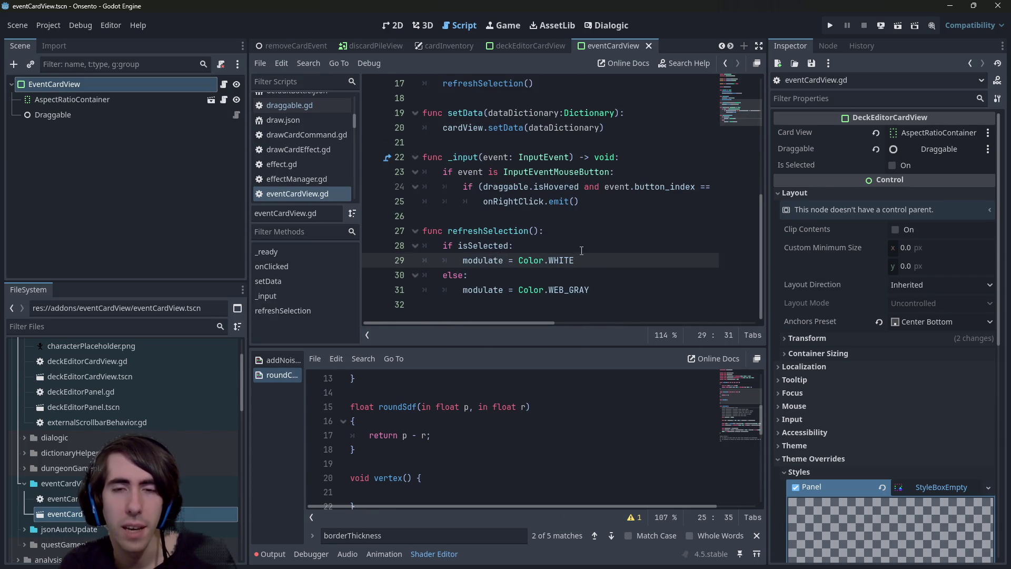
pyautogui.press('Return')
pyautogui.hotkey('ctrl', 'v')
pyautogui.write('.')
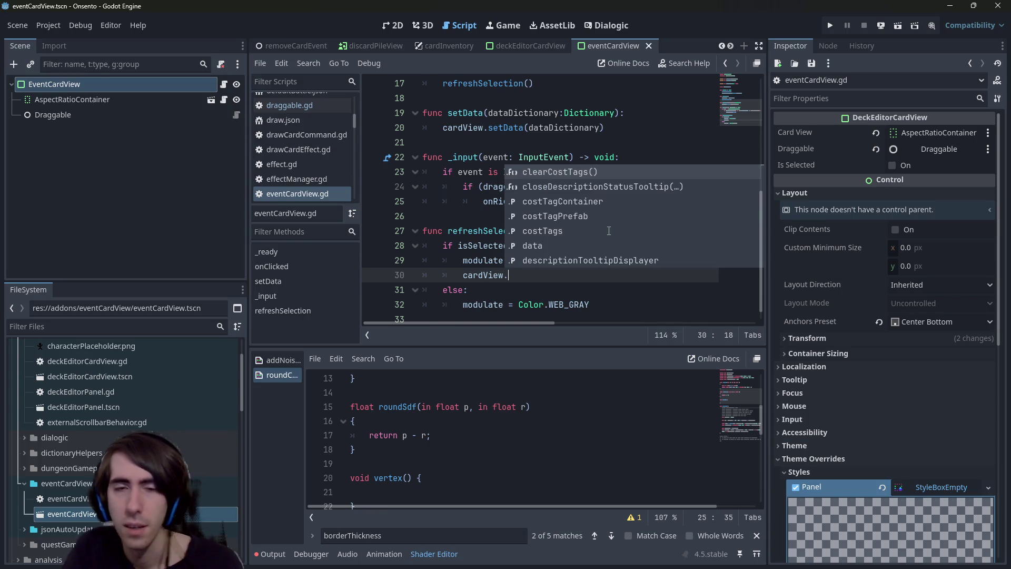
pyautogui.write('fullTexture.')
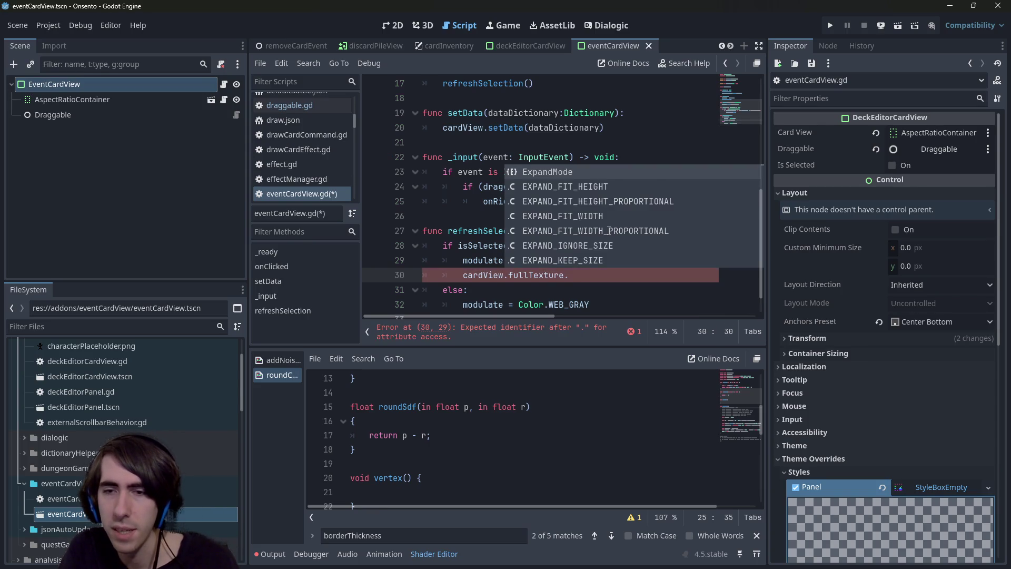
pyautogui.write('material')
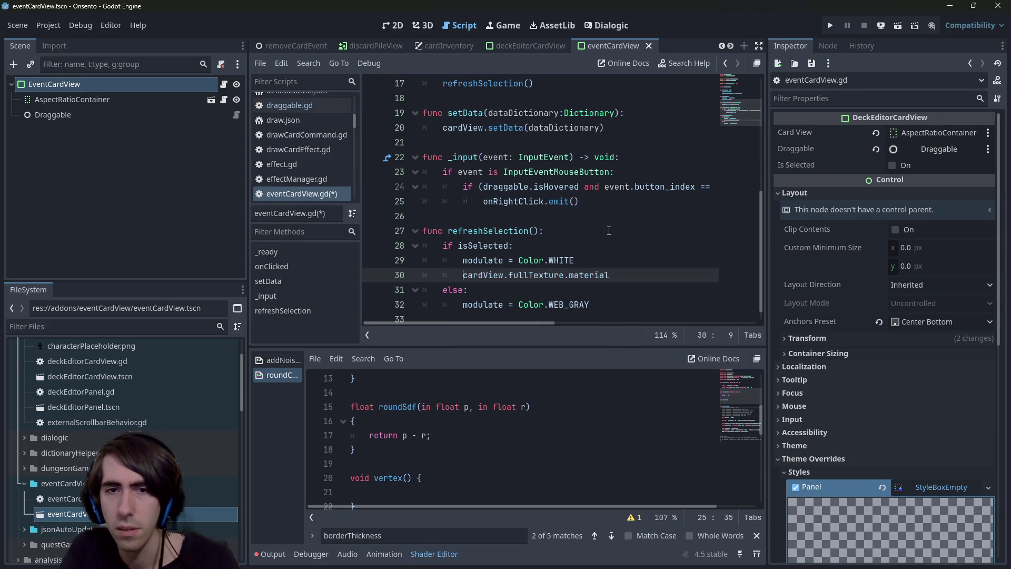
pyautogui.press('Home')
pyautogui.write('v')
pyautogui.write('ar mat =')
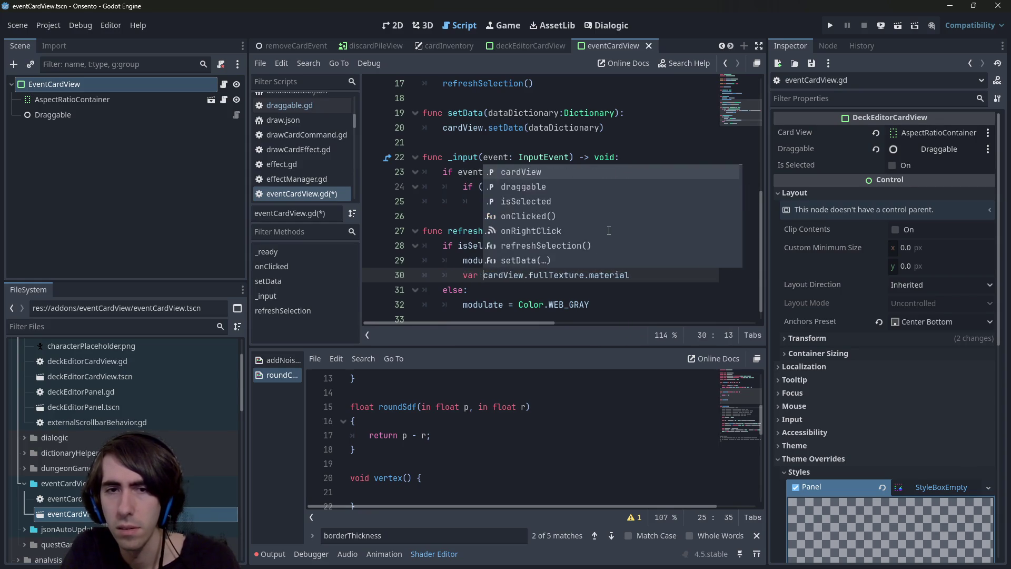
pyautogui.press('Right')
pyautogui.press('Right')
pyautogui.press('Right')
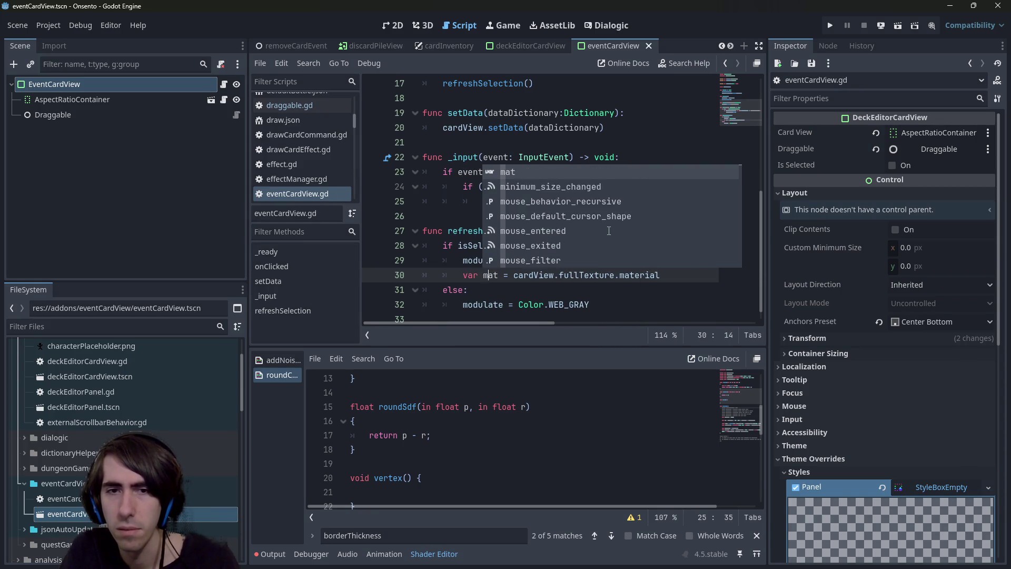
pyautogui.write(':Material')
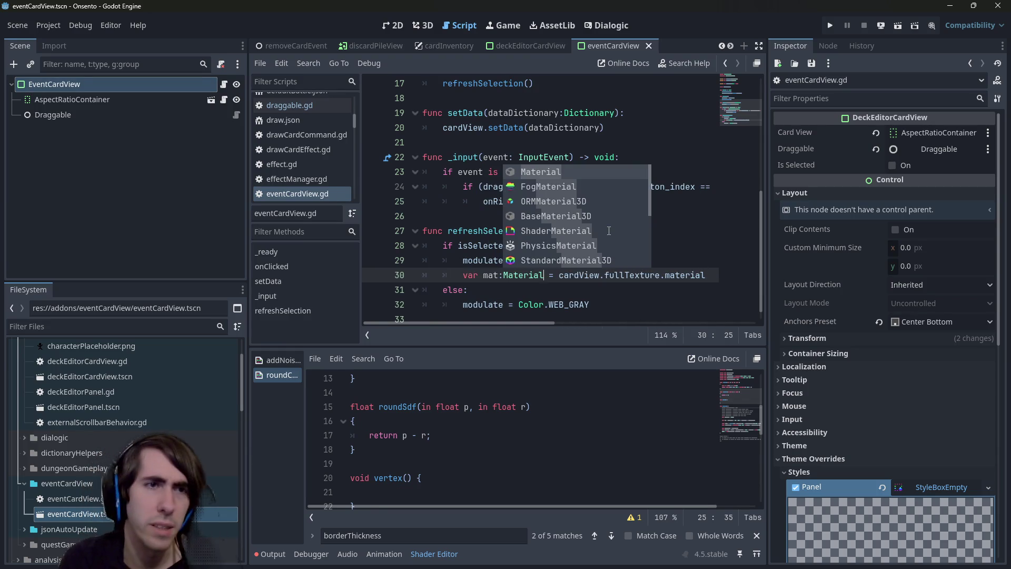
# - Check the Theme Overrides panel style and the FullImage node's shader material in spellCardView
pyautogui.scroll(-8, 848, 234)
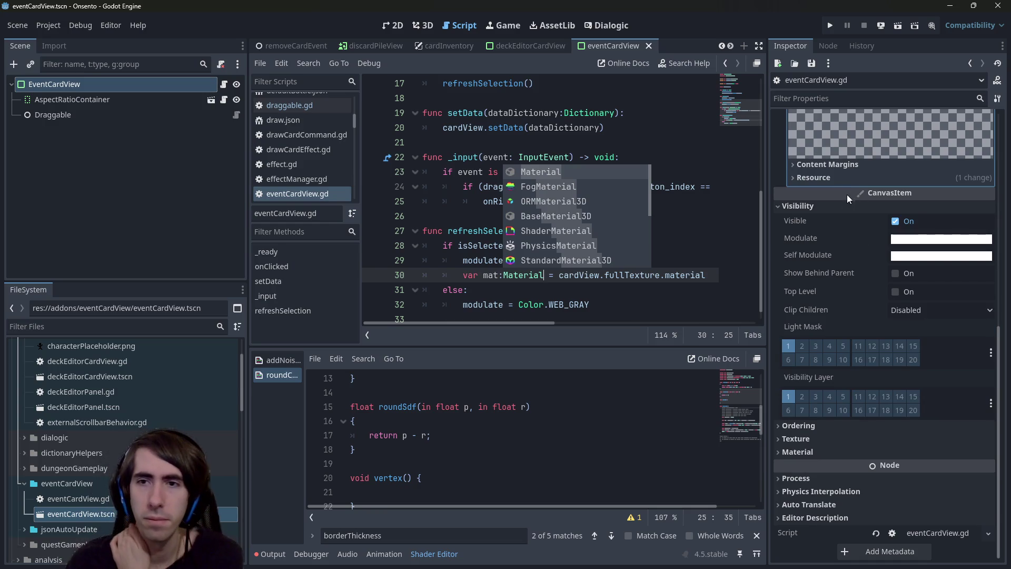
pyautogui.scroll(5, 840, 205)
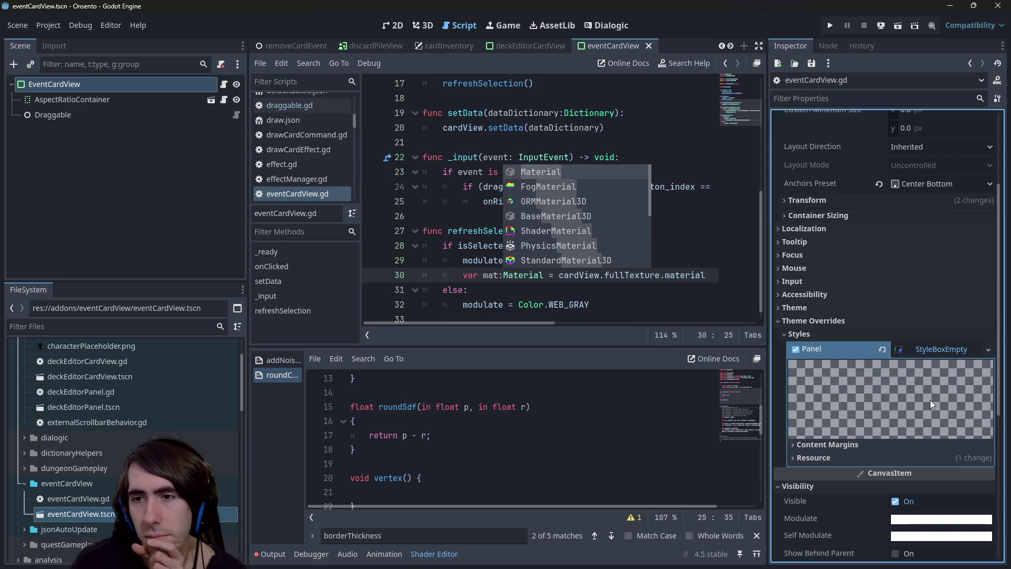
pyautogui.click(837, 320)
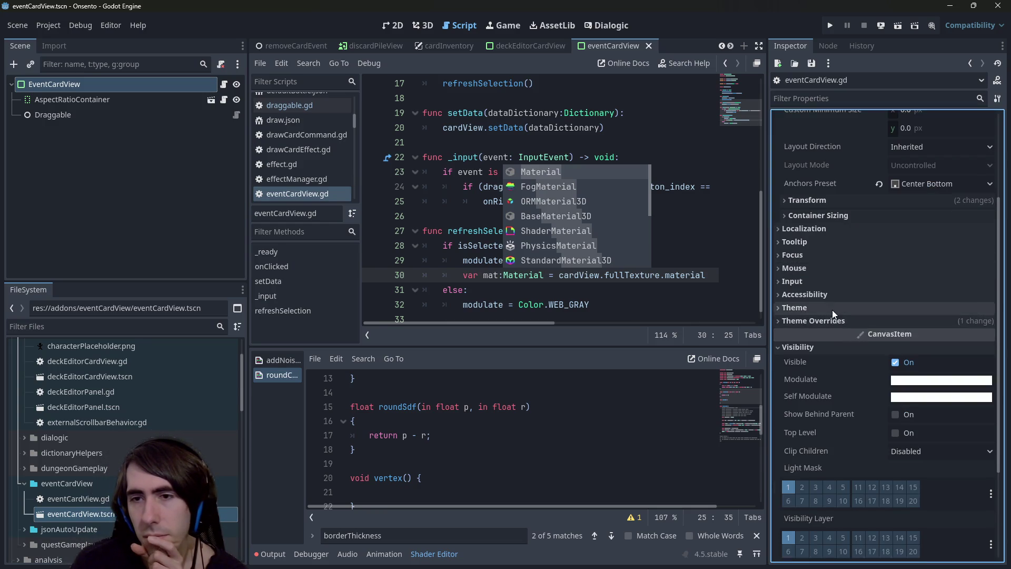
pyautogui.click(832, 309)
pyautogui.click(828, 320)
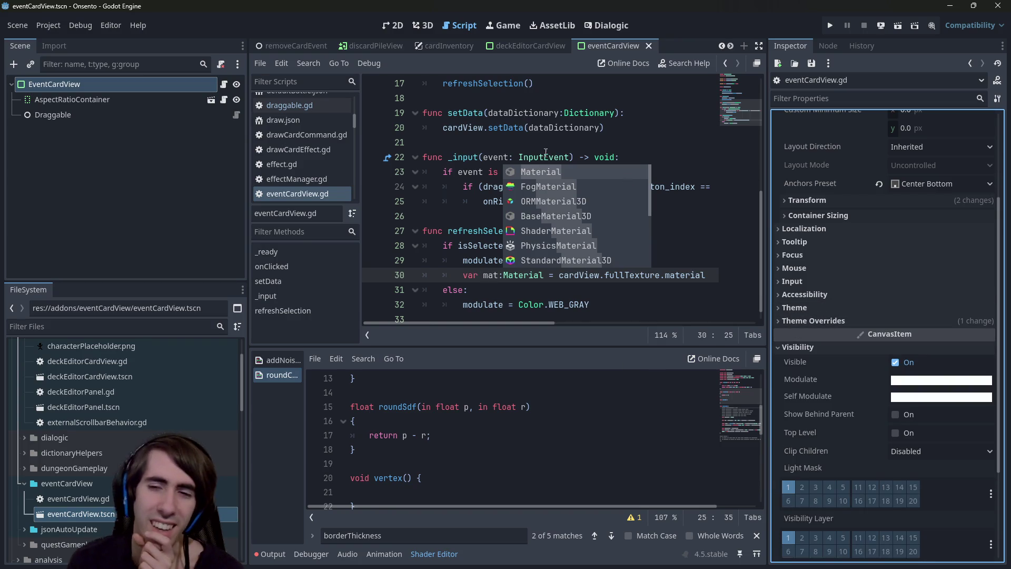
pyautogui.click(226, 98)
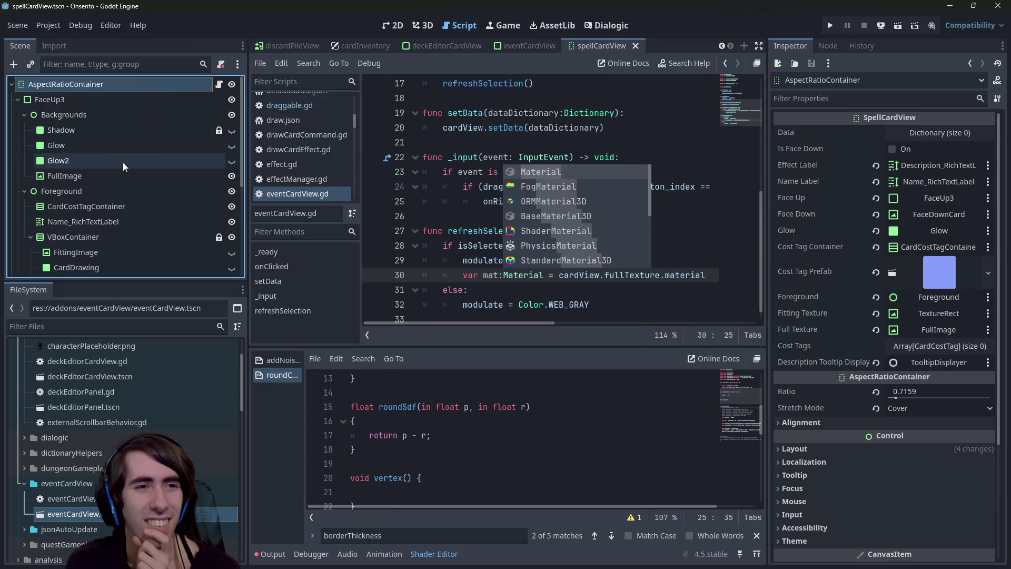
pyautogui.click(110, 174)
pyautogui.scroll(-3, 804, 342)
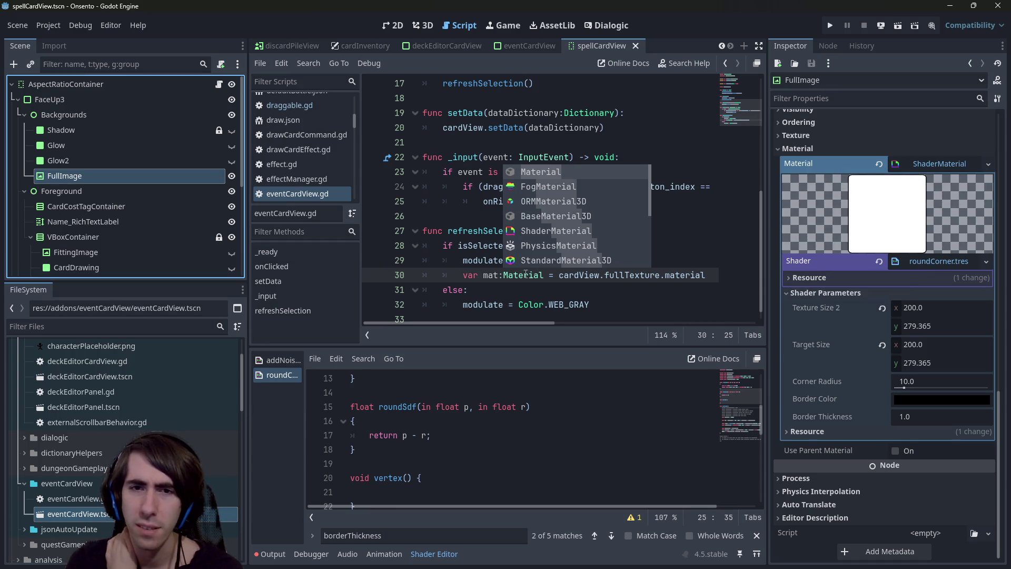
# - Start a mat.set line below the material assignment, then erase it
pyautogui.doubleClick(491, 274)
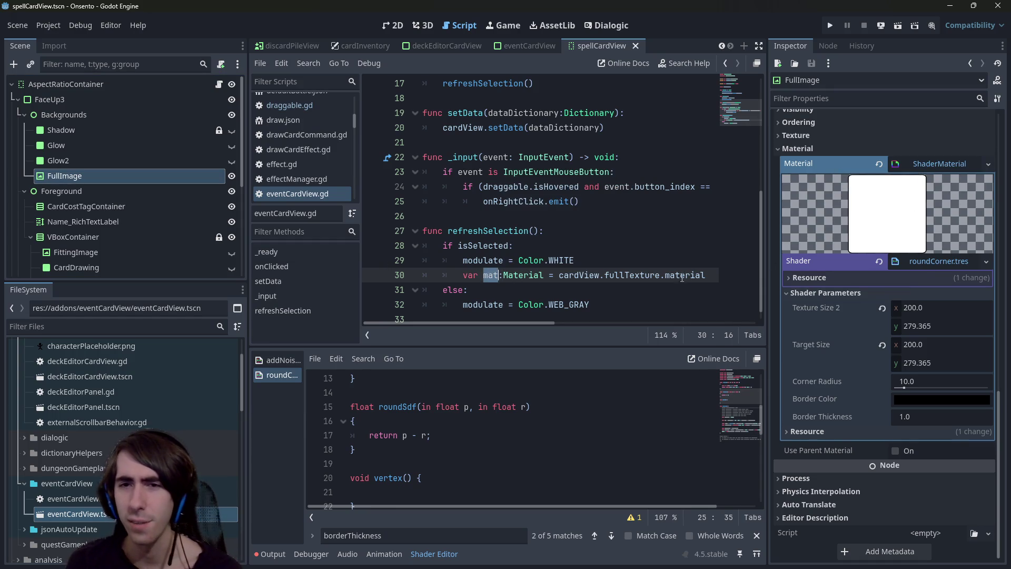
pyautogui.press('End')
pyautogui.press('Return')
pyautogui.write('mat.set')
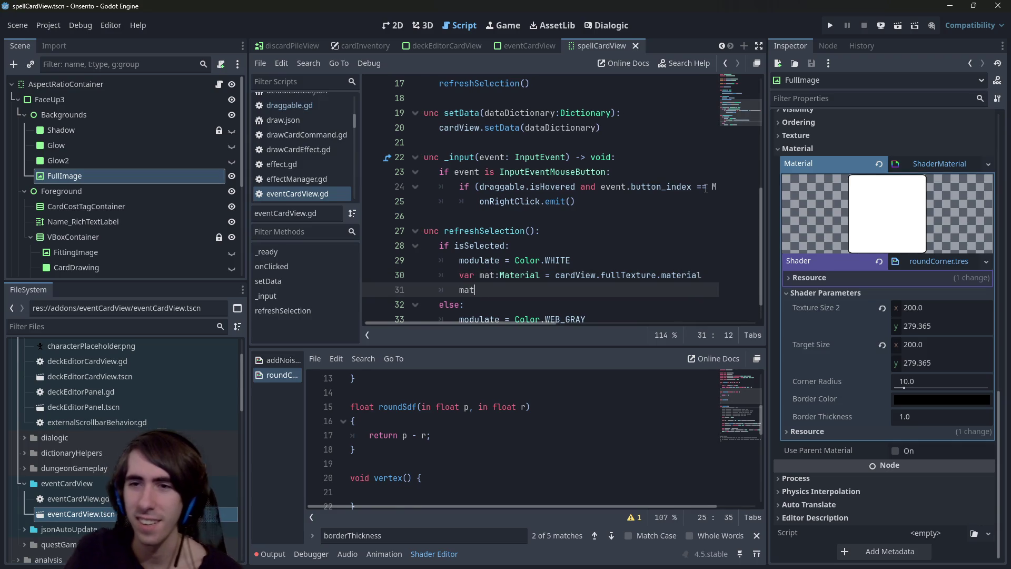
pyautogui.press('BackSpace')
pyautogui.press('BackSpace')
pyautogui.press('BackSpace')
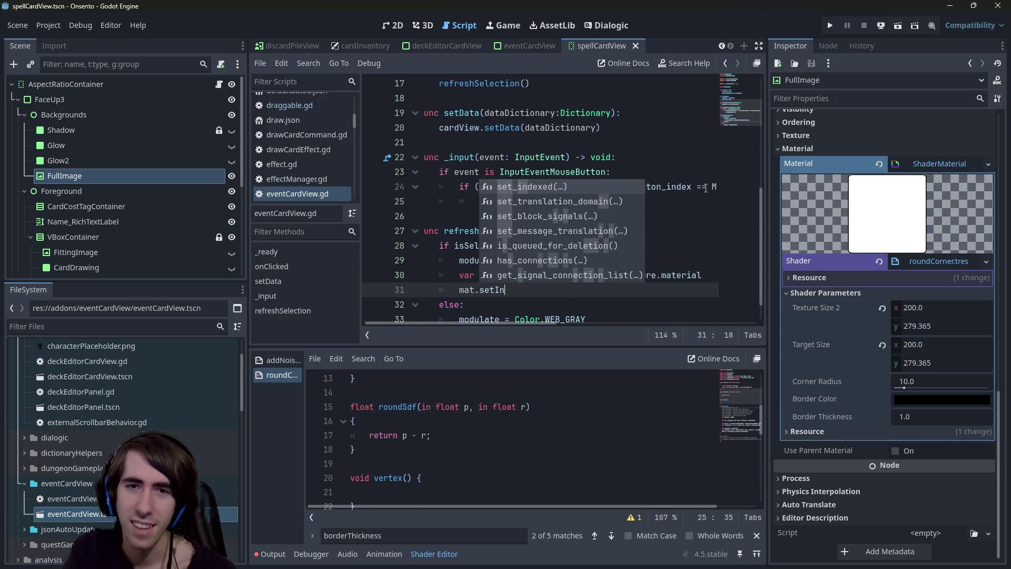
pyautogui.press('BackSpace')
pyautogui.press('BackSpace')
pyautogui.press('BackSpace')
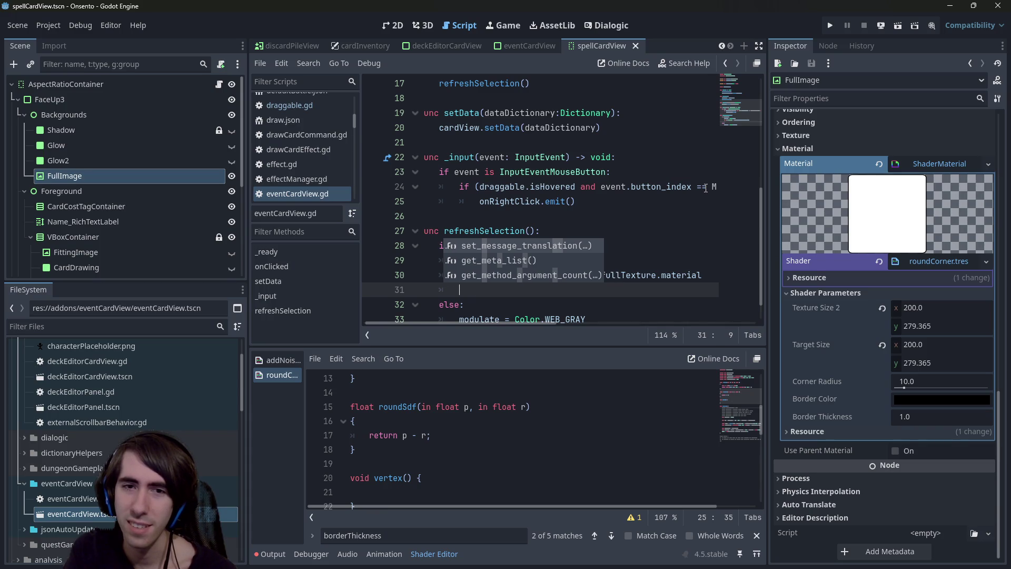
pyautogui.press('Home')
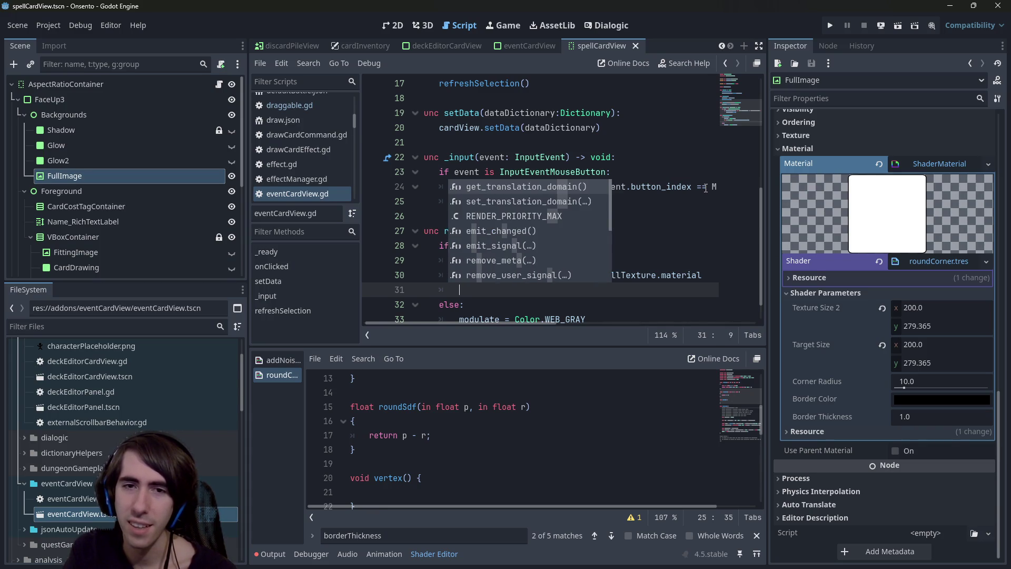
pyautogui.press('Escape')
# - Type mat as ShaderMaterial and add a mat.set_shader_parameter call on line 31
pyautogui.press('Up')
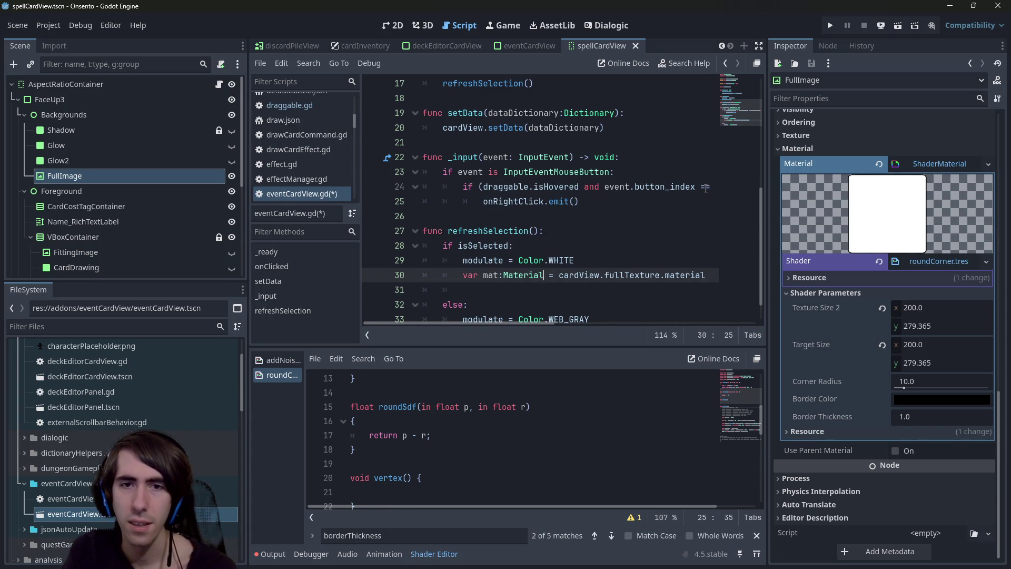
pyautogui.hotkey('ctrl', 'shift', 'Right')
pyautogui.write('ShaderMa')
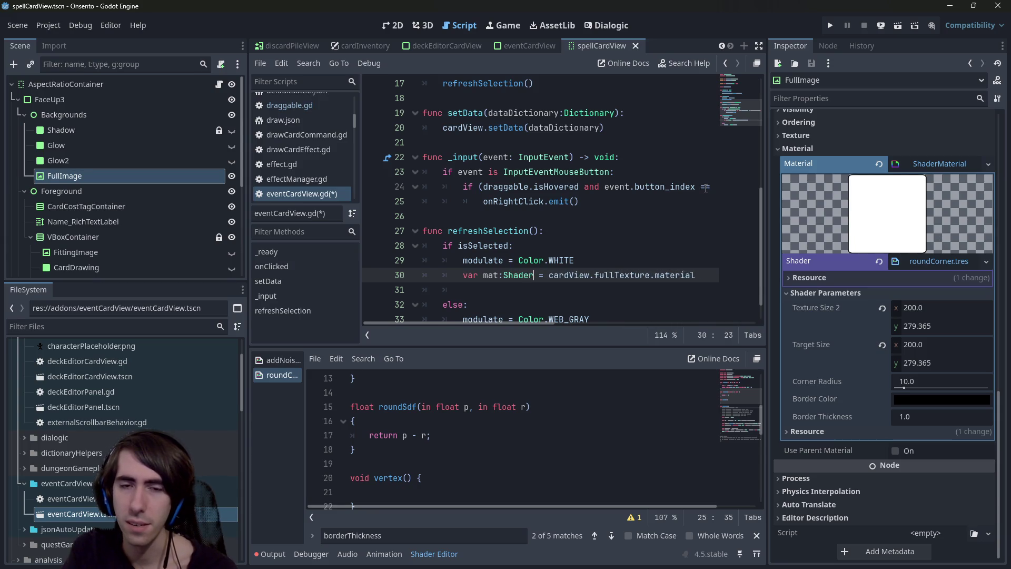
pyautogui.press('Return')
pyautogui.press('Down')
pyautogui.write('mat.')
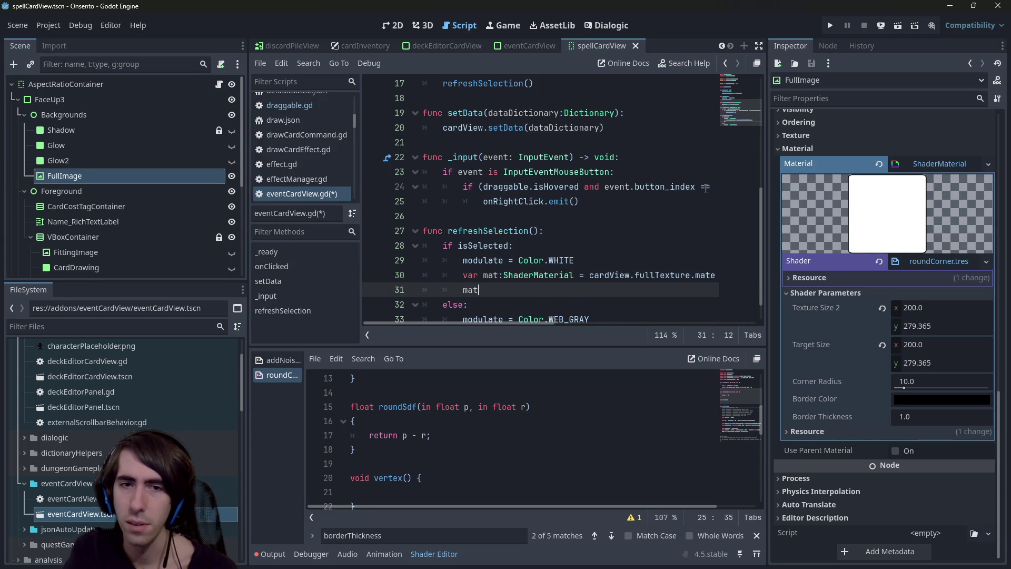
pyautogui.write('se')
pyautogui.press('Return')
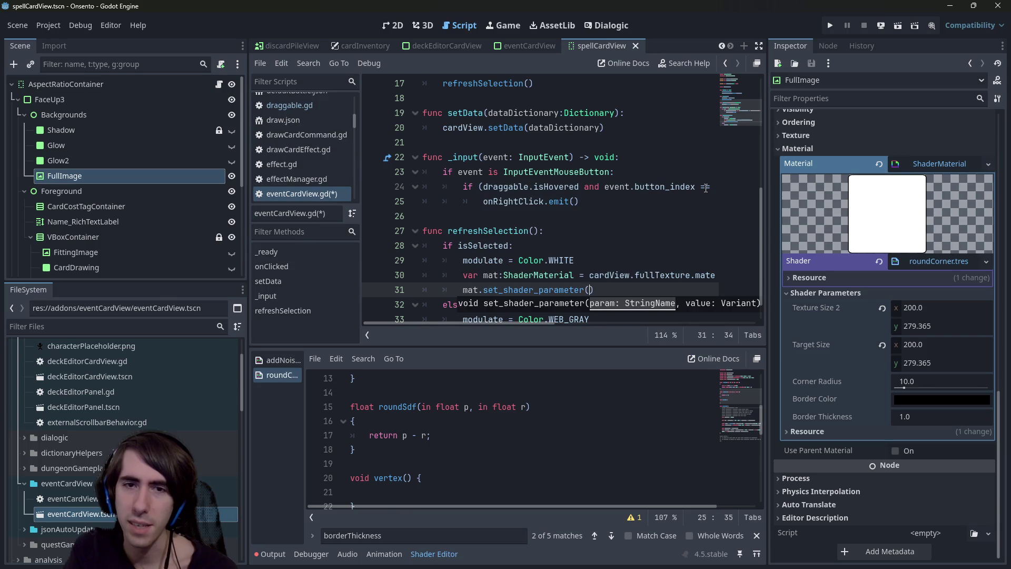
# - Try the Material type again, then undo back to ShaderMaterial and save the script
pyautogui.press('Up')
pyautogui.press('Left')
pyautogui.hotkey('ctrl', 'shift', 'Left')
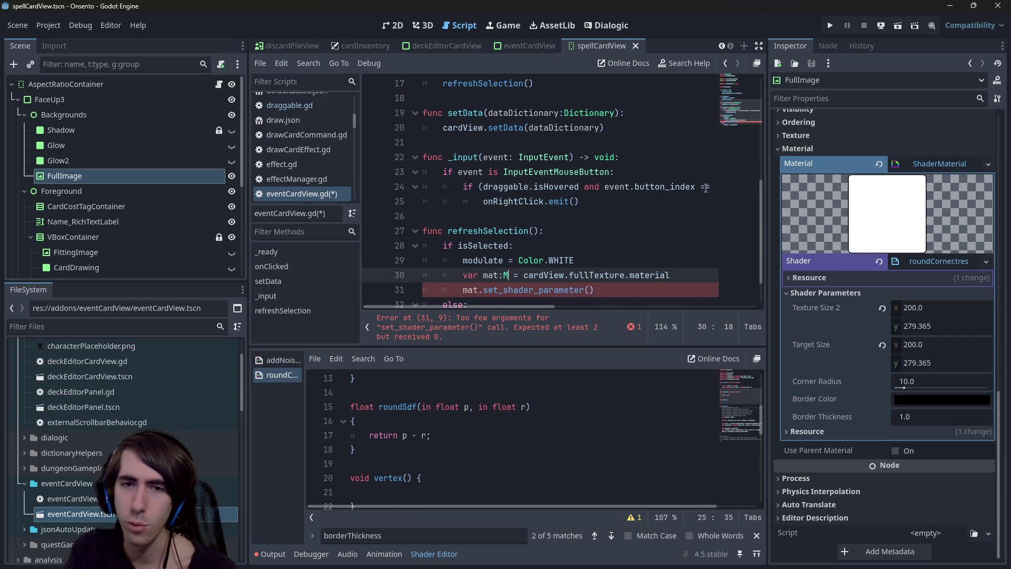
pyautogui.write('Material')
pyautogui.press('Escape')
pyautogui.press('Down')
pyautogui.hotkey('ctrl', 'Left')
pyautogui.press('Left')
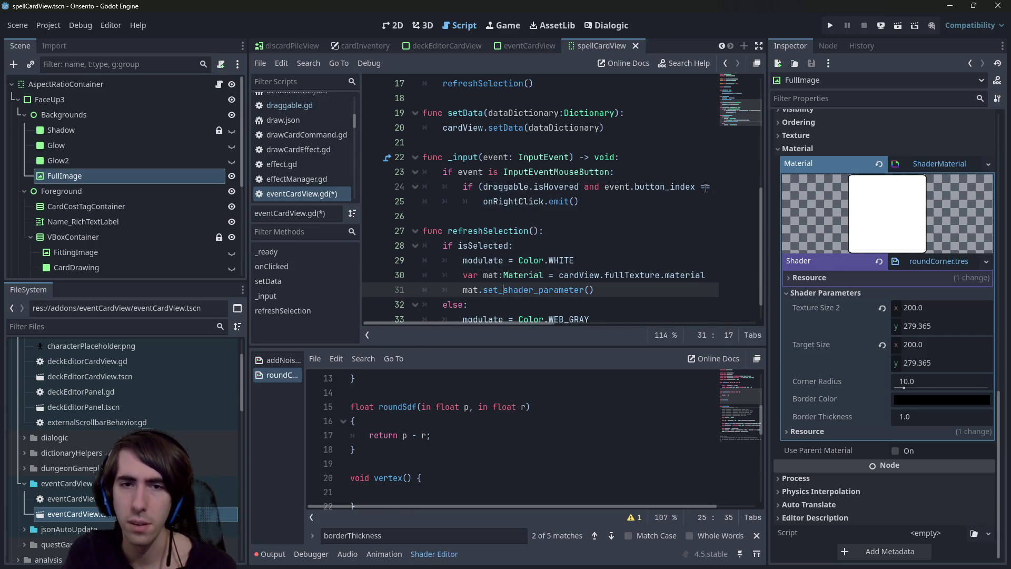
pyautogui.press('End')
pyautogui.press('Return')
pyautogui.write('mat.set_s')
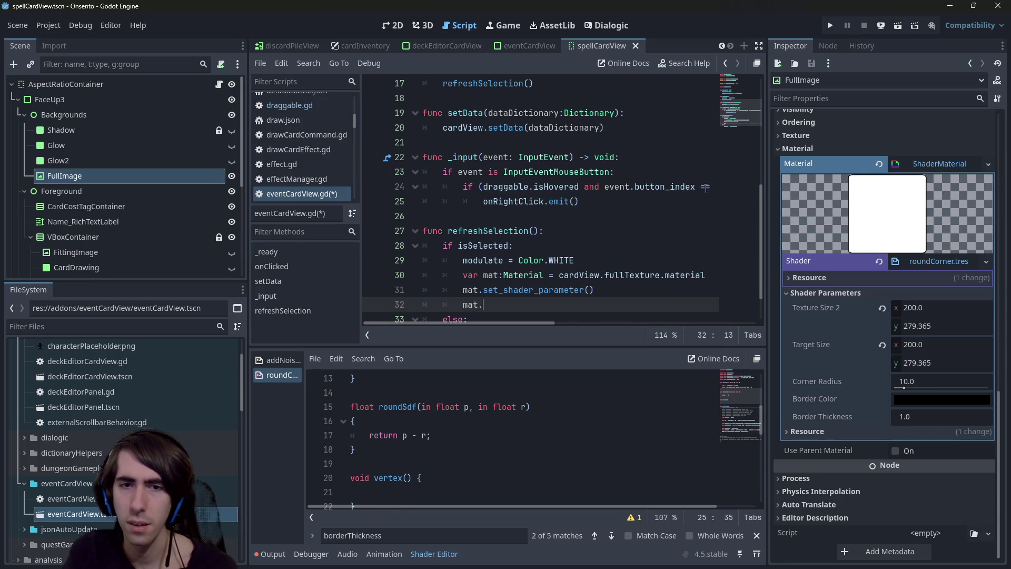
pyautogui.hotkey('ctrl', 'z')
pyautogui.hotkey('ctrl', 'z')
pyautogui.hotkey('ctrl', 'z')
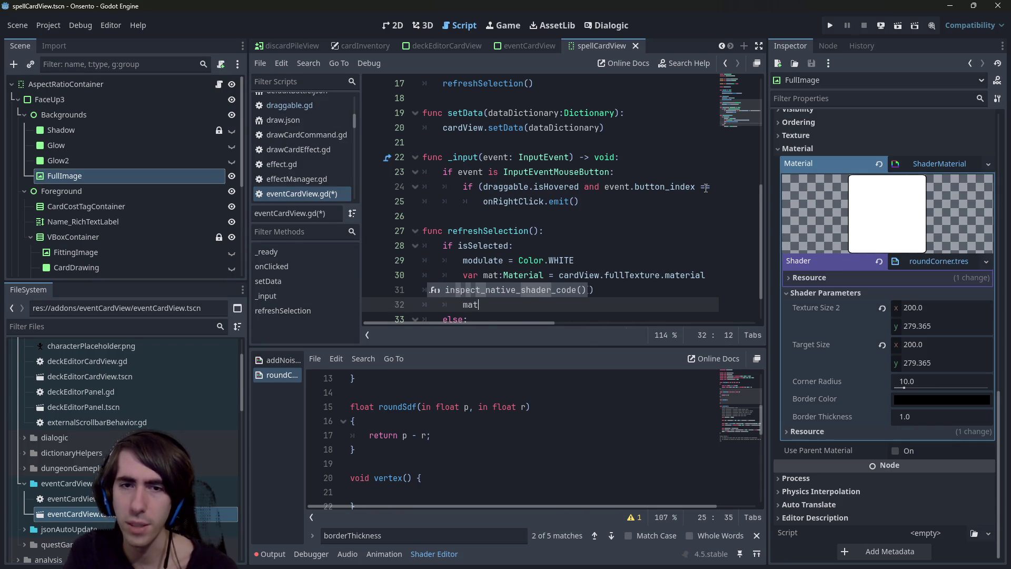
pyautogui.hotkey('ctrl', 's')
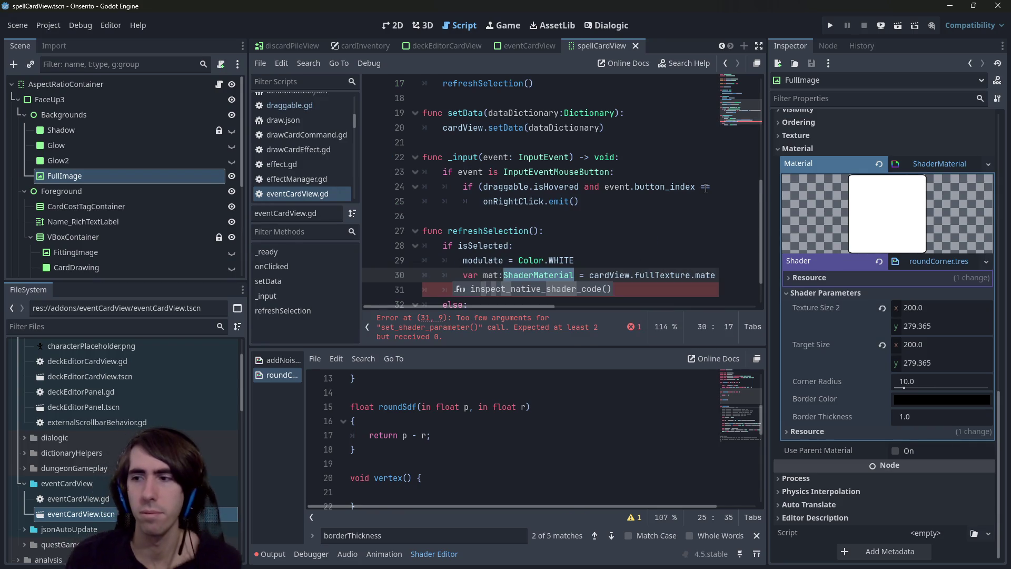
# - Give set_shader_parameter an empty quoted parameter name and save
pyautogui.scroll(-1, 658, 221)
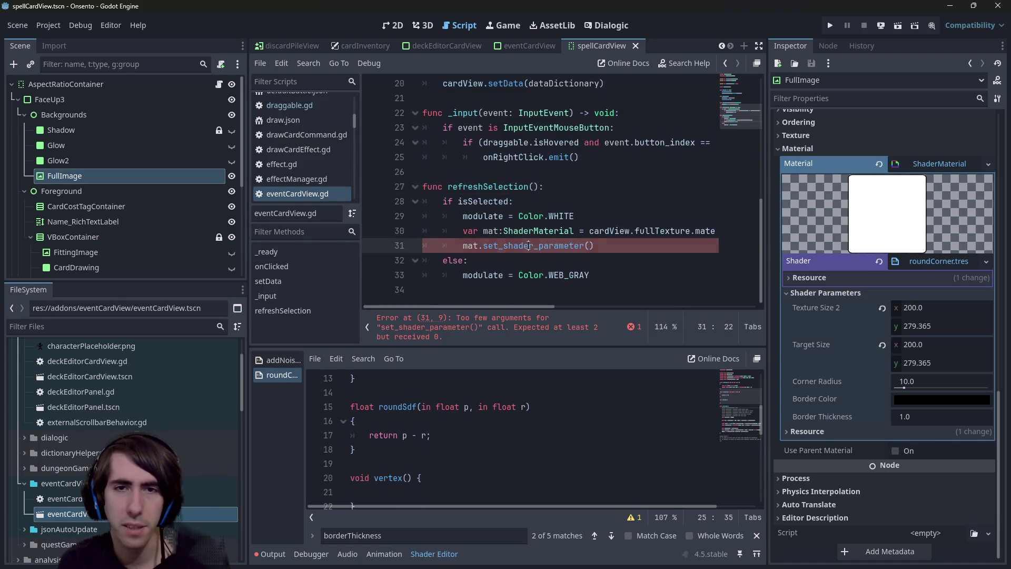
pyautogui.click(605, 247)
pyautogui.press('BackSpace')
pyautogui.press('BackSpace')
pyautogui.write('(')
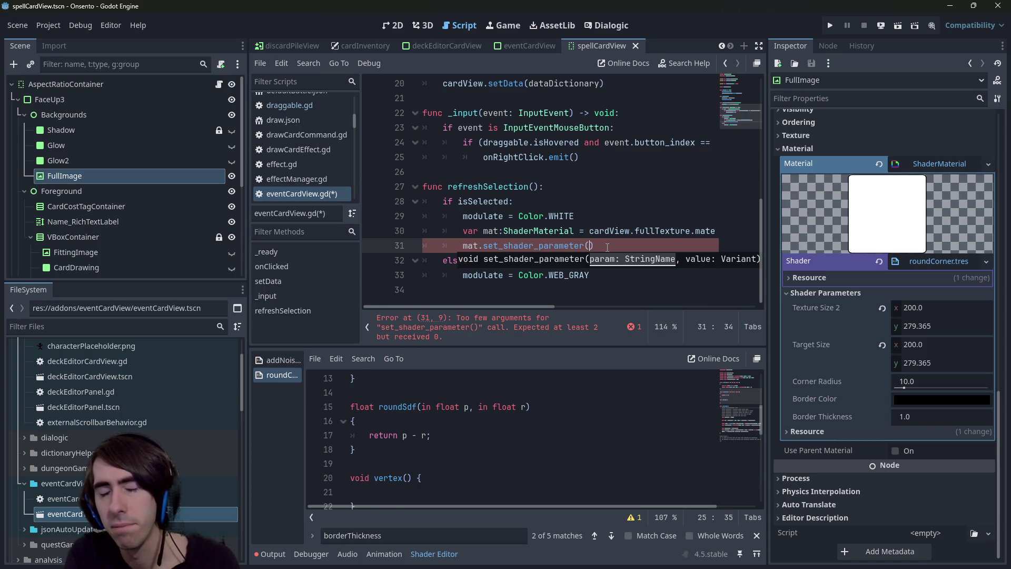
pyautogui.write('"')
pyautogui.hotkey('ctrl', 's')
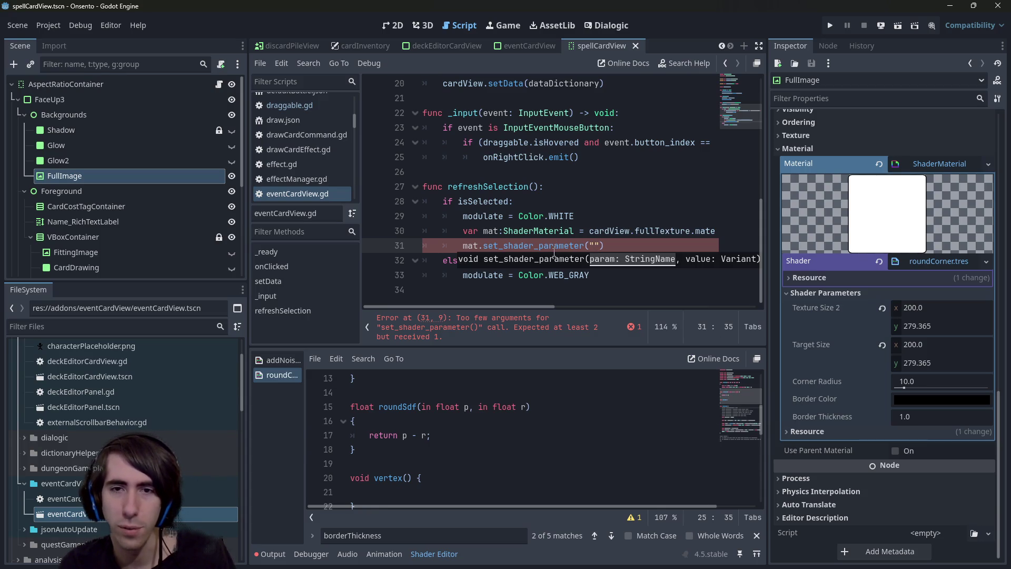
pyautogui.moveTo(553, 246)
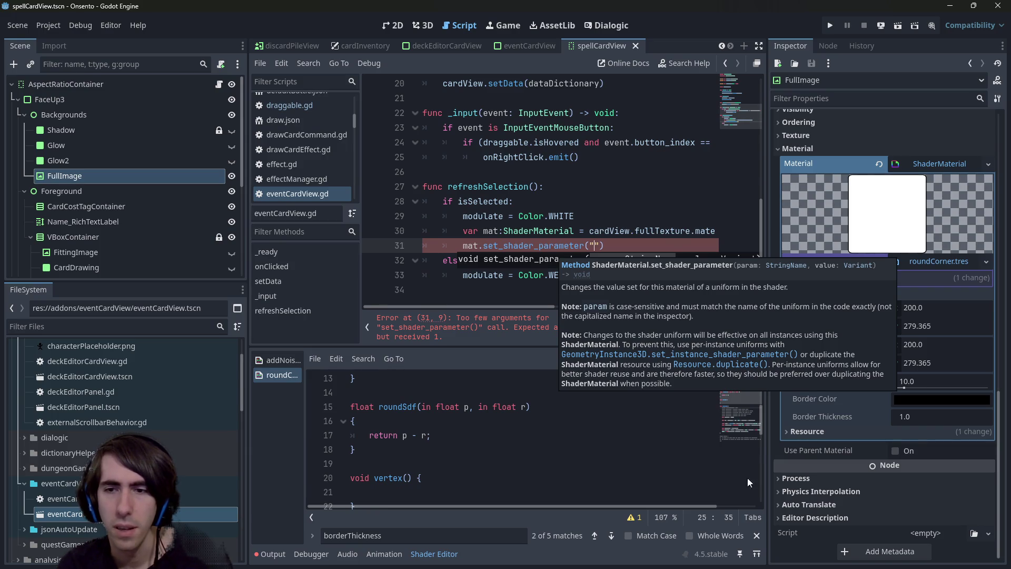
pyautogui.rightClick(811, 413)
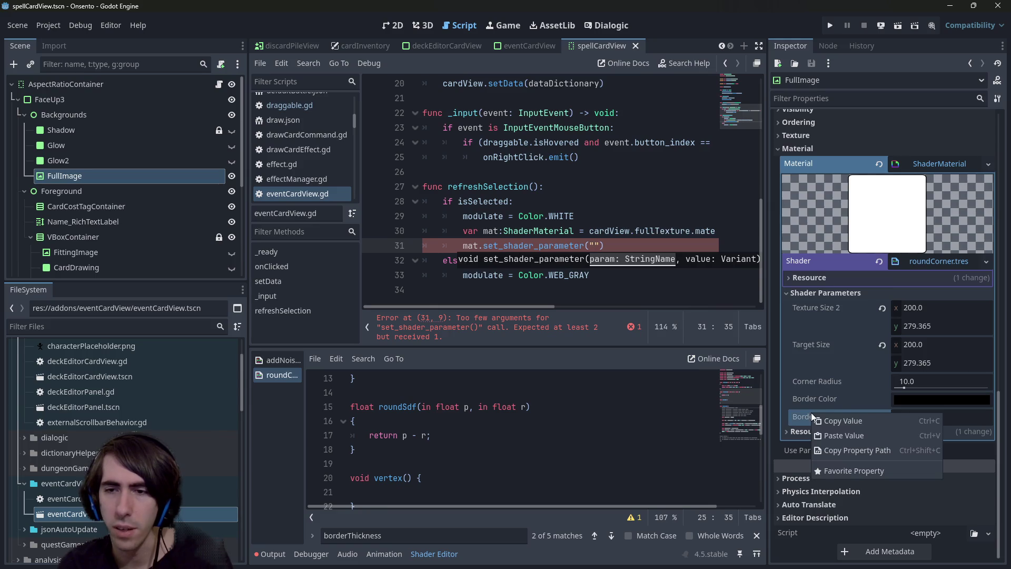
# - Fill in the Border Thickness property path as borderThickness with value 3.0 and save
pyautogui.click(820, 451)
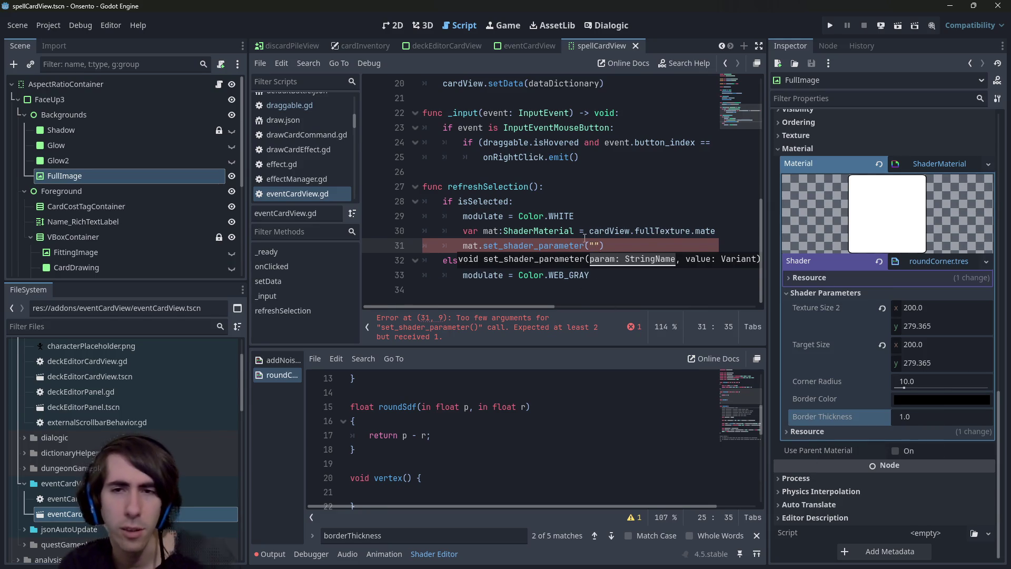
pyautogui.write('shader_parameter/borderThickness')
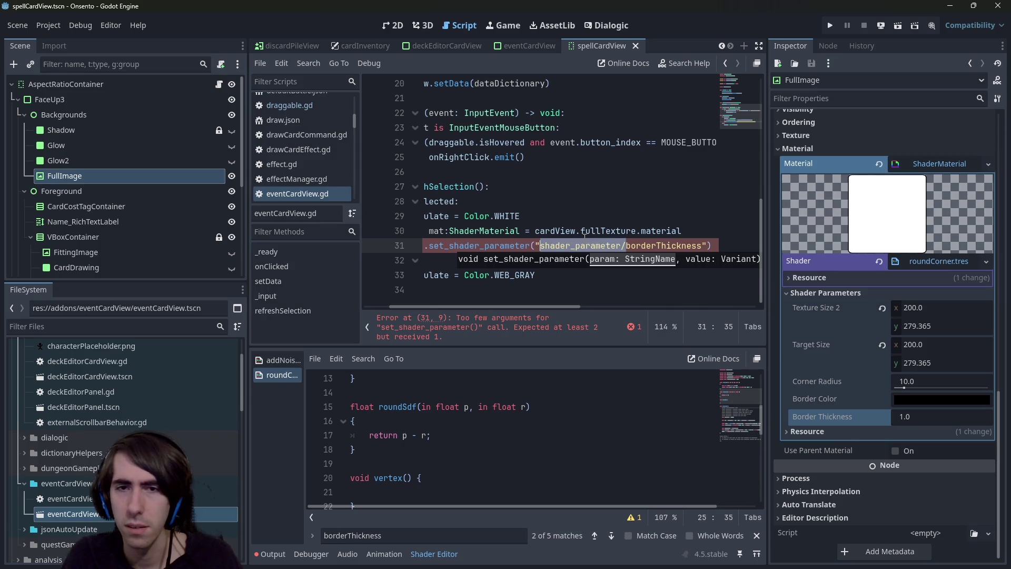
pyautogui.press('BackSpace')
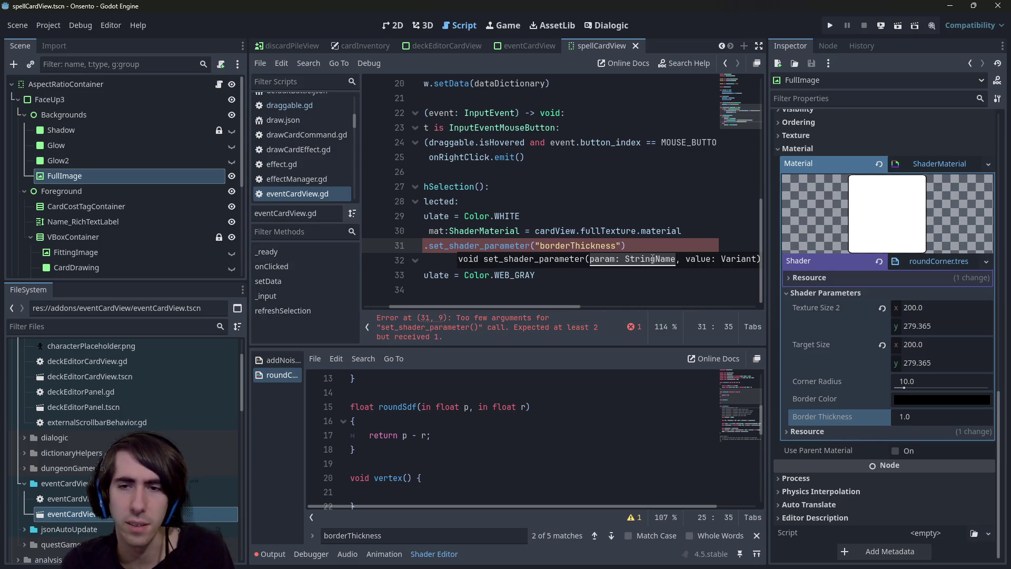
pyautogui.press('End')
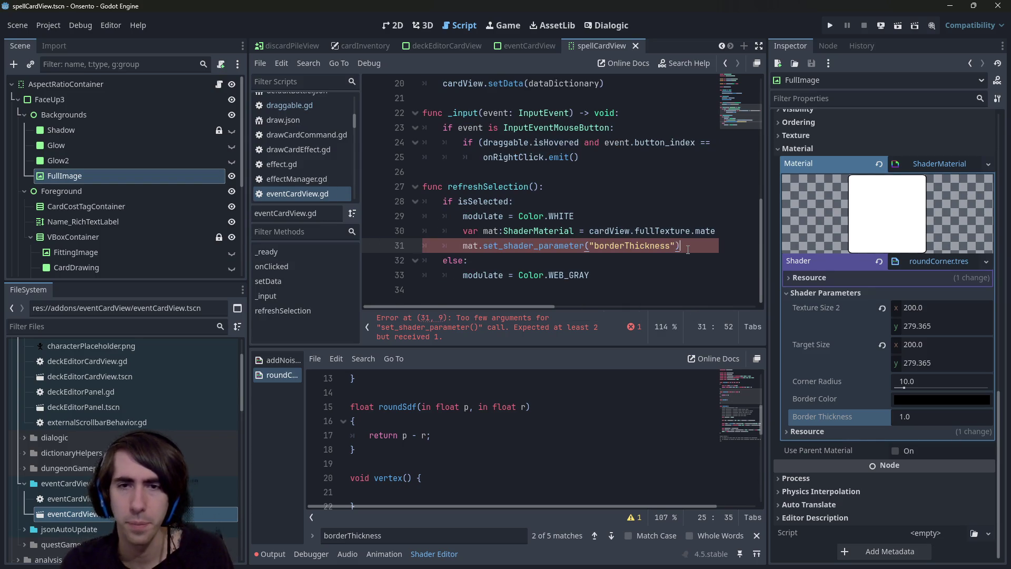
pyautogui.write(', ')
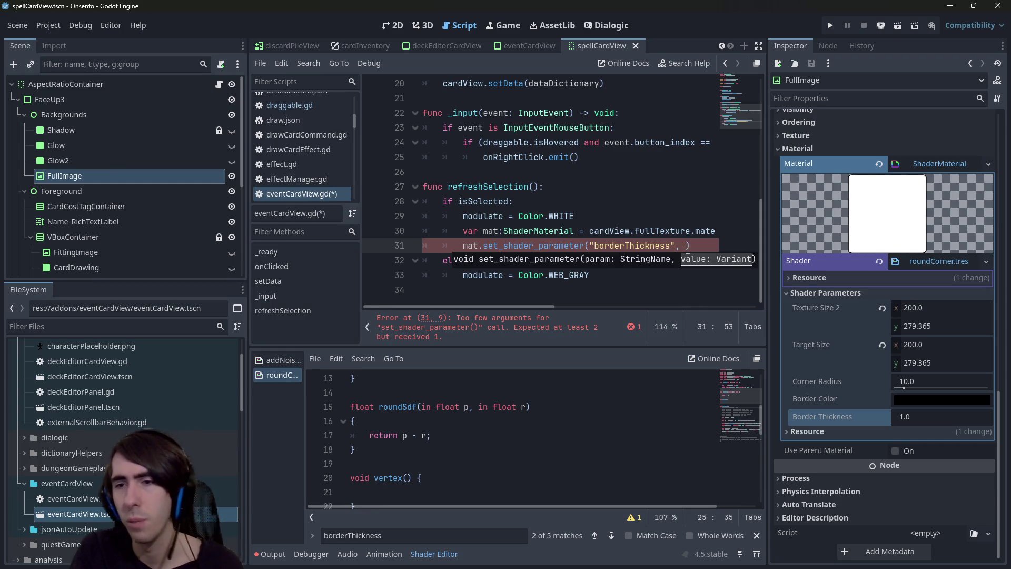
pyautogui.write('3.0')
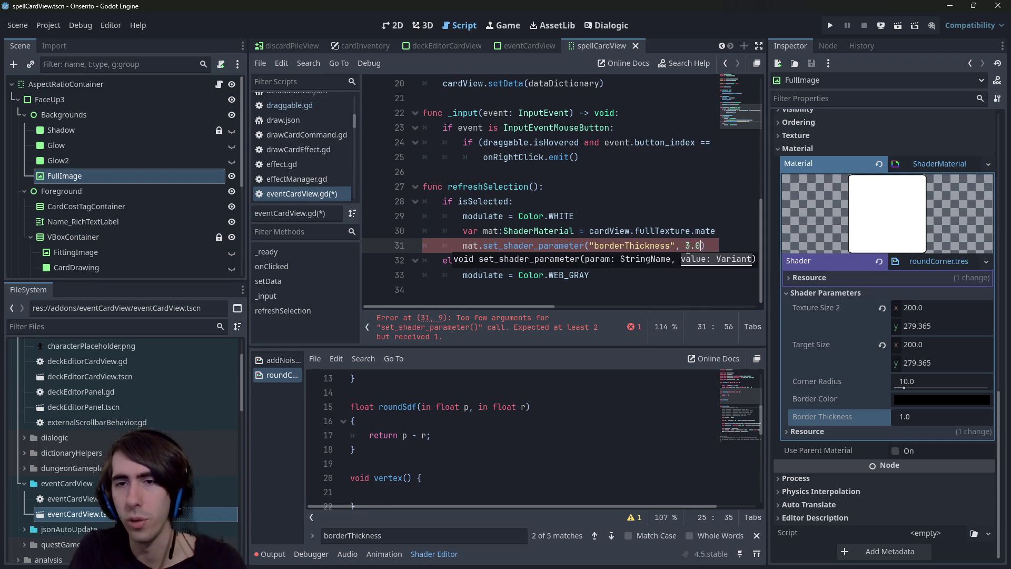
pyautogui.hotkey('ctrl', 's')
# - Put the borderThickness 1.0 call in else, move mat above the if, and run eventCardView
pyautogui.press('Down')
pyautogui.press('Down')
pyautogui.press('Down')
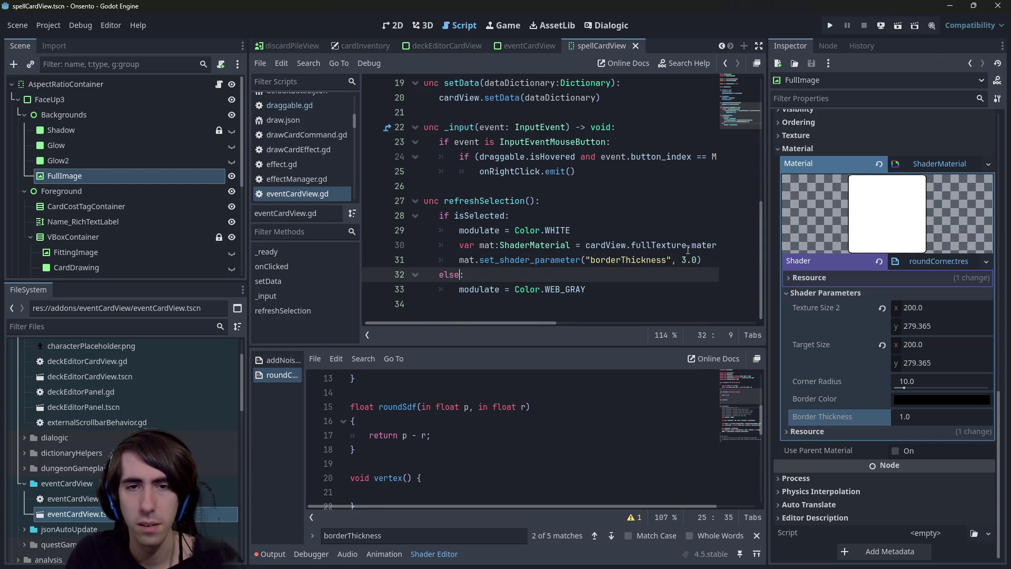
pyautogui.write('mat.set_shader_parameter("borderThickness", 3.0)')
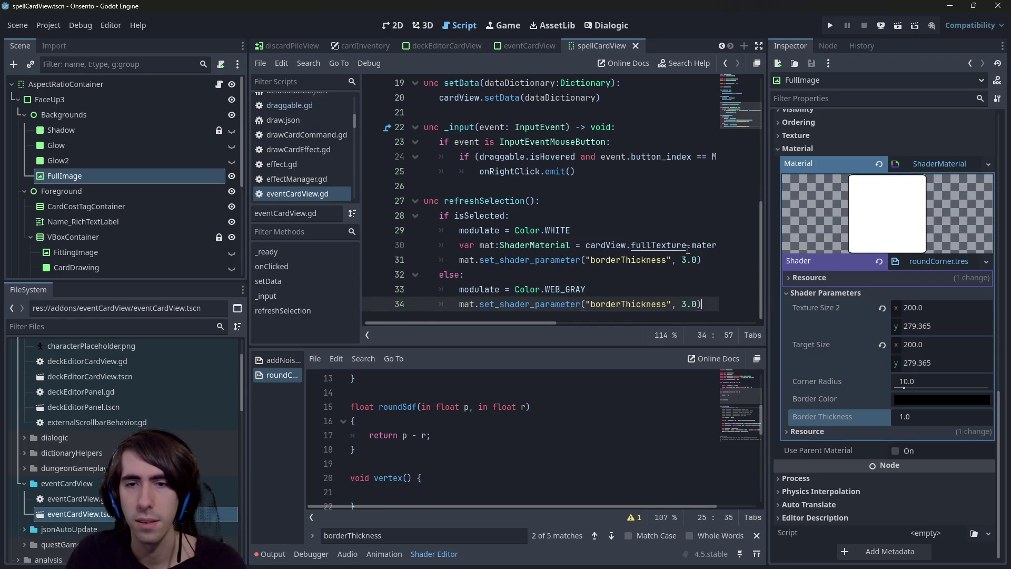
pyautogui.hotkey('ctrl', 's')
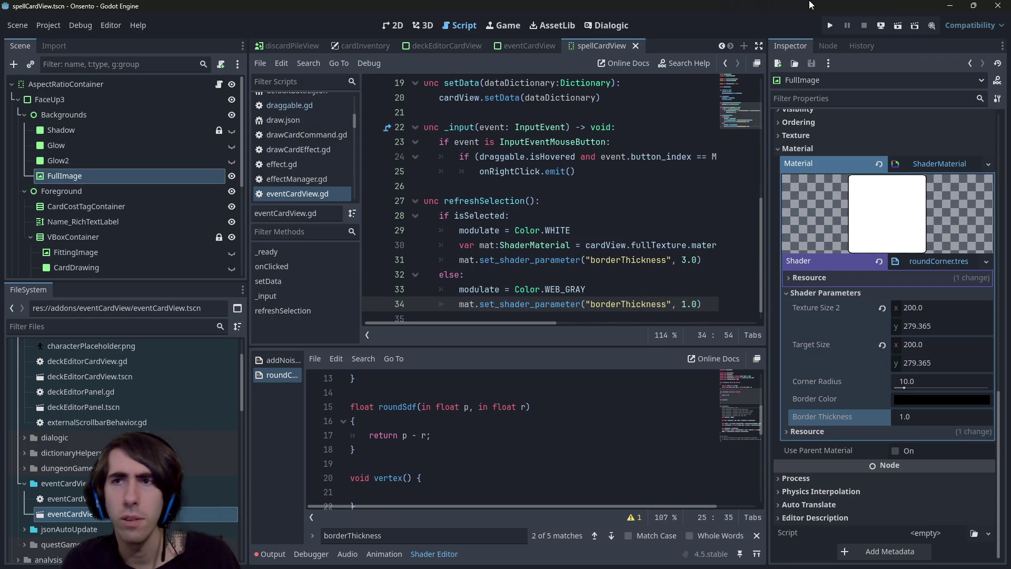
pyautogui.scroll(-1, 607, 250)
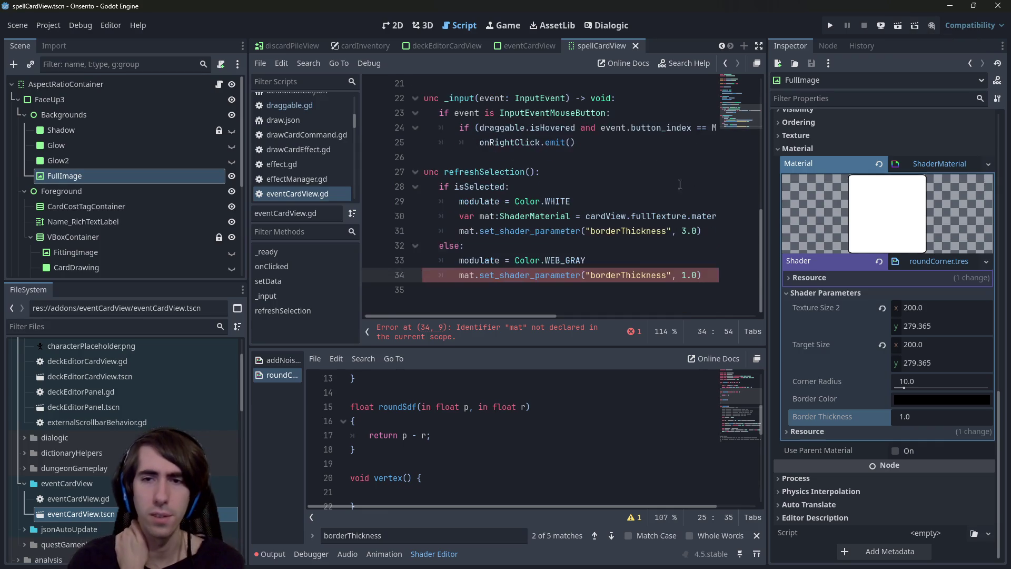
pyautogui.click(460, 215)
pyautogui.hotkey('alt', 'Up')
pyautogui.hotkey('alt', 'Up')
pyautogui.hotkey('shift', 'Tab')
pyautogui.hotkey('ctrl', 's')
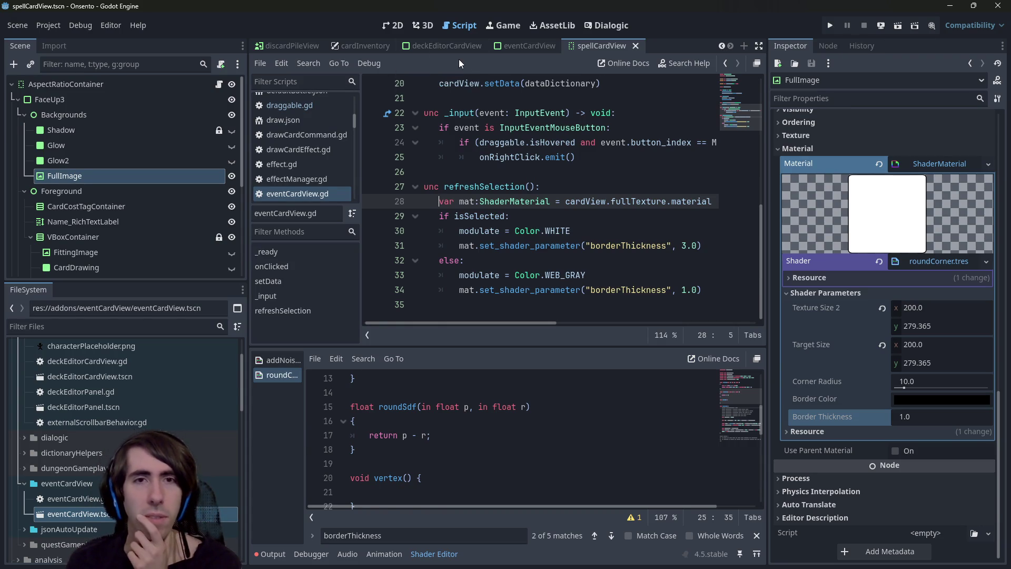
pyautogui.click(536, 46)
pyautogui.click(895, 26)
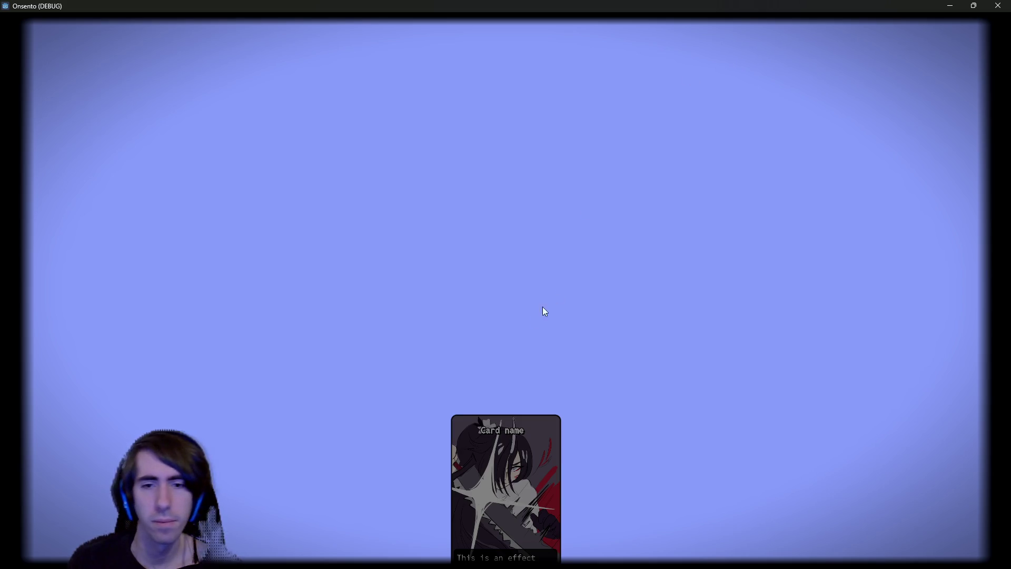
# - Test eventCardView, then run removeCardEvent, select Last Punch and close the game
pyautogui.click(542, 306)
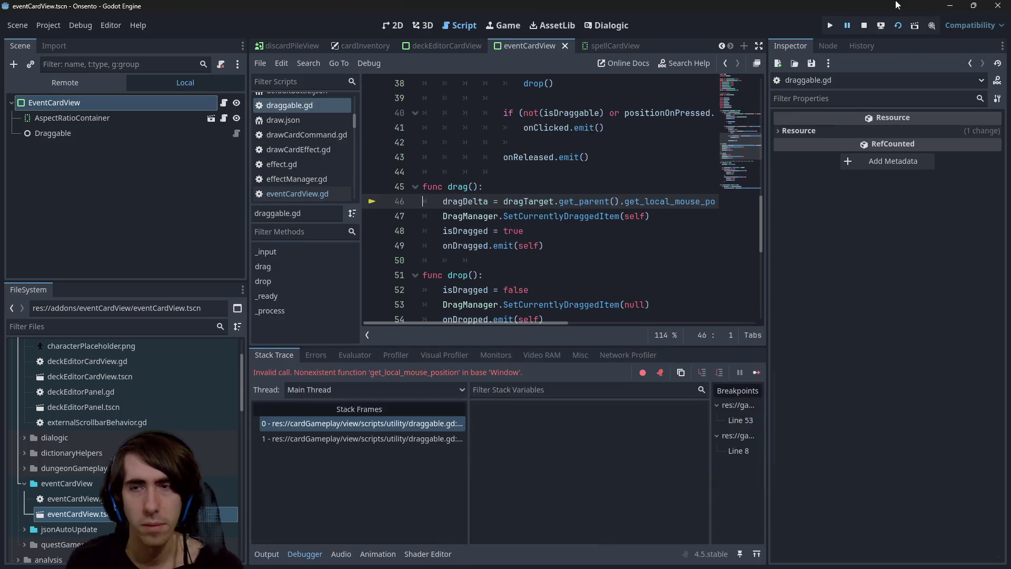
pyautogui.click(864, 25)
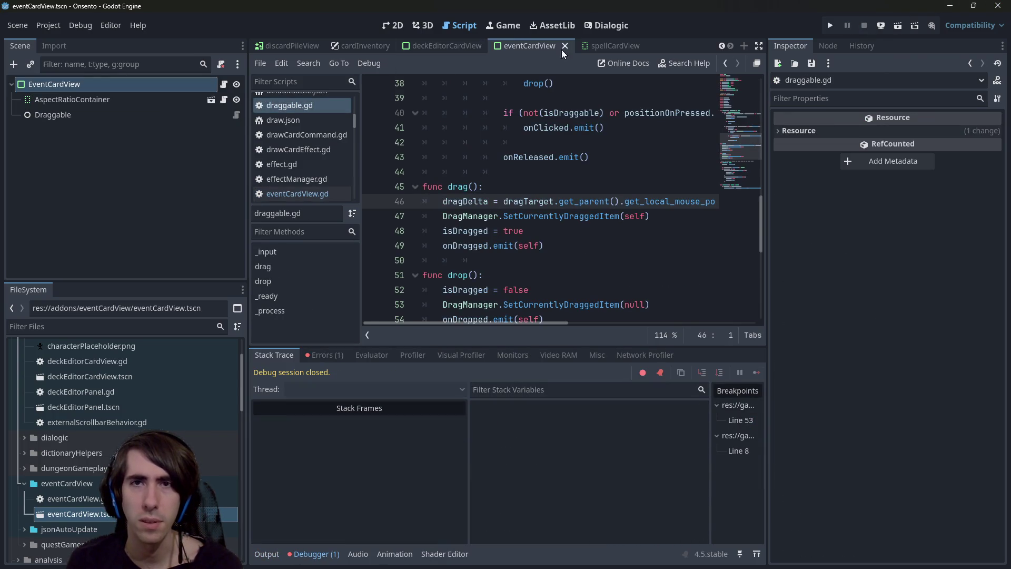
pyautogui.moveTo(302, 47)
pyautogui.scroll(-5, 316, 43)
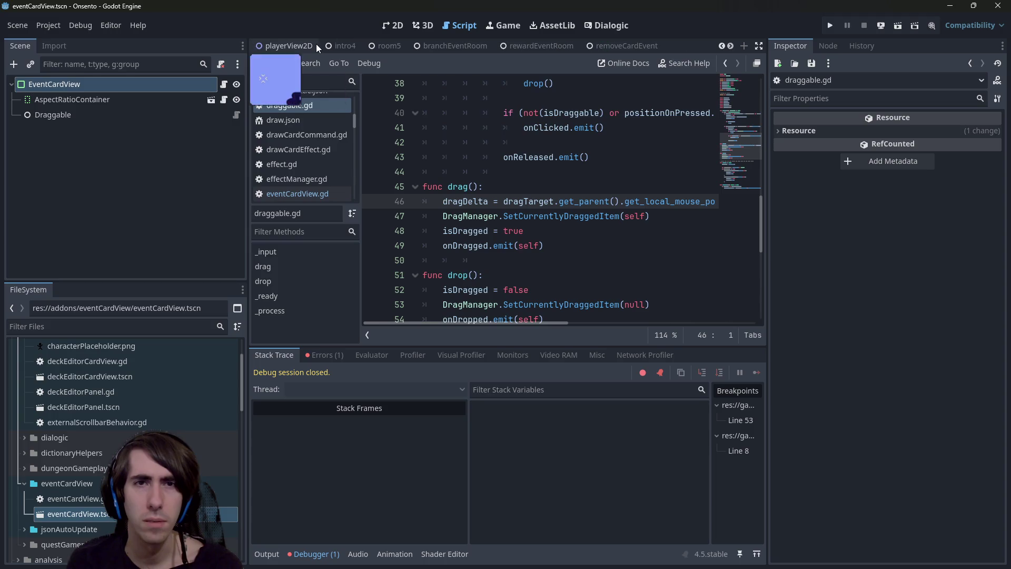
pyautogui.moveTo(522, 45)
pyautogui.click(626, 46)
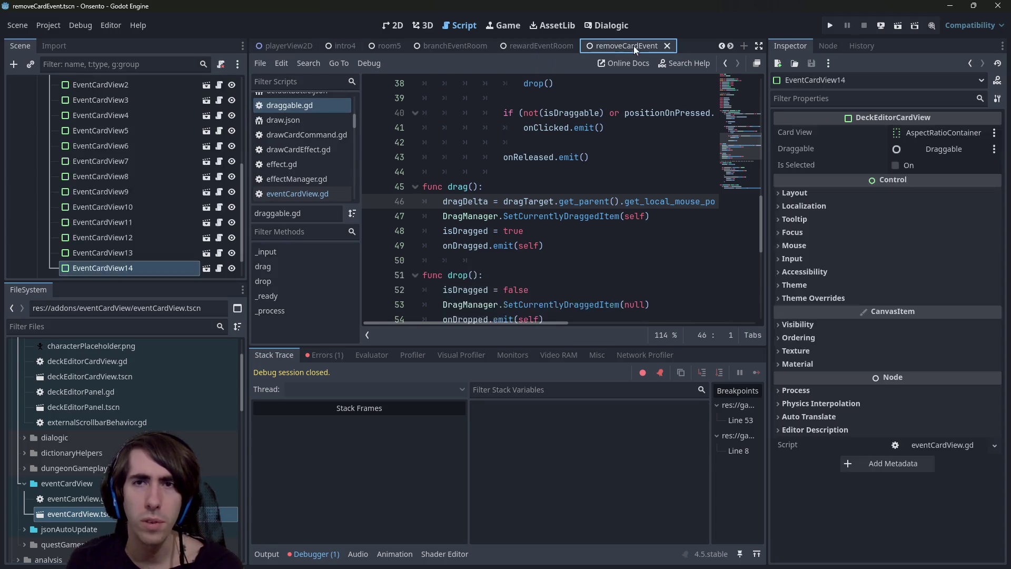
pyautogui.click(881, 26)
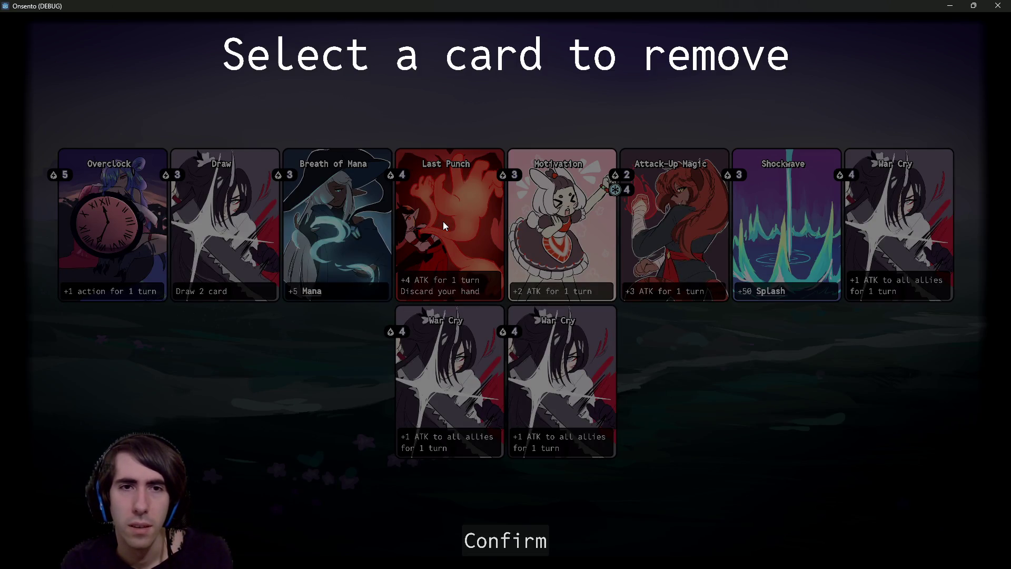
pyautogui.click(449, 214)
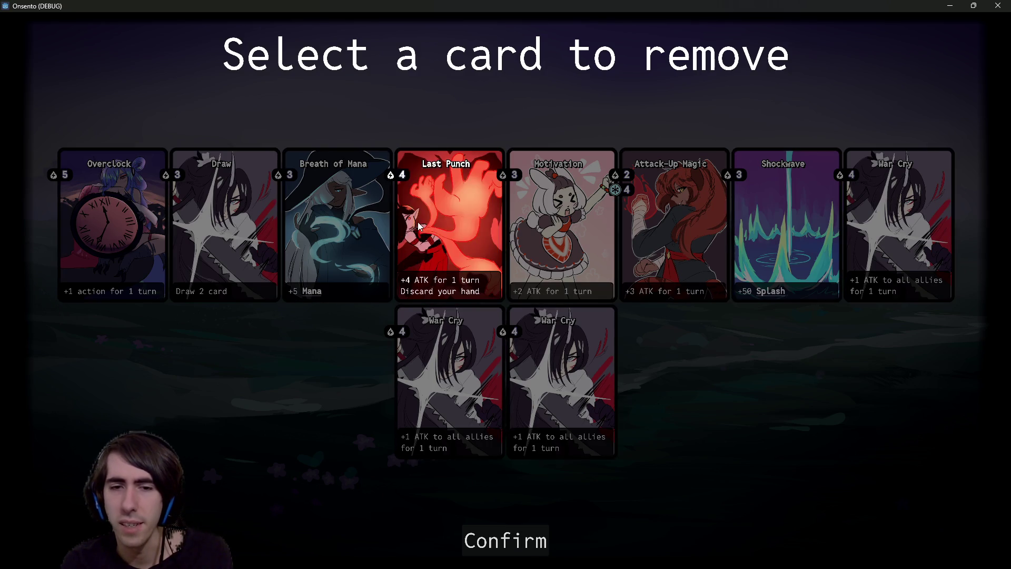
pyautogui.click(998, 6)
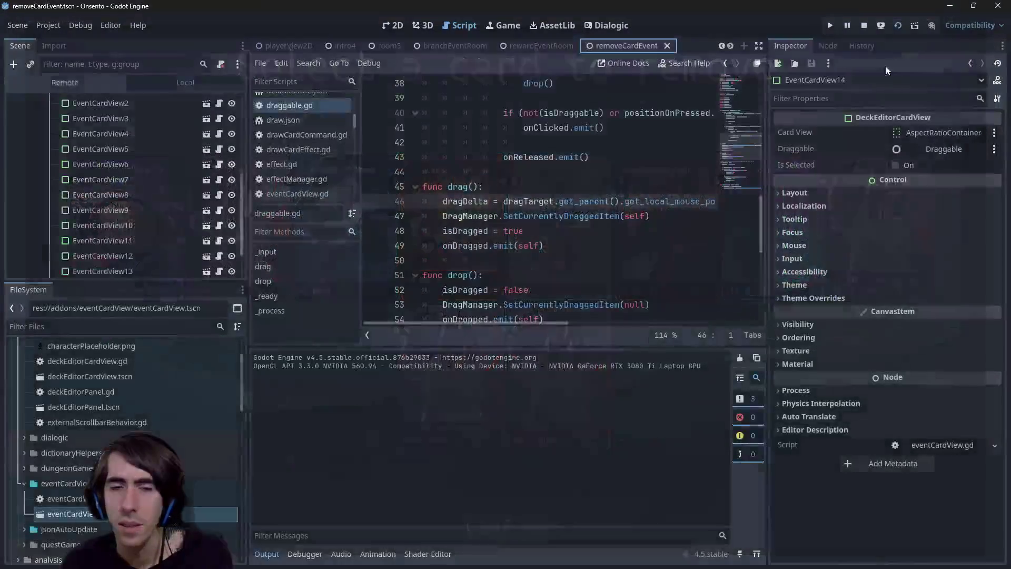
# - Open eventCardView.gd and place the cursor at the end of the borderThickness 3.0 line
pyautogui.click(533, 214)
pyautogui.moveTo(616, 219)
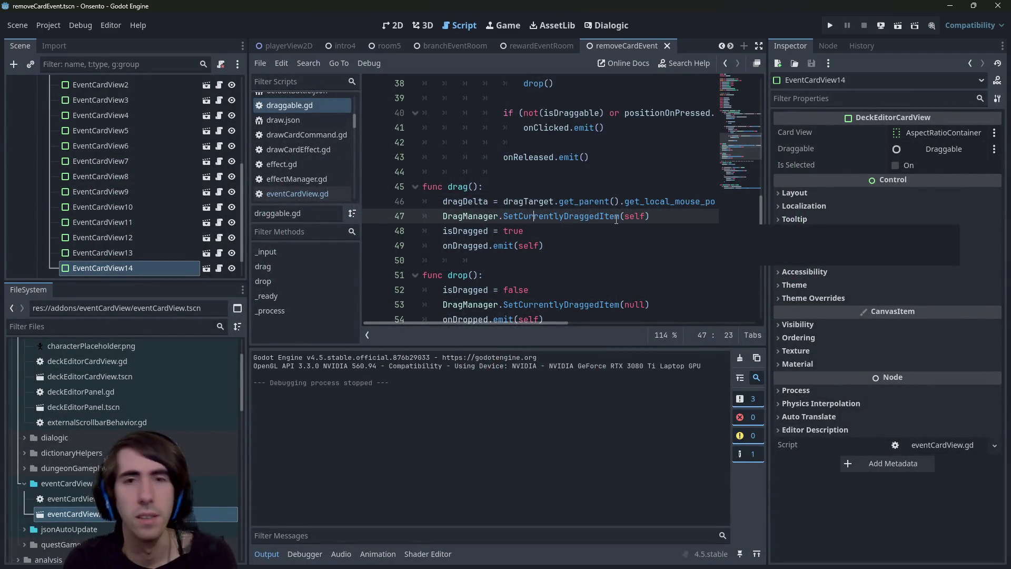
pyautogui.scroll(4, 156, 170)
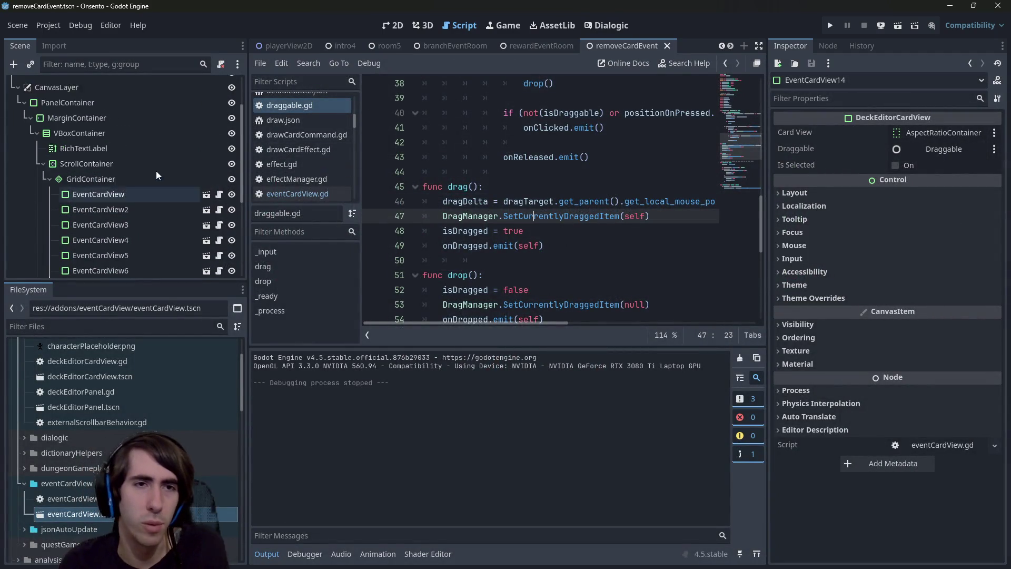
pyautogui.scroll(-5, 185, 189)
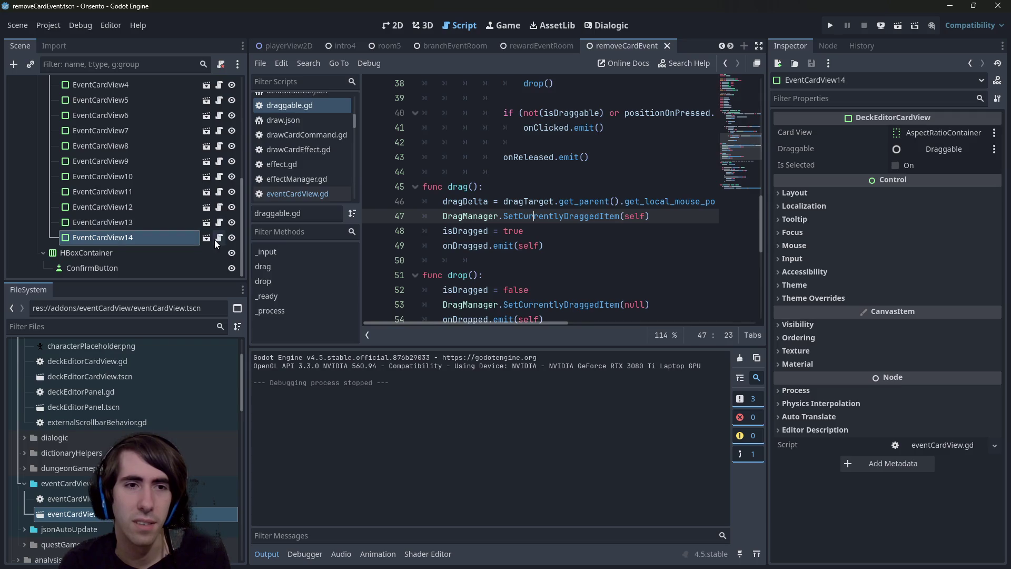
pyautogui.click(218, 237)
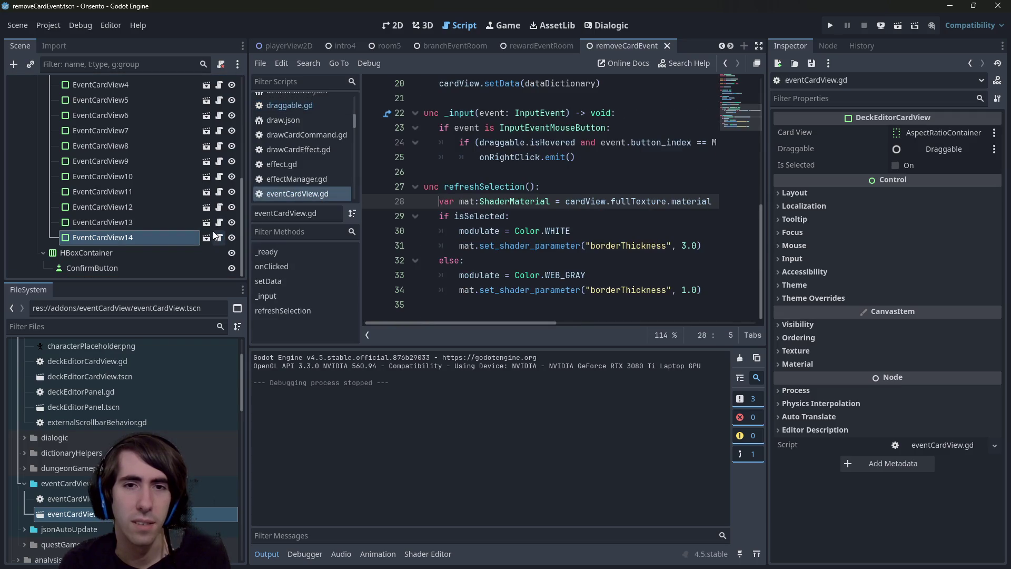
pyautogui.click(696, 242)
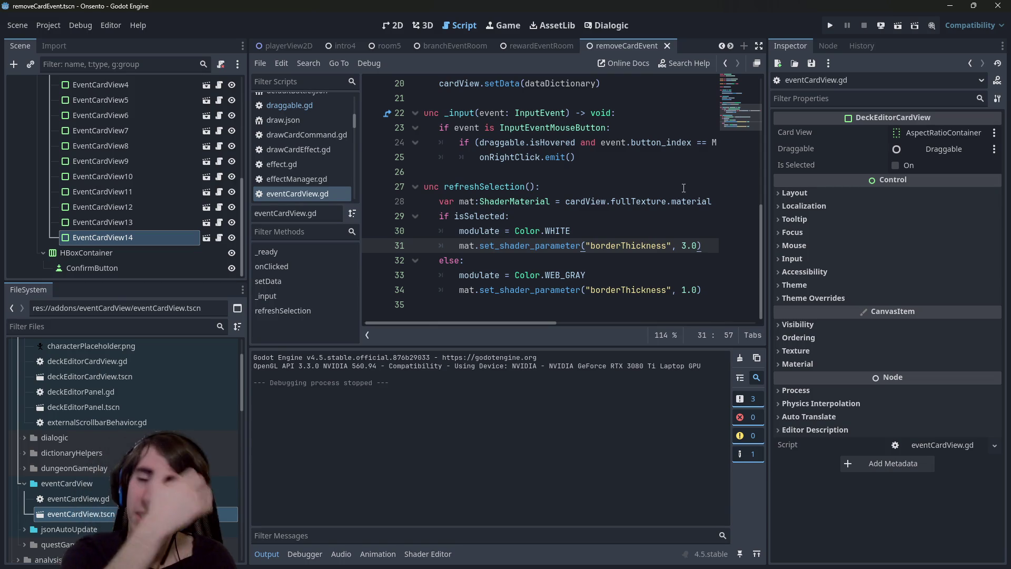
pyautogui.moveTo(548, 323); pyautogui.dragTo(589, 323)
# - Add 'cardView.fullTexture.material = mat' on line 35 after the branches
pyautogui.moveTo(622, 202); pyautogui.dragTo(476, 202)
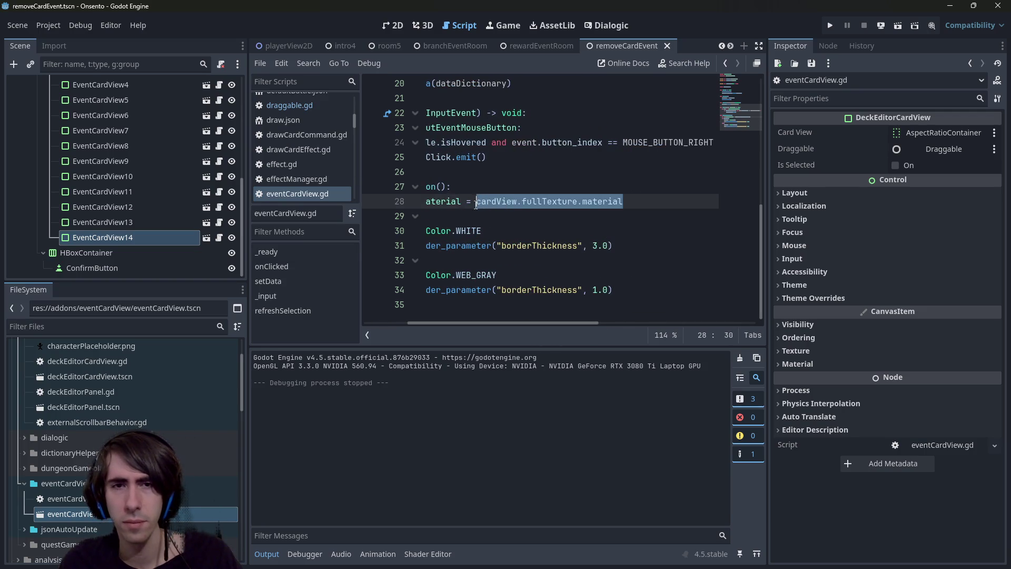
pyautogui.click(669, 323)
pyautogui.moveTo(672, 320); pyautogui.dragTo(434, 310)
pyautogui.click(434, 305)
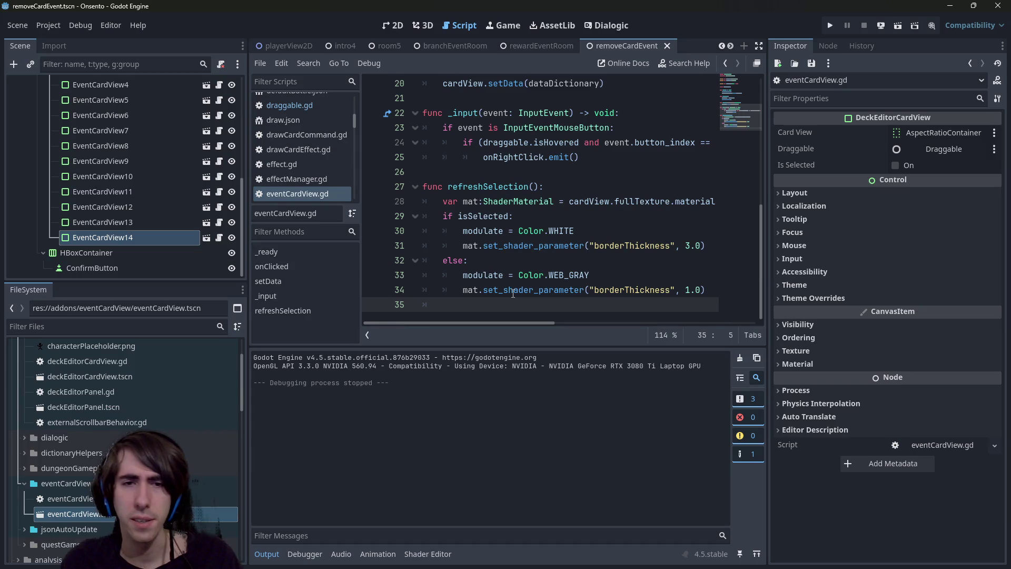
pyautogui.write('cardView.fullTexture.material')
pyautogui.write('= ')
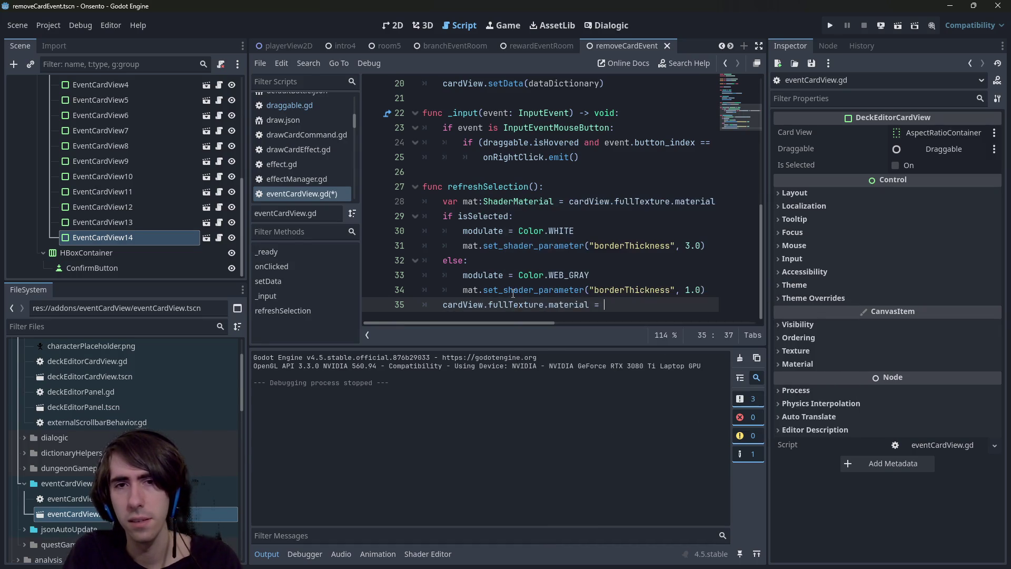
pyautogui.write('mat')
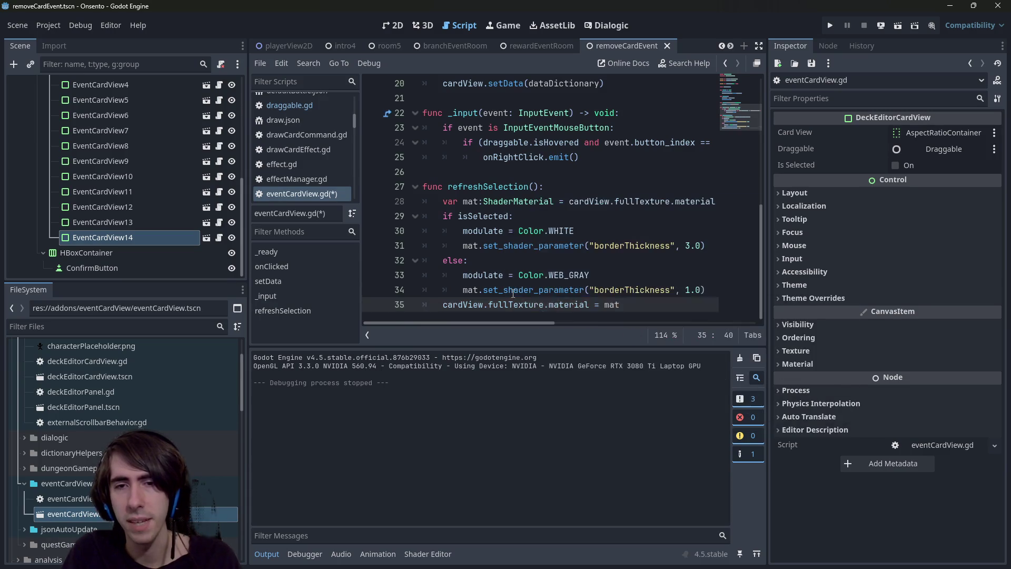
# - Append .duplicate() to the material on line 28 and save the script
pyautogui.press('Up')
pyautogui.press('Up')
pyautogui.press('Up')
pyautogui.press('Down')
pyautogui.press('End')
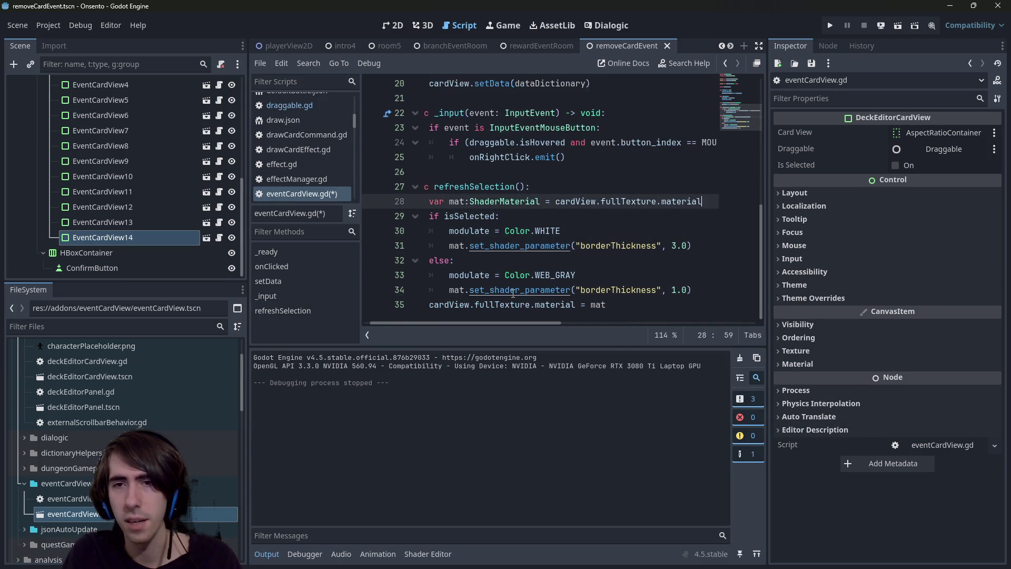
pyautogui.write('.dup')
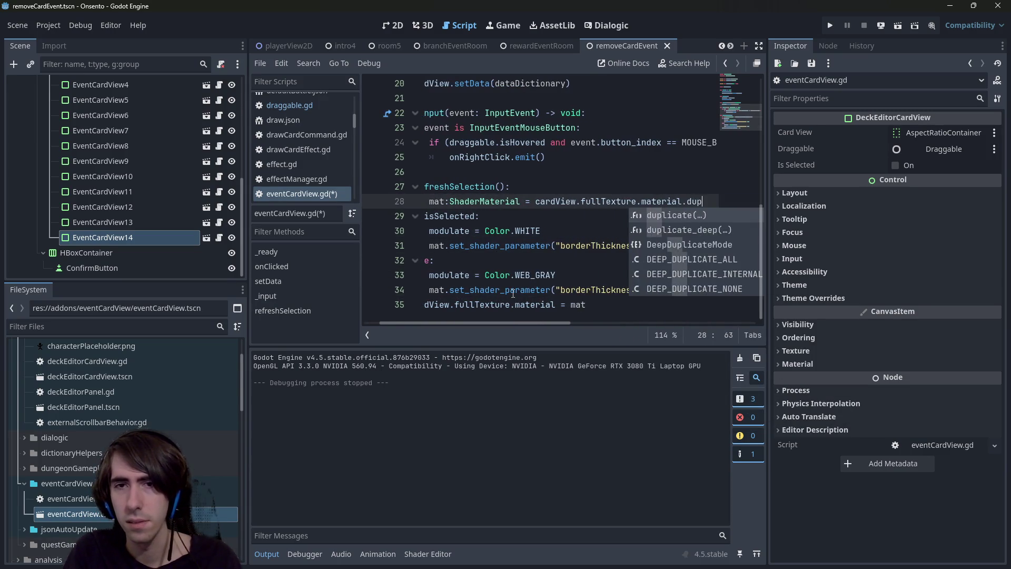
pyautogui.press('Return')
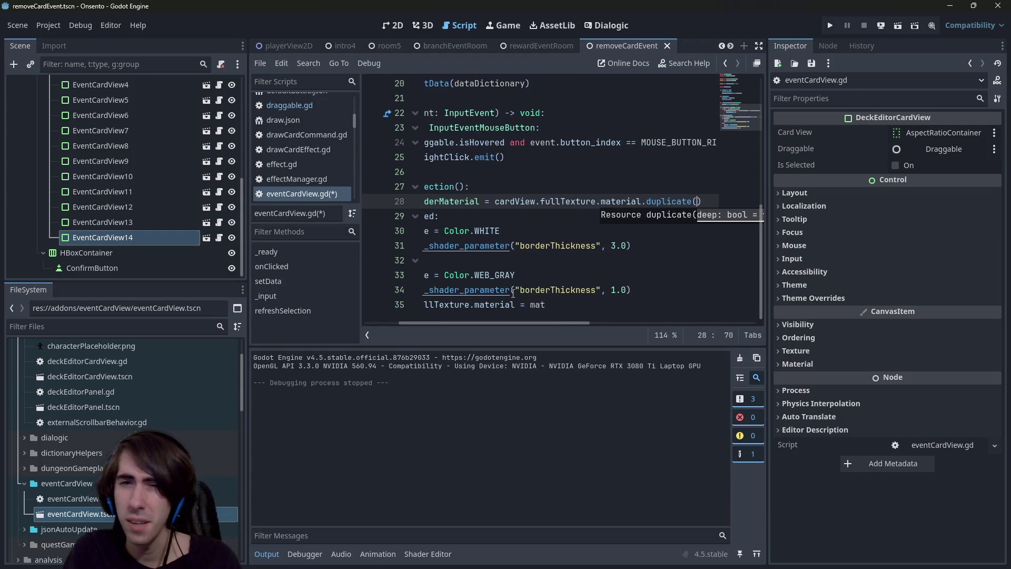
pyautogui.hotkey('ctrl', 's')
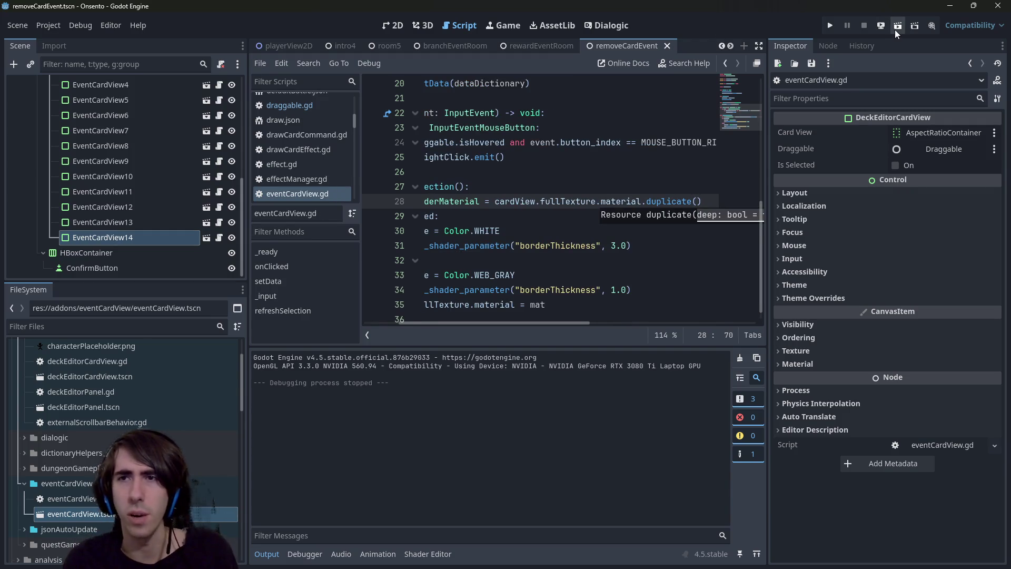
# - Run the current scene and select the Motivation card to check its white border
pyautogui.click(895, 30)
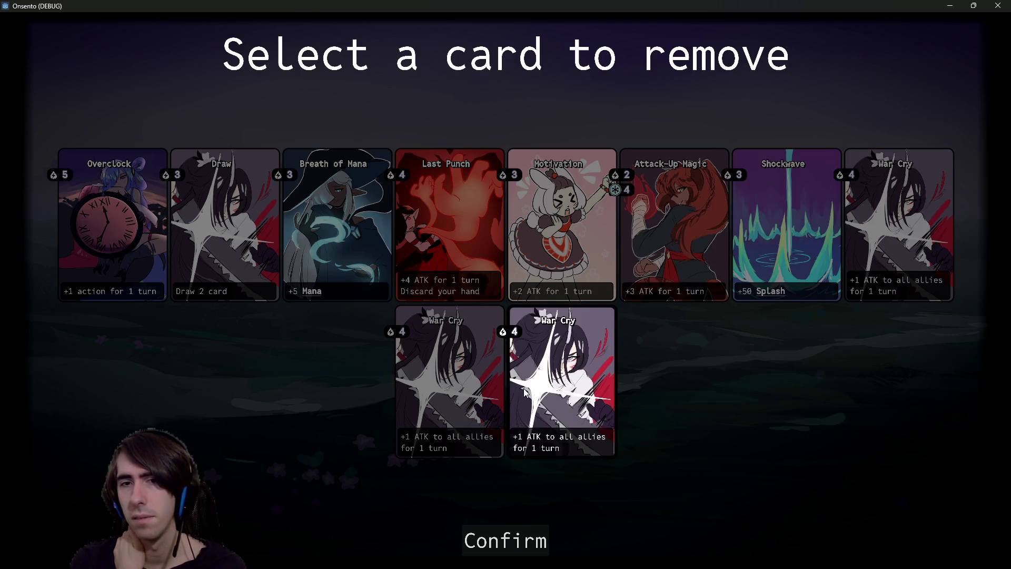
pyautogui.click(515, 249)
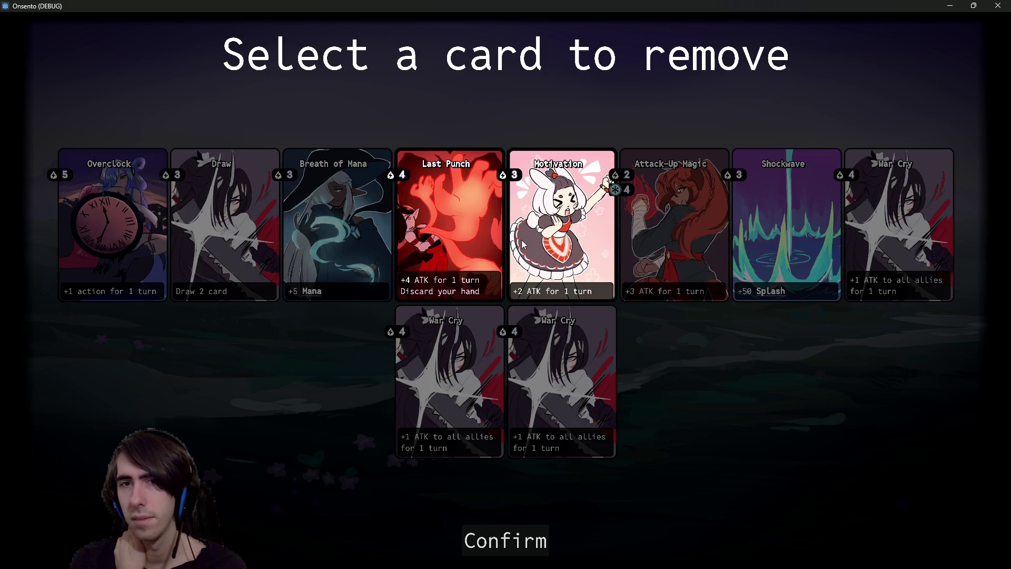
# - Close the game and open the EventCardView scene via the EventCardView14 node
pyautogui.hotkey('alt', 'F4')
pyautogui.scroll(-1, 658, 236)
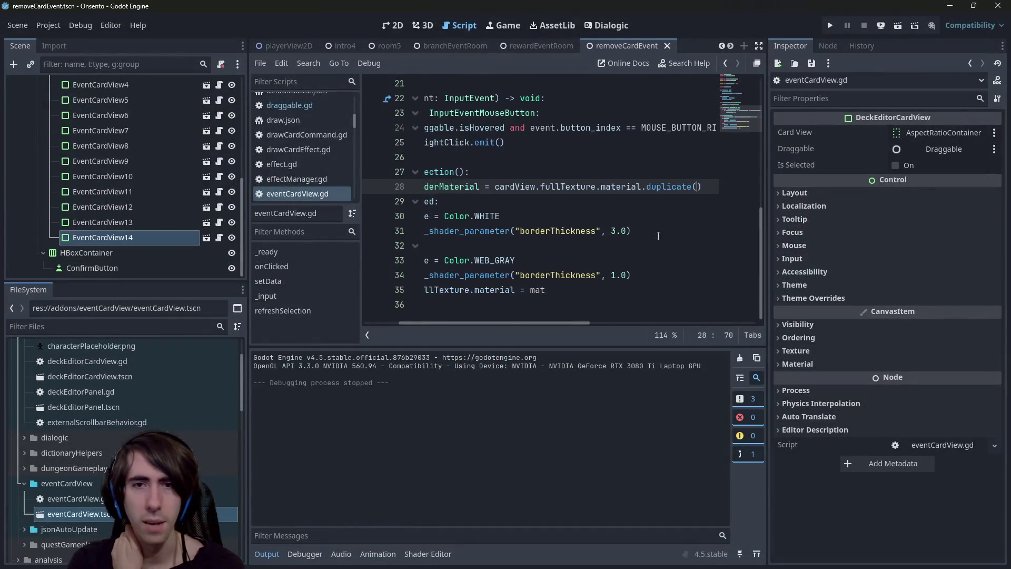
pyautogui.click(684, 231)
pyautogui.click(105, 237)
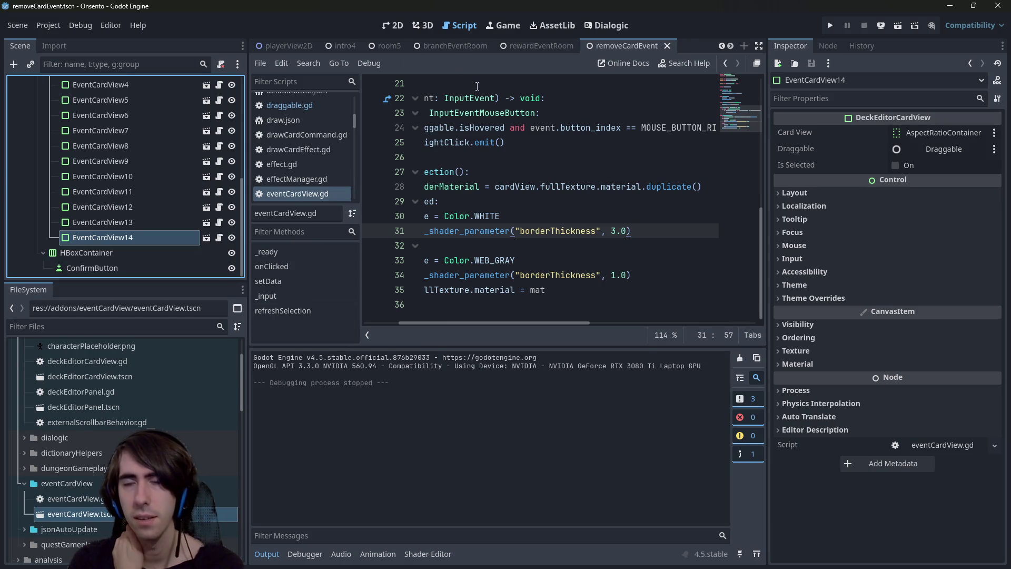
pyautogui.scroll(2, 153, 241)
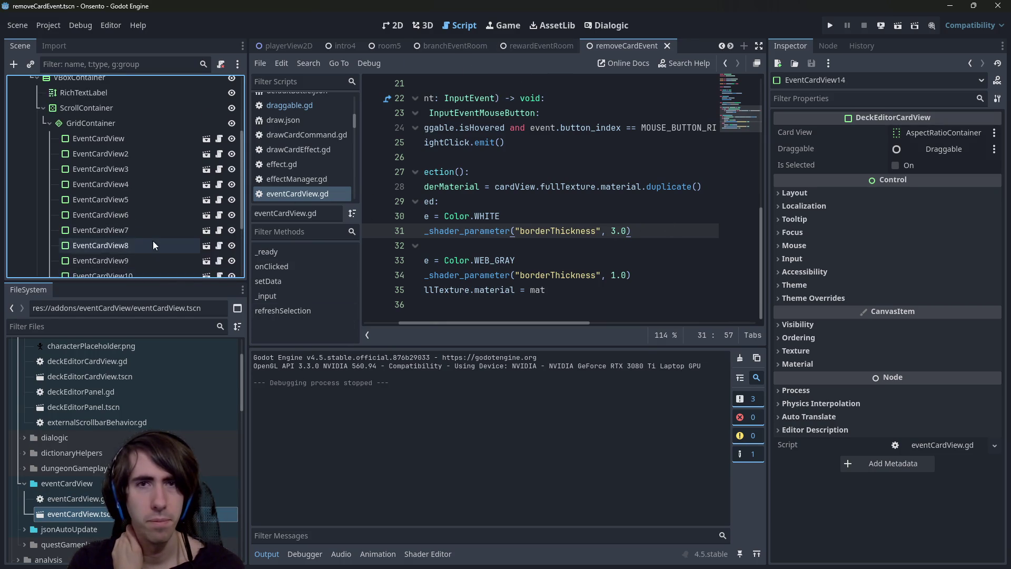
pyautogui.scroll(-2, 151, 222)
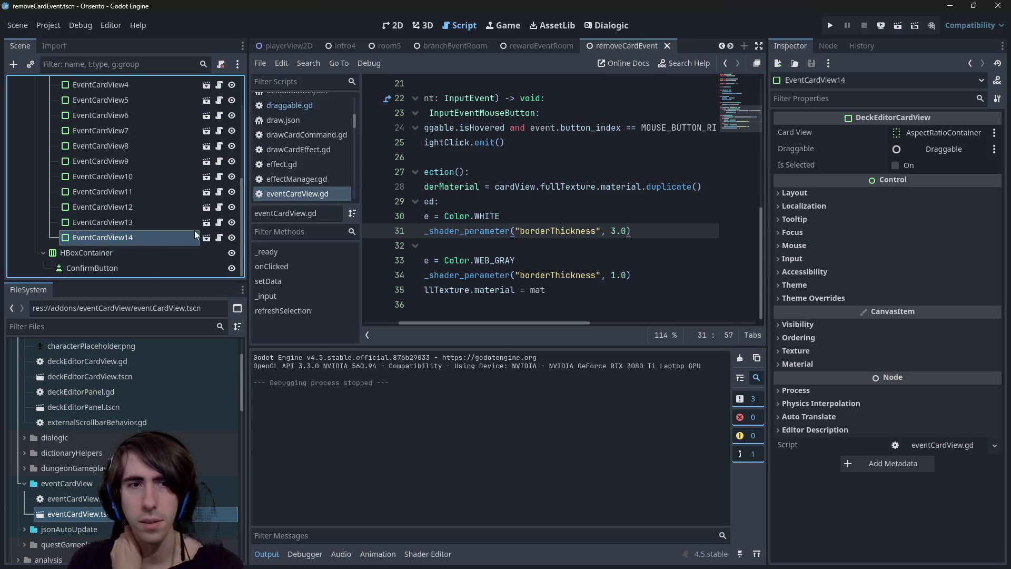
pyautogui.click(207, 237)
# - Copy the Border Color property path from spellCardView and start a new line after line 30
pyautogui.click(209, 100)
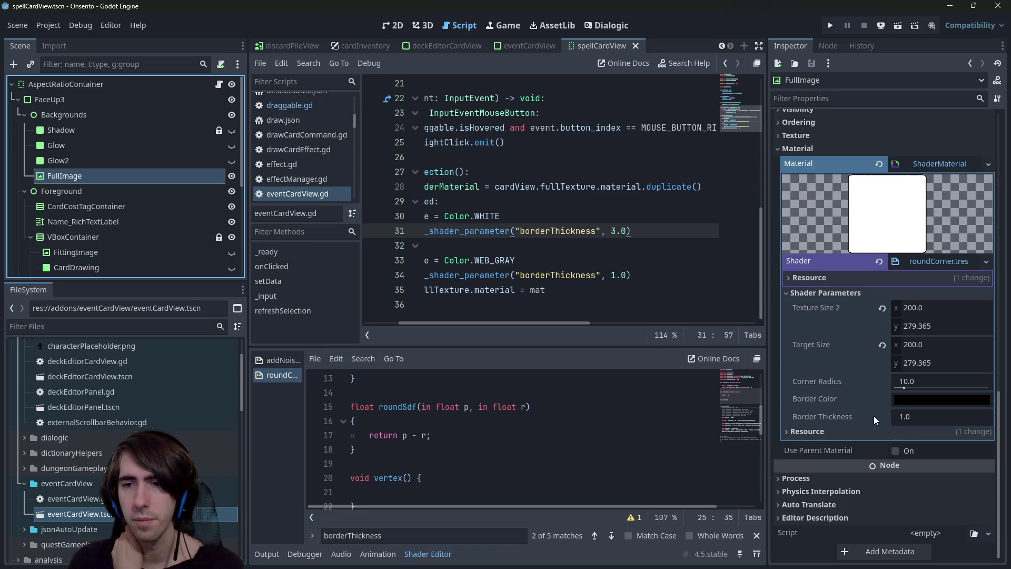
pyautogui.rightClick(821, 395)
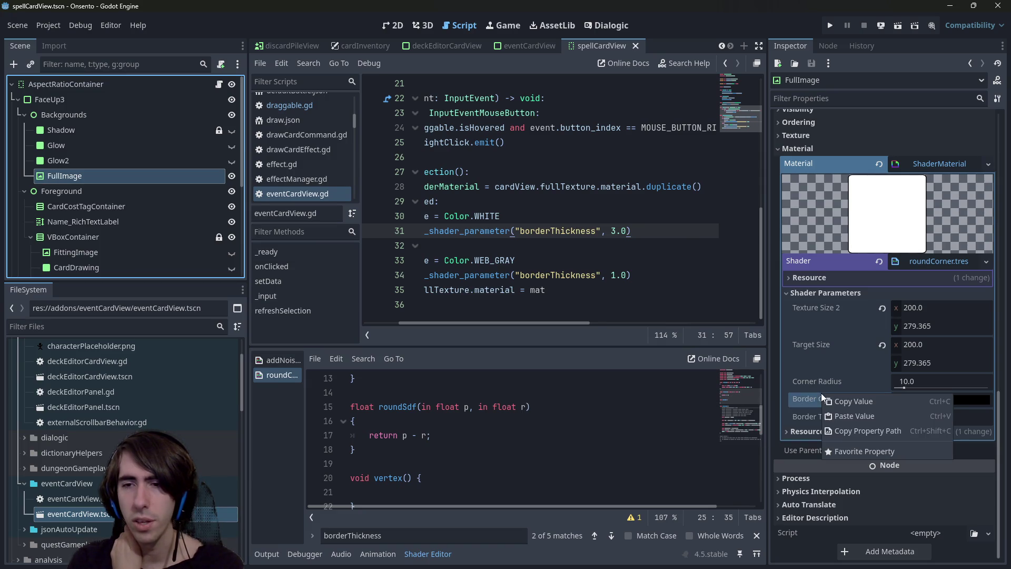
pyautogui.click(857, 432)
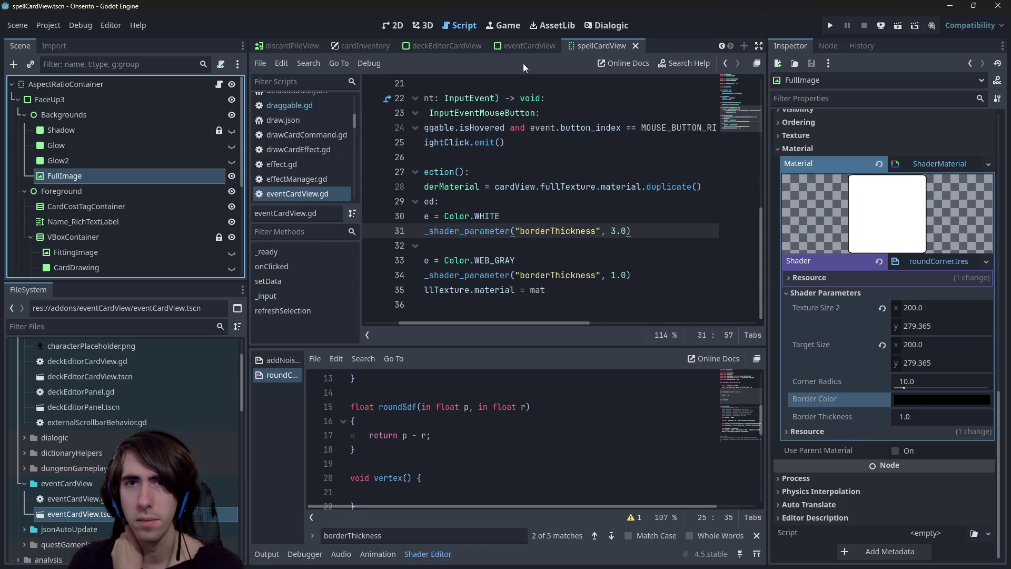
pyautogui.doubleClick(562, 232)
pyautogui.click(642, 214)
pyautogui.press('Return')
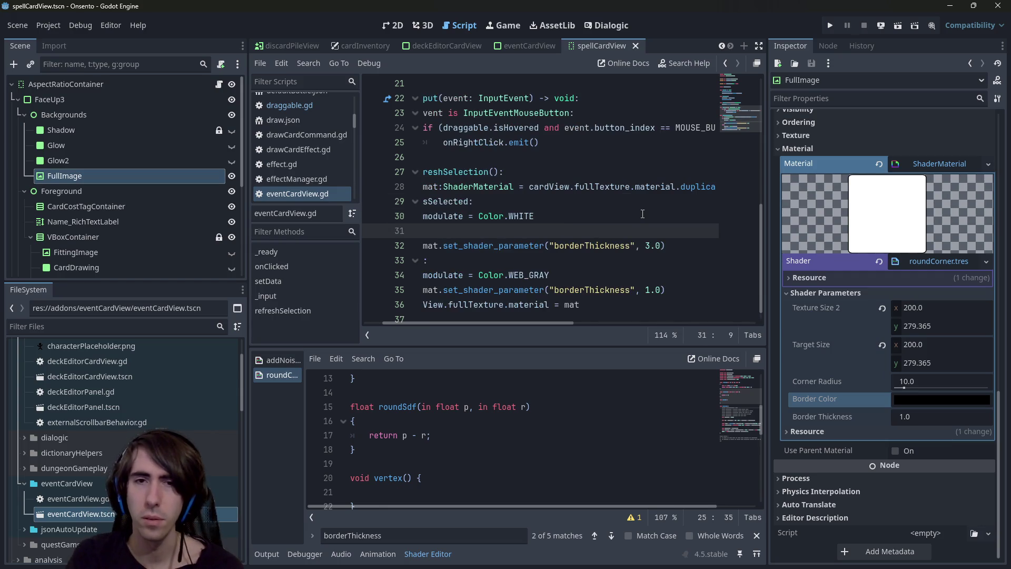
# - Paste the Border Color path, duplicate the borderThickness line, rename the copy to borderColor, and save
pyautogui.write('shader_parameter/borderColor')
pyautogui.moveTo(682, 248); pyautogui.dragTo(325, 251)
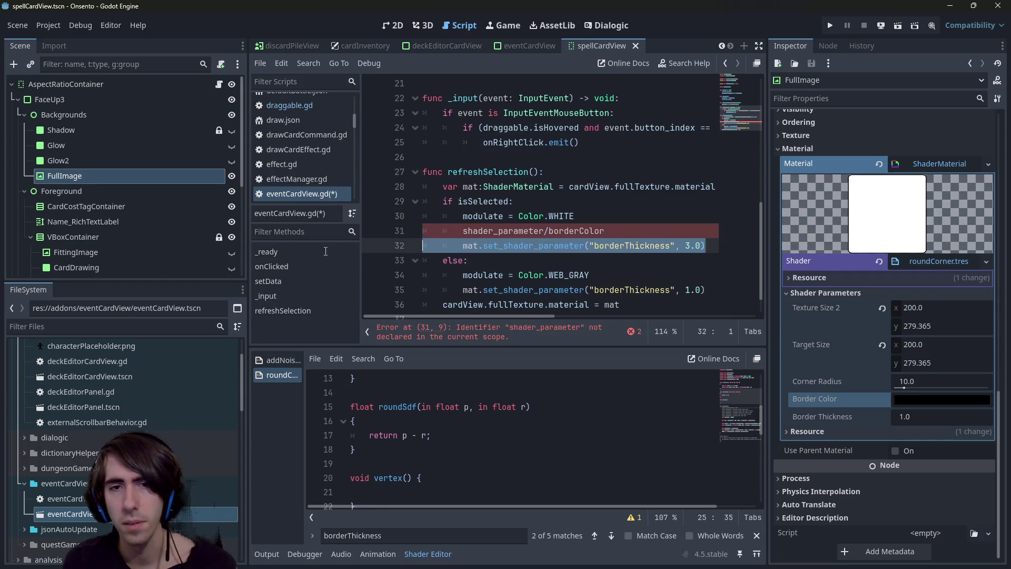
pyautogui.hotkey('ctrl', 'c')
pyautogui.press('Left')
pyautogui.press('Return')
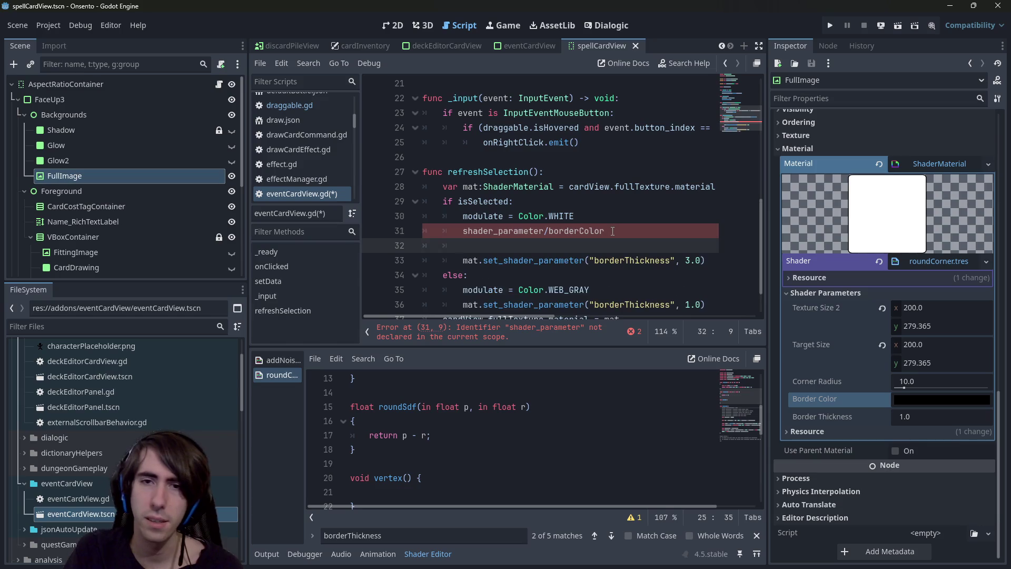
pyautogui.press('Up')
pyautogui.hotkey('ctrl', 'v')
pyautogui.doubleClick(619, 245)
pyautogui.write('borderC')
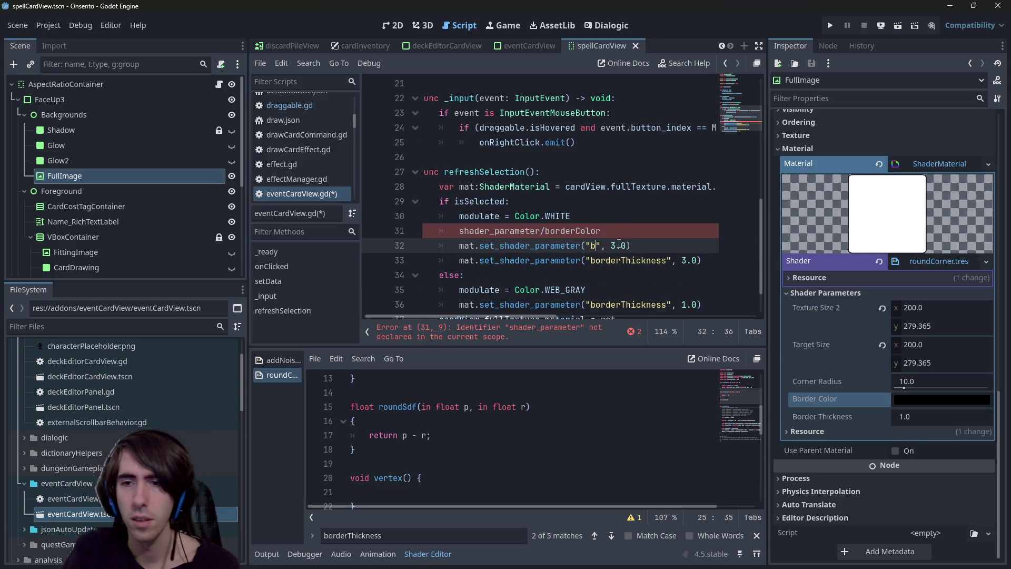
pyautogui.write('olor')
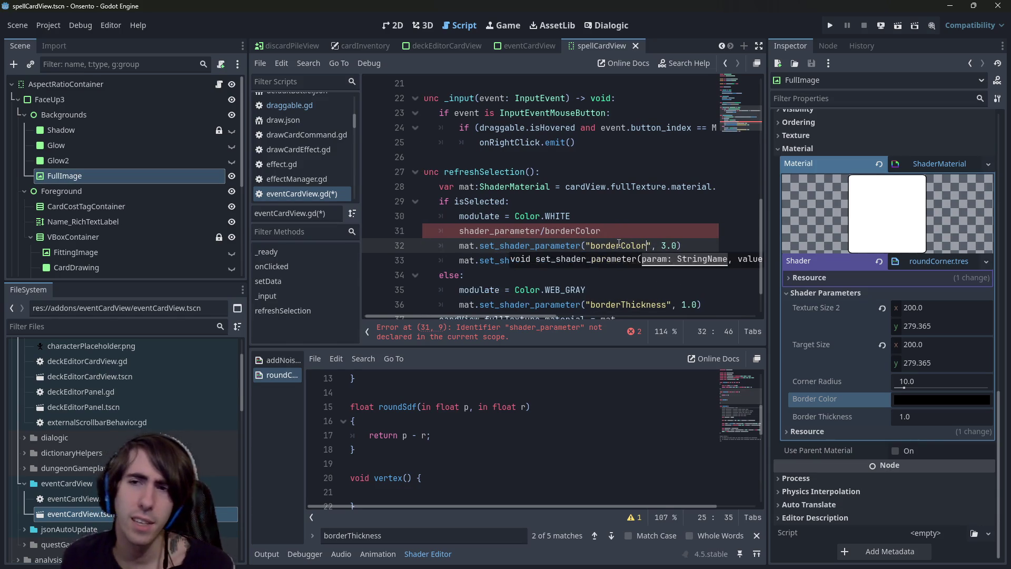
pyautogui.hotkey('ctrl', 's')
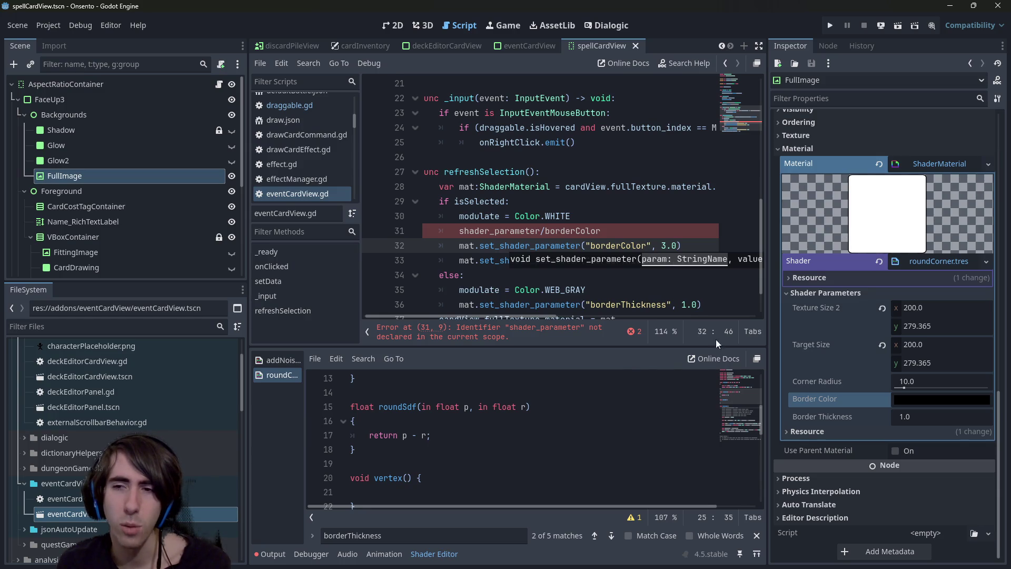
pyautogui.scroll(-1, 736, 247)
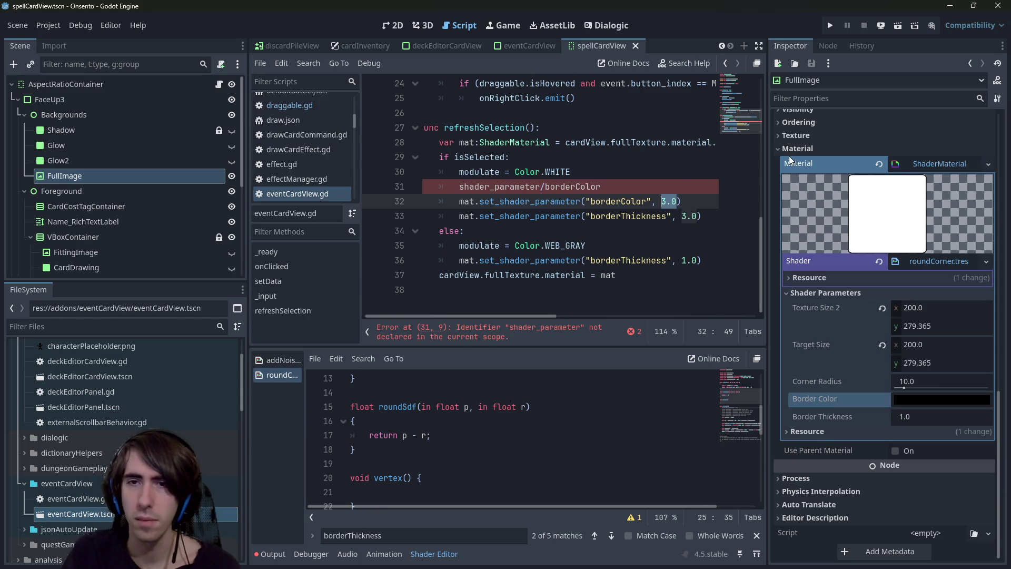
# - Set borderColor to Vector4(1.0, 1.0, 1.0, 3.0), save, and remove the stray path line
pyautogui.press('BackSpace')
pyautogui.press('BackSpace')
pyautogui.press('BackSpace')
pyautogui.write('vec4')
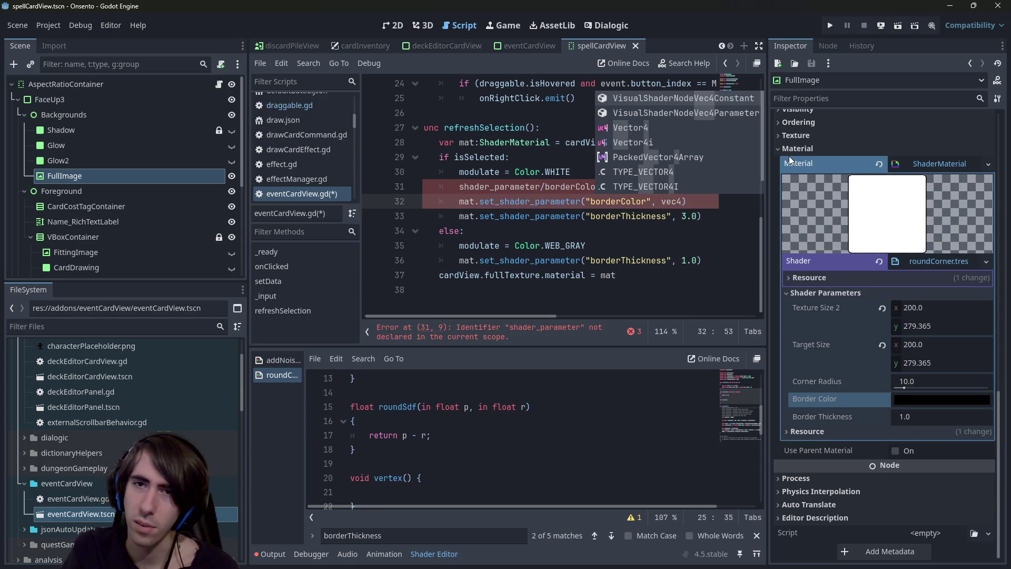
pyautogui.press('Down')
pyautogui.press('Down')
pyautogui.press('Return')
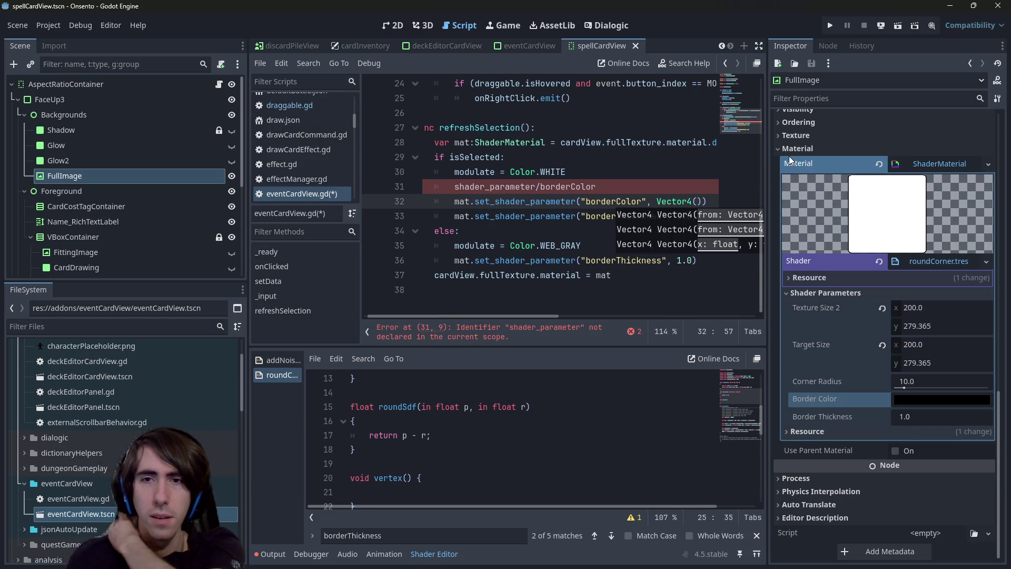
pyautogui.write('1.0, 1.0')
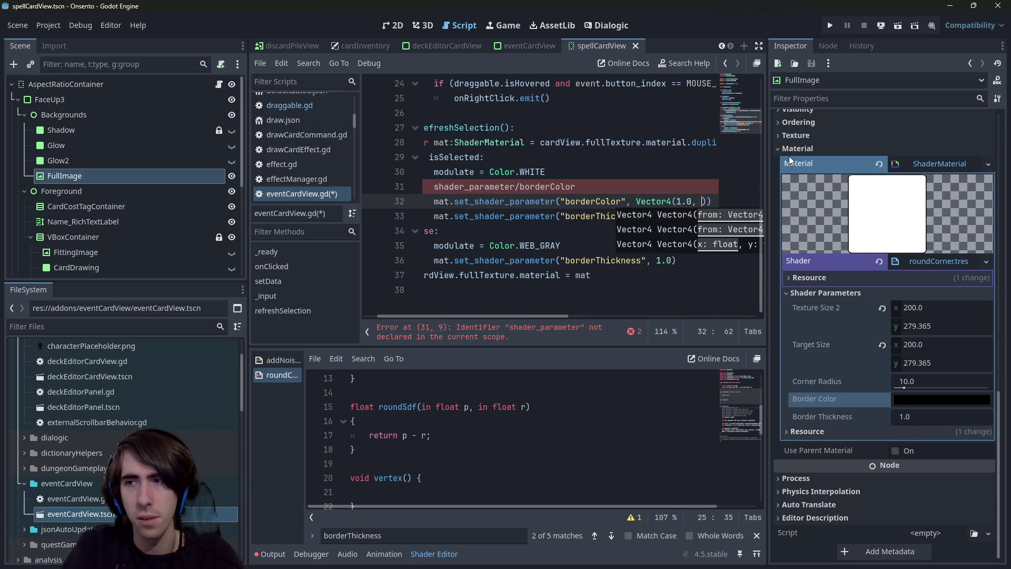
pyautogui.write(', 1.0, 1.0')
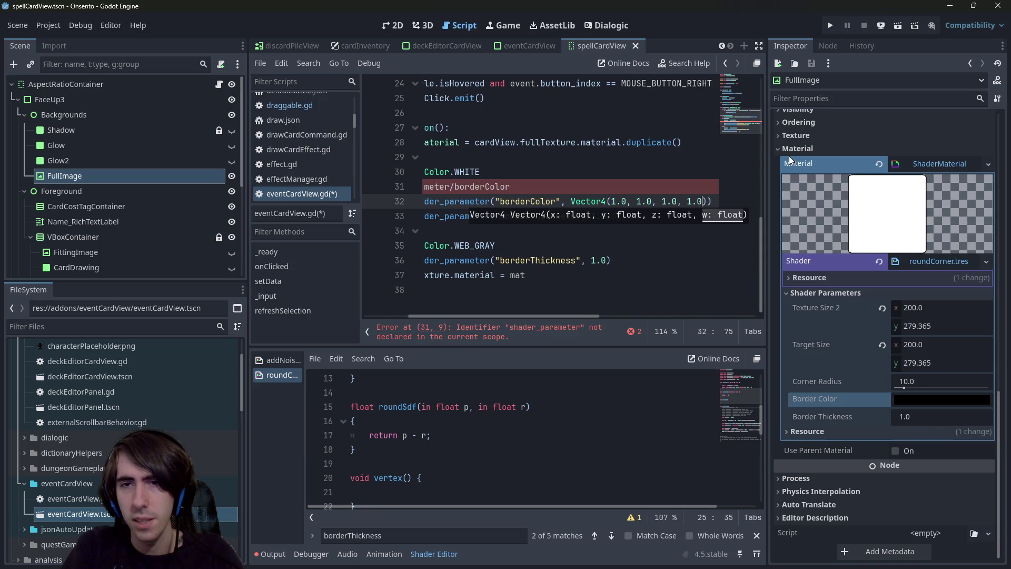
pyautogui.write(')')
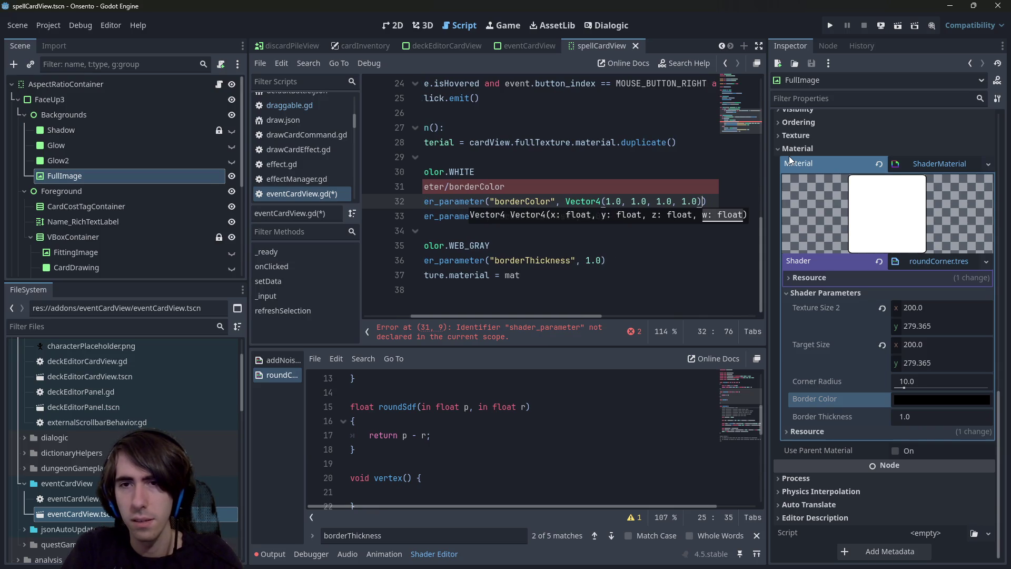
pyautogui.press('Left')
pyautogui.press('Left')
pyautogui.press('BackSpace')
pyautogui.write('3')
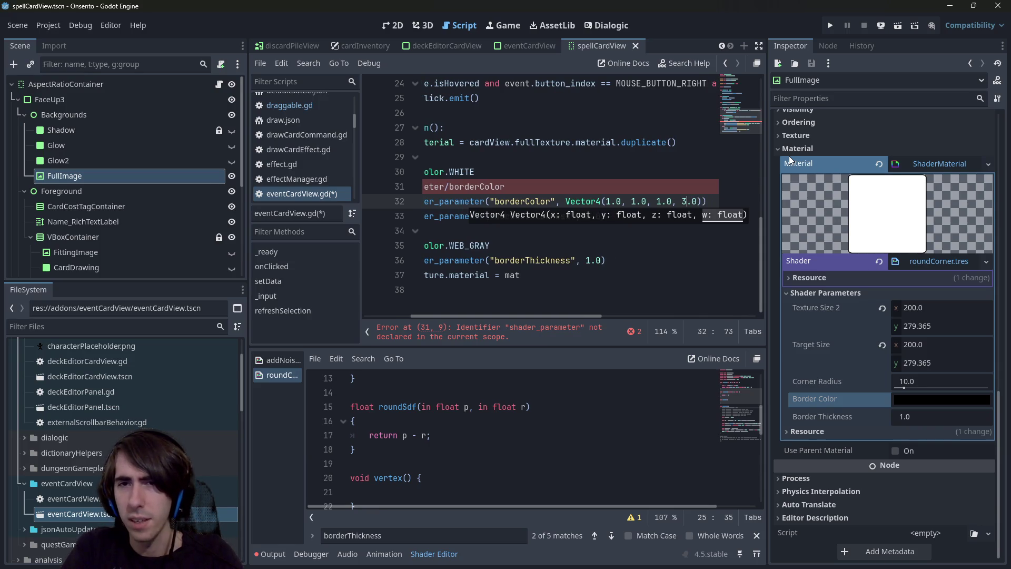
pyautogui.hotkey('ctrl', 's')
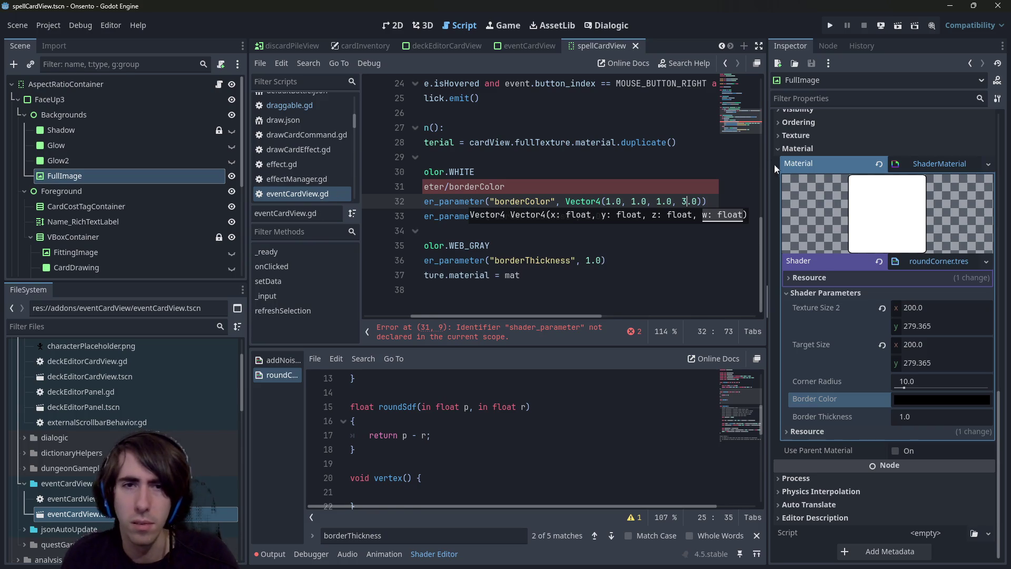
pyautogui.press('Up')
pyautogui.hotkey('shift', 'Up')
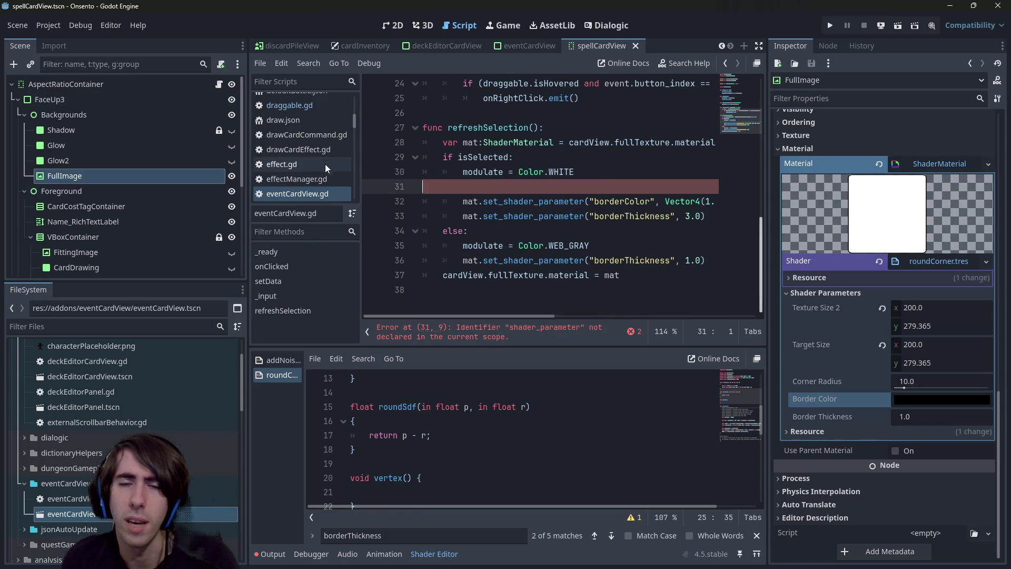
# - Delete the stray path line, save, and paste the selected-state borderColor line into the else branch
pyautogui.press('BackSpace')
pyautogui.hotkey('ctrl', 's')
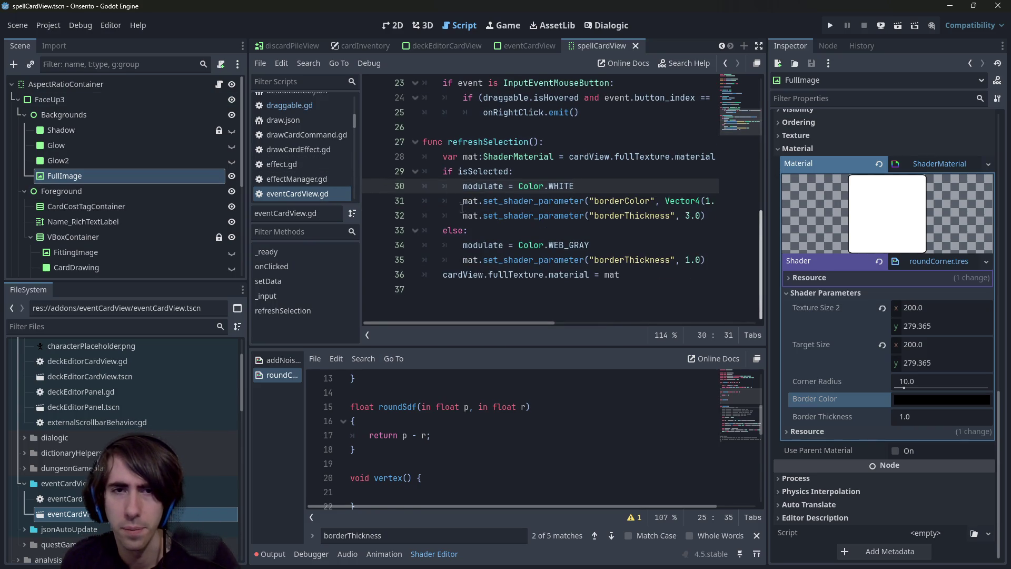
pyautogui.click(467, 207)
pyautogui.moveTo(467, 207); pyautogui.dragTo(751, 215)
pyautogui.click(577, 253)
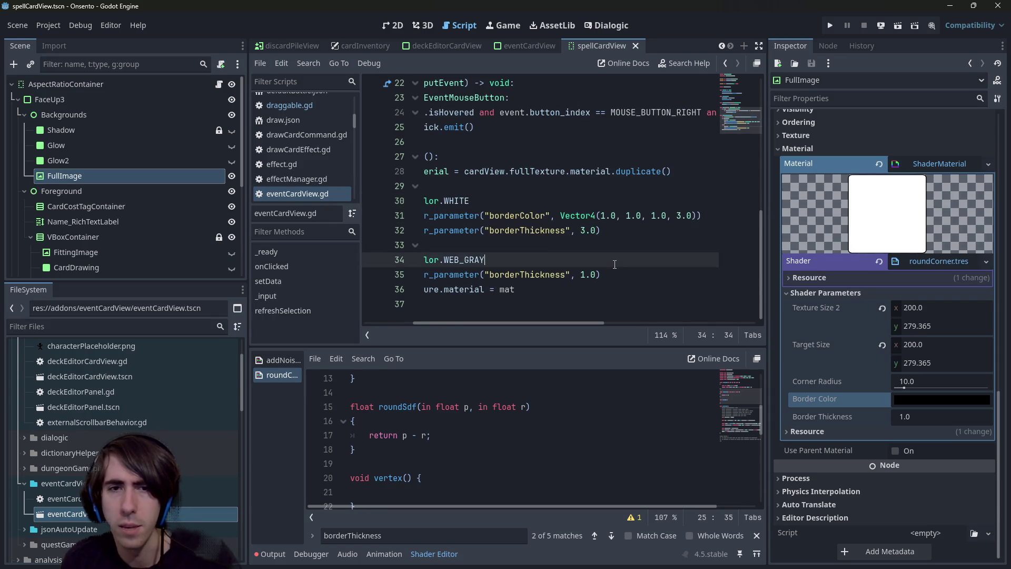
pyautogui.press('Return')
pyautogui.hotkey('ctrl', 'v')
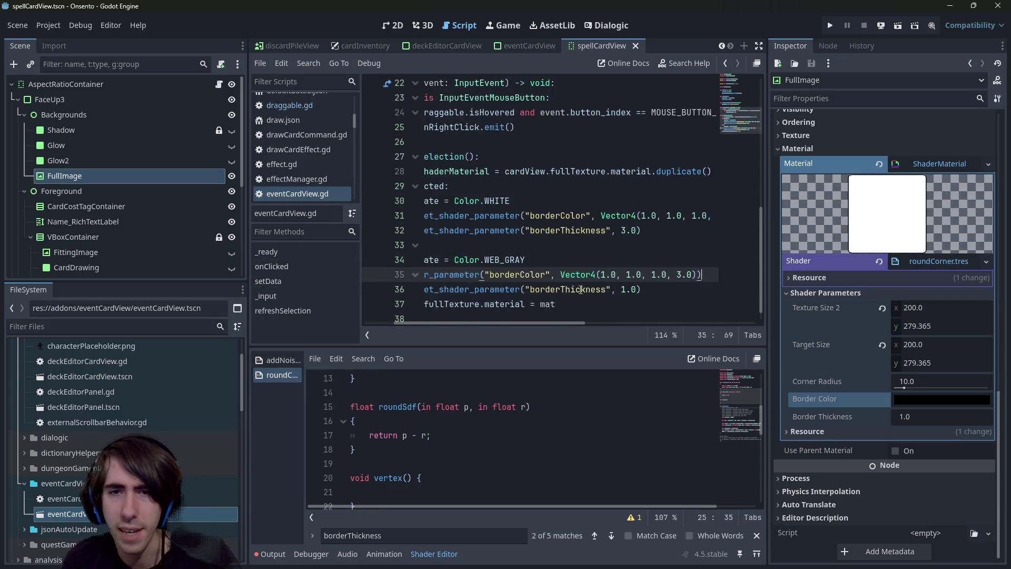
# - Change the pasted colour to Vector4(0.0, 0.0, 0.0, 1.0), save, and re-indent line 35
pyautogui.write('0')
pyautogui.press('Delete')
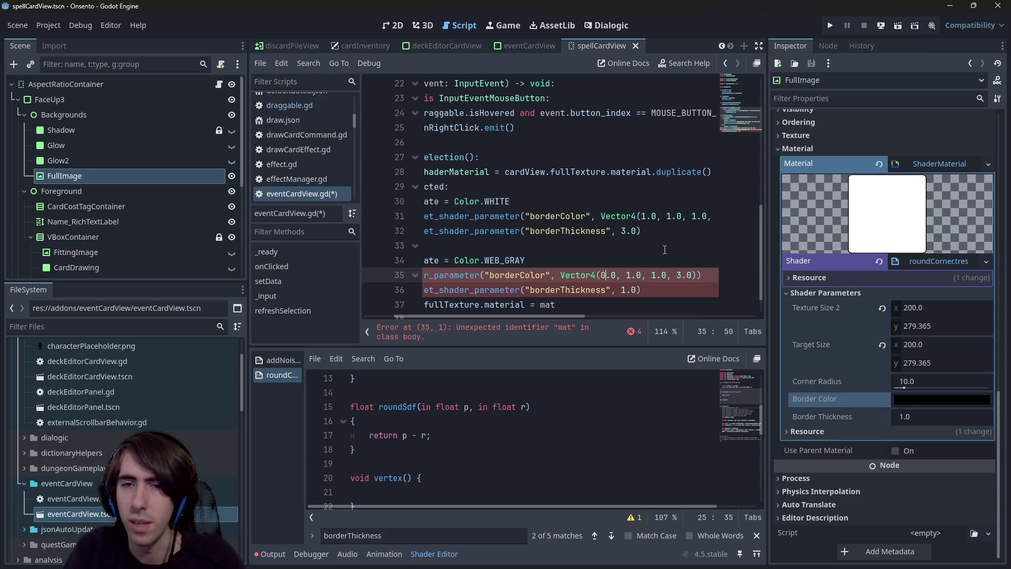
pyautogui.press('BackSpace')
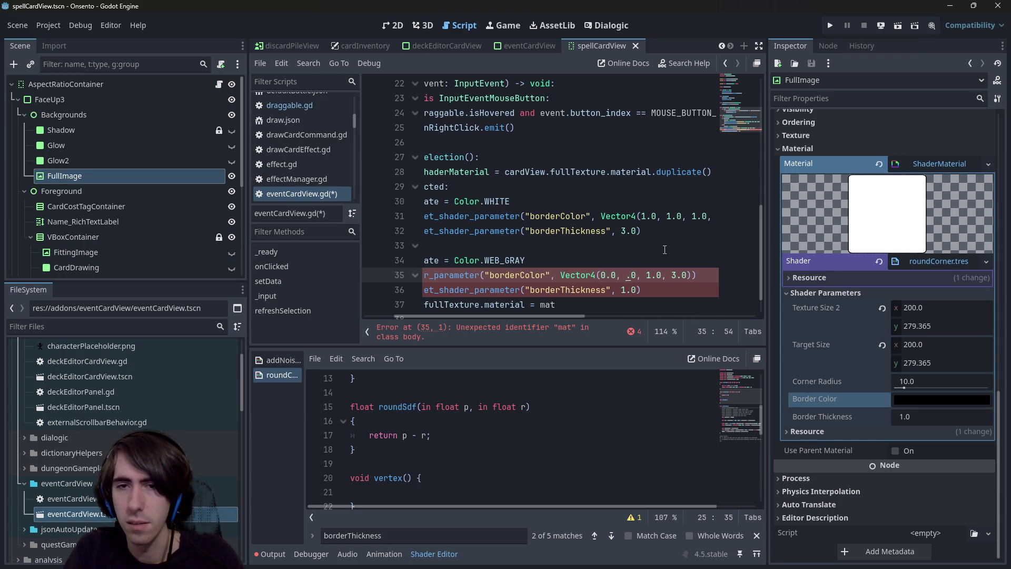
pyautogui.write('-')
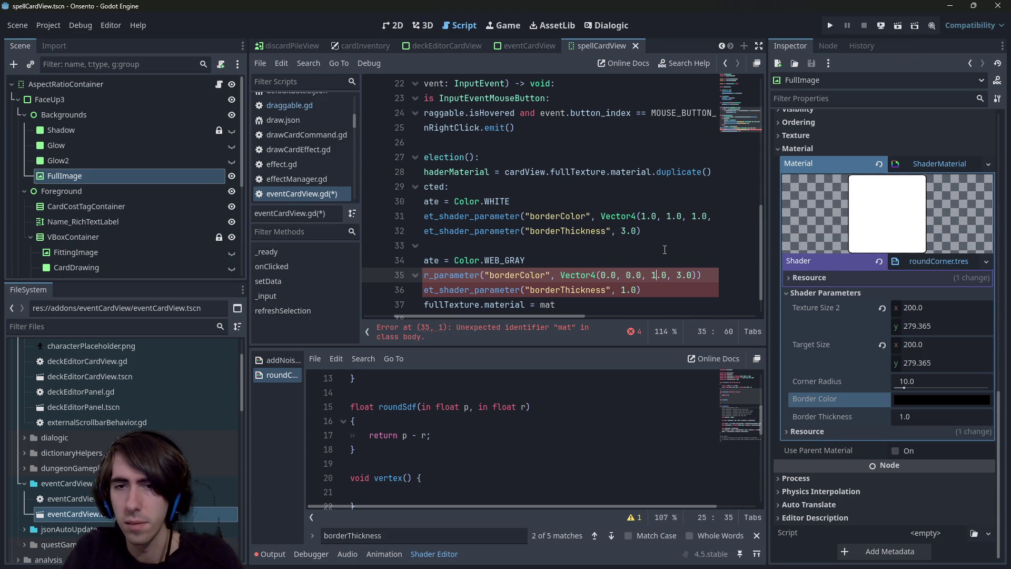
pyautogui.press('BackSpace')
pyautogui.write('0')
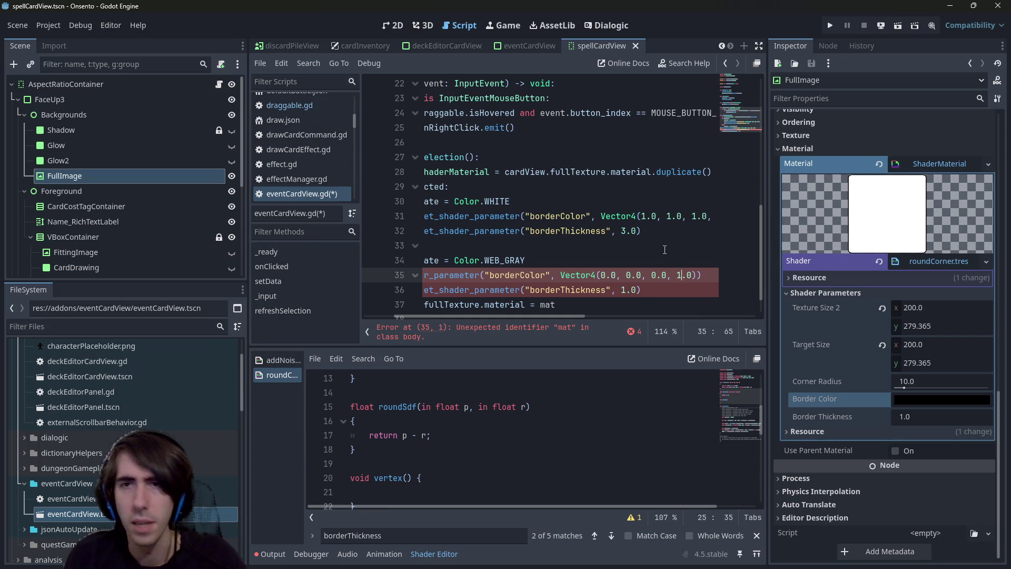
pyautogui.hotkey('ctrl', 's')
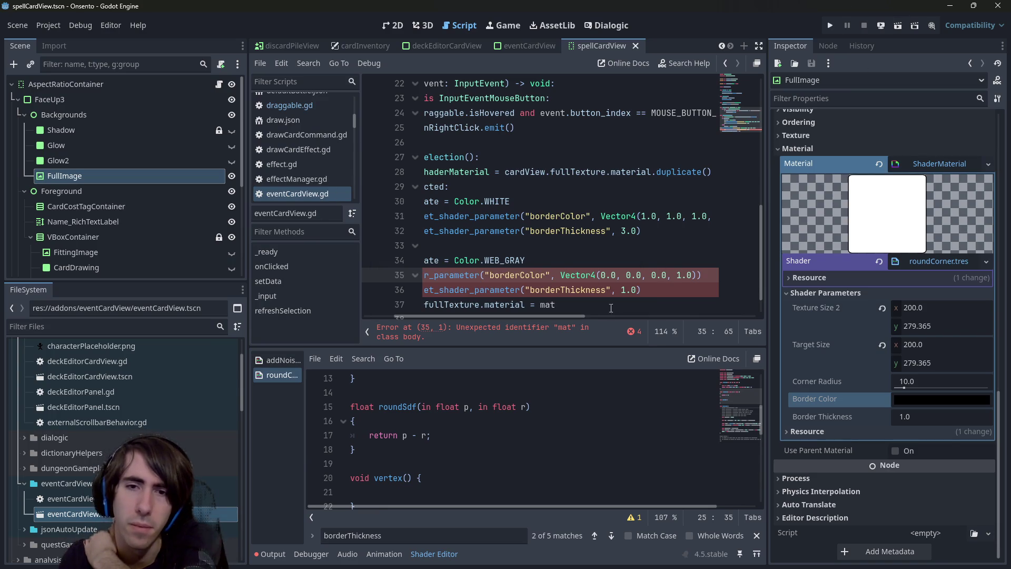
pyautogui.click(563, 327)
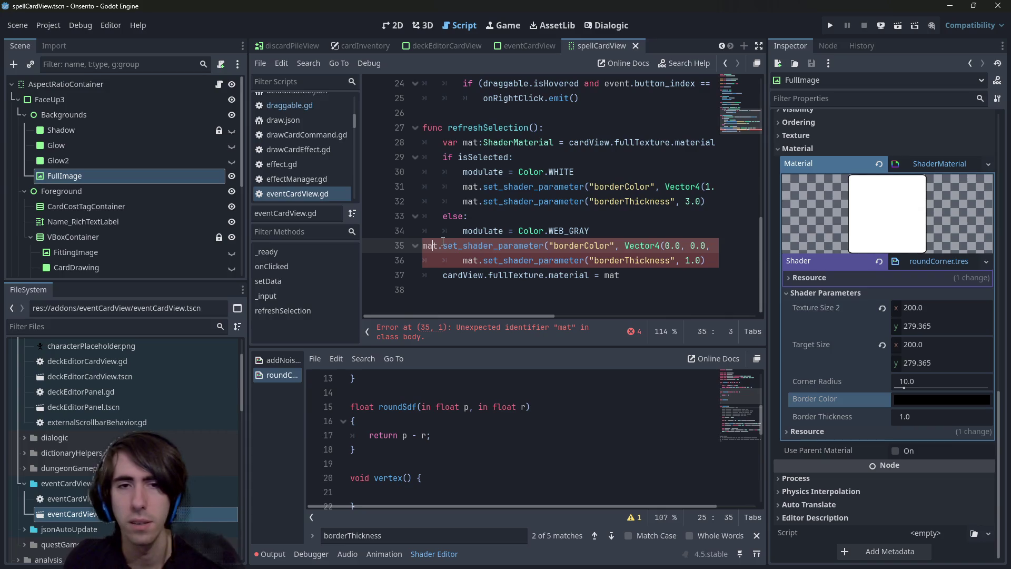
pyautogui.press('Home')
pyautogui.press('Tab')
pyautogui.press('Tab')
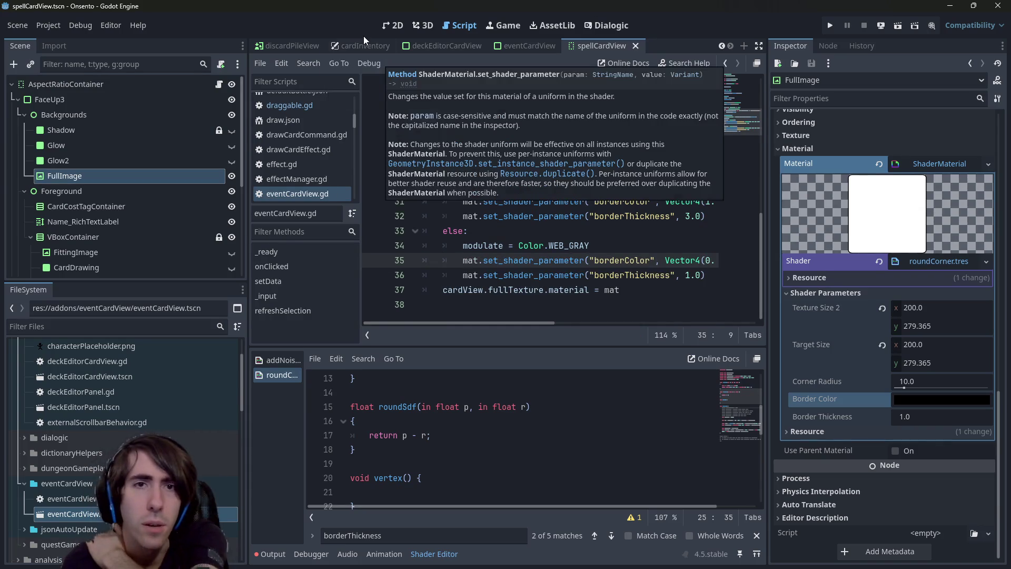
# - Switch to the removeCardEvent scene and run it
pyautogui.scroll(3, 357, 45)
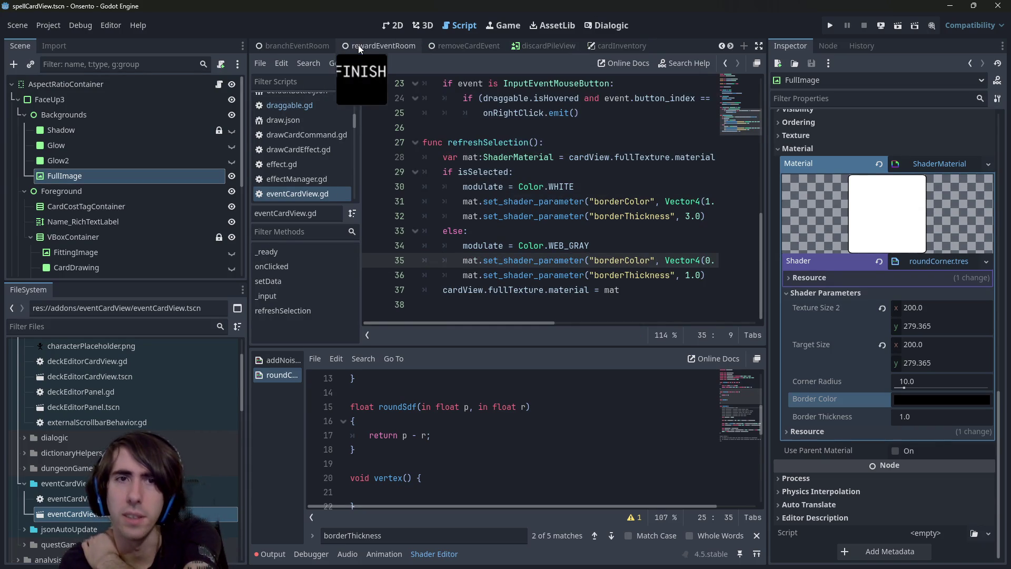
pyautogui.scroll(2, 326, 45)
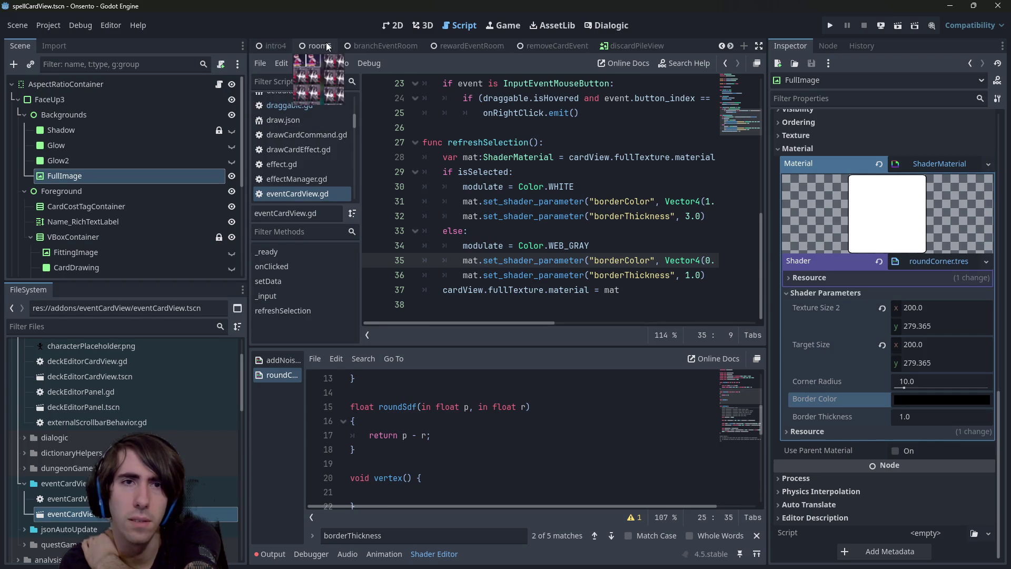
pyautogui.click(532, 48)
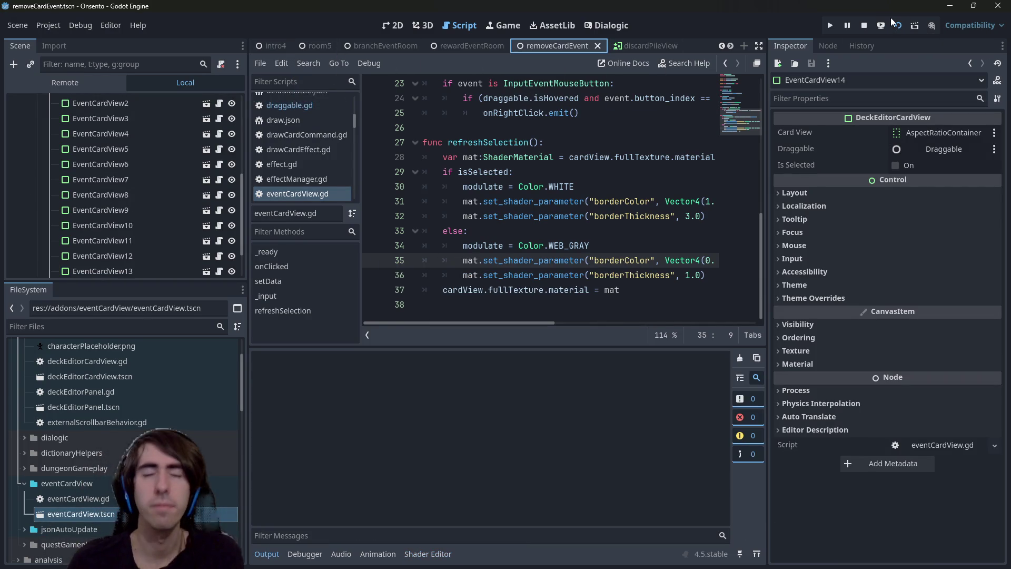
pyautogui.click(892, 21)
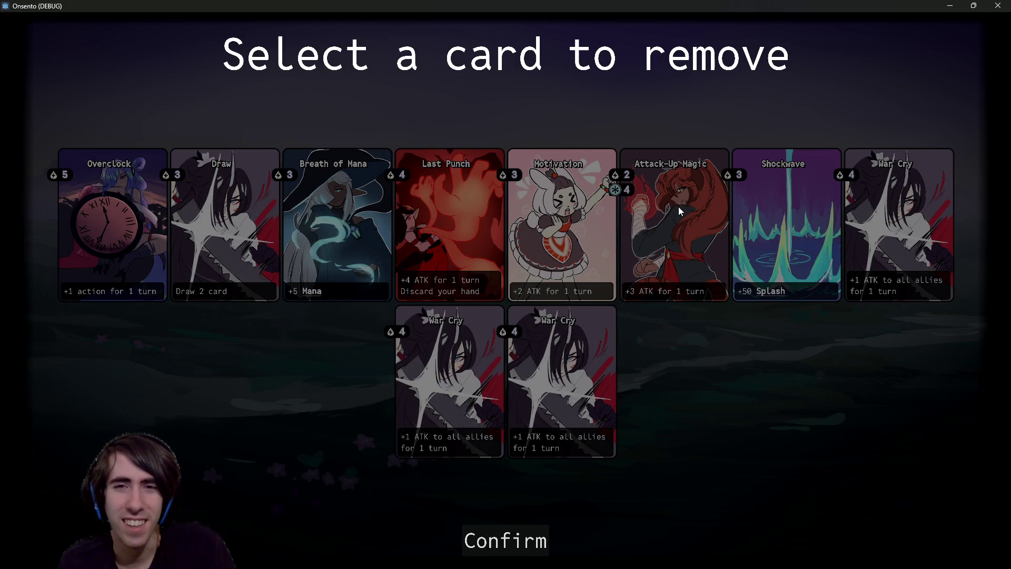
# - Select the War Cry, Motivation and Last Punch cards, then close the game window
pyautogui.click(537, 316)
pyautogui.click(541, 254)
pyautogui.click(473, 245)
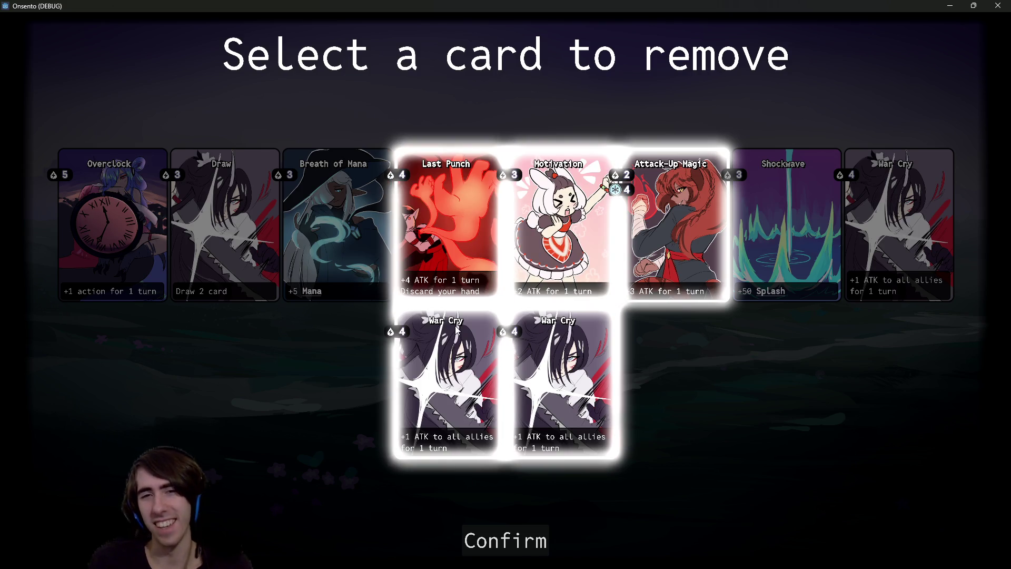
pyautogui.click(998, 6)
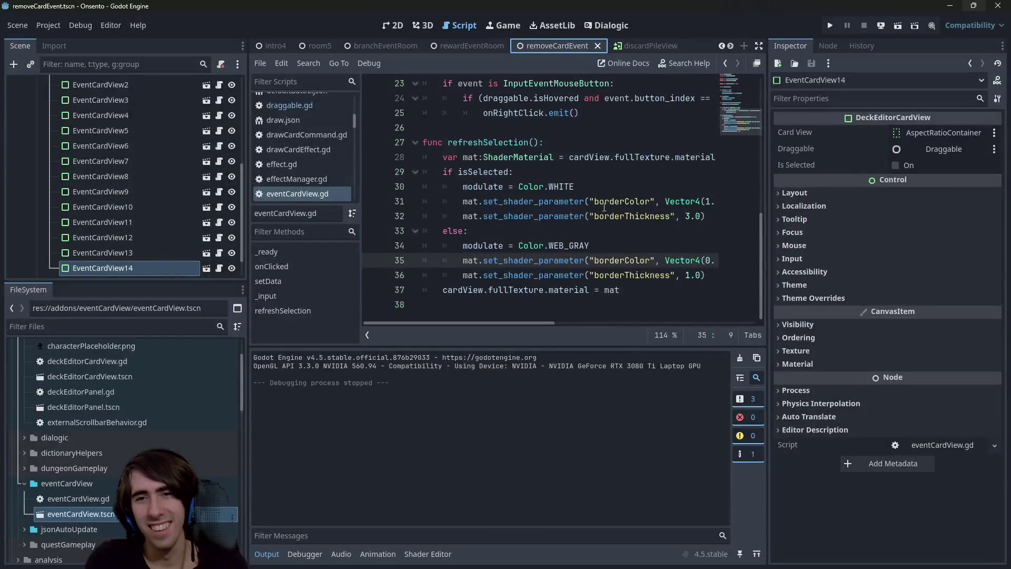
# - Change the selected-state borderThickness from 3.0 to 1.0
pyautogui.moveTo(672, 273); pyautogui.dragTo(701, 275)
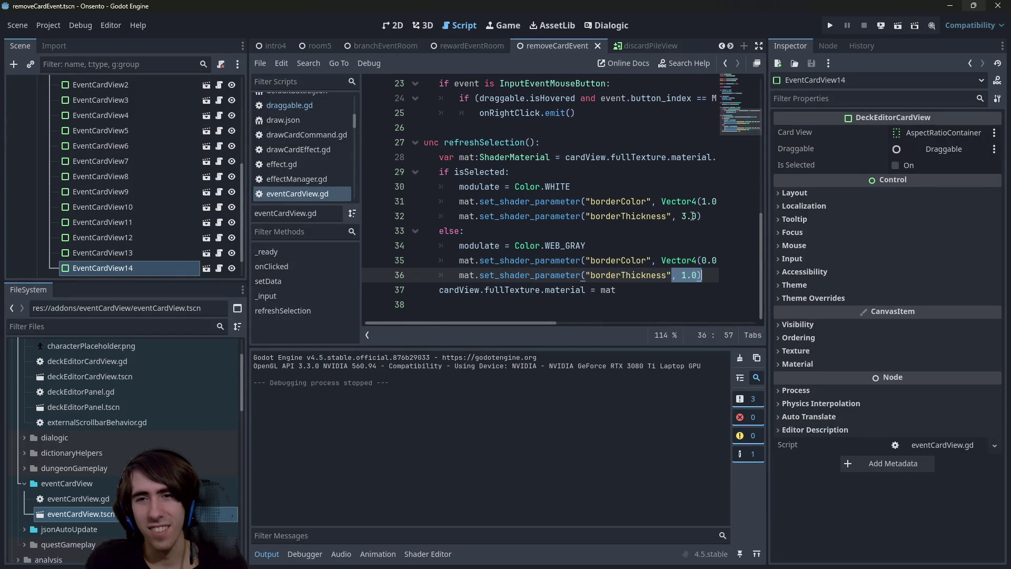
pyautogui.click(687, 216)
pyautogui.press('BackSpace')
pyautogui.write('1')
# - Run the scene, select Last Punch, Draw, War Cry and Overclock, then deselect them
pyautogui.click(897, 26)
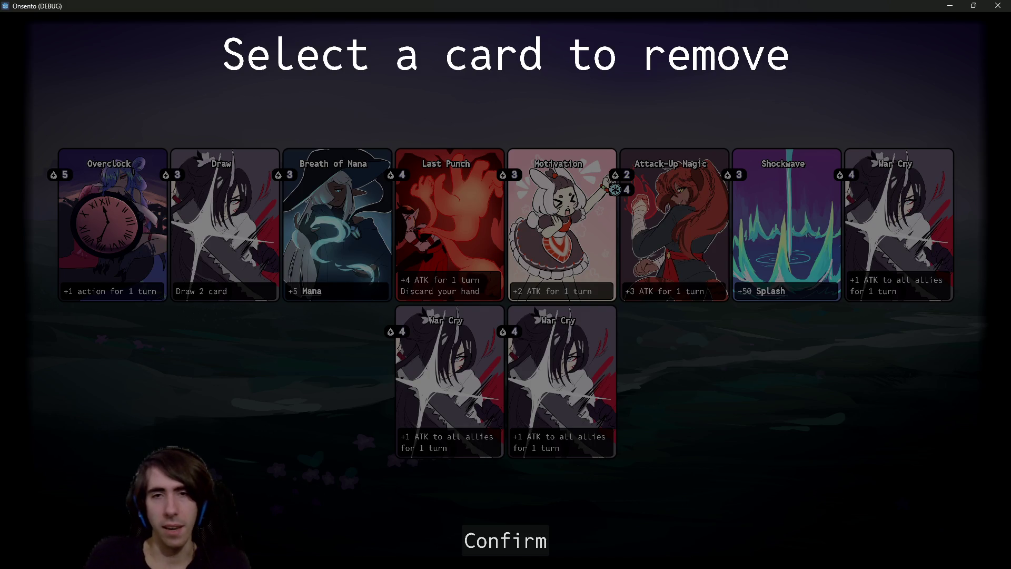
pyautogui.click(478, 209)
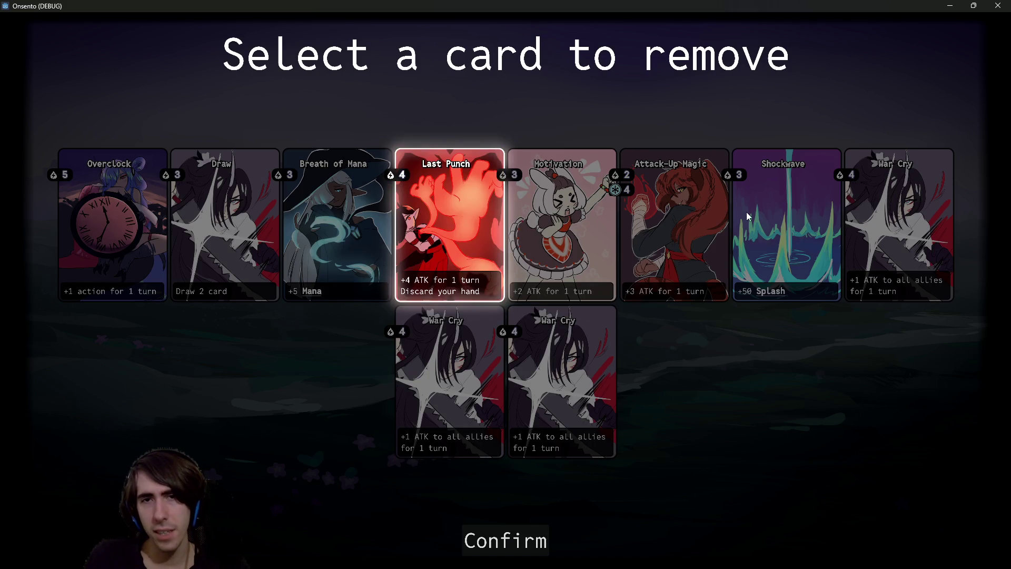
pyautogui.click(240, 233)
pyautogui.click(523, 411)
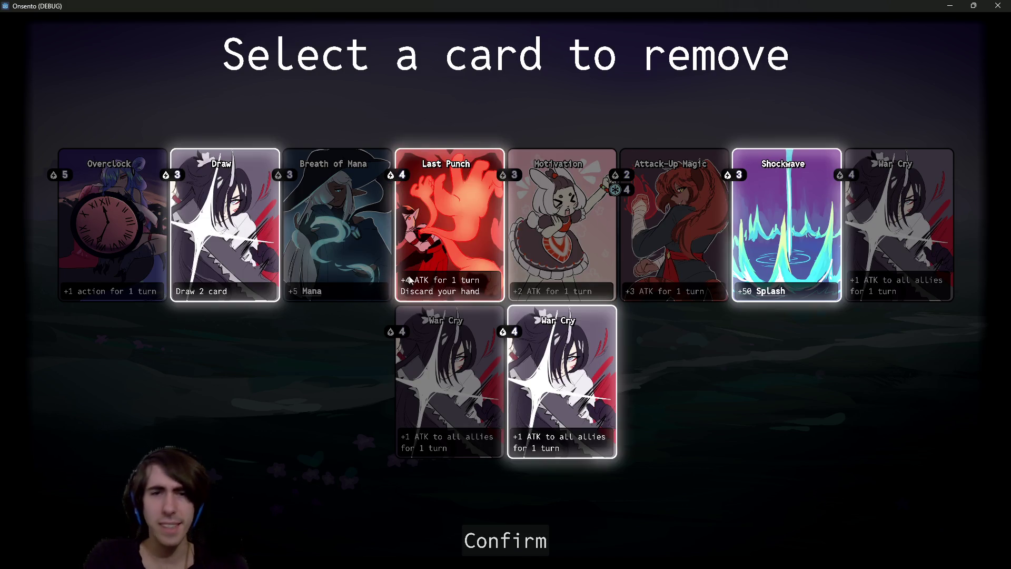
pyautogui.click(132, 241)
pyautogui.click(788, 226)
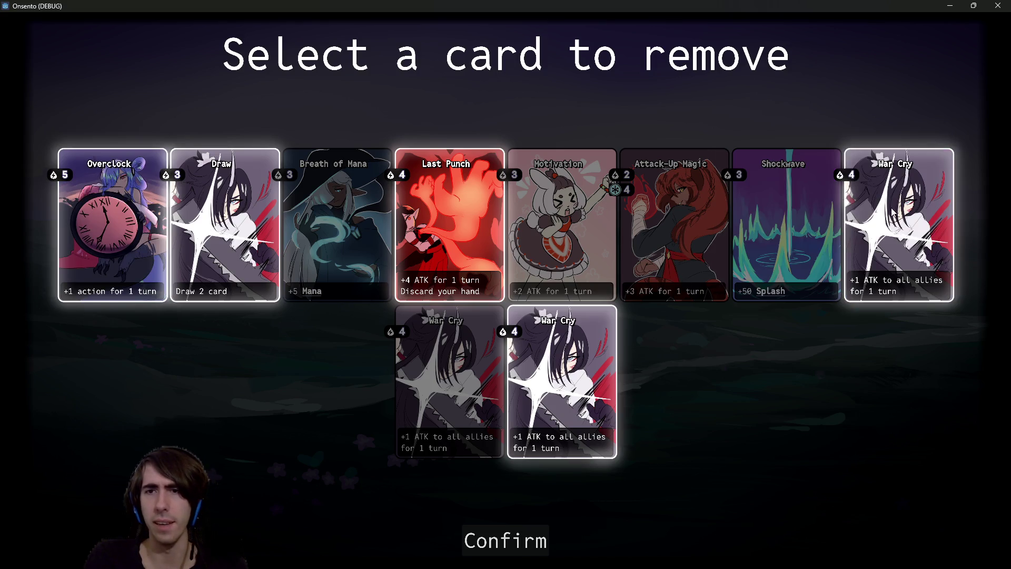
pyautogui.click(482, 207)
pyautogui.click(548, 321)
pyautogui.click(223, 230)
pyautogui.click(153, 227)
# - Toggle War Cry, Last Punch and Motivation on and off, leave Motivation selected, and close the game
pyautogui.click(494, 226)
pyautogui.click(458, 368)
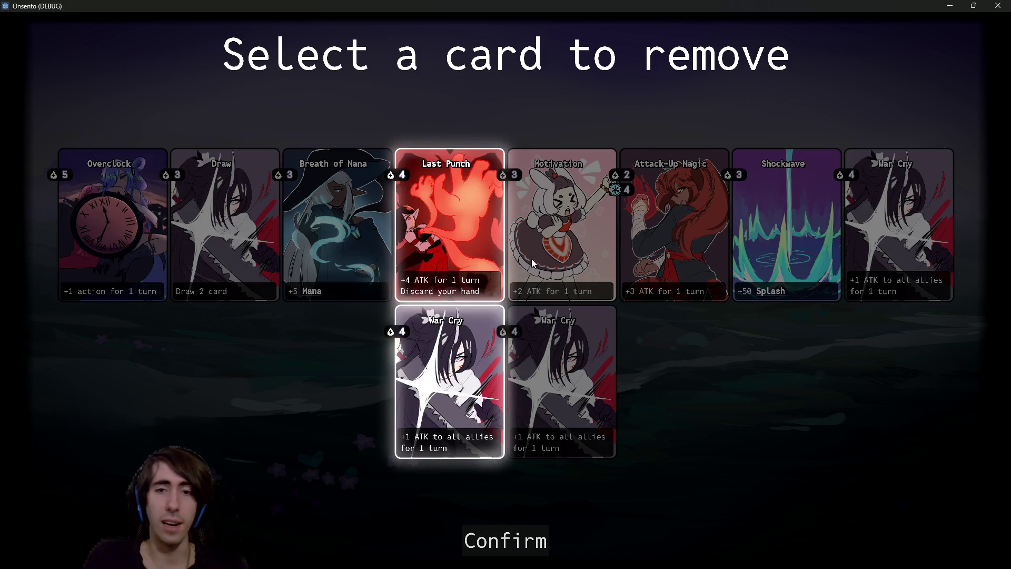
pyautogui.click(532, 258)
pyautogui.click(492, 280)
pyautogui.click(440, 339)
pyautogui.click(558, 199)
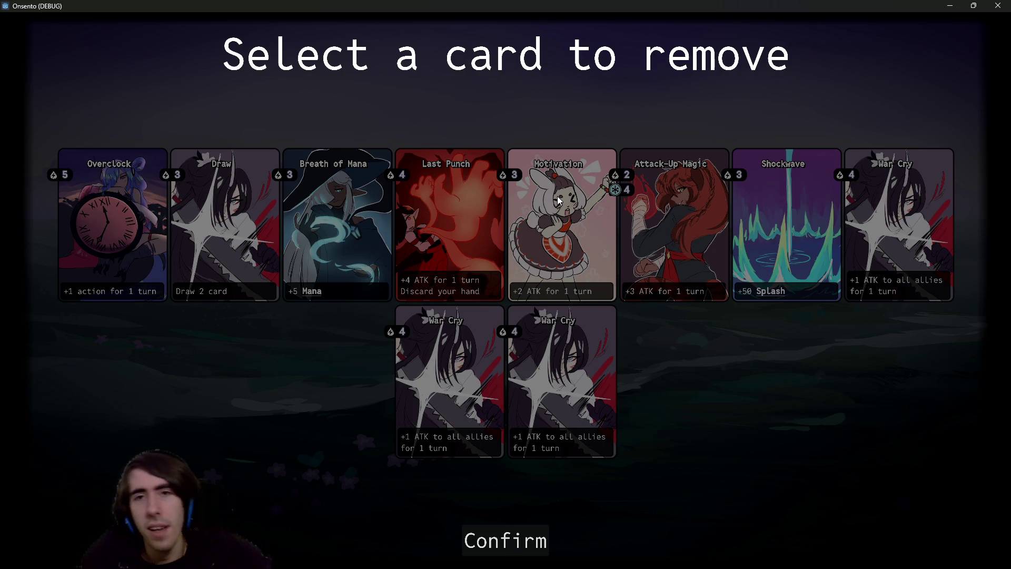
pyautogui.click(557, 196)
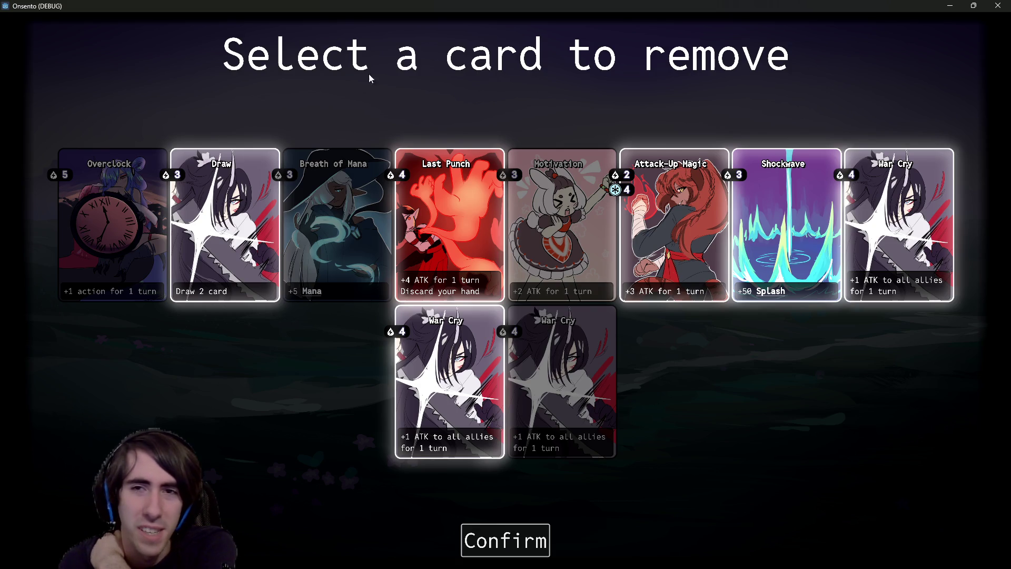
pyautogui.click(997, 6)
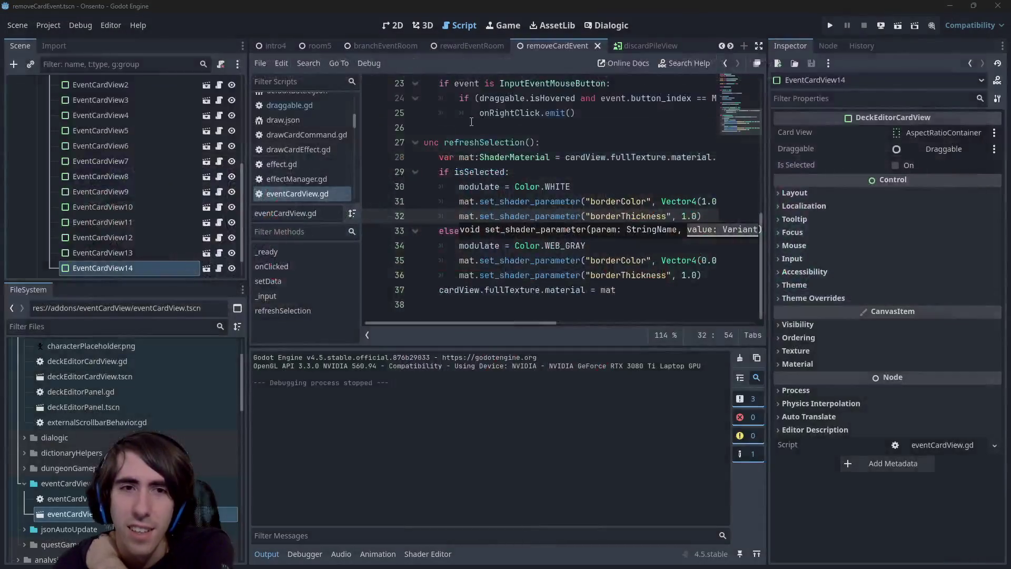
# - Open removeCardEvent.gd, add a new exported variable line below the declarations, and save
pyautogui.scroll(5, 109, 206)
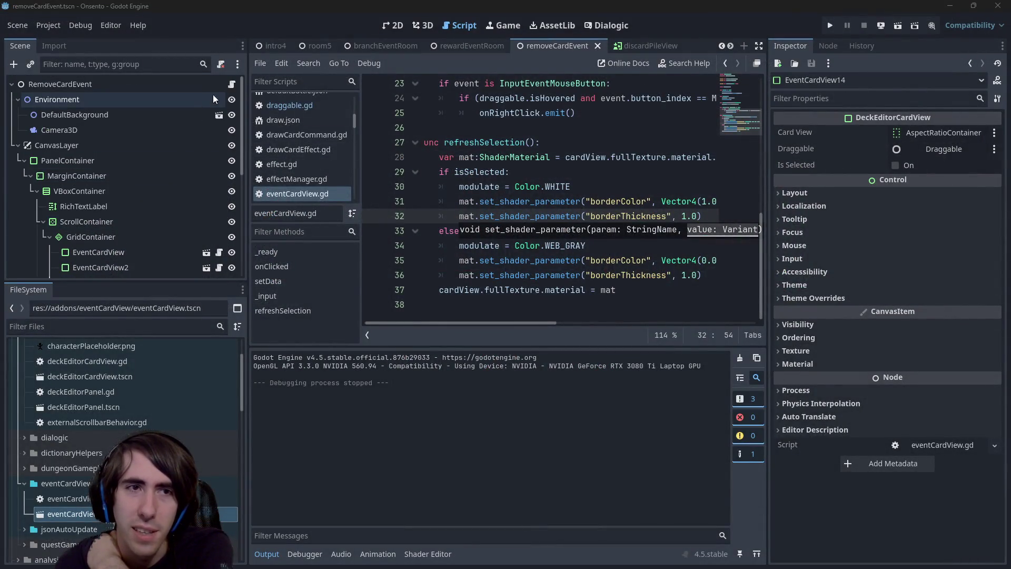
pyautogui.click(231, 85)
pyautogui.press('Return')
pyautogui.press('Return')
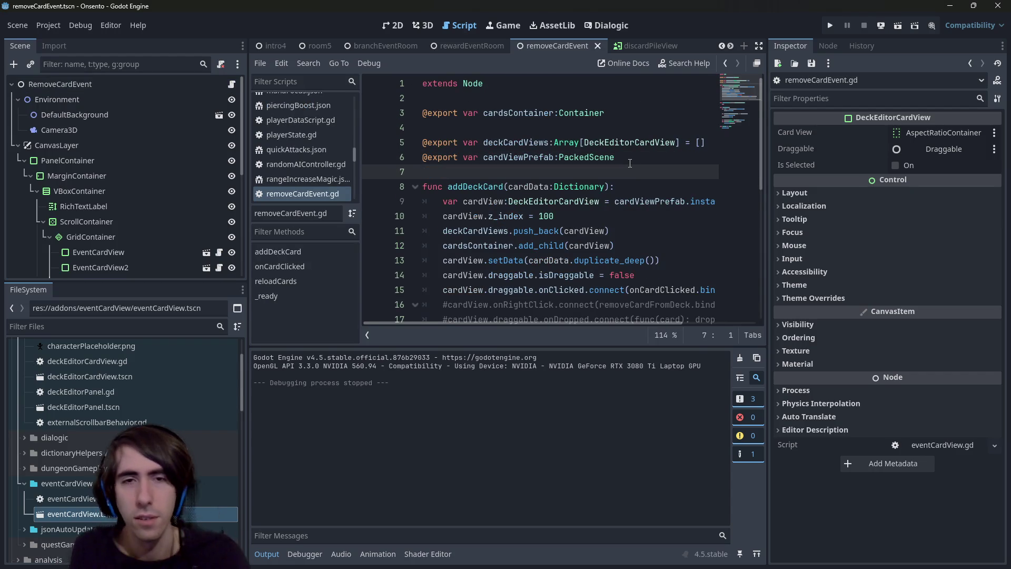
pyautogui.write('@export')
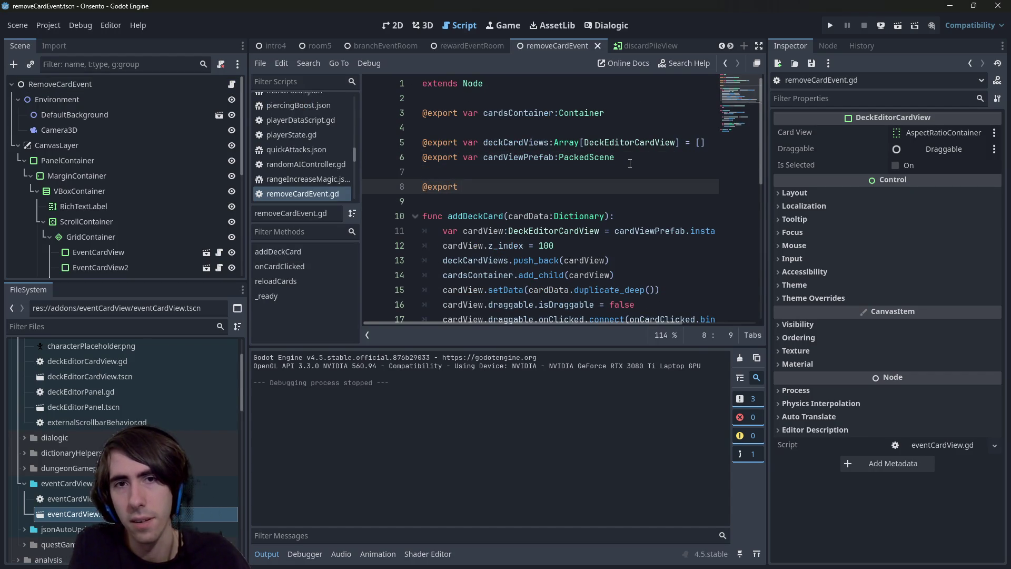
pyautogui.write('var nbC')
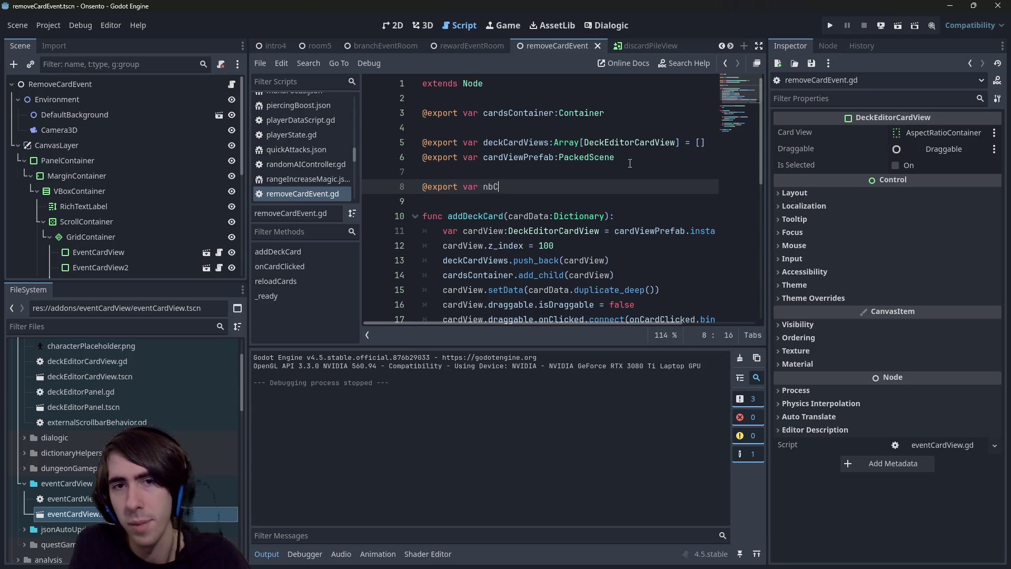
pyautogui.write('Select:int =')
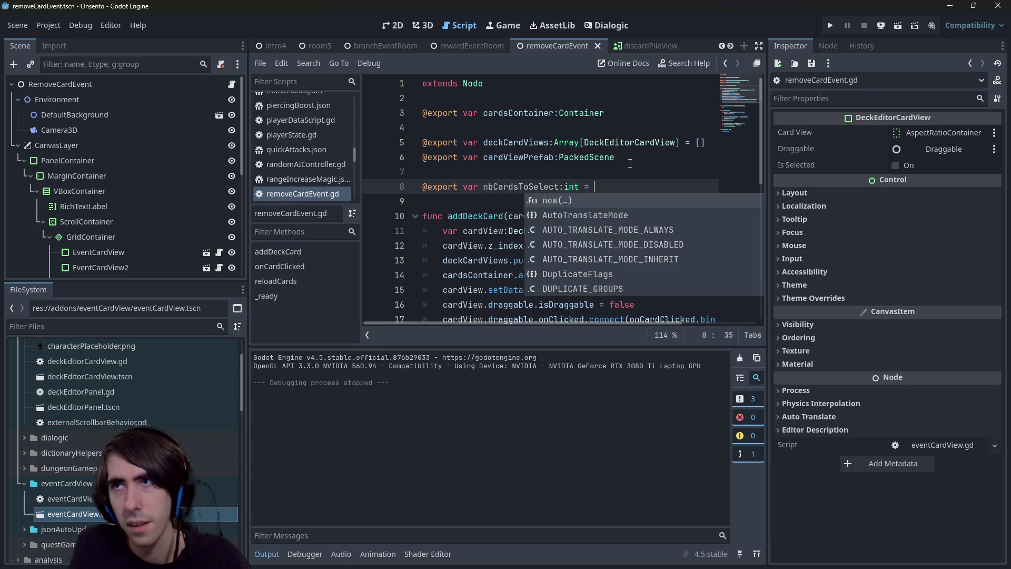
pyautogui.write('1')
pyautogui.hotkey('ctrl', 's')
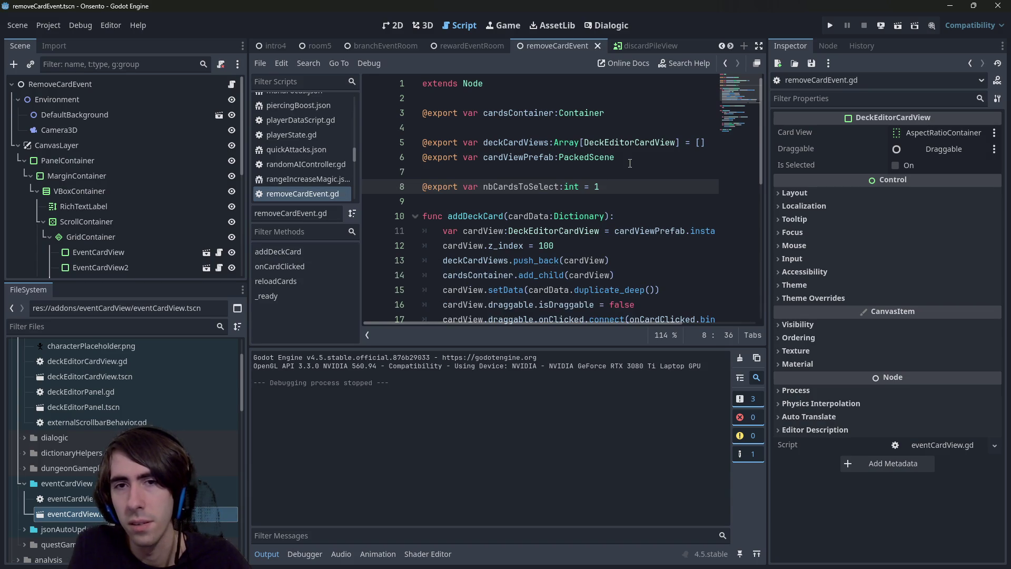
# - Duplicate the nbCardsToSelect declaration, rename the copy currentlySelectedCards = 0, and save
pyautogui.hotkey('shift', 'Left')
pyautogui.hotkey('shift', 'Left')
pyautogui.hotkey('shift', 'Left')
pyautogui.press('End')
pyautogui.press('Left')
pyautogui.hotkey('ctrl', 'shift', 'd')
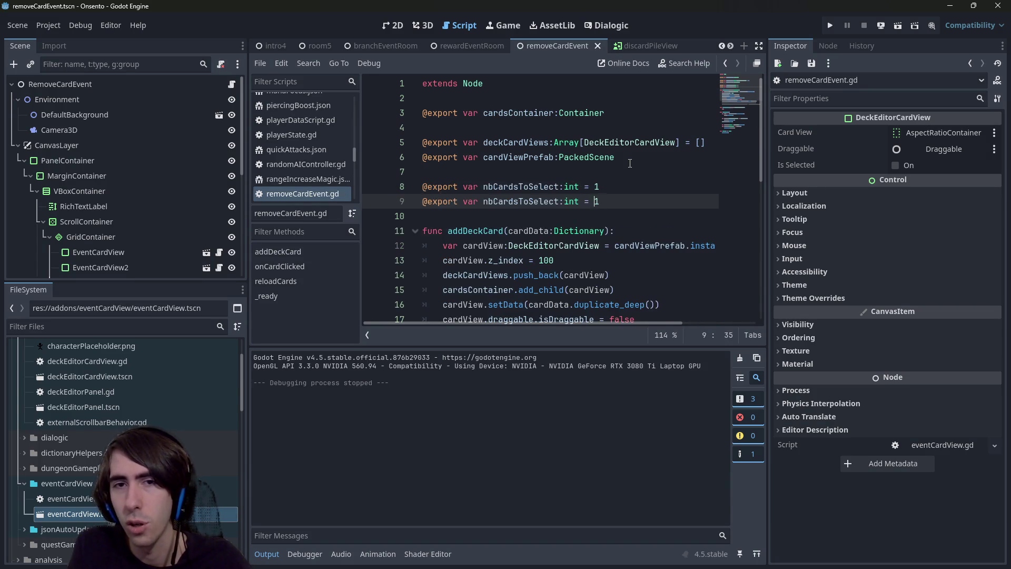
pyautogui.hotkey('ctrl', 'shift', 'Left')
pyautogui.write('currentlyS')
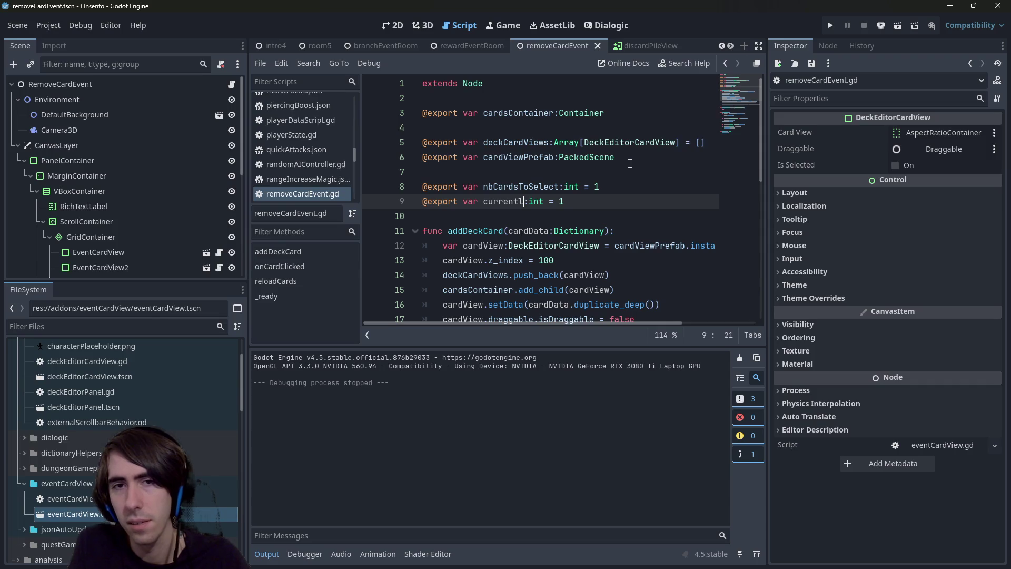
pyautogui.write('electedCards')
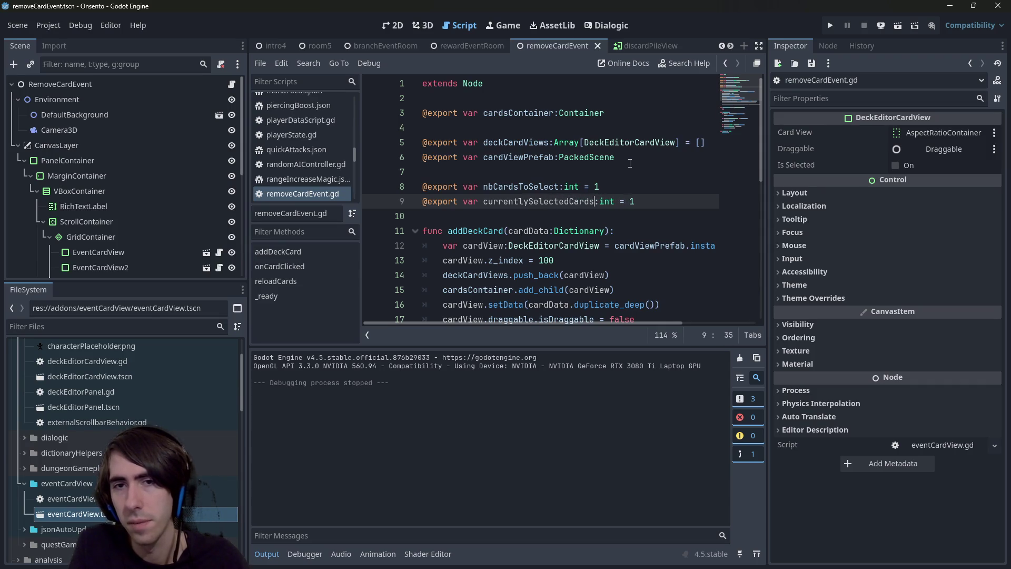
pyautogui.hotkey('ctrl', 's')
pyautogui.press('End')
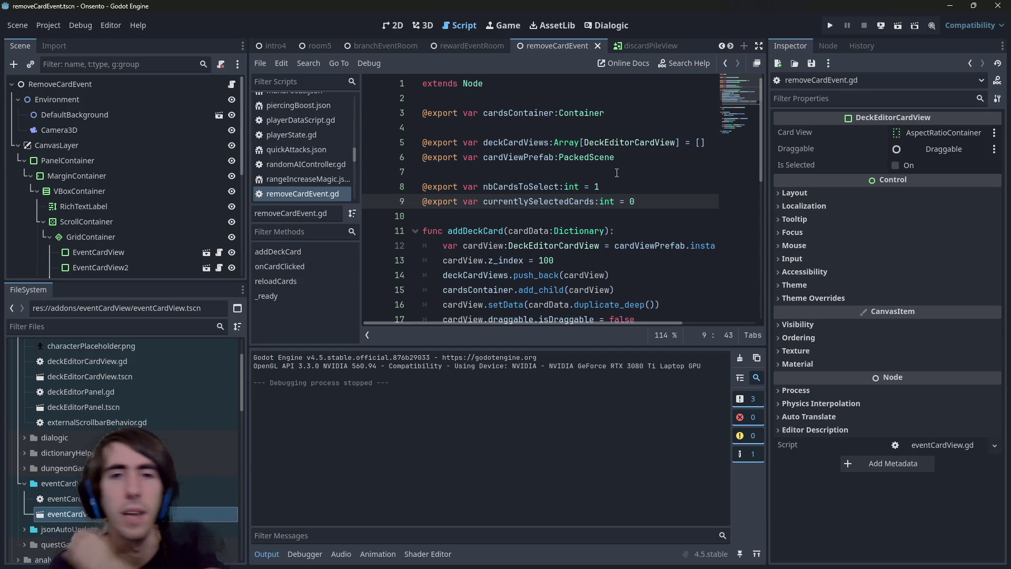
pyautogui.scroll(-1, 526, 253)
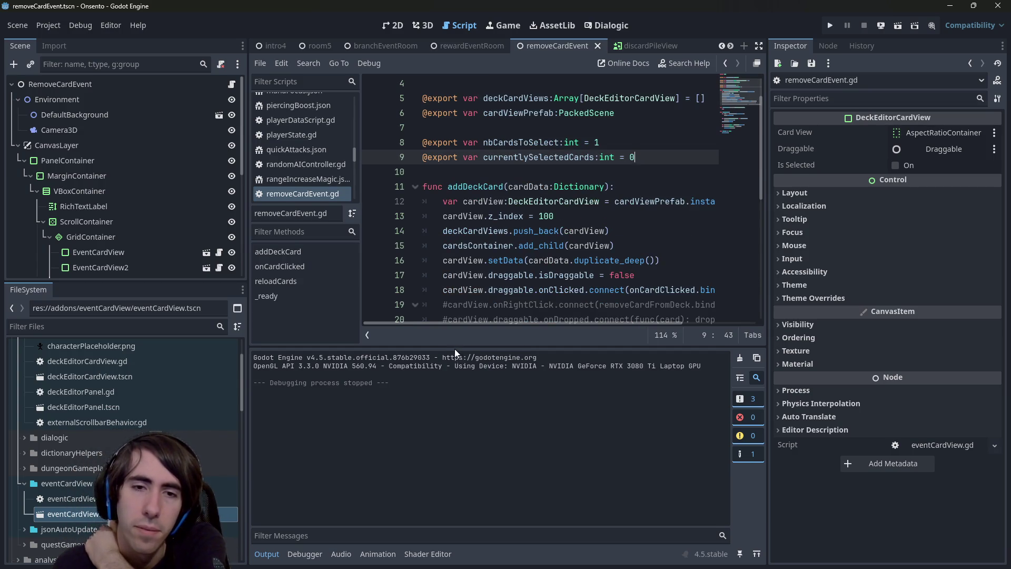
pyautogui.moveTo(454, 349); pyautogui.dragTo(440, 421)
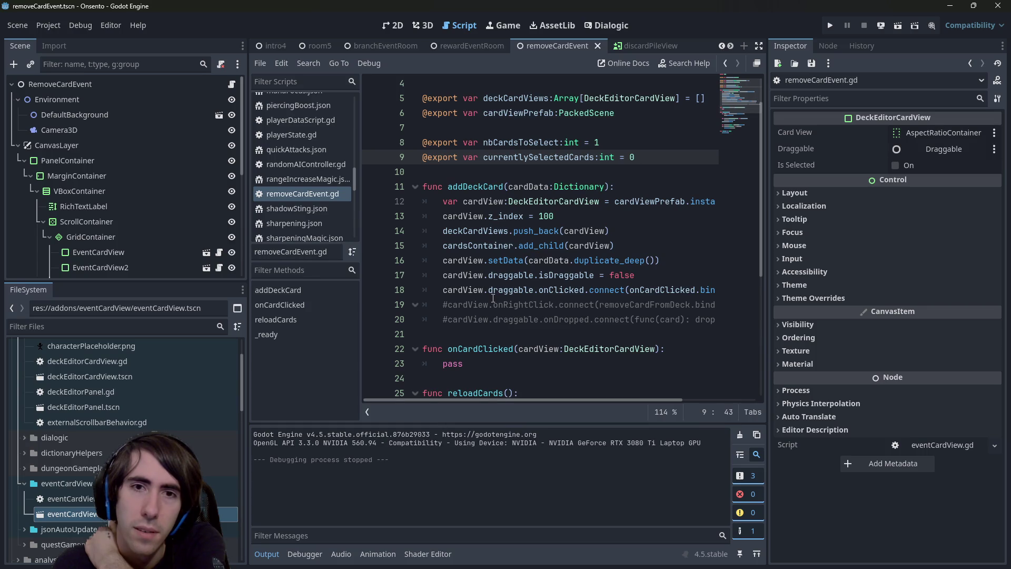
pyautogui.click(542, 177)
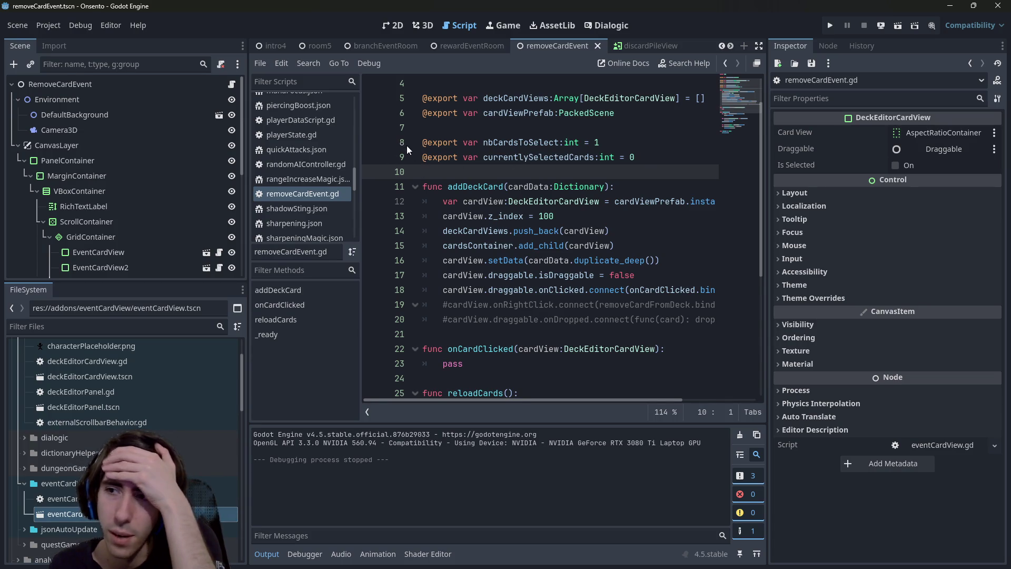
pyautogui.scroll(-2, 557, 275)
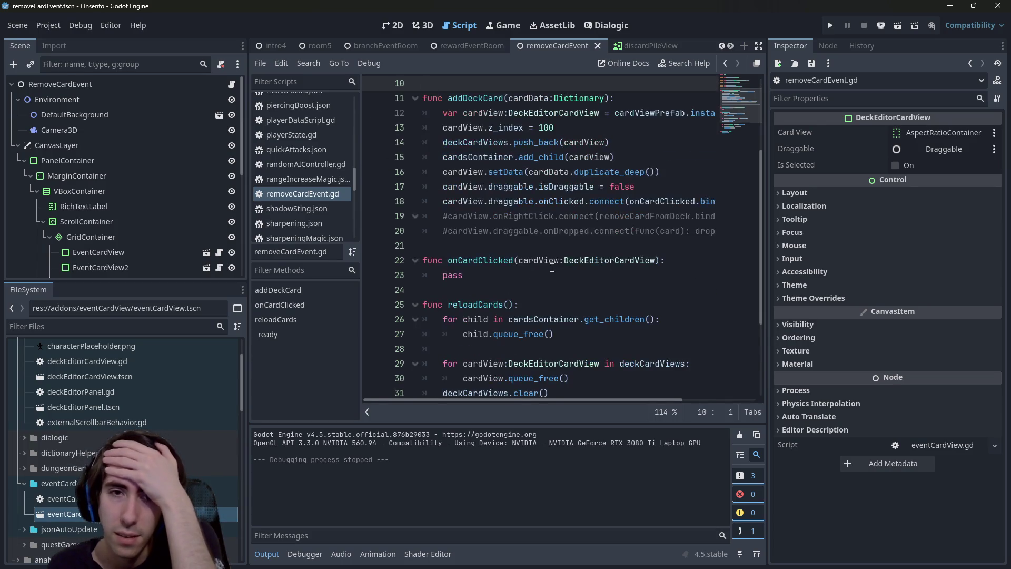
pyautogui.click(519, 273)
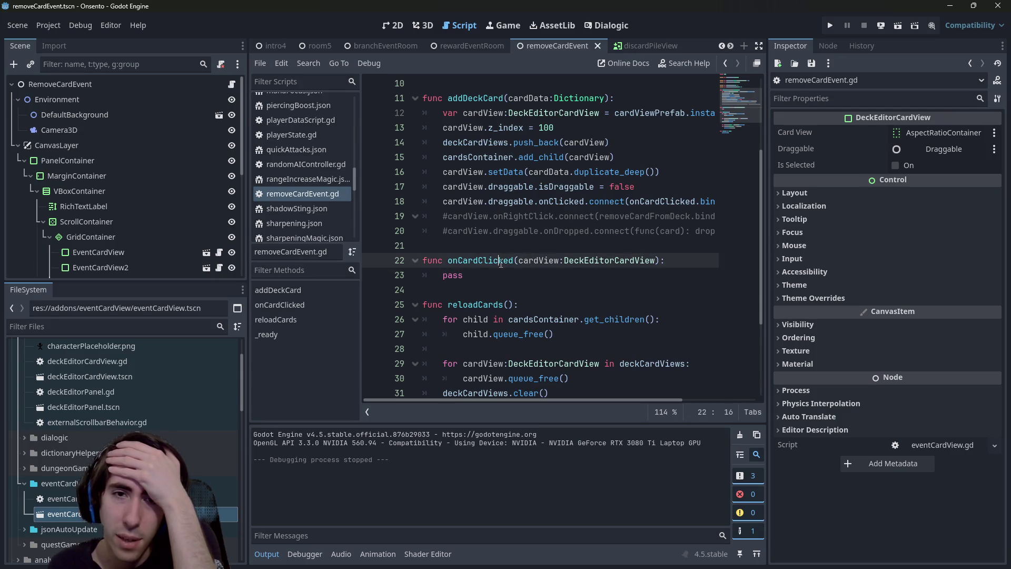
pyautogui.doubleClick(500, 260)
pyautogui.click(494, 276)
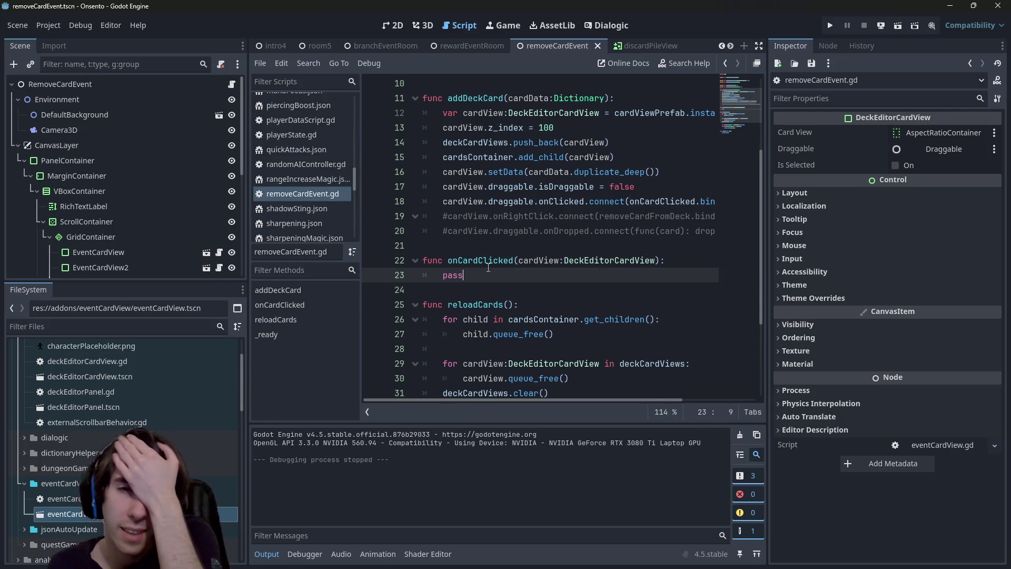
pyautogui.scroll(2, 495, 251)
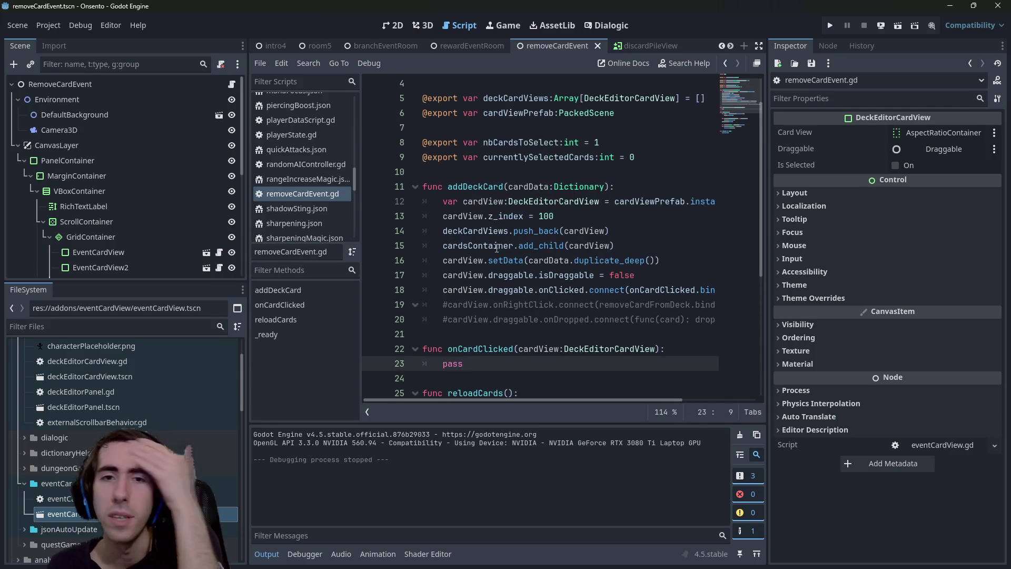
pyautogui.click(532, 172)
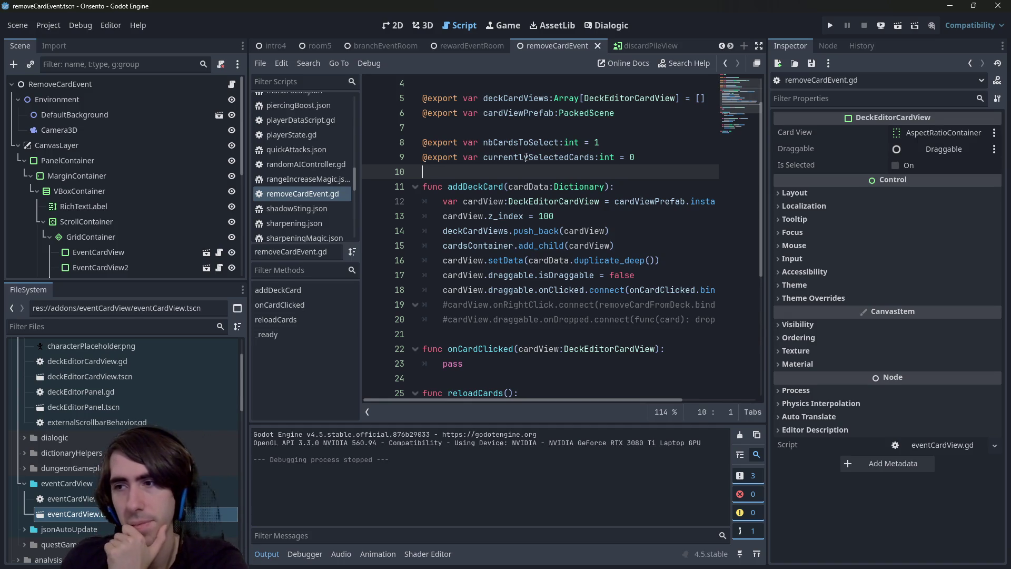
# - Replace pass in onCardClicked with the start of an 'if nbCardsToSelect <' condition
pyautogui.press('Down')
pyautogui.press('Down')
pyautogui.press('Down')
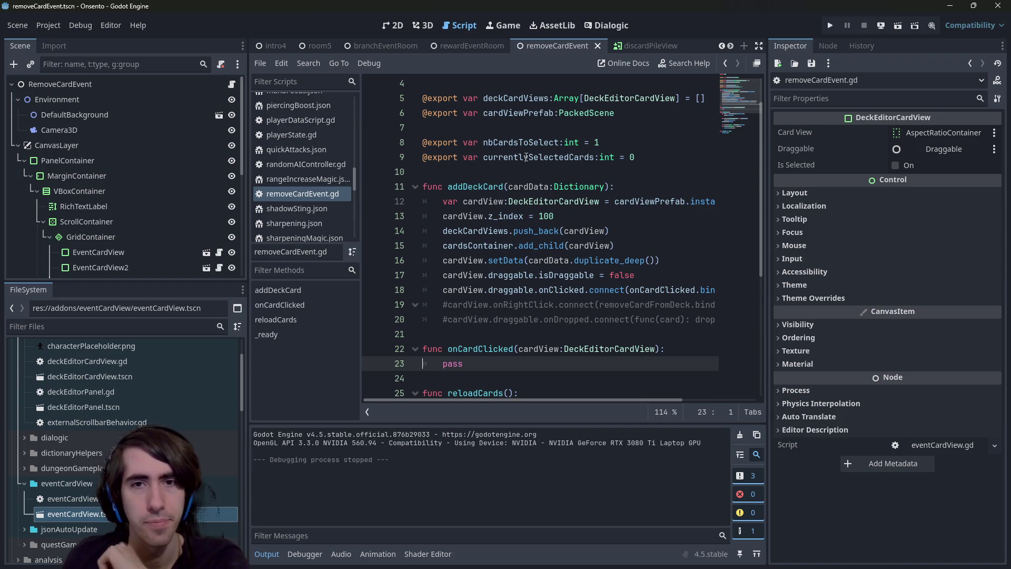
pyautogui.doubleClick(490, 143)
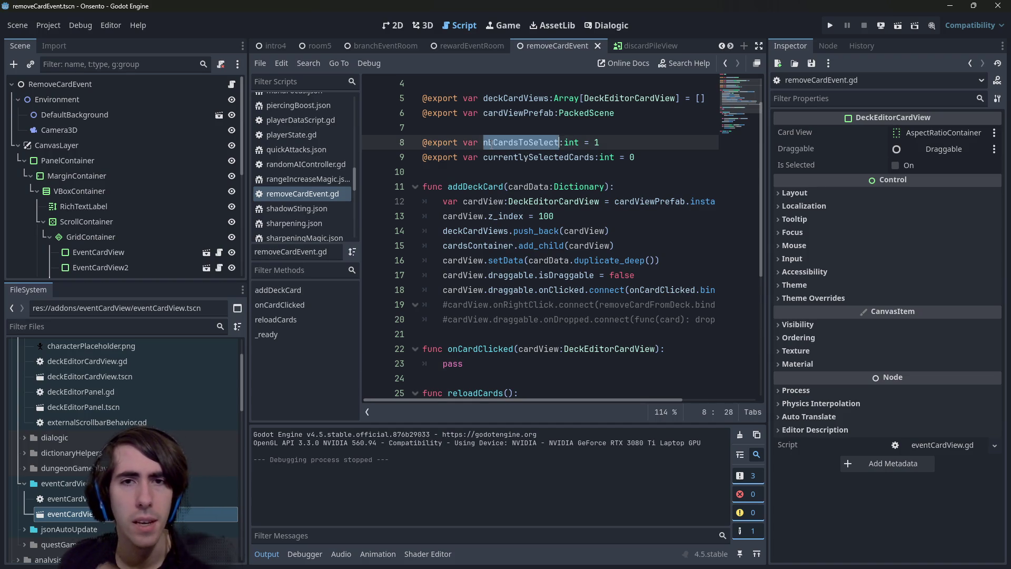
pyautogui.doubleClick(459, 365)
pyautogui.write('iif')
pyautogui.press('BackSpace')
pyautogui.press('BackSpace')
pyautogui.press('BackSpace')
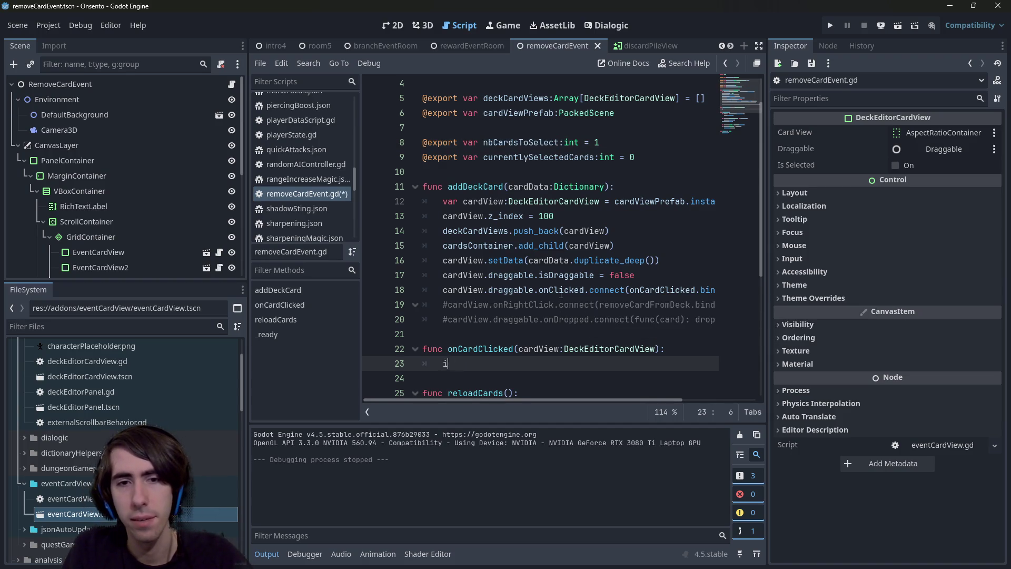
pyautogui.write('if nbCardsToSelect <')
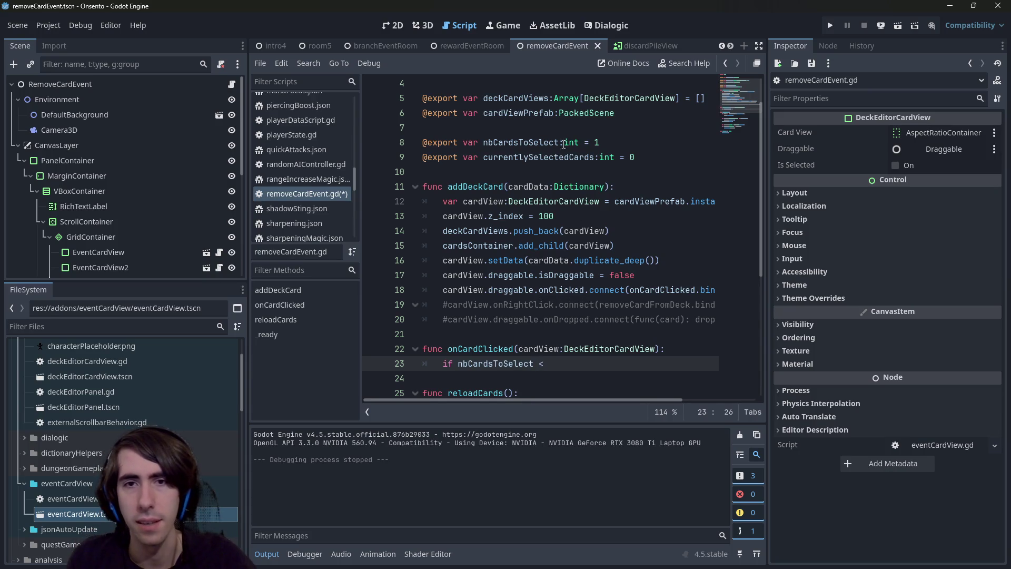
# - Rewrite the condition as 'if currentlySelectedCards < nbCardsToSelect:' and save
pyautogui.doubleClick(542, 157)
pyautogui.hotkey('ctrl', 'c')
pyautogui.click(458, 363)
pyautogui.hotkey('ctrl', 'v')
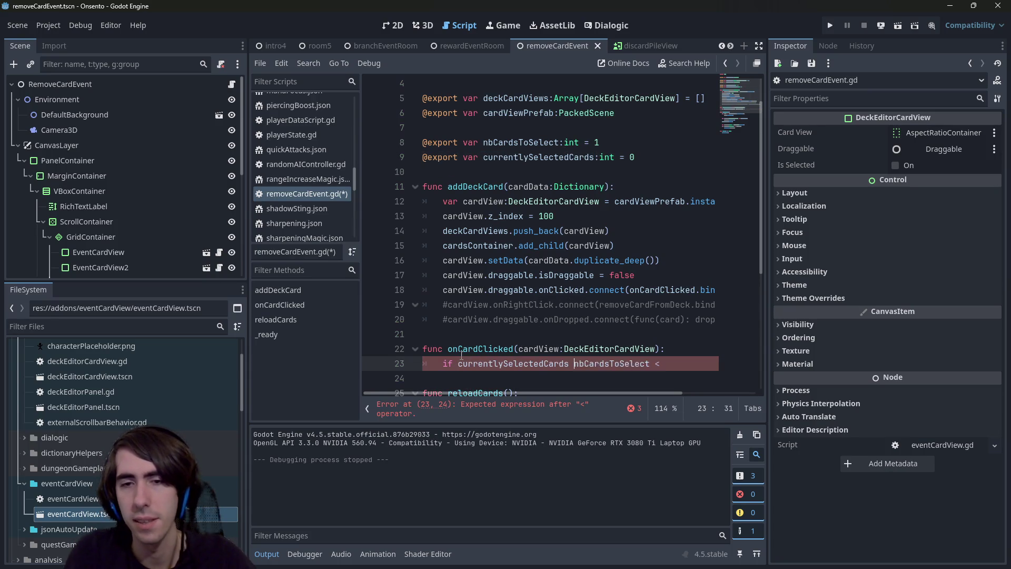
pyautogui.write('<')
pyautogui.press('End')
pyautogui.press('BackSpace')
pyautogui.press('BackSpace')
pyautogui.hotkey('ctrl', 's')
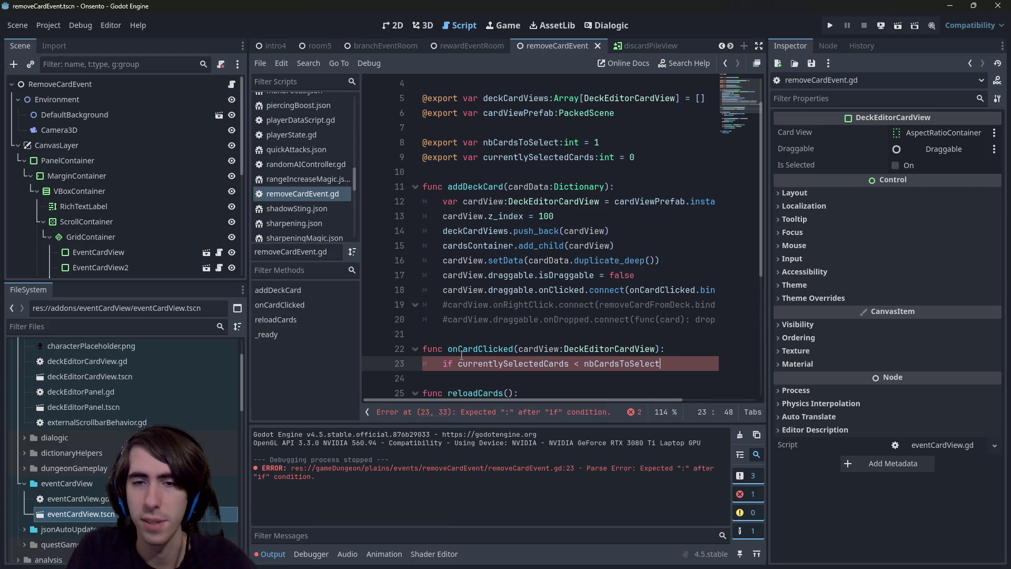
pyautogui.write(':')
pyautogui.press('Return')
# - Rename every DeckEditorCardView type reference to EventCardView with a multi-cursor edit
pyautogui.press('Up')
pyautogui.press('Up')
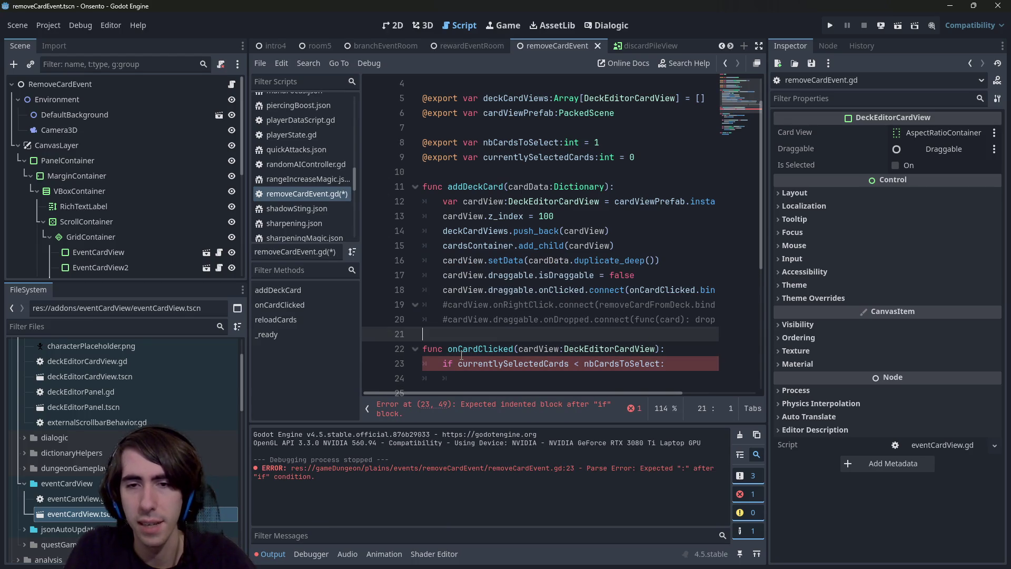
pyautogui.hotkey('ctrl', 'Right')
pyautogui.hotkey('ctrl', 'Right')
pyautogui.press('Right')
pyautogui.hotkey('ctrl', 'shift', 'Right')
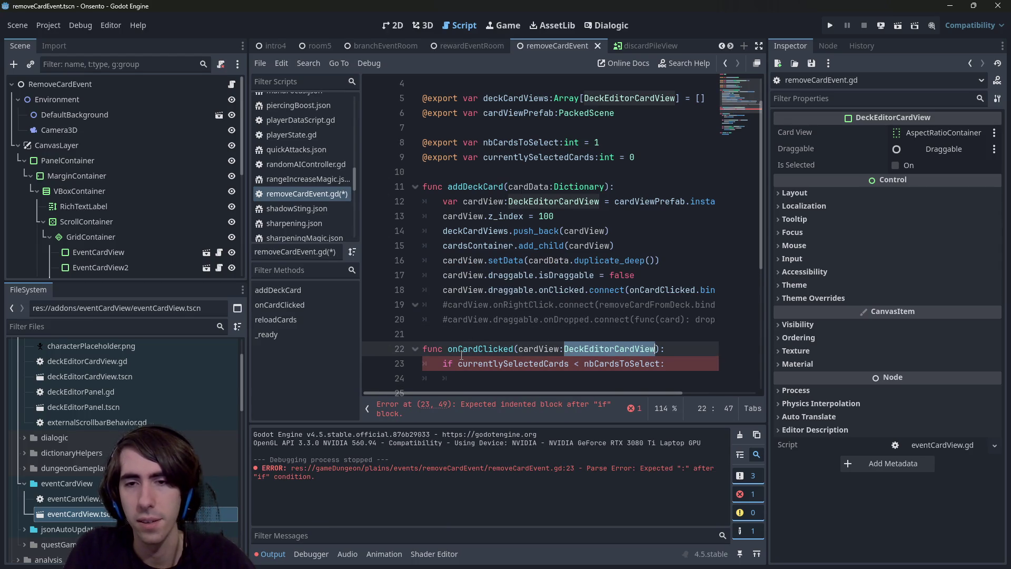
pyautogui.scroll(1, 515, 330)
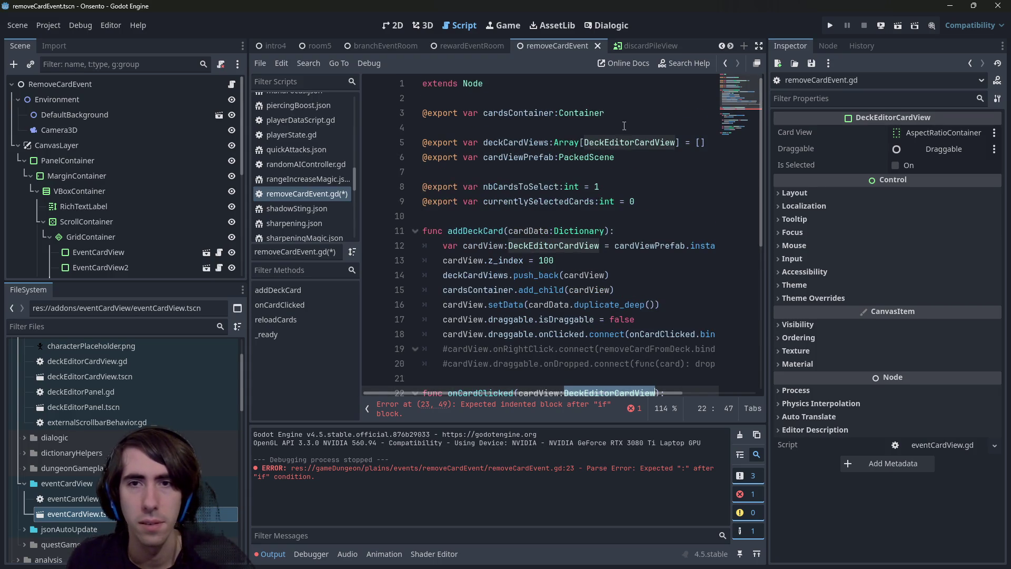
pyautogui.hotkey('ctrl', 'd')
pyautogui.scroll(-3, 610, 134)
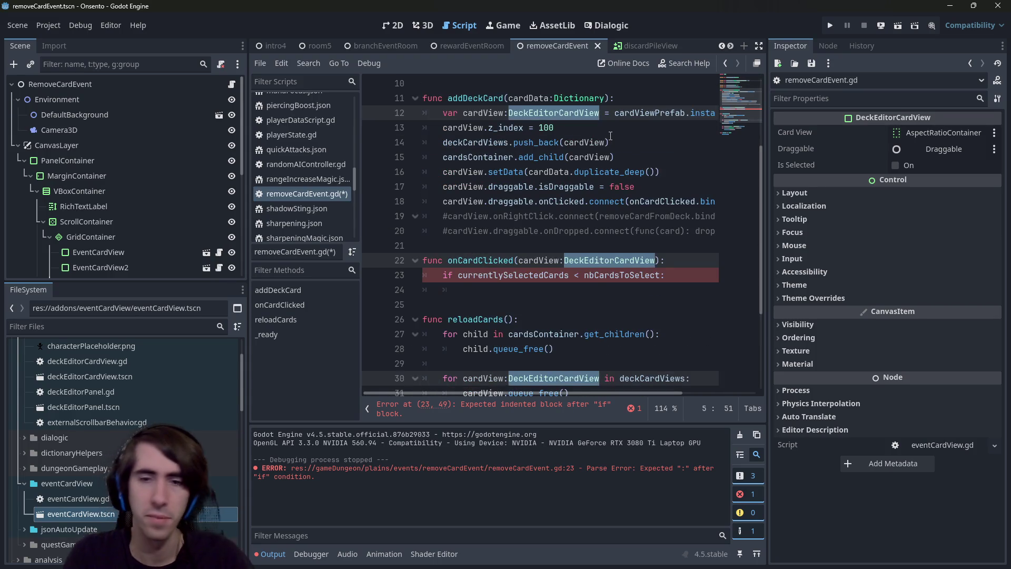
pyautogui.press('Left')
pyautogui.press('Delete')
pyautogui.press('Delete')
pyautogui.press('Delete')
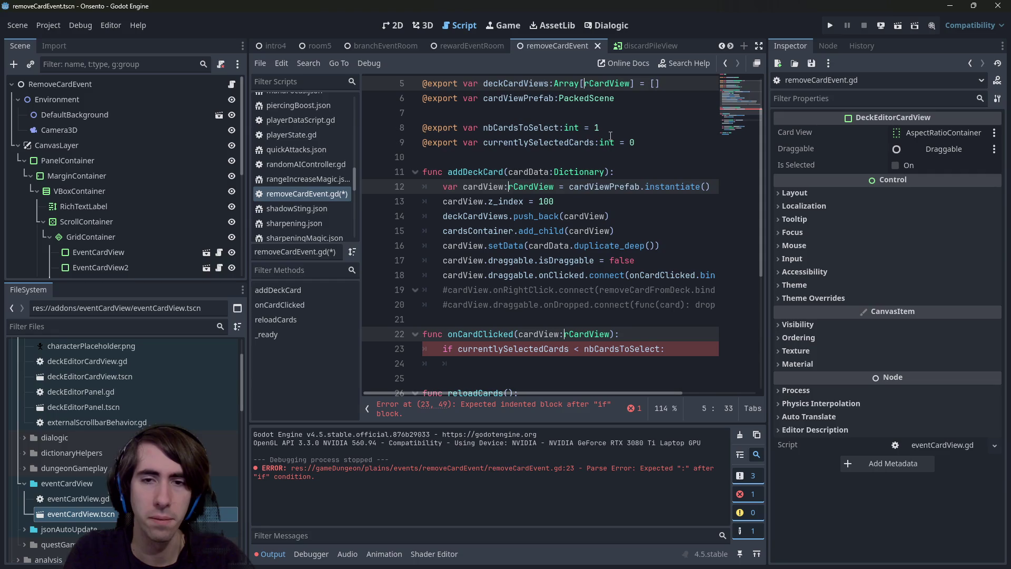
pyautogui.press('Delete')
pyautogui.write('Event')
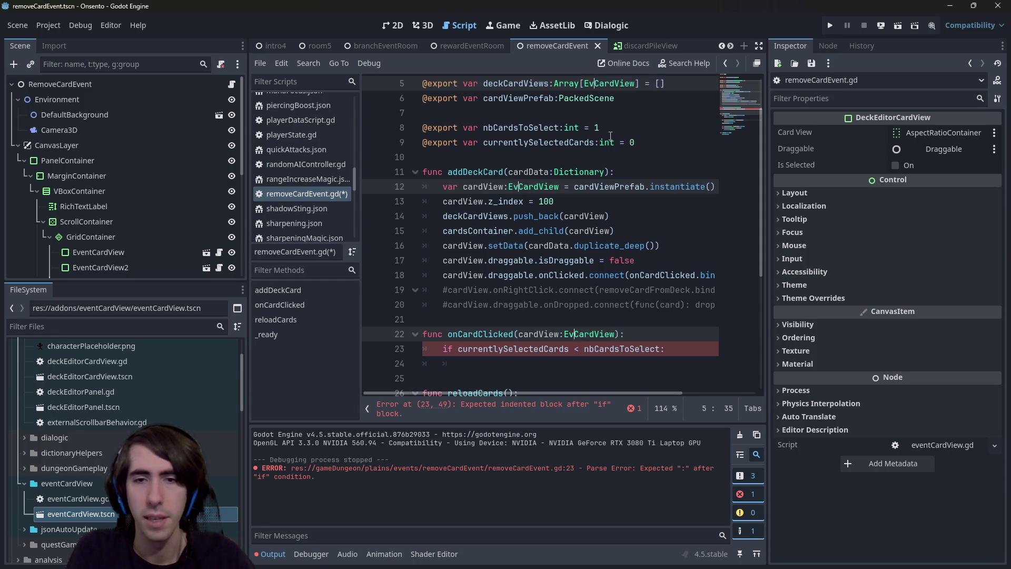
pyautogui.click(576, 216)
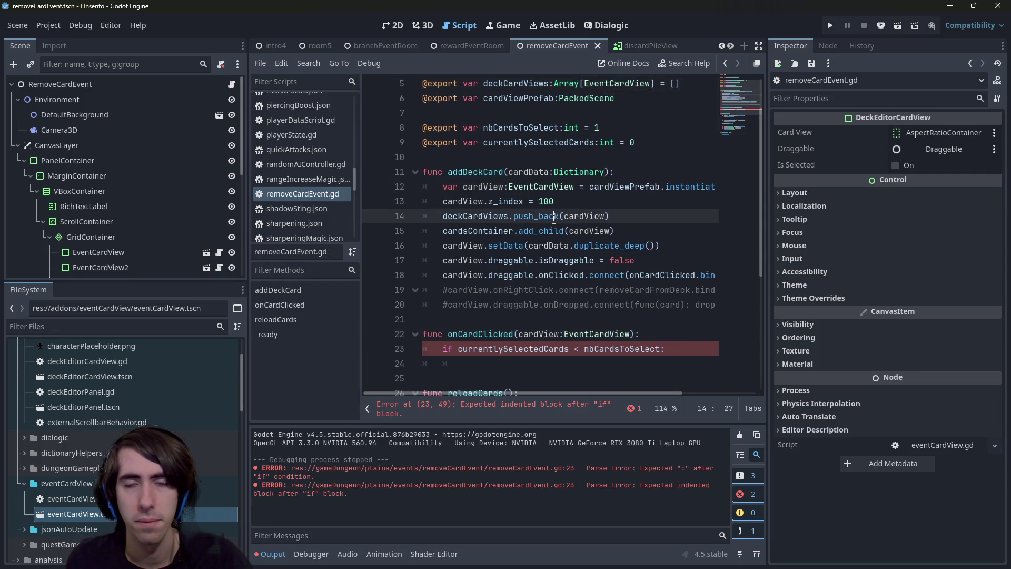
# - Select the RemoveCardEvent node in the Scene dock to list its exported properties
pyautogui.scroll(1, 576, 215)
pyautogui.scroll(-1, 118, 185)
pyautogui.scroll(-5, 118, 184)
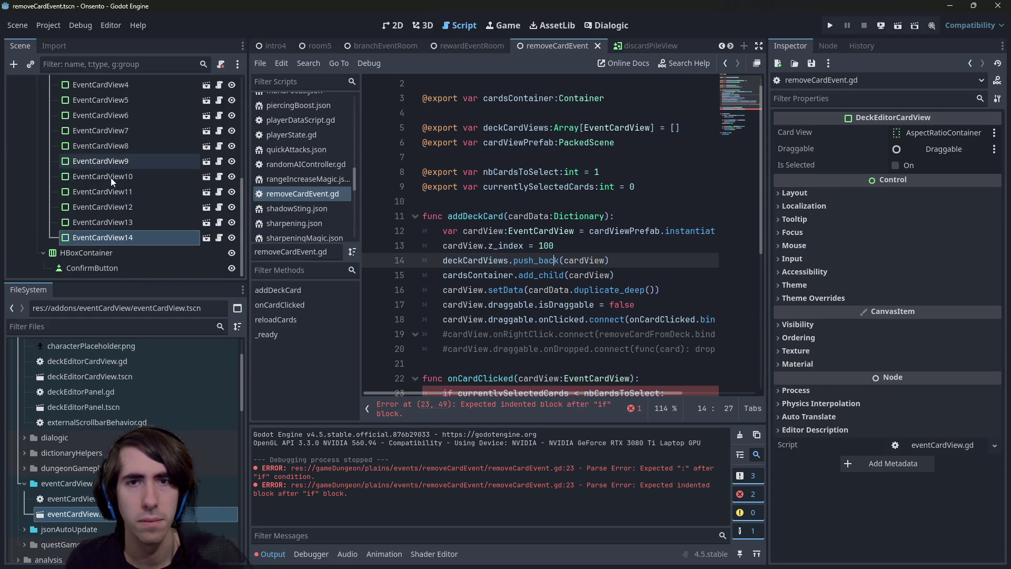
pyautogui.doubleClick(530, 128)
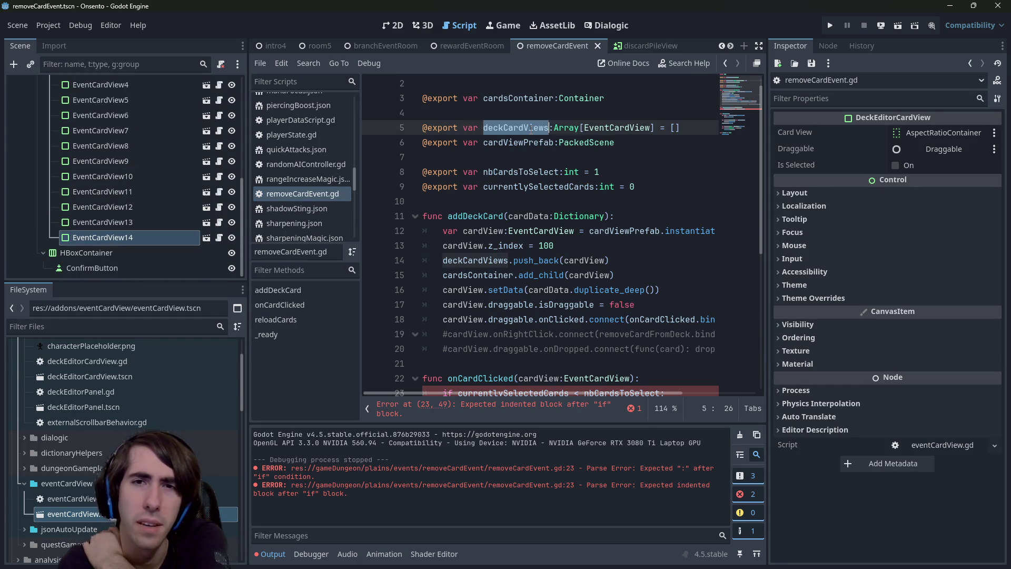
pyautogui.scroll(6, 132, 211)
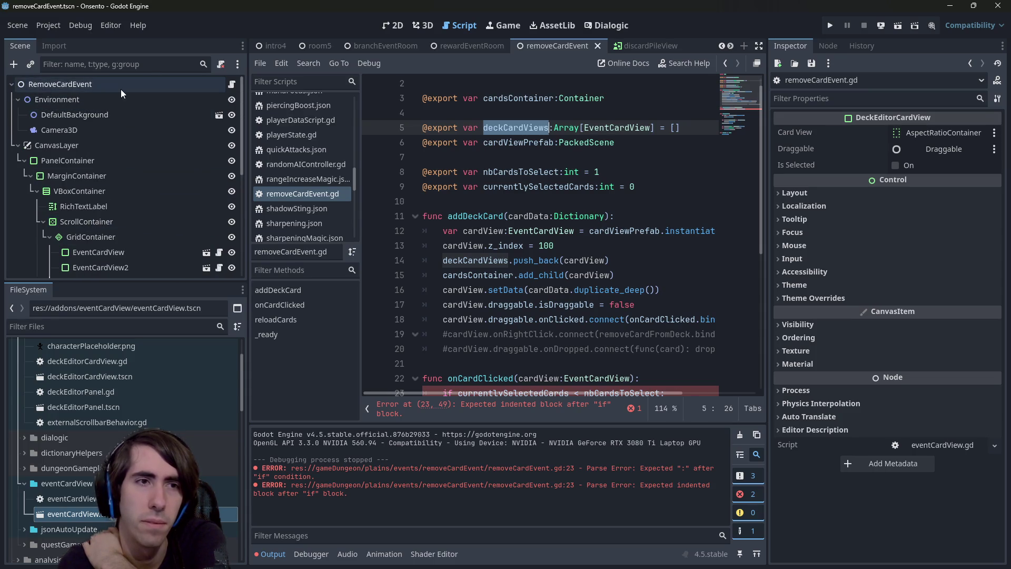
pyautogui.click(148, 85)
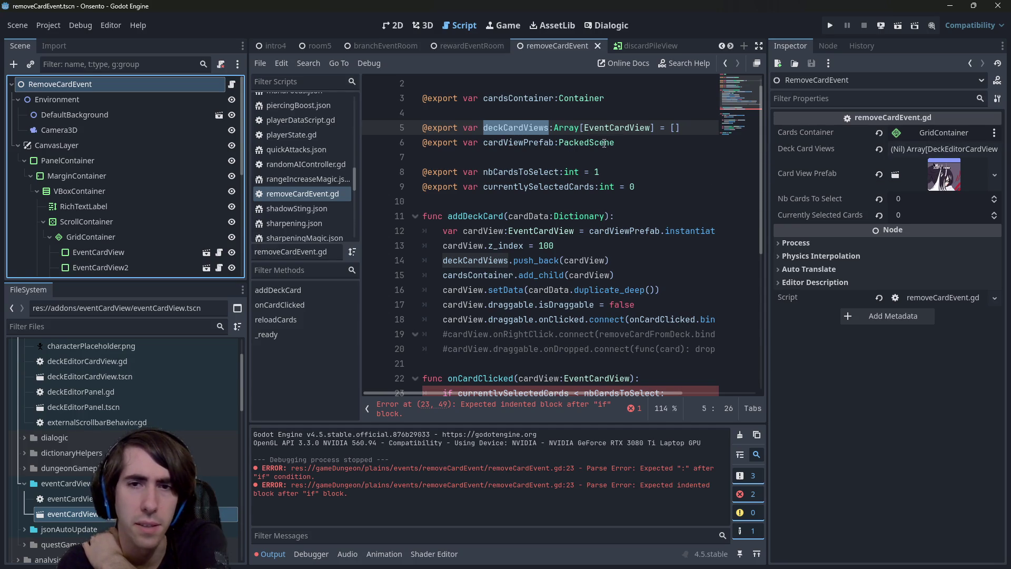
pyautogui.click(483, 231)
# - Add a cardView.select() call inside the if block and save
pyautogui.scroll(-4, 508, 271)
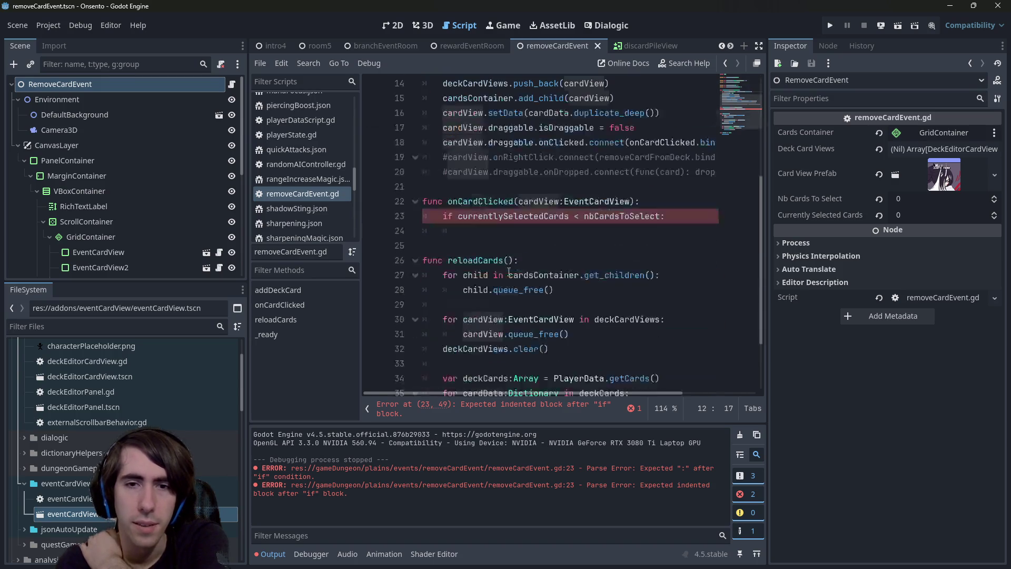
pyautogui.scroll(2, 508, 272)
pyautogui.click(476, 319)
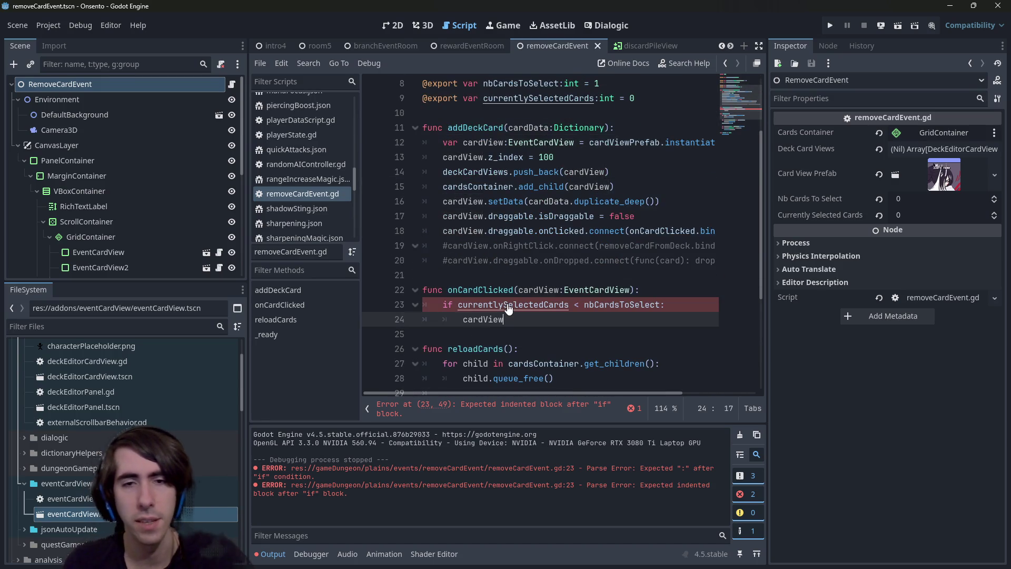
pyautogui.write('cardView.select')
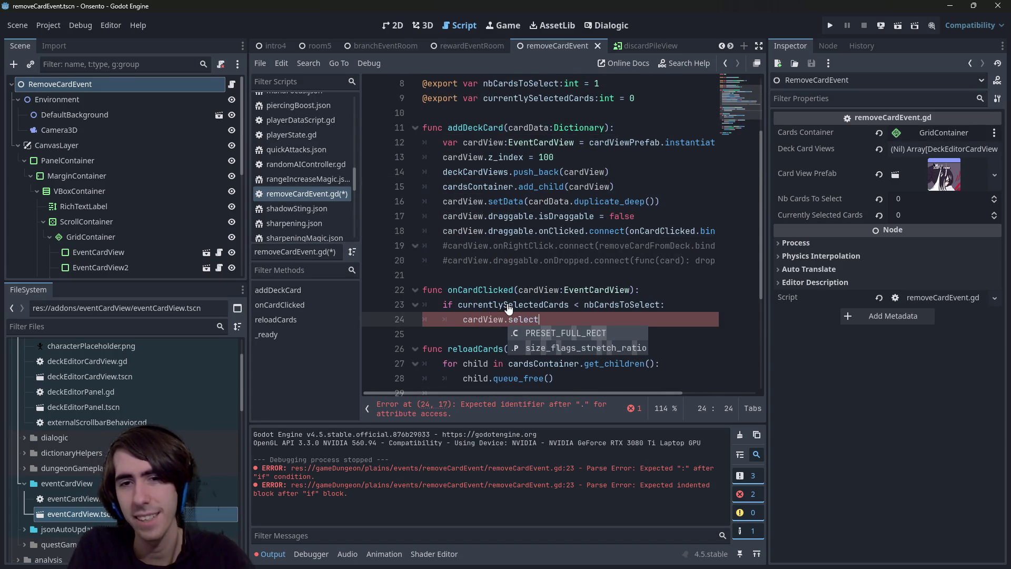
pyautogui.press('Return')
pyautogui.hotkey('ctrl', 's')
# - Insert a new empty line above the currentlySelectedCards limit check
pyautogui.press('Return')
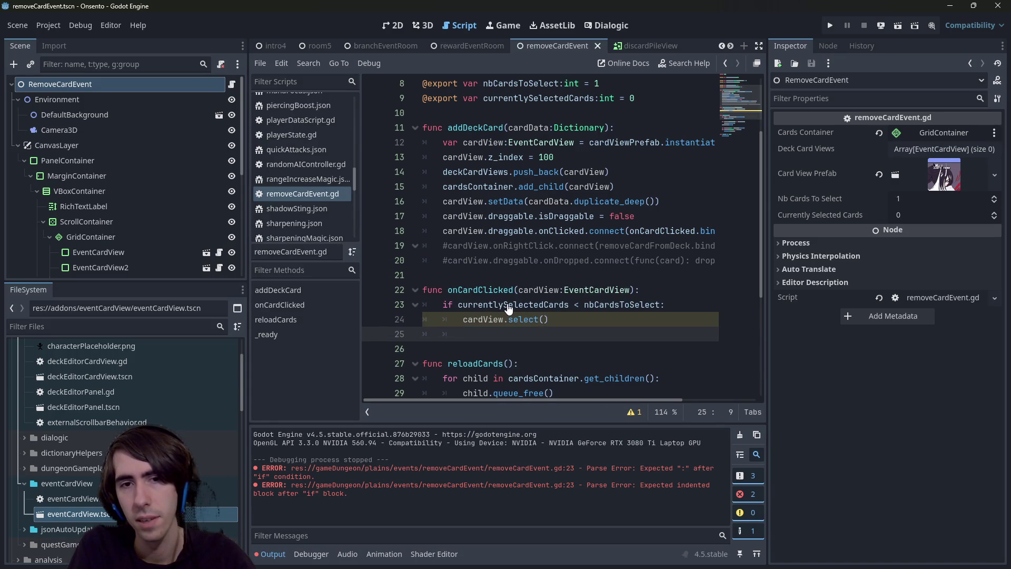
pyautogui.press('BackSpace')
pyautogui.press('BackSpace')
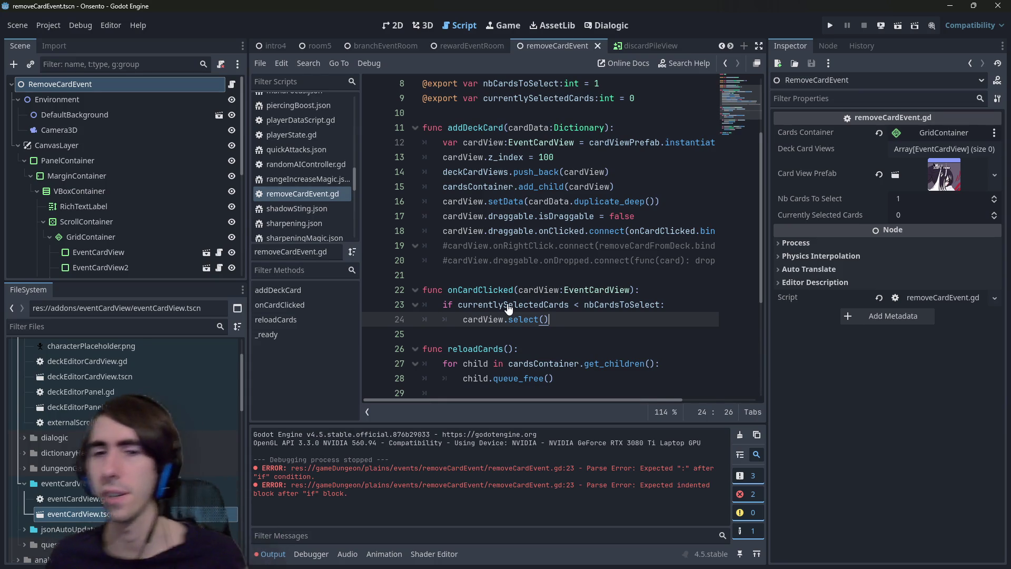
pyautogui.click(548, 287)
pyautogui.press('End')
pyautogui.press('Return')
# - Begin typing 'if cardView.issele' and jump to the EventCardView class definition
pyautogui.write('if cardView.issele')
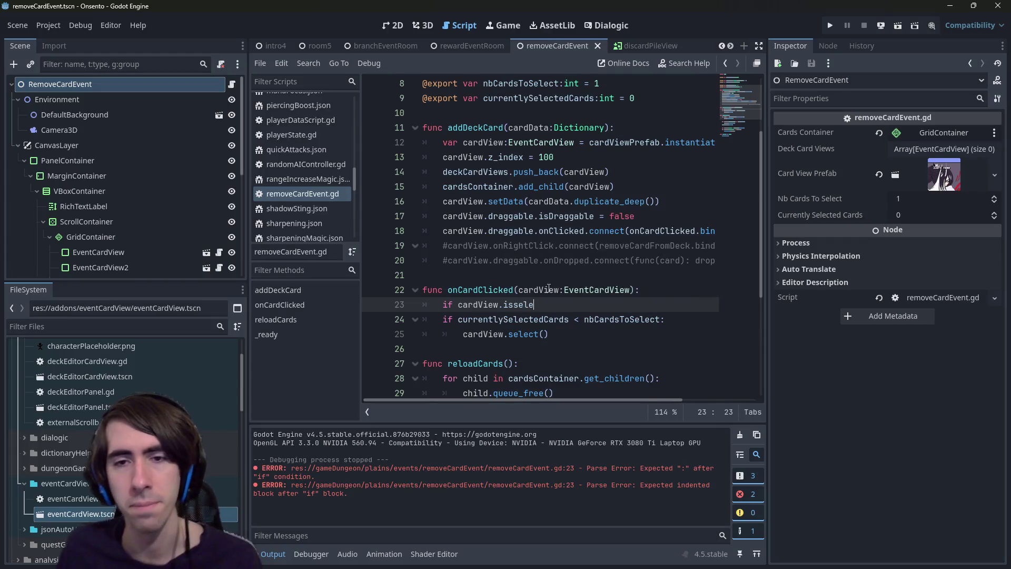
pyautogui.keyDown('ctrl'); pyautogui.click(578, 290); pyautogui.keyUp('ctrl')
pyautogui.click(501, 157)
pyautogui.doubleClick(510, 142)
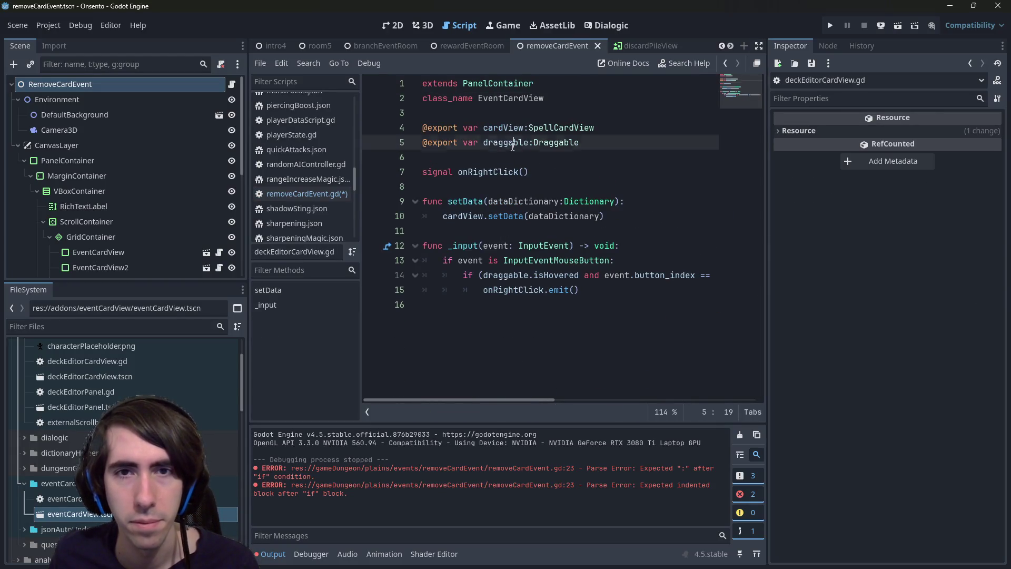
pyautogui.click(543, 173)
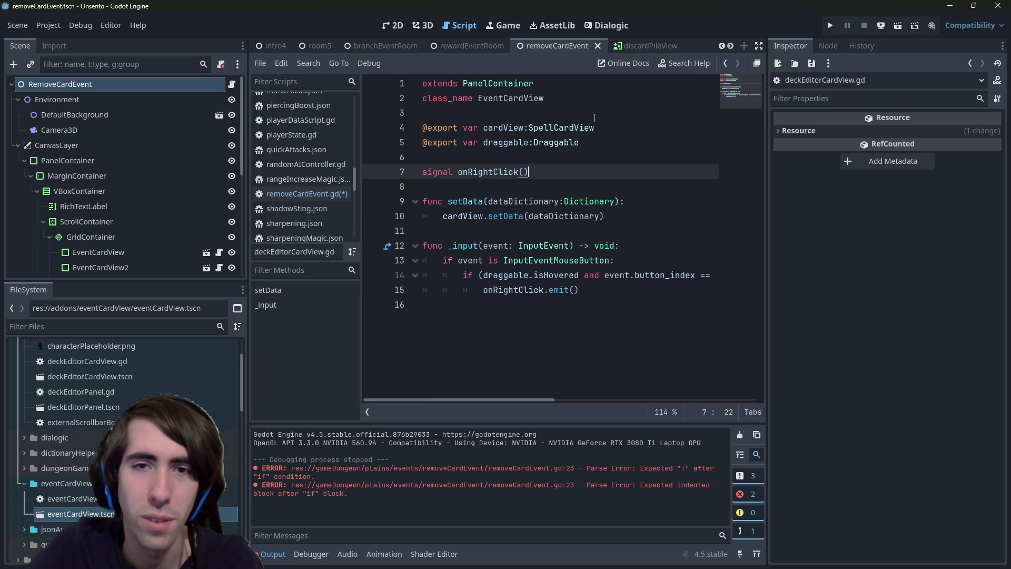
# - Quick-open deckEditorCardView.gd and switch between the recently opened scripts
pyautogui.hotkey('shift', 'alt', 'o')
pyautogui.write('deckeditorcardview')
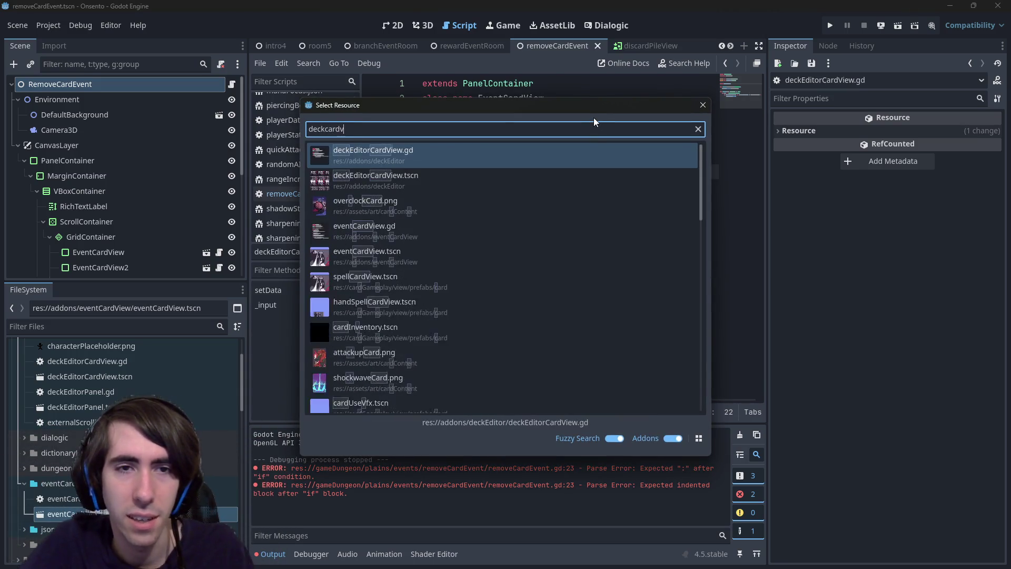
pyautogui.press('Return')
pyautogui.click(594, 117)
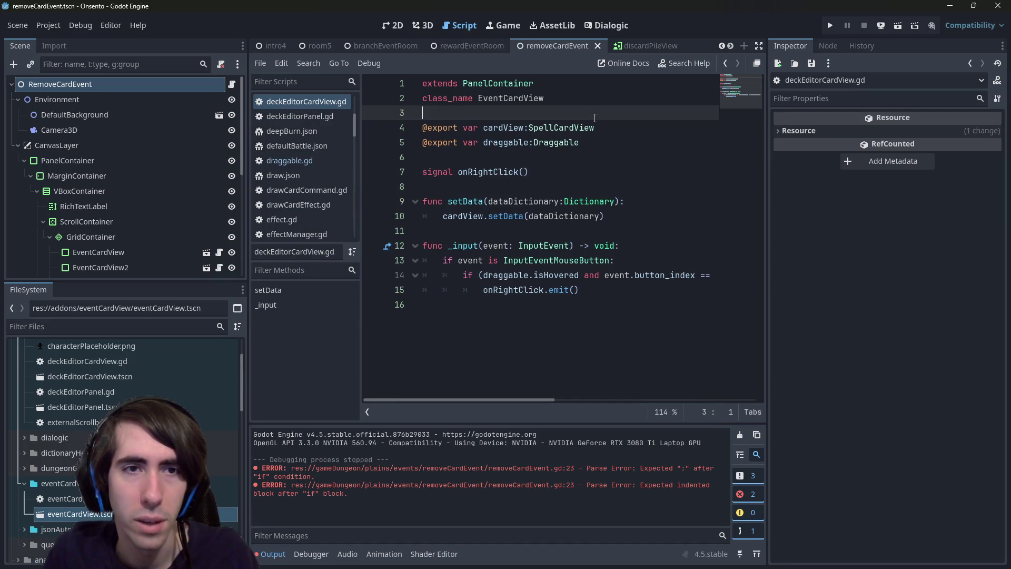
pyautogui.hotkey('alt', 'Left')
pyautogui.hotkey('alt', 'Right')
pyautogui.hotkey('alt', 'Left')
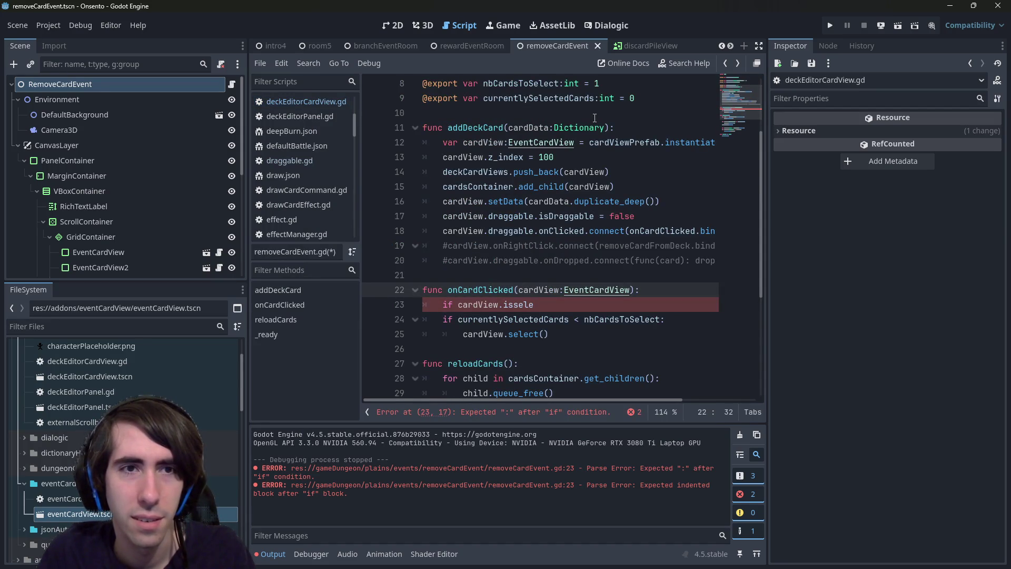
# - Switch to eventCardView.gd and select its refreshSelection function
pyautogui.scroll(3, 595, 118)
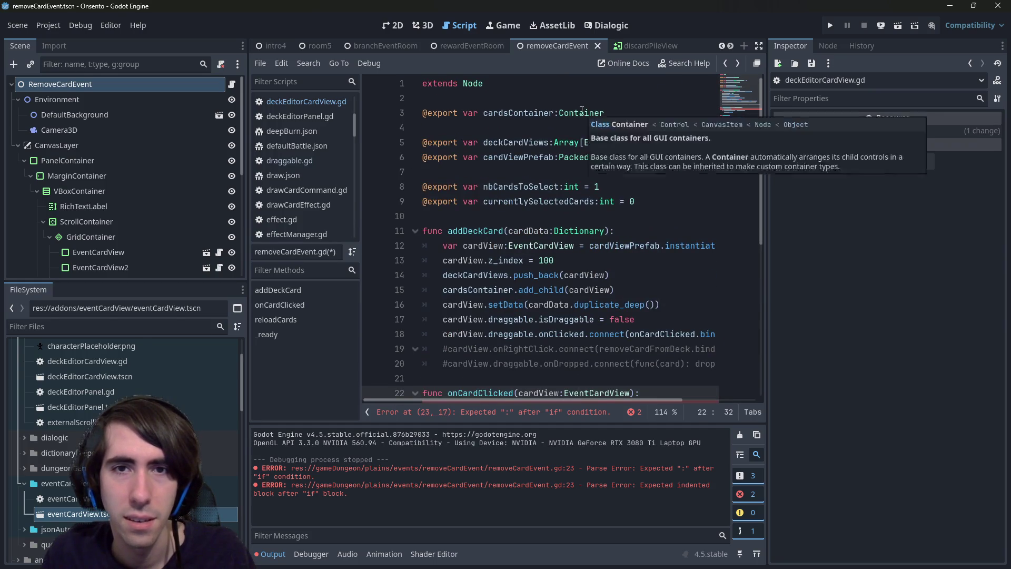
pyautogui.scroll(-5, 582, 111)
pyautogui.scroll(5, 582, 111)
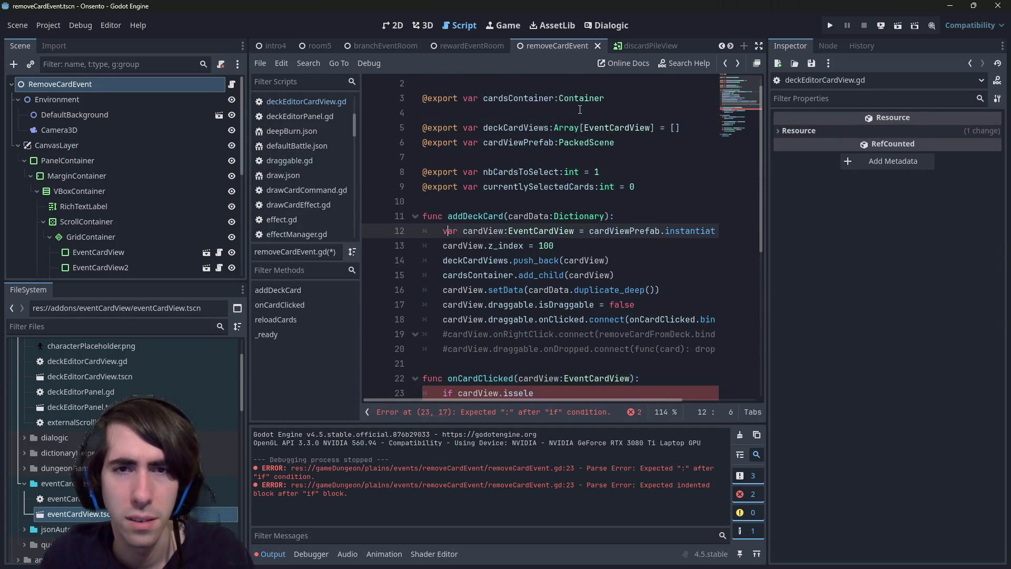
pyautogui.scroll(-4, 579, 109)
pyautogui.scroll(4, 580, 109)
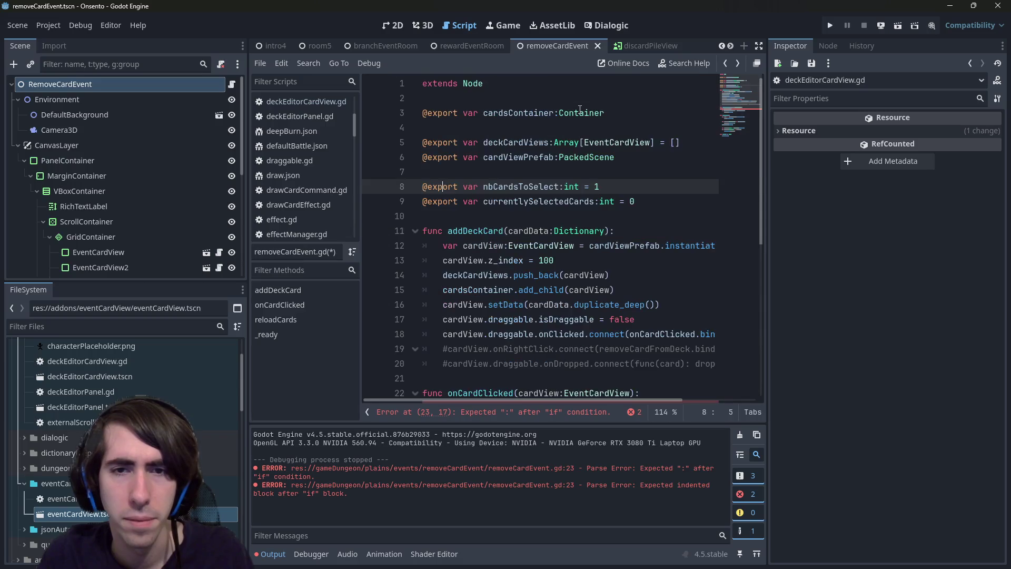
pyautogui.scroll(-4, 579, 109)
pyautogui.hotkey('alt', 'Left')
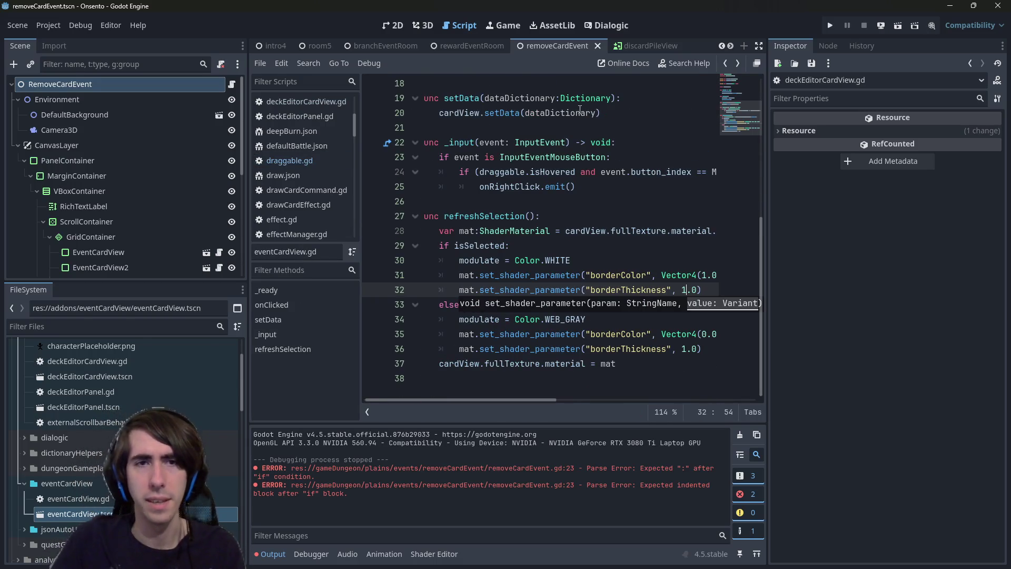
pyautogui.scroll(4, 580, 109)
pyautogui.scroll(-4, 526, 174)
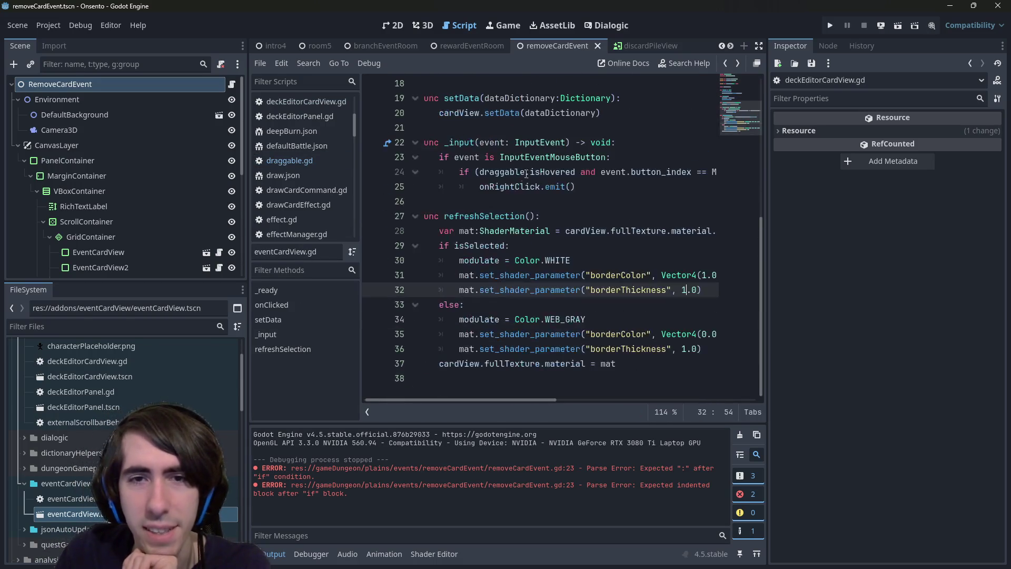
pyautogui.moveTo(624, 364); pyautogui.dragTo(411, 222)
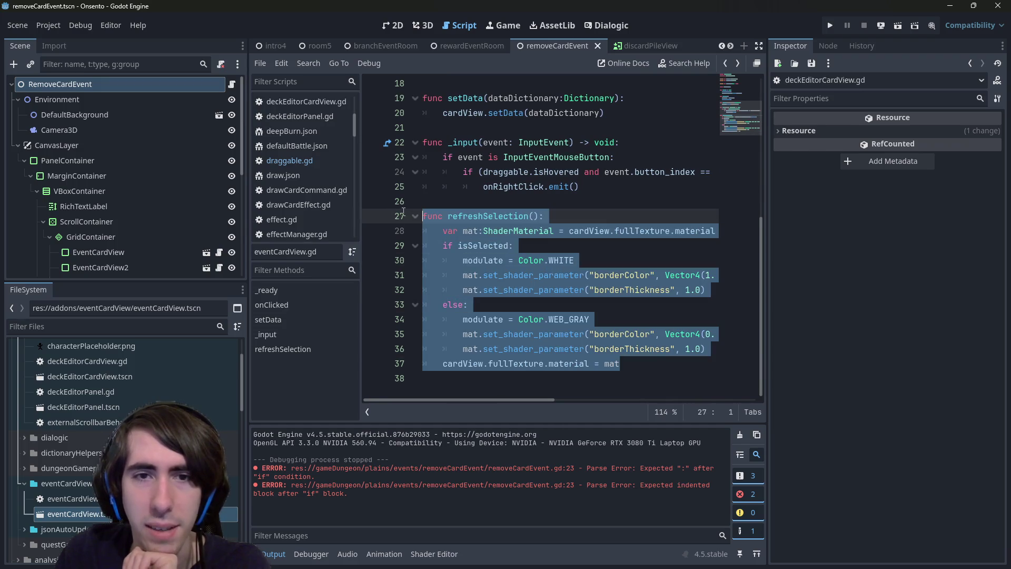
# - Scroll up to the exported isSelected declaration and select it
pyautogui.scroll(5, 279, 192)
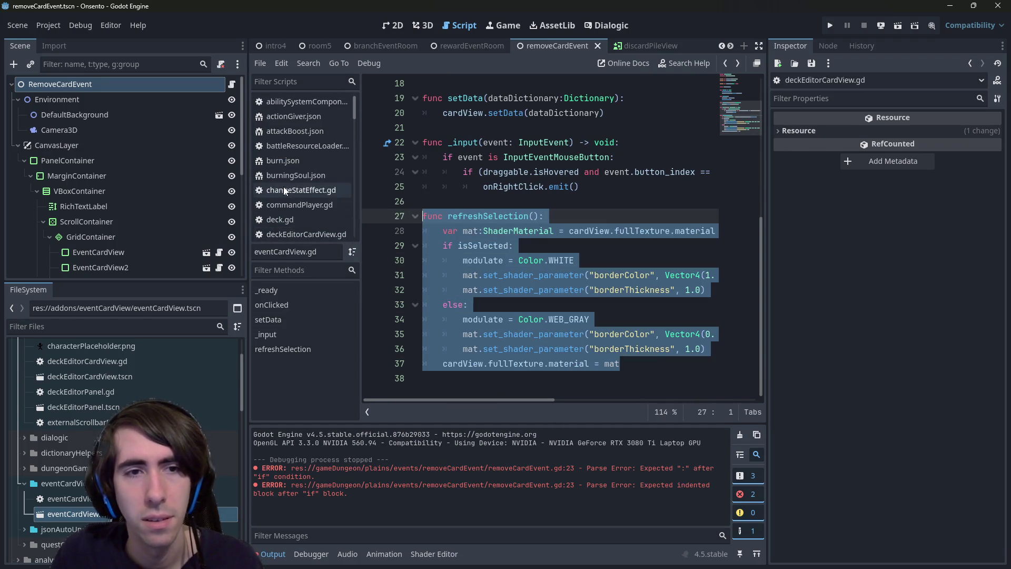
pyautogui.scroll(4, 522, 221)
pyautogui.scroll(1, 522, 220)
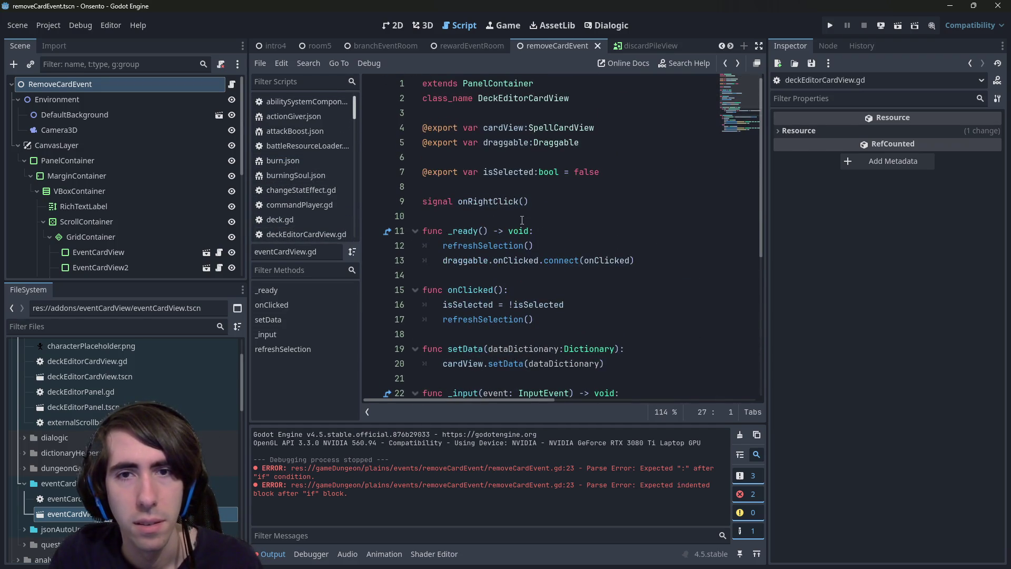
pyautogui.moveTo(640, 171); pyautogui.dragTo(362, 170)
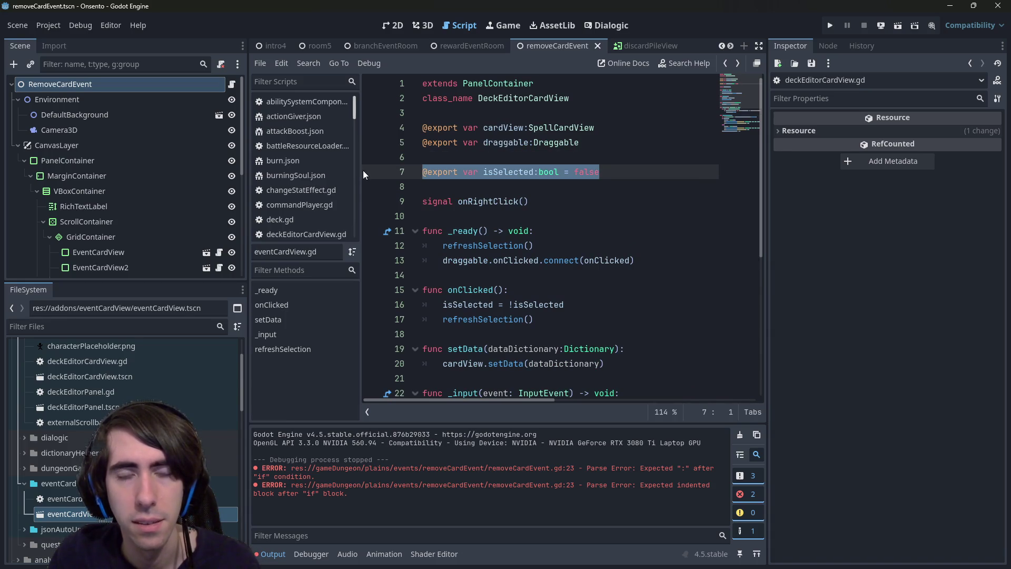
# - In eventCardView.gd, restore the isSelected line and change class_name from DeckEditorCardView to EventCardView
pyautogui.press('BackSpace')
pyautogui.press('BackSpace')
pyautogui.press('BackSpace')
pyautogui.hotkey('ctrl', 's')
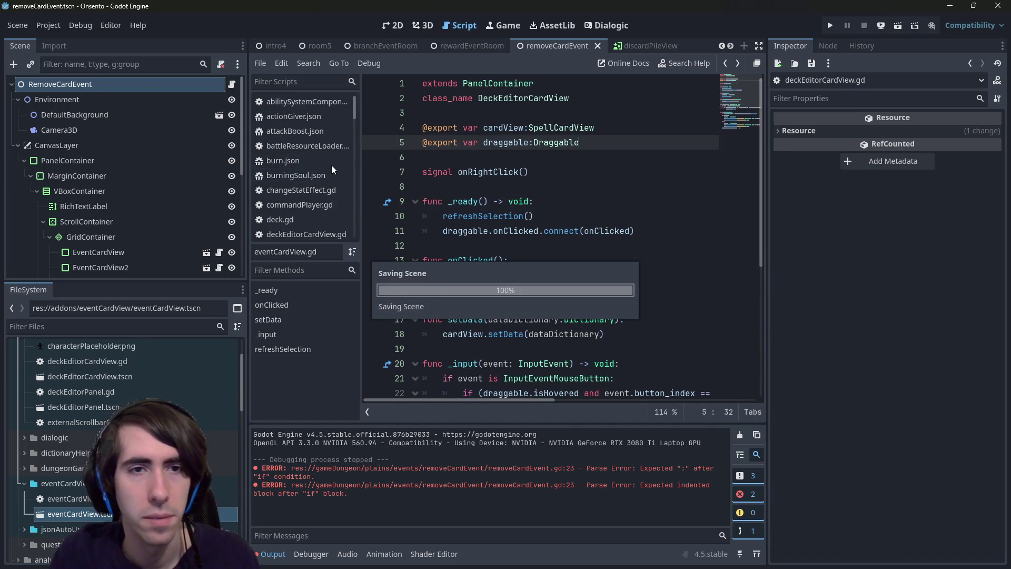
pyautogui.scroll(-3, 212, 203)
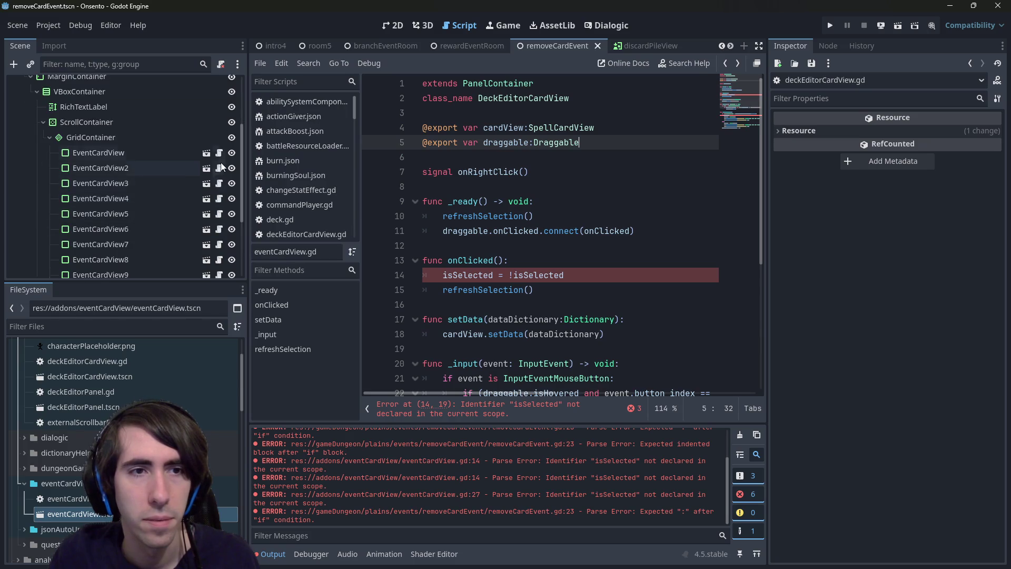
pyautogui.click(219, 153)
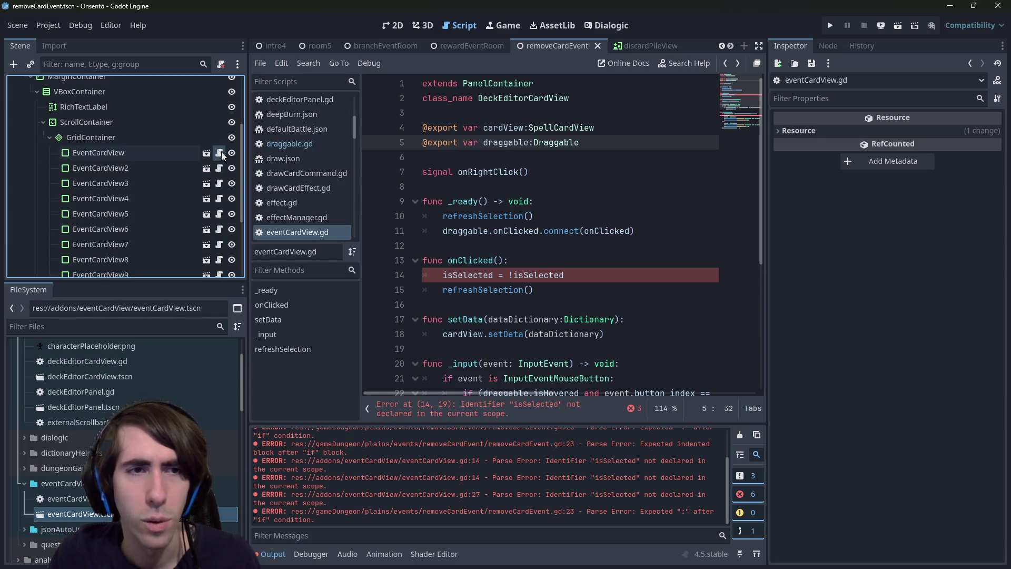
pyautogui.hotkey('ctrl', 'z')
pyautogui.hotkey('ctrl', 'z')
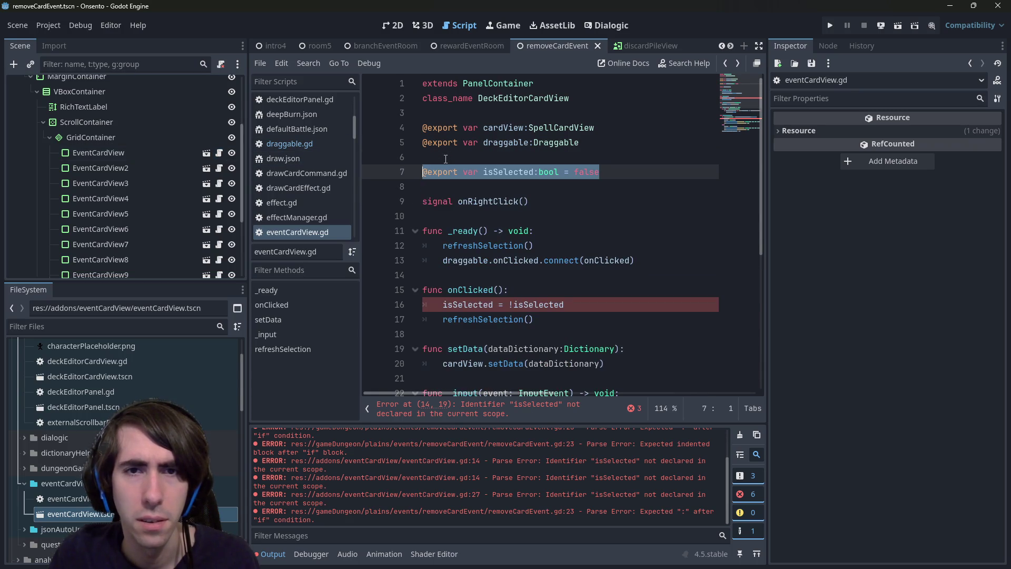
pyautogui.moveTo(528, 98); pyautogui.dragTo(478, 98)
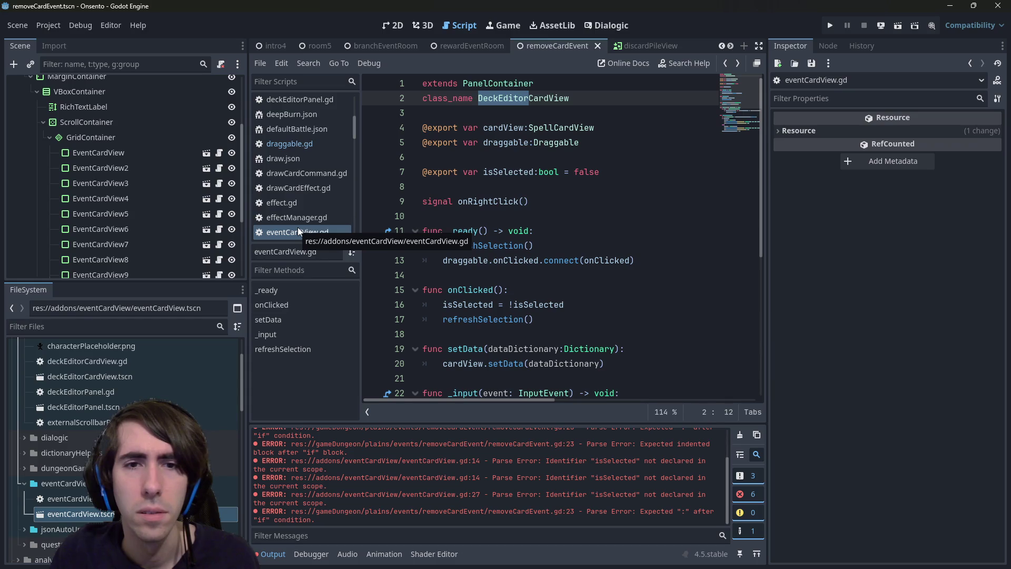
pyautogui.write('Event')
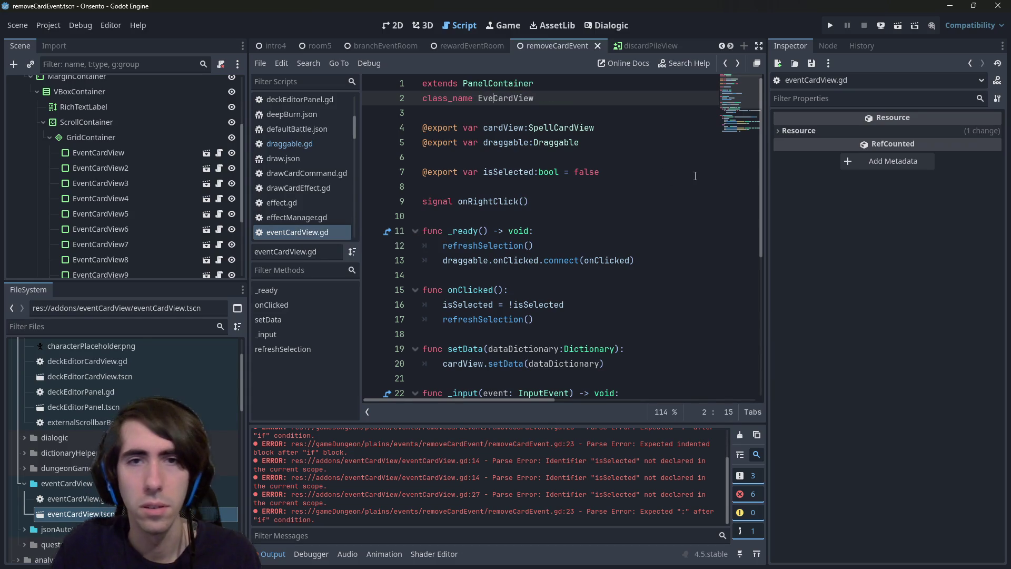
# - Restore class_name DeckEditorCardView in deckEditorCardView.gd and save the script
pyautogui.hotkey('alt', 'Left')
pyautogui.hotkey('alt', 'Left')
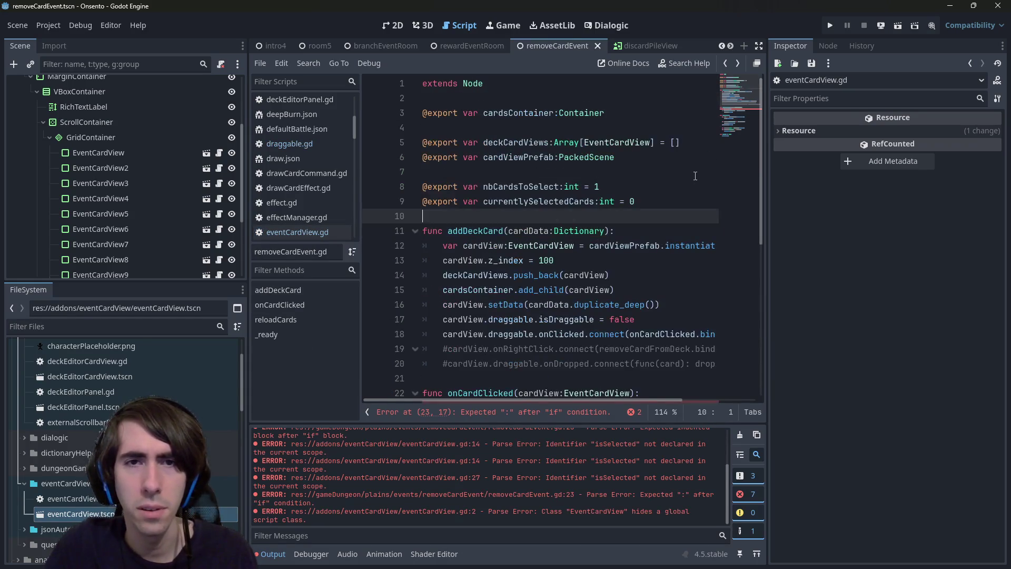
pyautogui.hotkey('alt', 'Right')
pyautogui.hotkey('alt', 'Left')
pyautogui.hotkey('alt', 'Left')
pyautogui.hotkey('alt', 'Left')
pyautogui.hotkey('alt', 'Left')
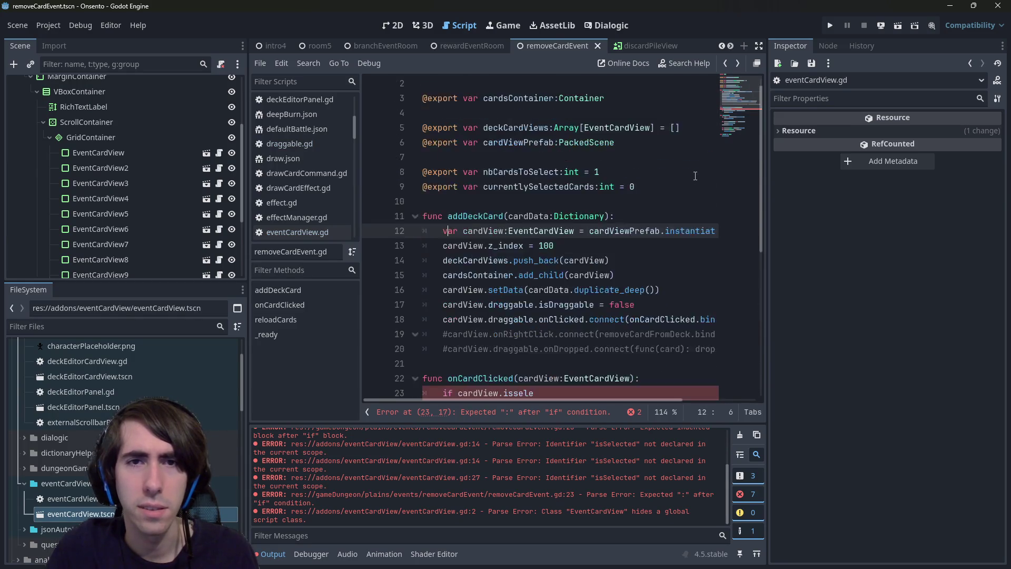
pyautogui.press('Up')
pyautogui.press('Up')
pyautogui.press('Down')
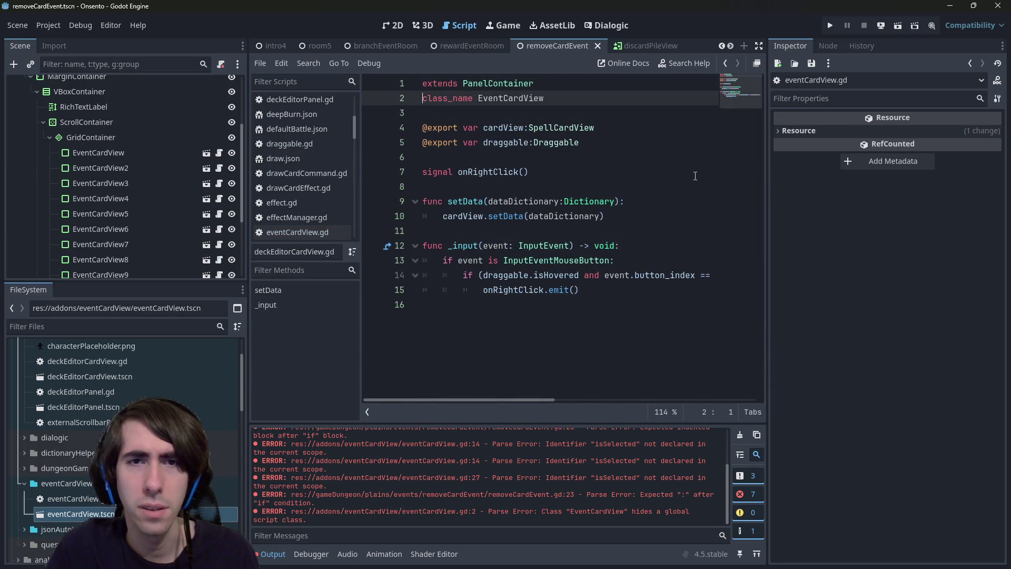
pyautogui.hotkey('ctrl', 'z')
pyautogui.hotkey('ctrl', 's')
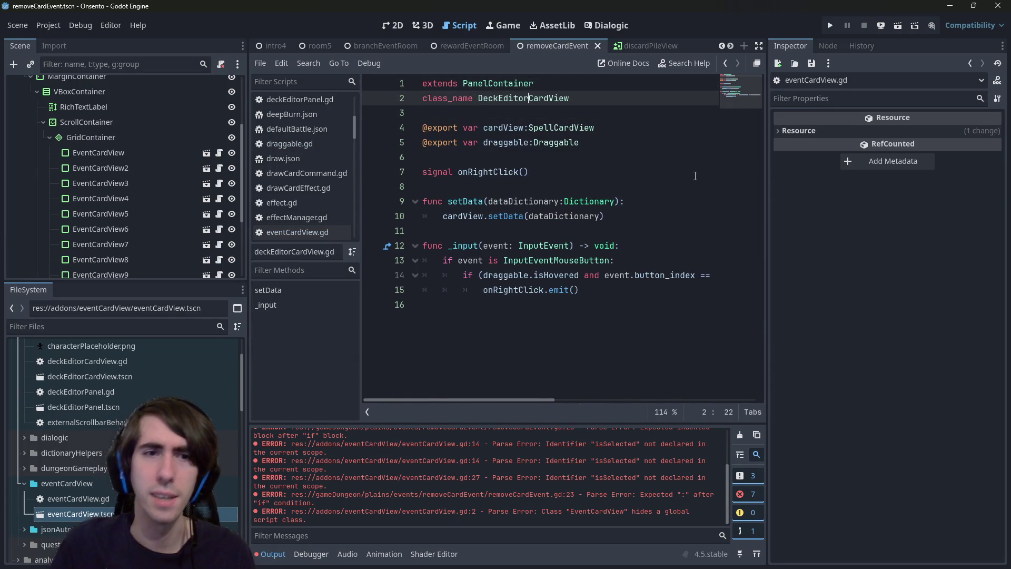
pyautogui.scroll(3, 305, 173)
pyautogui.scroll(-4, 300, 132)
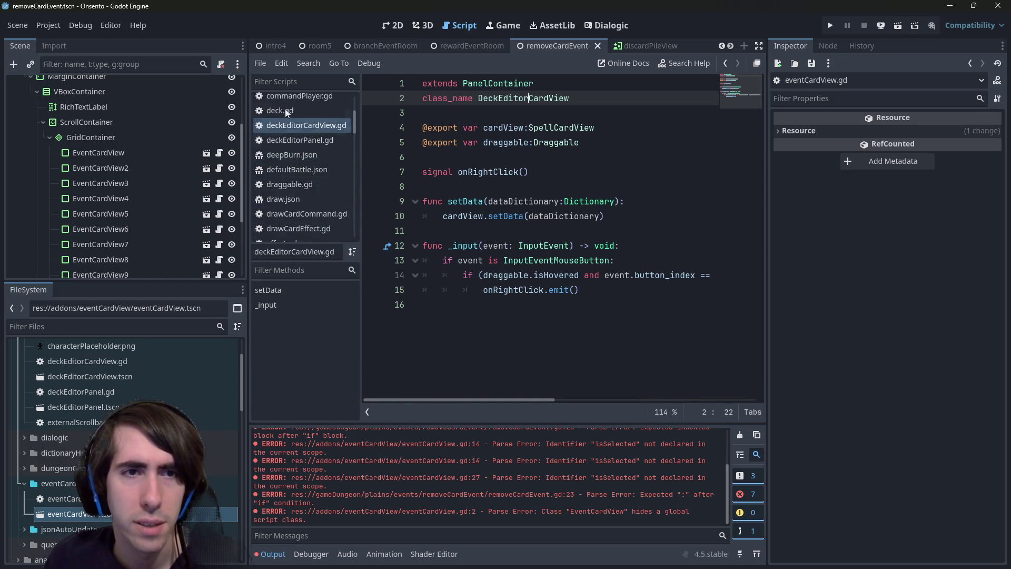
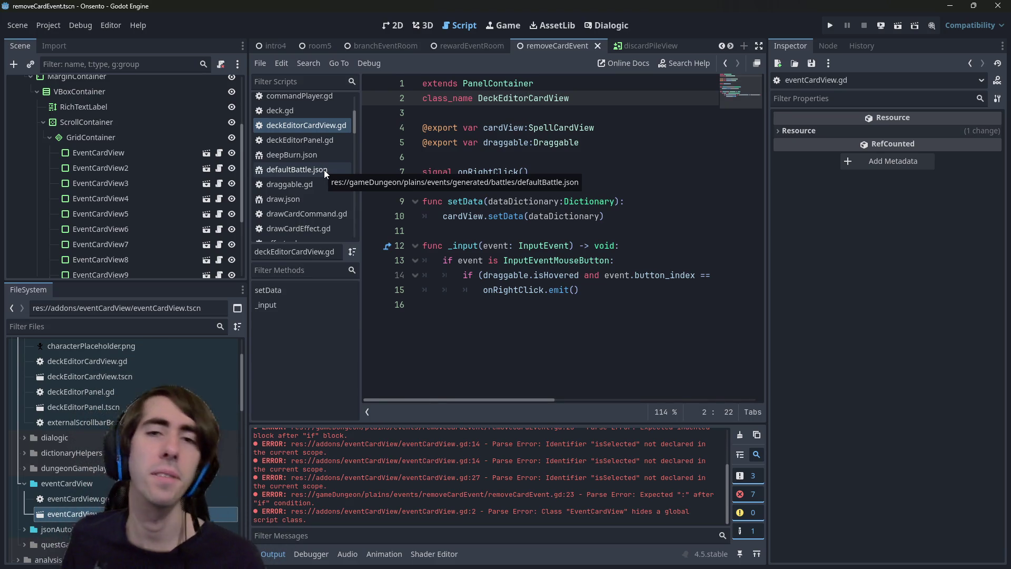
# - In removeCardEvent.gd, complete line 23 as 'if cardView.isSelected:' and save
pyautogui.scroll(4, 148, 132)
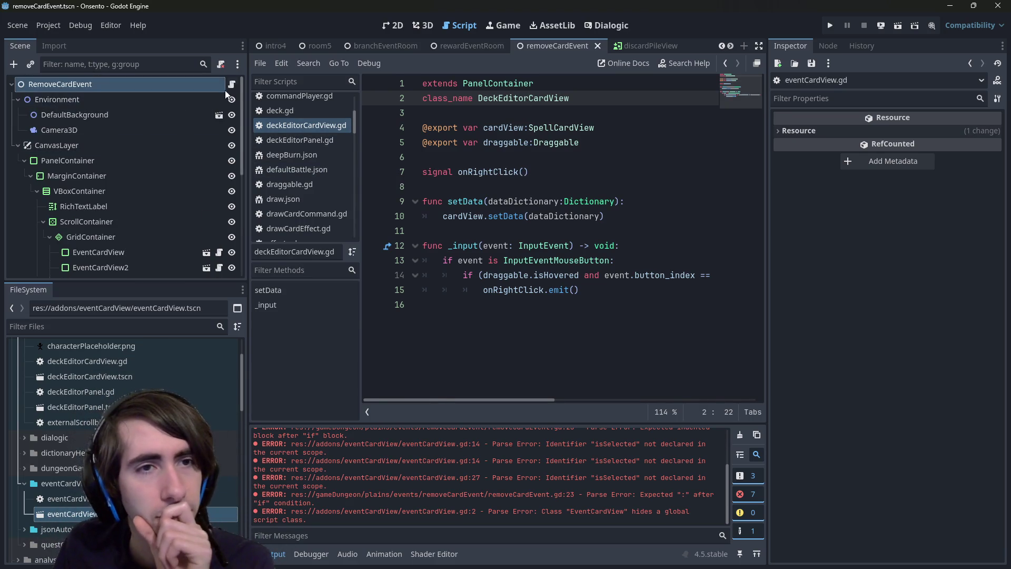
pyautogui.click(231, 86)
pyautogui.scroll(-3, 600, 269)
pyautogui.click(568, 246)
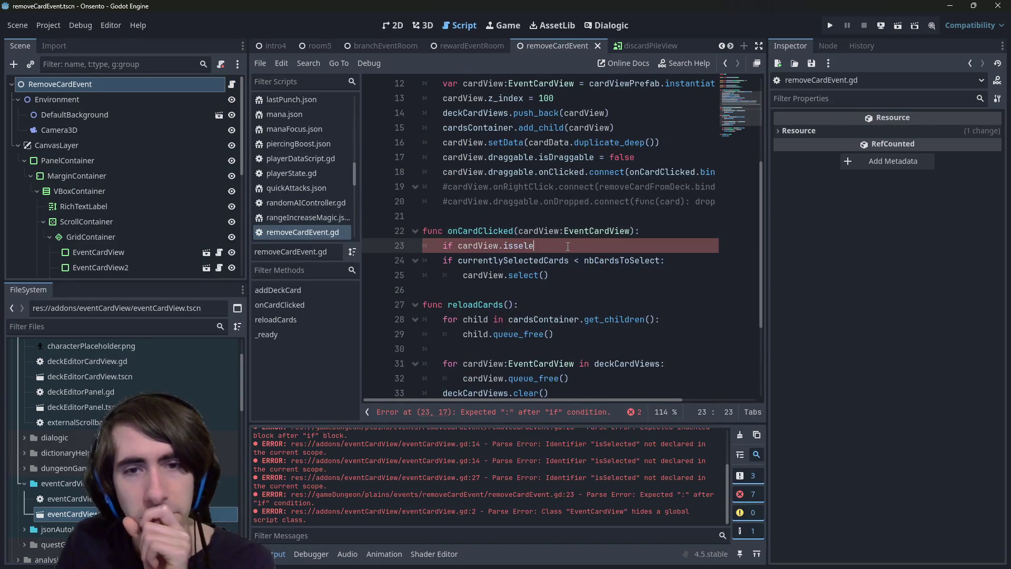
pyautogui.hotkey('ctrl', 'BackSpace')
pyautogui.write('sele')
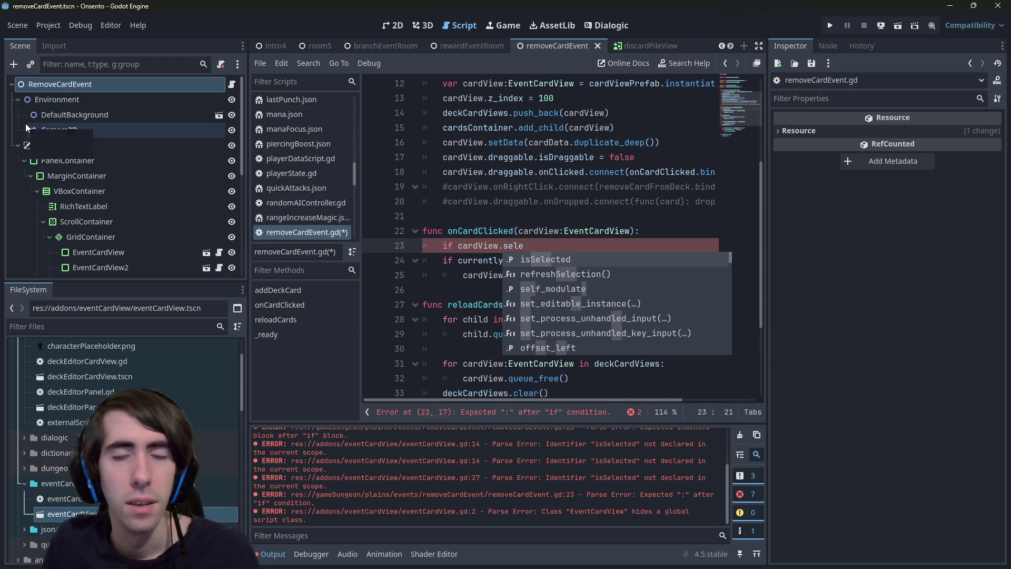
pyautogui.press('Return')
pyautogui.write(':')
pyautogui.hotkey('ctrl', 's')
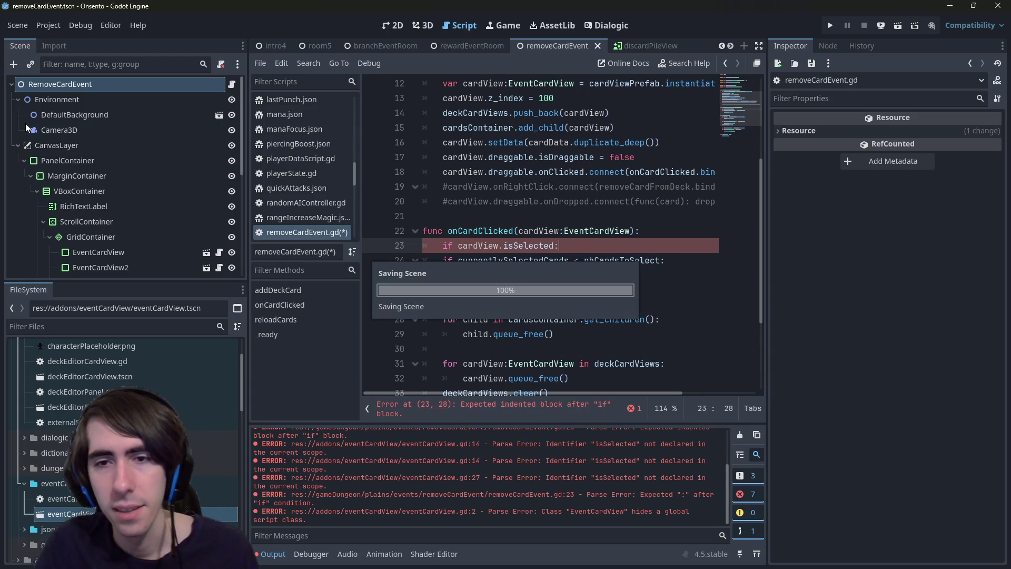
# - Add 'cardView.unselect()' inside the isSelected branch and save
pyautogui.press('Return')
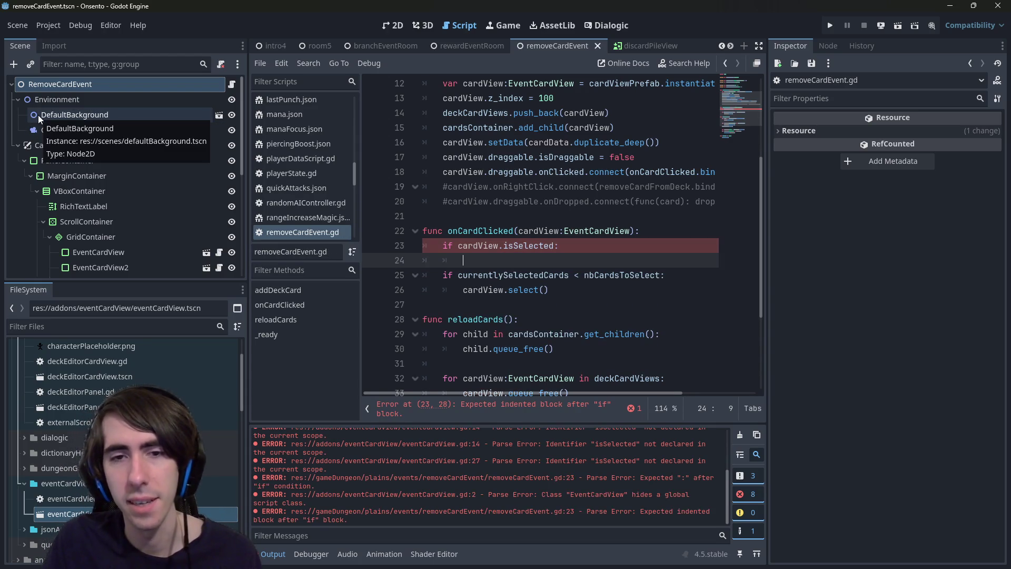
pyautogui.press('Down')
pyautogui.press('Down')
pyautogui.hotkey('ctrl', 'shift', 'Right')
pyautogui.hotkey('ctrl', 'c')
pyautogui.press('Up')
pyautogui.press('Up')
pyautogui.hotkey('ctrl', 'v')
pyautogui.write('.unselect')
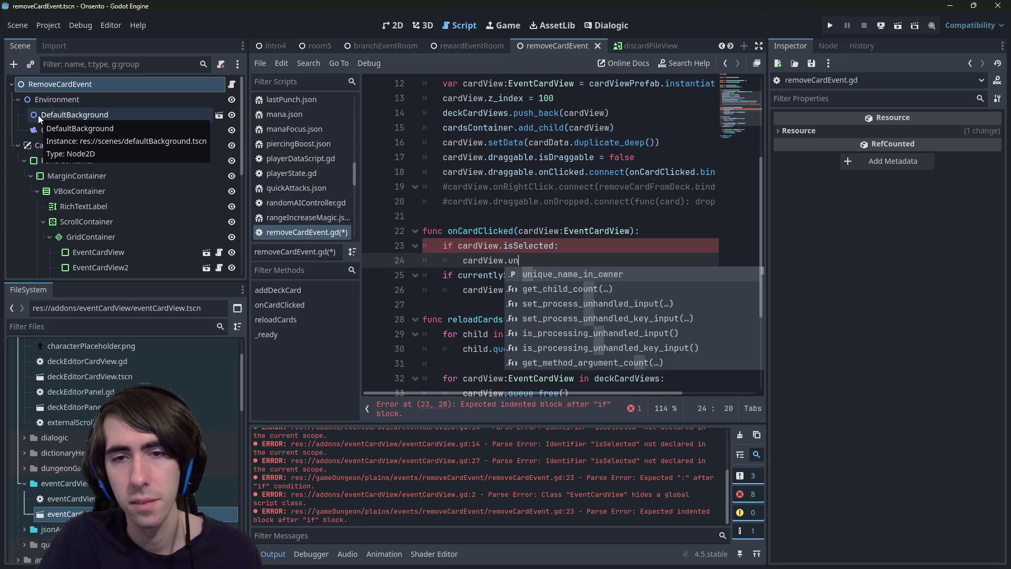
pyautogui.write('()')
pyautogui.hotkey('ctrl', 's')
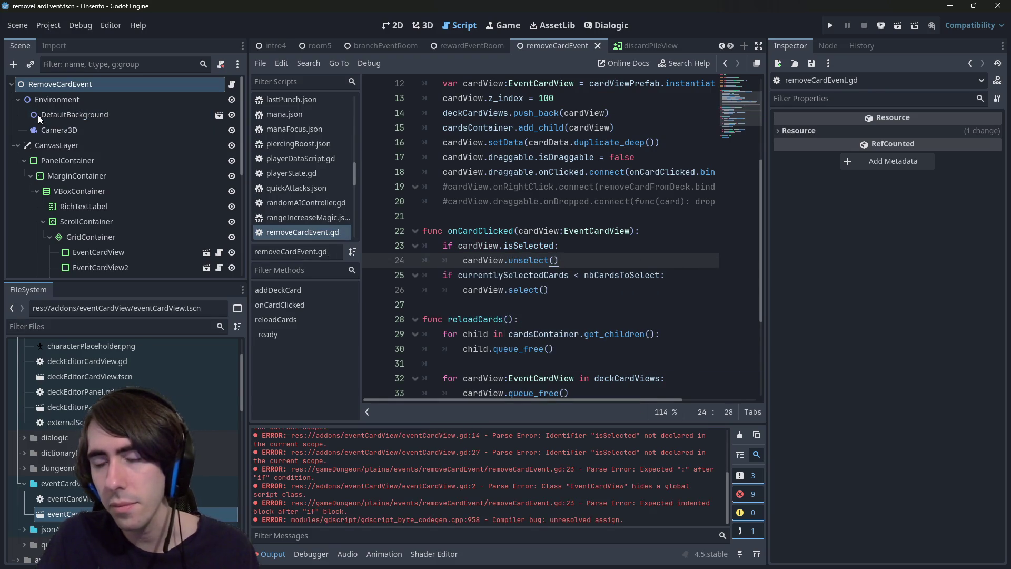
# - Add an 'else:' and indent the selection-limit branch under it, then save
pyautogui.press('Return')
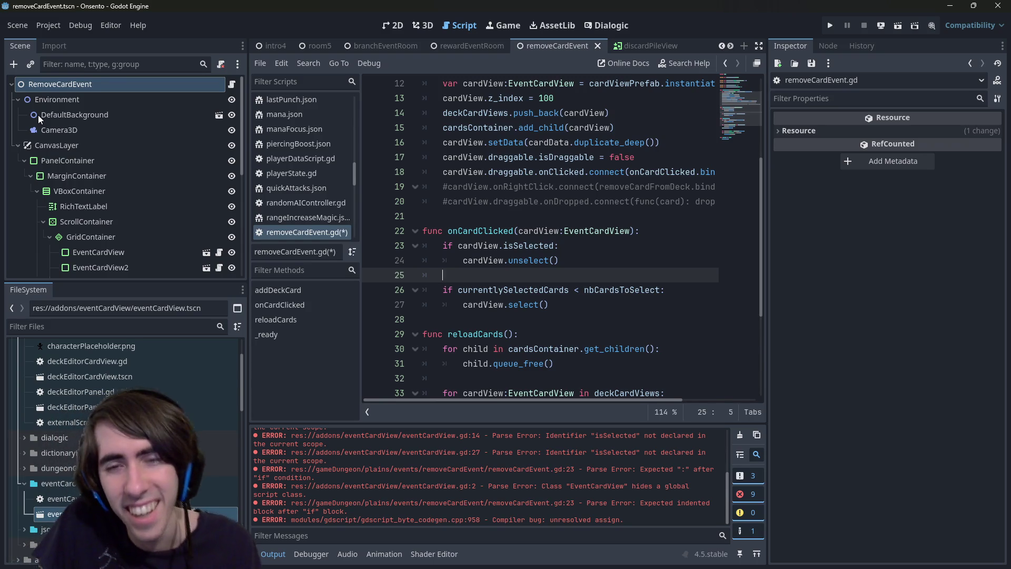
pyautogui.write('else:')
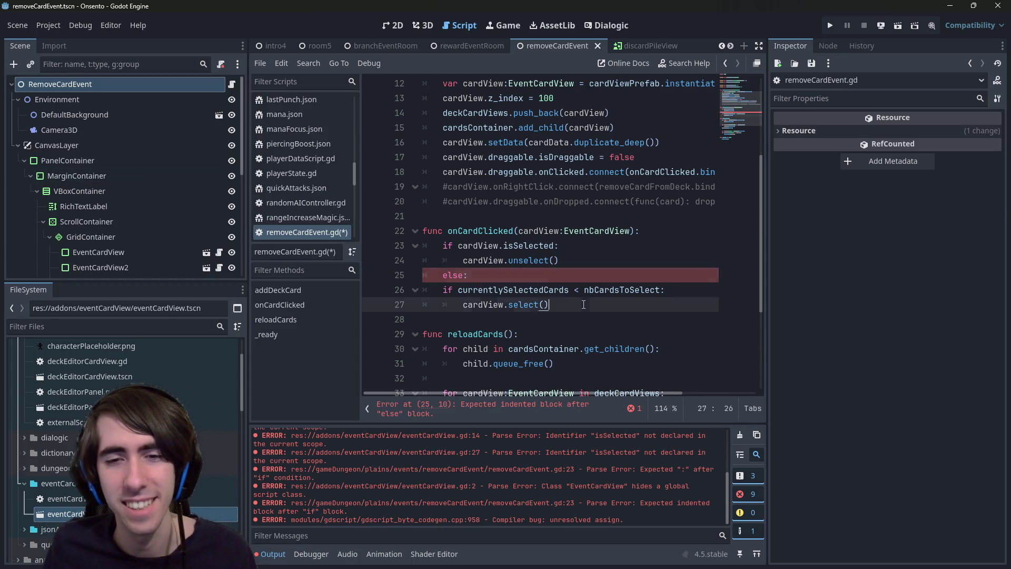
pyautogui.tripleClick(476, 289)
pyautogui.press('Tab')
pyautogui.hotkey('ctrl', 's')
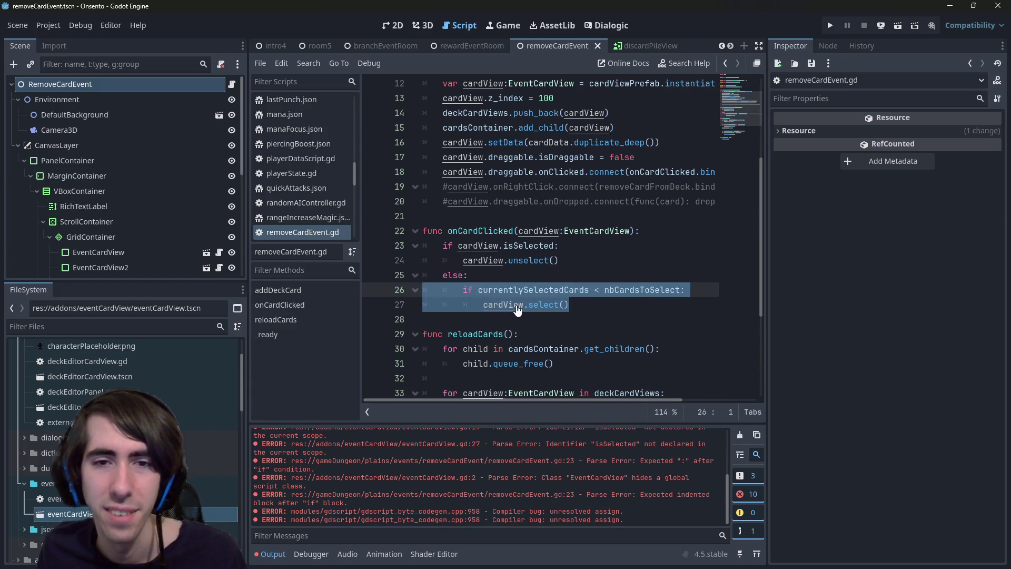
pyautogui.scroll(1, 535, 251)
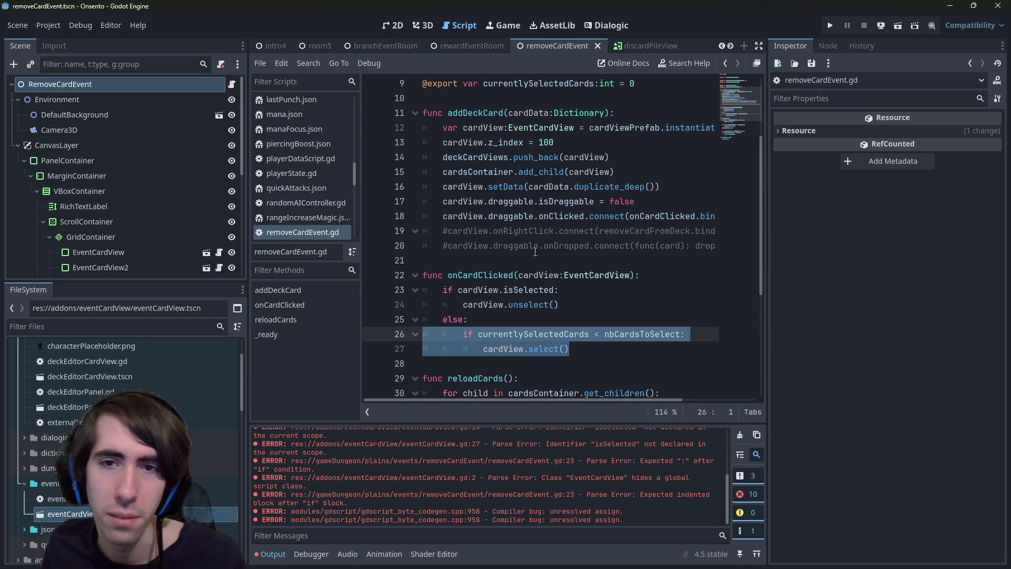
# - Ctrl-click the EventCardView type to open eventCardView.gd
pyautogui.click(535, 348)
pyautogui.click(593, 275)
pyautogui.keyDown('ctrl'); pyautogui.click(594, 275); pyautogui.keyUp('ctrl')
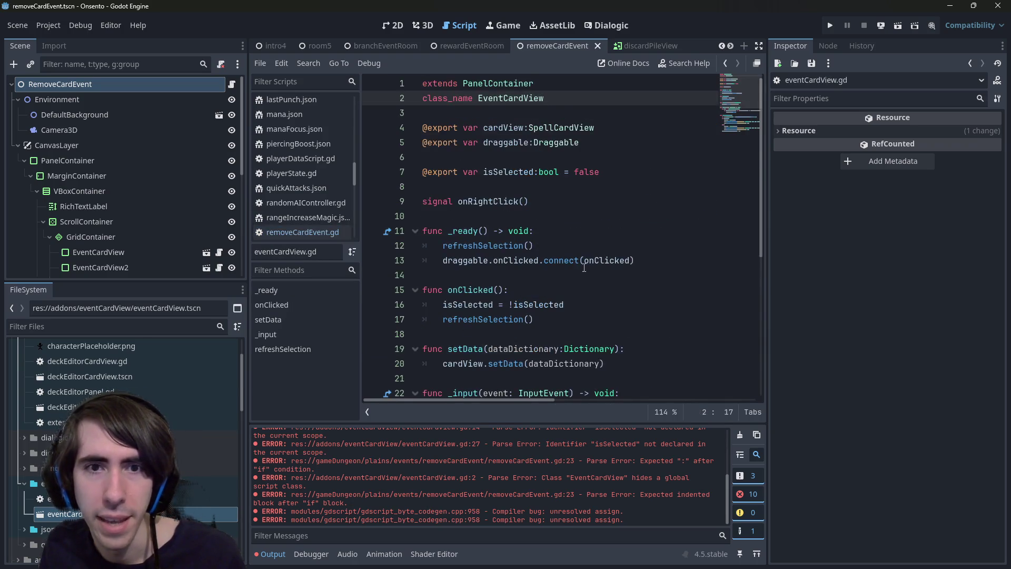
pyautogui.scroll(-4, 583, 268)
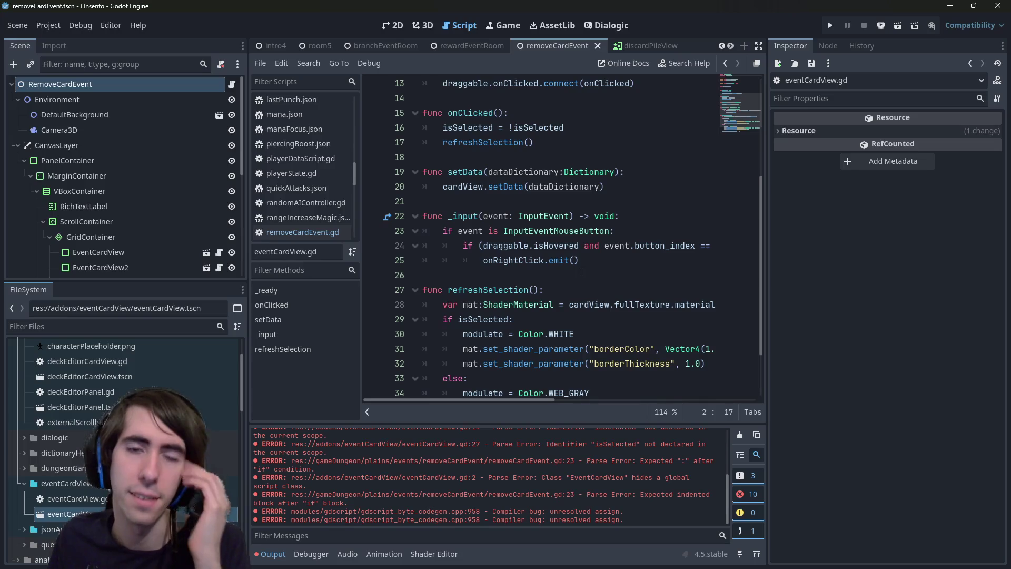
pyautogui.scroll(-2, 583, 268)
pyautogui.scroll(4, 580, 269)
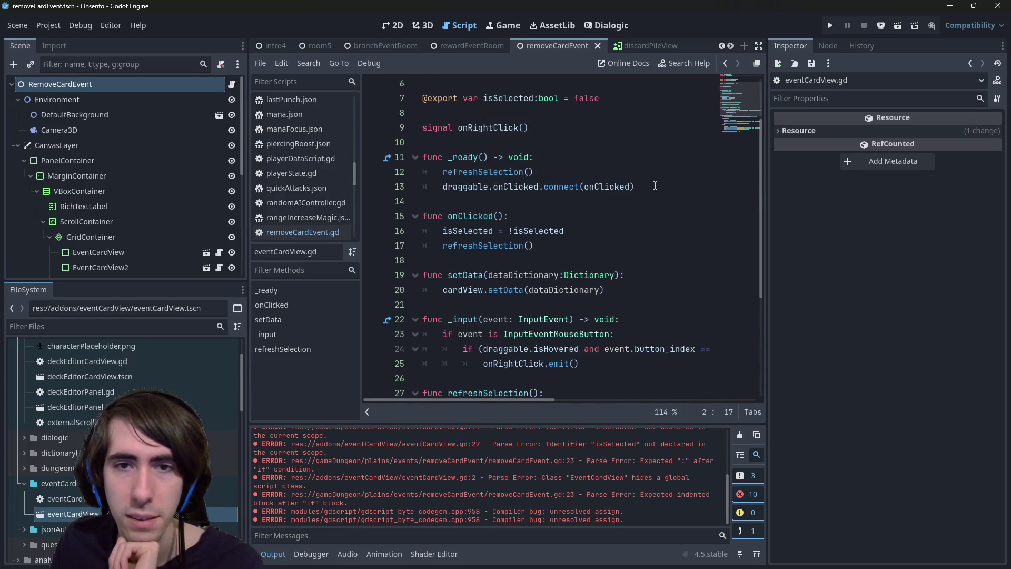
# - Delete the draggable.onClicked.connect line from _ready and save
pyautogui.moveTo(655, 185); pyautogui.dragTo(369, 184)
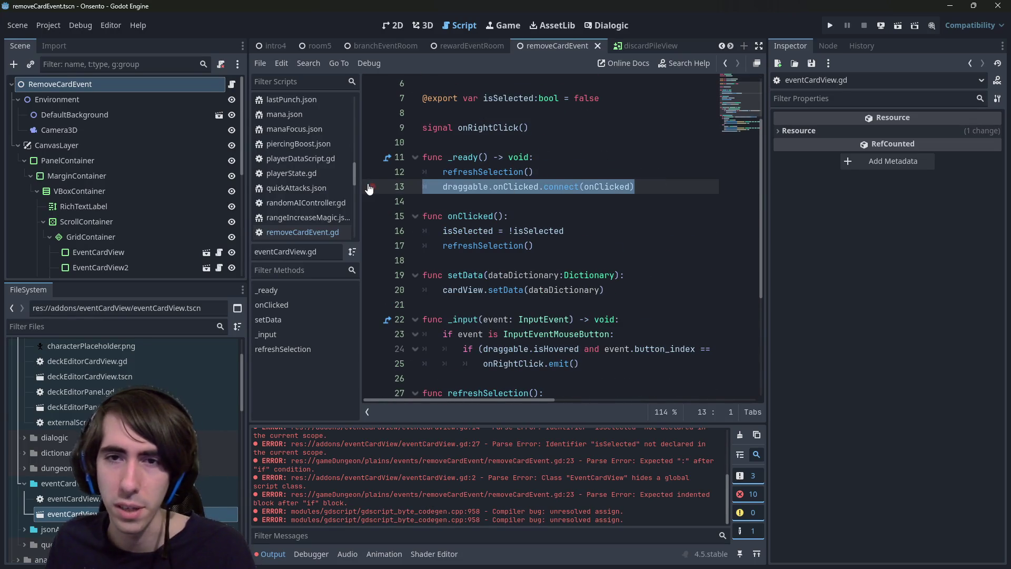
pyautogui.press('BackSpace')
pyautogui.press('BackSpace')
pyautogui.scroll(-2, 509, 235)
pyautogui.hotkey('ctrl', 's')
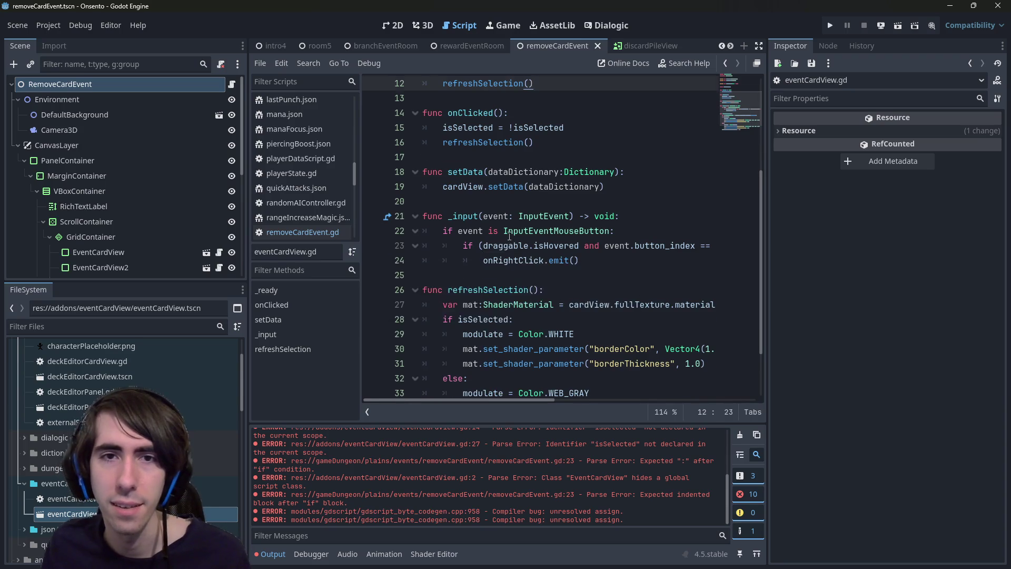
pyautogui.hotkey('ctrl', 'z')
pyautogui.hotkey('ctrl', 'shift', 'z')
pyautogui.hotkey('ctrl', 's')
pyautogui.moveTo(564, 128); pyautogui.dragTo(365, 106)
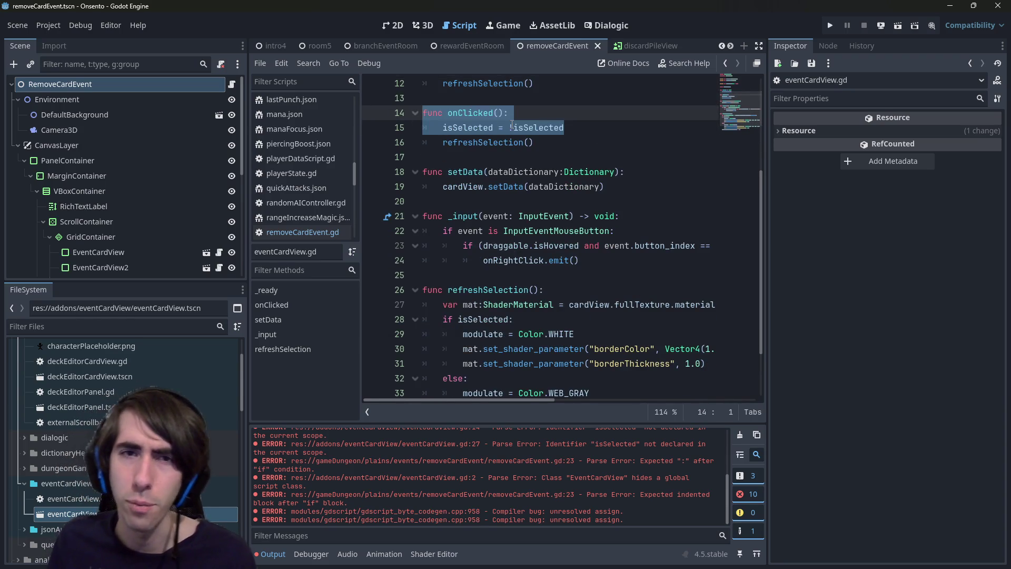
pyautogui.click(511, 125)
# - Above refreshSelection, add a 'func select():' stub containing 'pass'
pyautogui.scroll(-2, 512, 125)
pyautogui.click(521, 205)
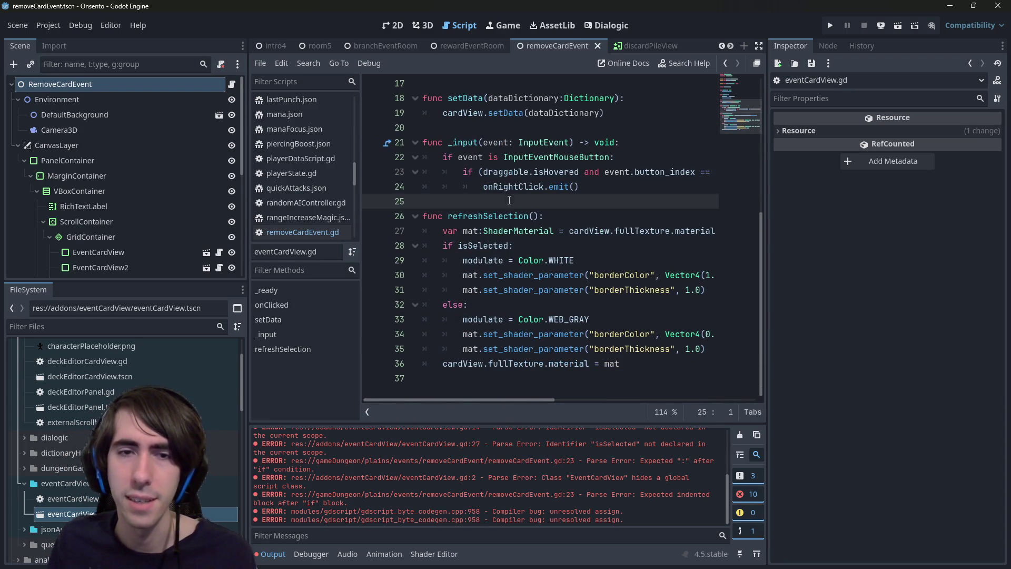
pyautogui.press('Return')
pyautogui.scroll(1, 509, 200)
pyautogui.press('Return')
pyautogui.press('Up')
pyautogui.write('fun')
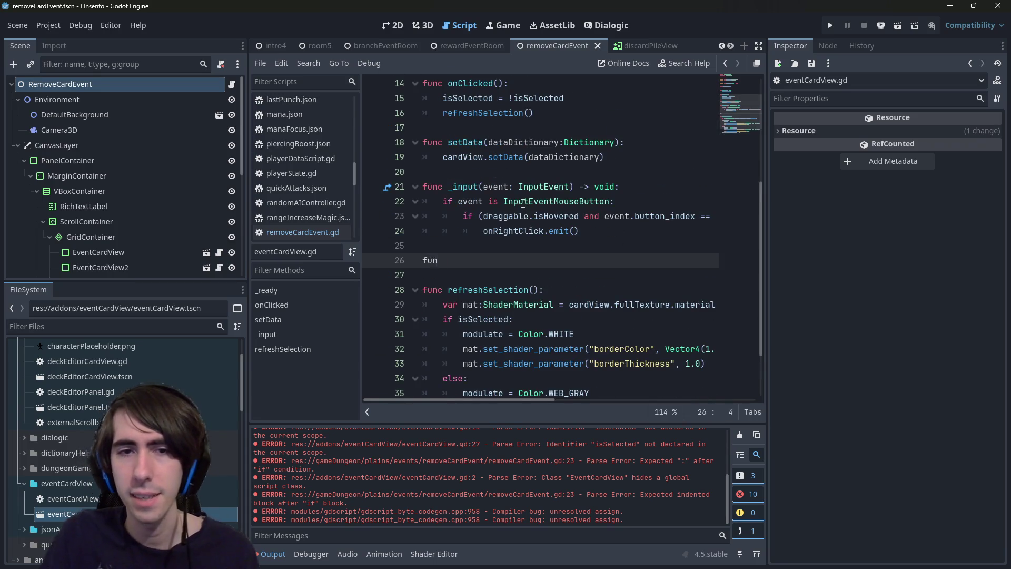
pyautogui.write('c select():')
pyautogui.press('Return')
pyautogui.write('pass')
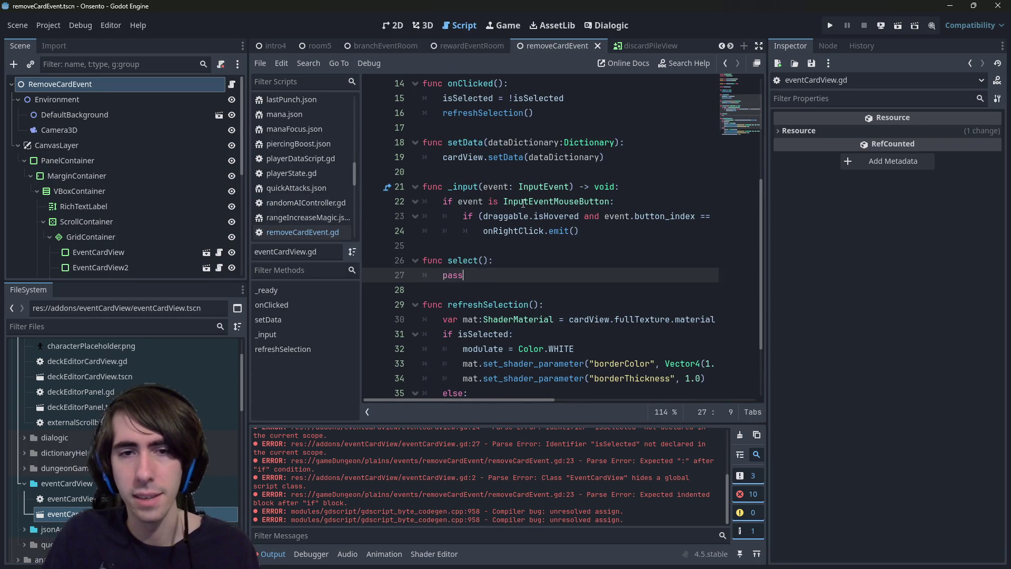
# - Add an 'unselect():' declaration below select and remove the stray indent
pyautogui.press('Return')
pyautogui.press('Return')
pyautogui.write('unselect():')
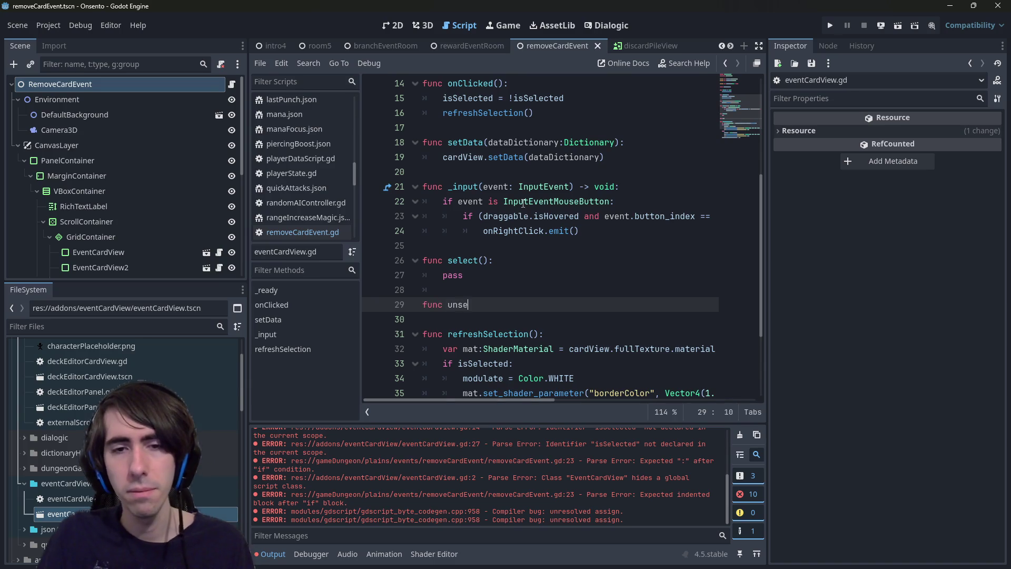
pyautogui.press('Return')
pyautogui.press('Up')
pyautogui.press('Up')
pyautogui.press('BackSpace')
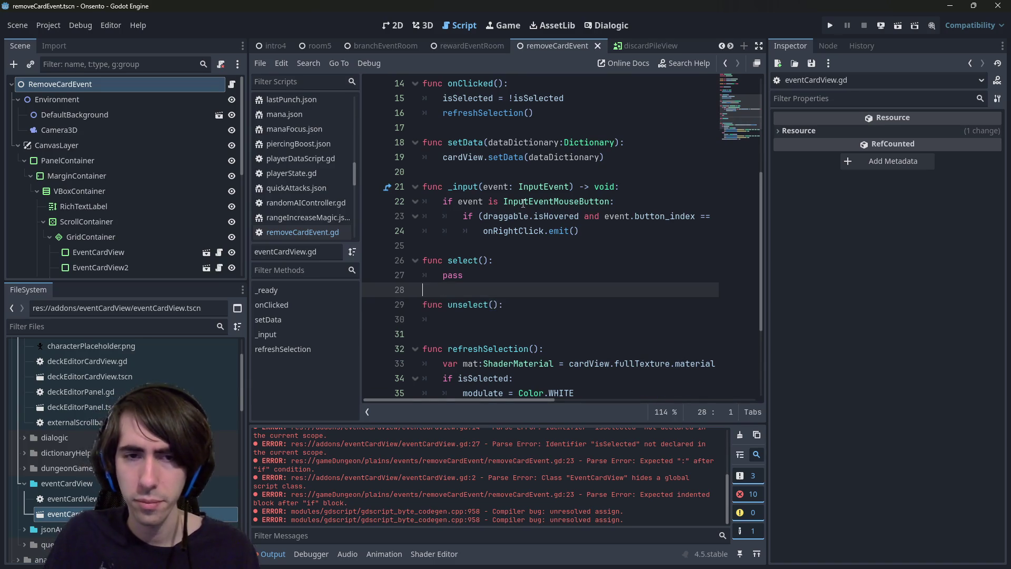
# - Select the selected-state styling lines in refreshSelection
pyautogui.scroll(-3, 526, 221)
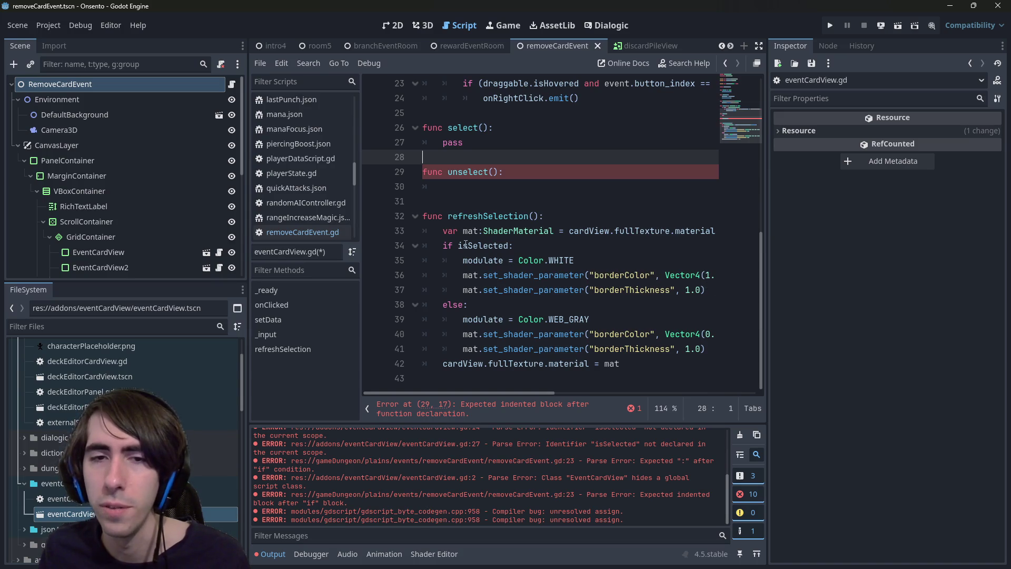
pyautogui.moveTo(465, 243); pyautogui.dragTo(630, 273)
pyautogui.moveTo(714, 285)
pyautogui.mouseDown()
pyautogui.moveTo(359, 273)
pyautogui.moveTo(349, 230)
pyautogui.mouseUp()
# - Replace pass in select() with the selected-state styling lines, unindented and without the if check
pyautogui.hotkey('ctrl', 'c')
pyautogui.tripleClick(453, 142)
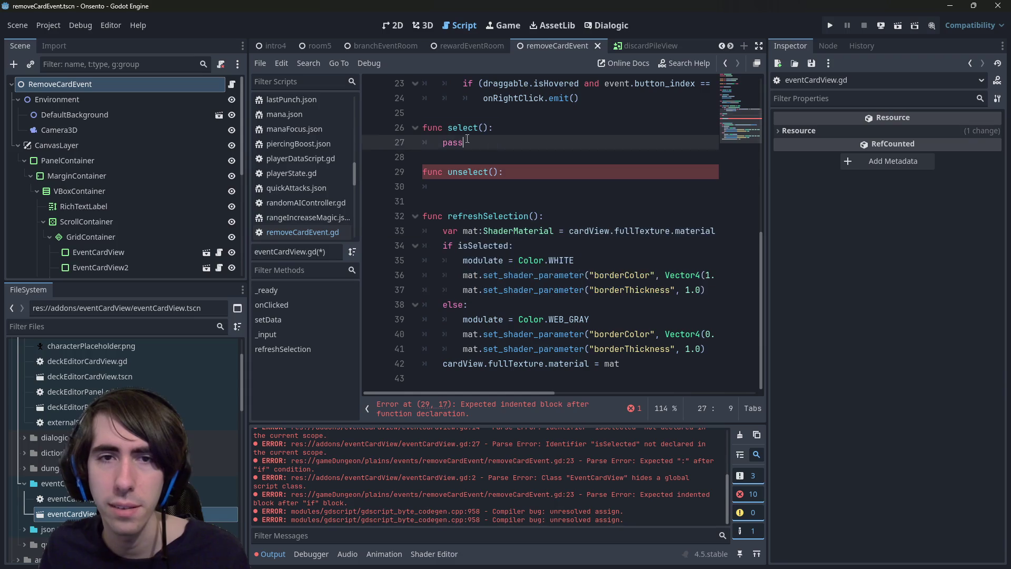
pyautogui.hotkey('ctrl', 'v')
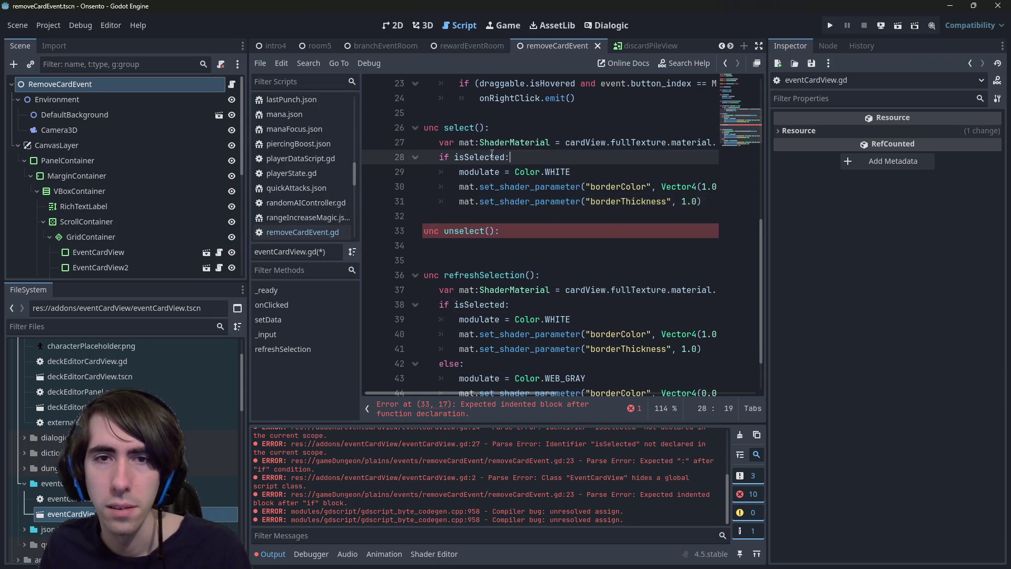
pyautogui.tripleClick(474, 156)
pyautogui.press('BackSpace')
pyautogui.press('BackSpace')
pyautogui.moveTo(706, 187); pyautogui.dragTo(333, 164)
pyautogui.hotkey('shift', 'Tab')
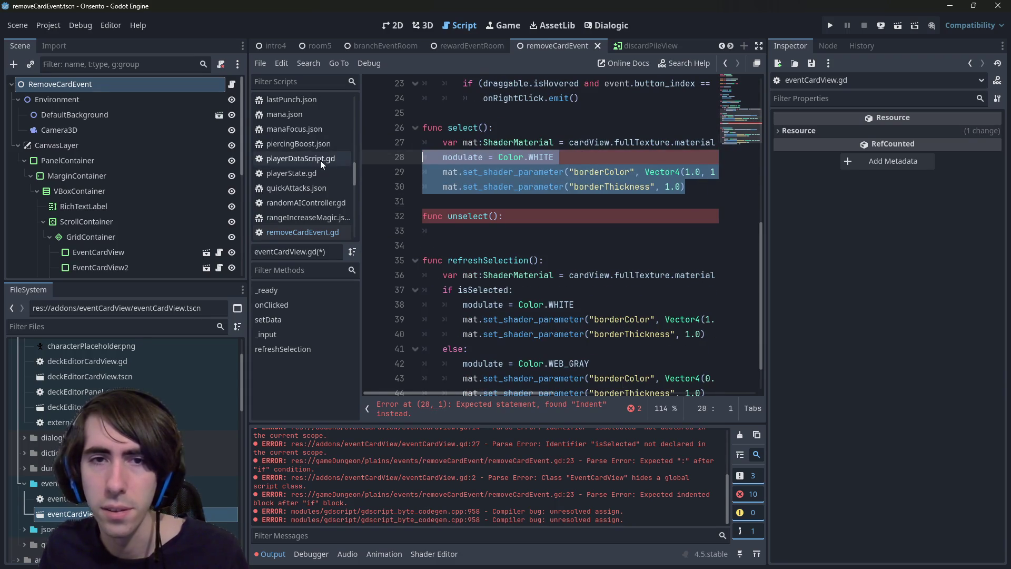
pyautogui.hotkey('ctrl', 's')
# - Paste the refreshSelection styling into unselect(), keeping only the WEB_GRAY branch, and save
pyautogui.scroll(-1, 575, 236)
pyautogui.moveTo(664, 356)
pyautogui.mouseDown()
pyautogui.moveTo(437, 245)
pyautogui.moveTo(435, 232)
pyautogui.mouseUp()
pyautogui.click(479, 188)
pyautogui.hotkey('ctrl', 'v')
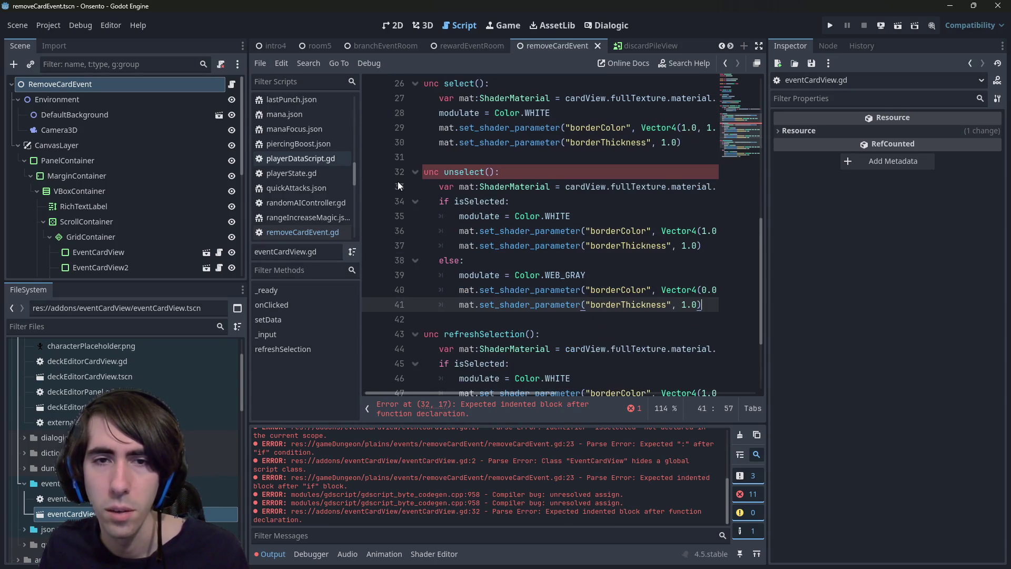
pyautogui.moveTo(474, 260); pyautogui.dragTo(403, 204)
pyautogui.press('BackSpace')
pyautogui.press('BackSpace')
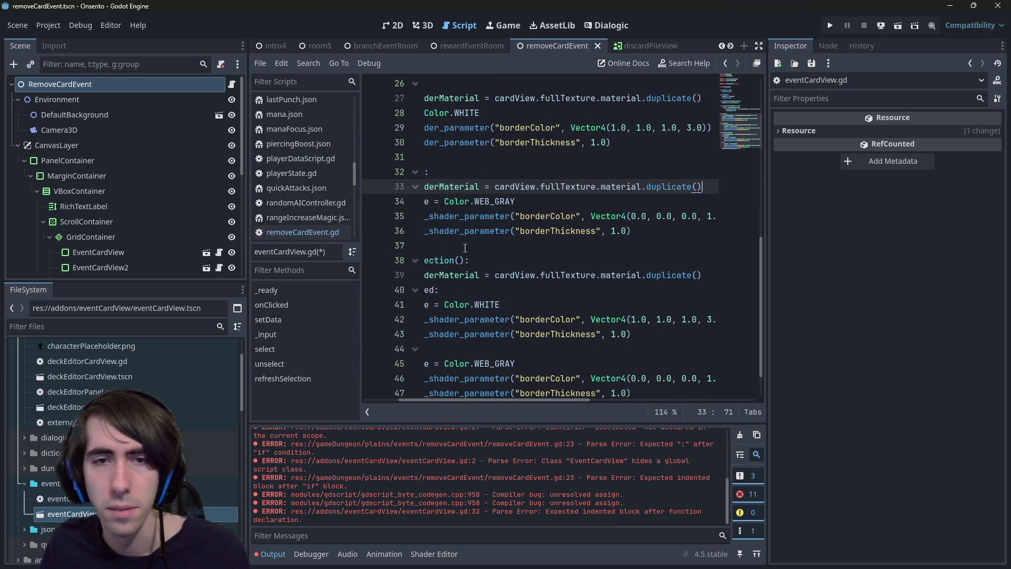
pyautogui.moveTo(684, 242); pyautogui.dragTo(421, 202)
pyautogui.hotkey('ctrl', 's')
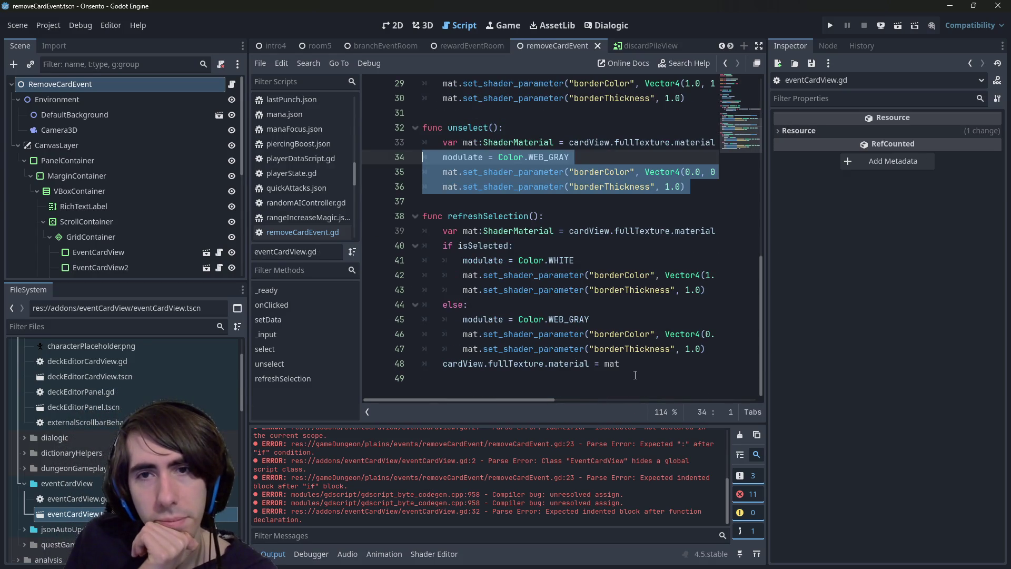
# - Add 'cardView.fullTexture.material = mat' to both unselect() and select(), then save
pyautogui.moveTo(629, 364)
pyautogui.mouseDown()
pyautogui.moveTo(423, 349)
pyautogui.moveTo(348, 361)
pyautogui.mouseUp()
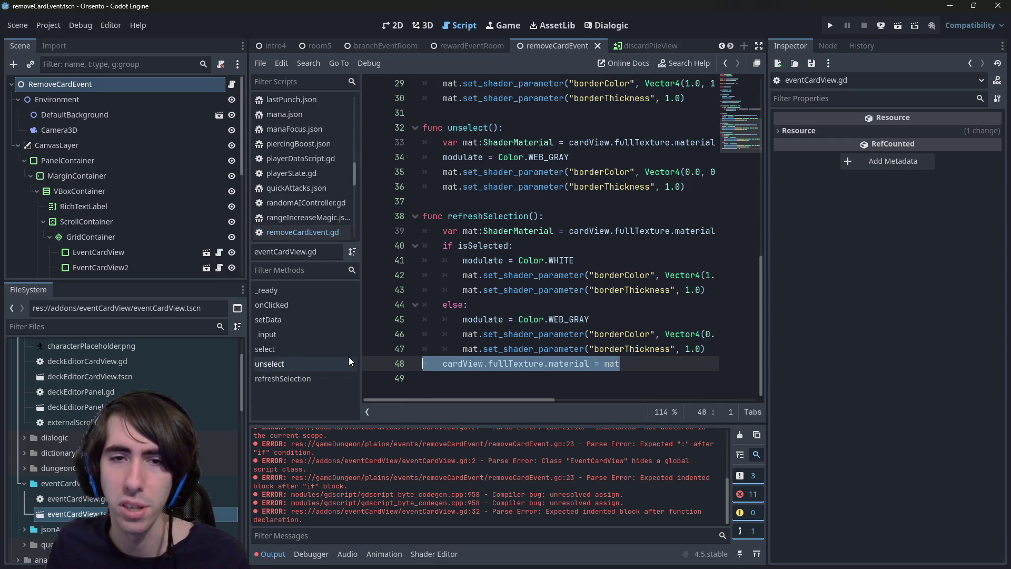
pyautogui.click(348, 361)
pyautogui.click(543, 287)
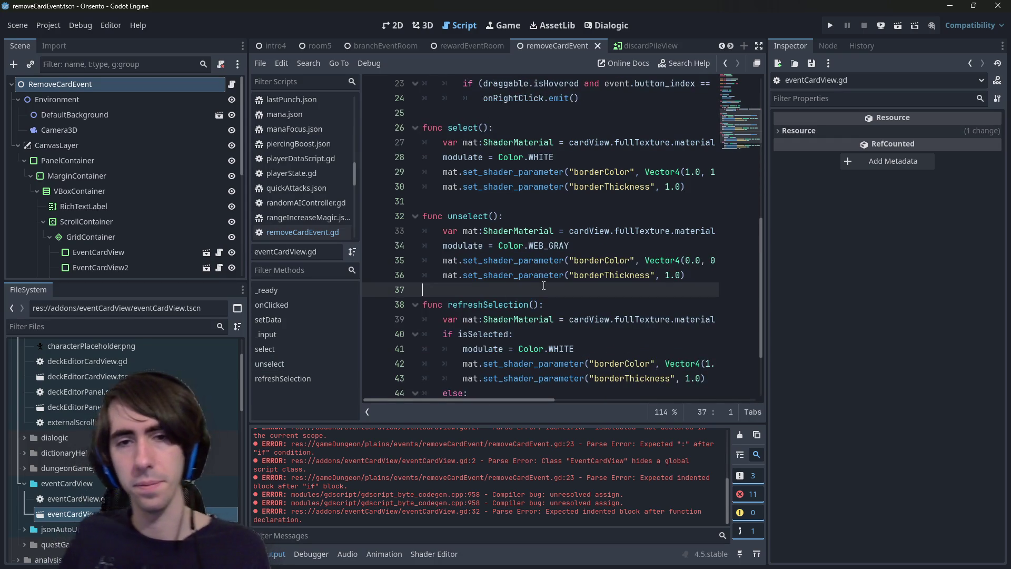
pyautogui.hotkey('ctrl', 'v')
pyautogui.hotkey('ctrl', 's')
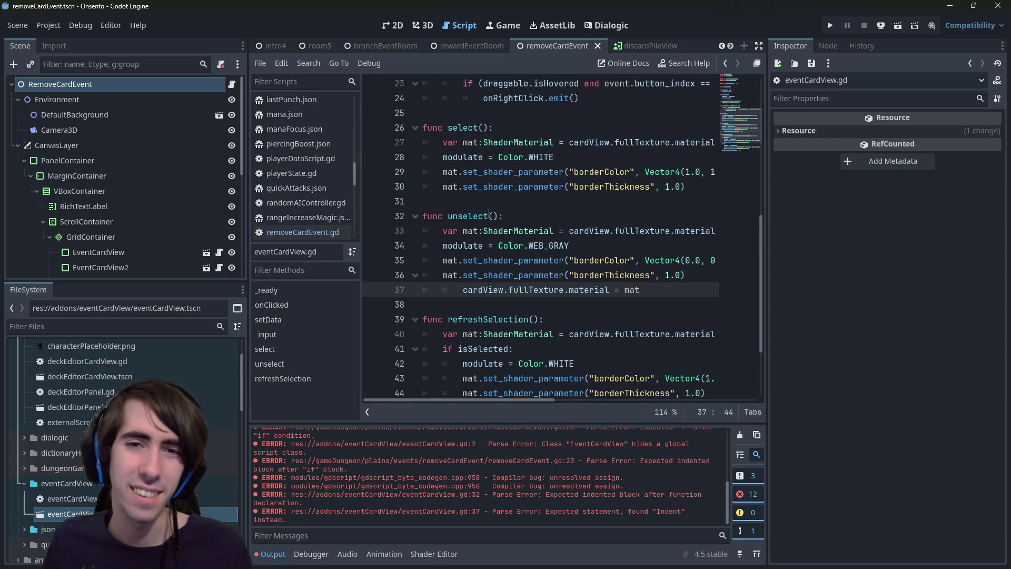
pyautogui.click(473, 202)
pyautogui.hotkey('ctrl', 'v')
pyautogui.hotkey('ctrl', 's')
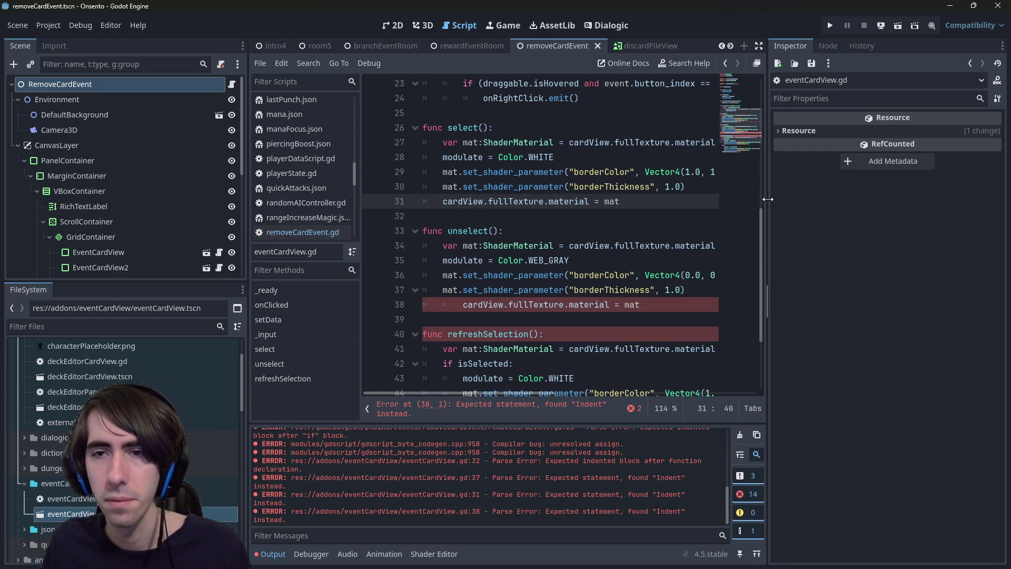
# - Widen the code editor and fix the extra indent on line 38, then save
pyautogui.moveTo(766, 199); pyautogui.dragTo(887, 199)
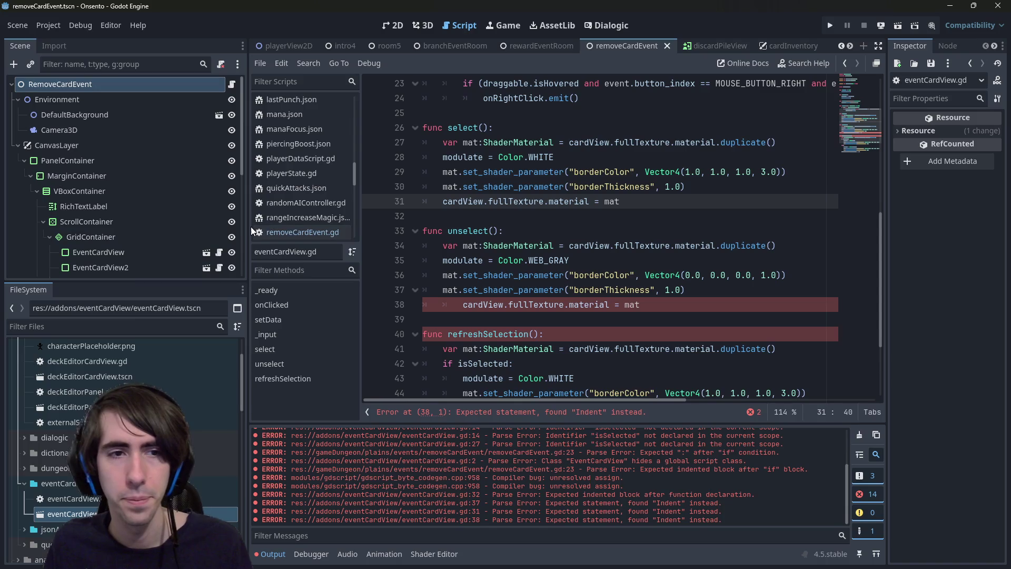
pyautogui.moveTo(247, 226); pyautogui.dragTo(209, 226)
pyautogui.click(378, 311)
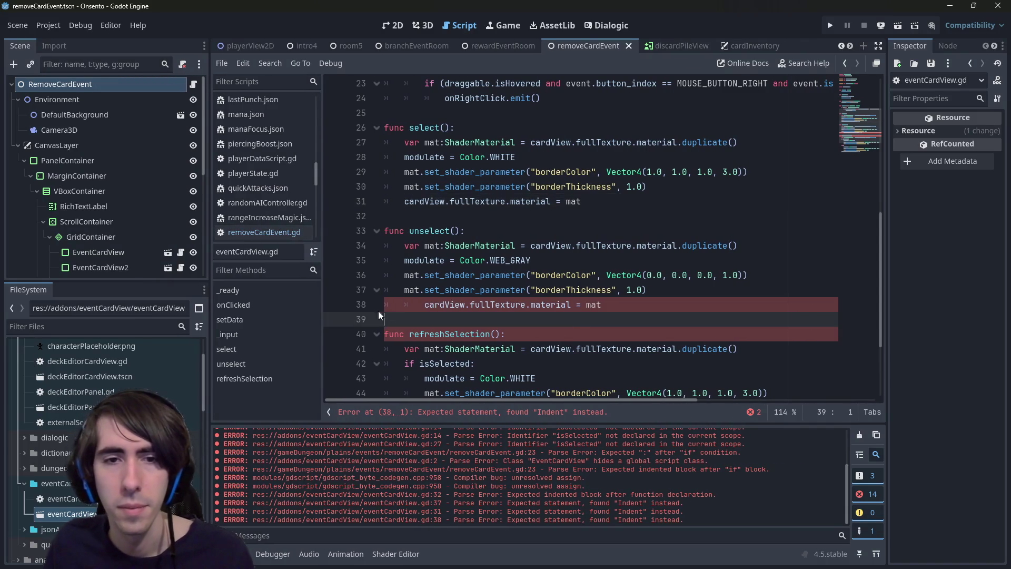
pyautogui.press('Delete')
pyautogui.hotkey('ctrl', 's')
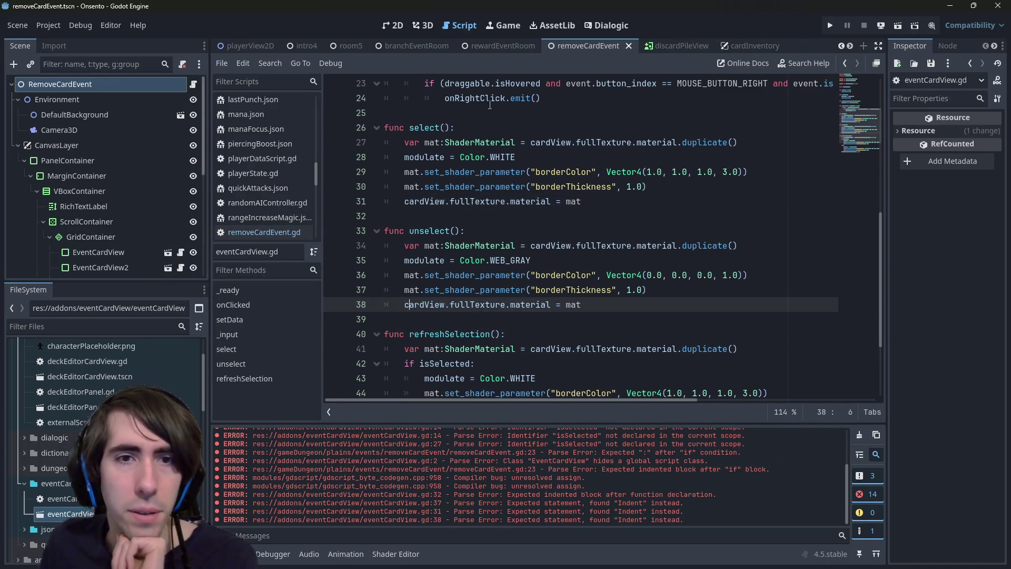
# - Switch to removeCardEvent.gd, check the currentlySelectedCards limit, and run the scene
pyautogui.click(194, 84)
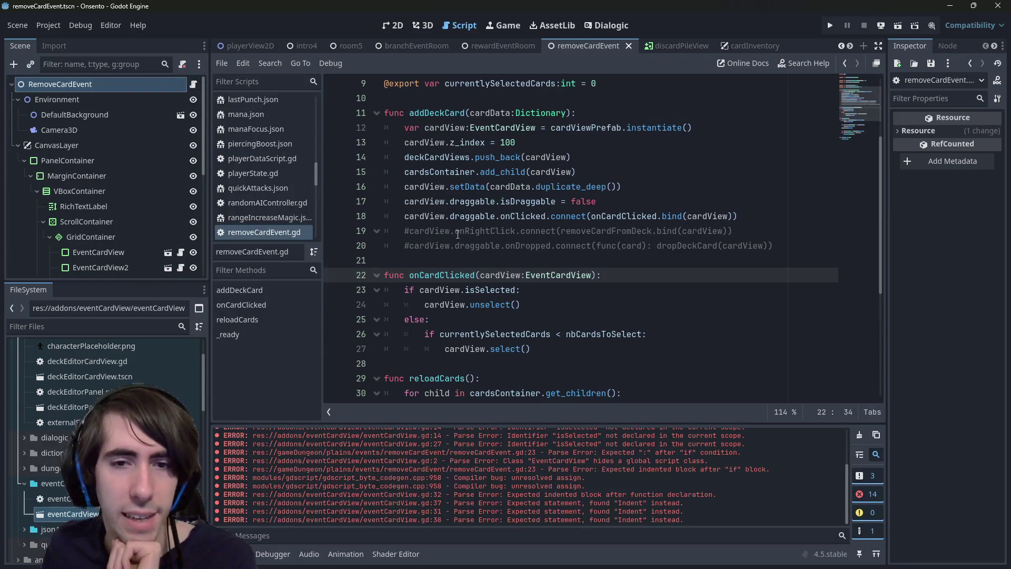
pyautogui.click(500, 334)
pyautogui.click(912, 32)
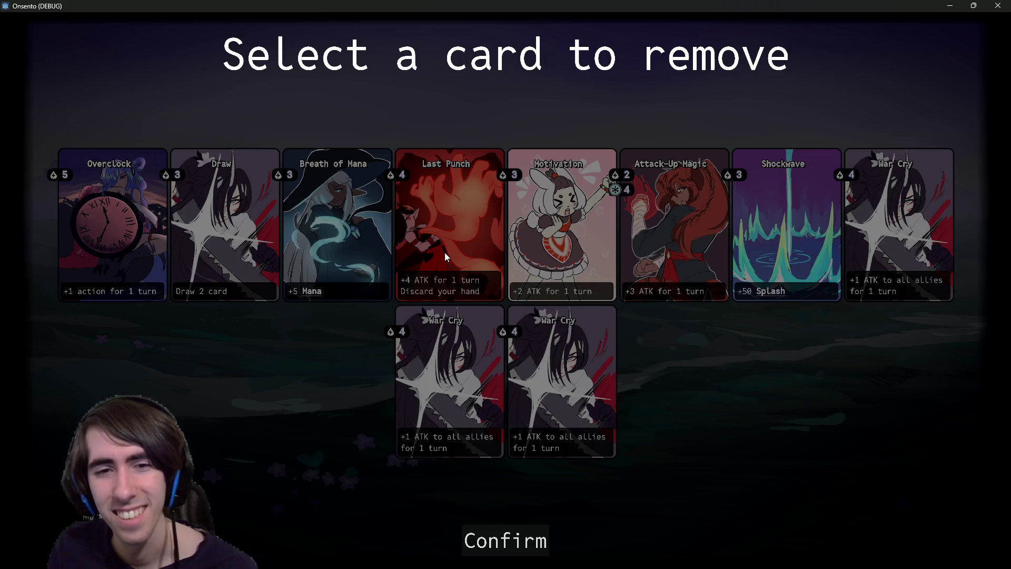
pyautogui.click(445, 224)
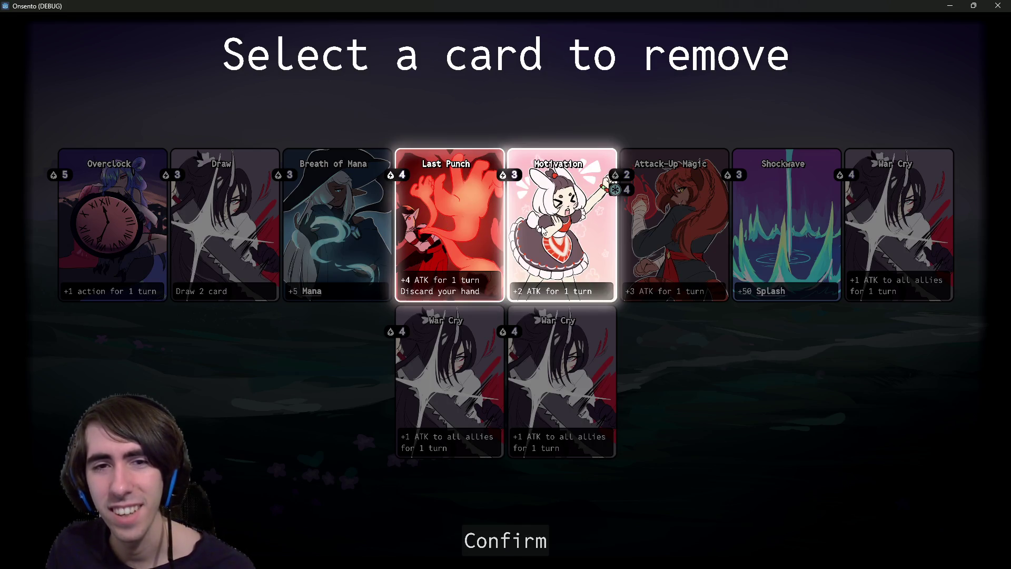
pyautogui.click(321, 234)
pyautogui.click(682, 232)
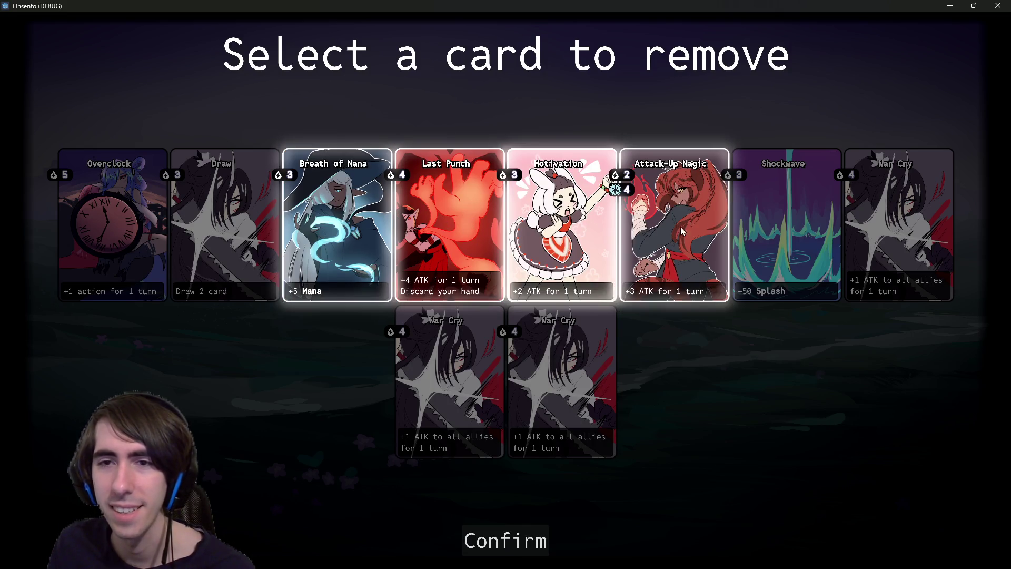
pyautogui.click(741, 232)
pyautogui.click(997, 5)
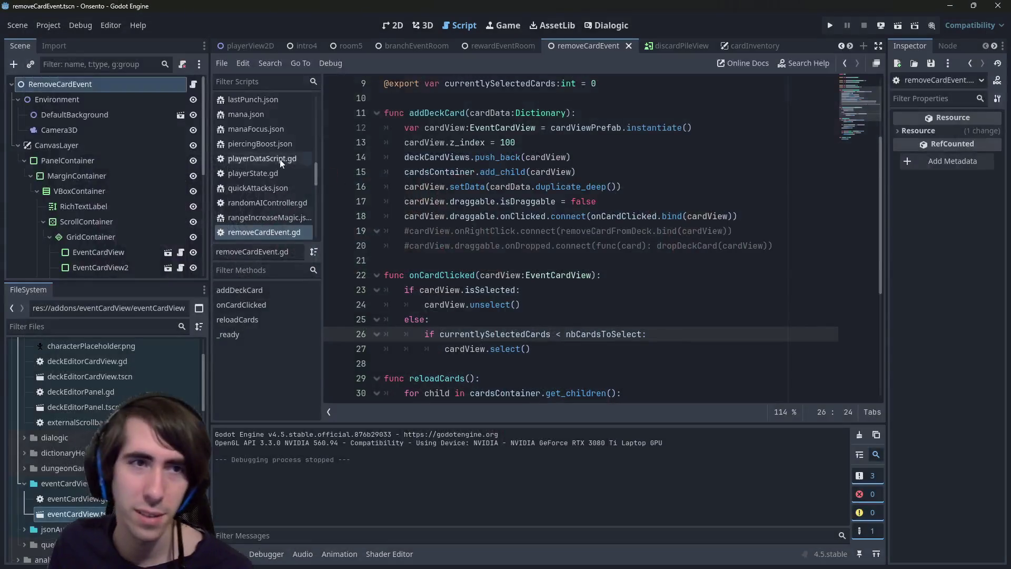
pyautogui.scroll(-4, 400, 210)
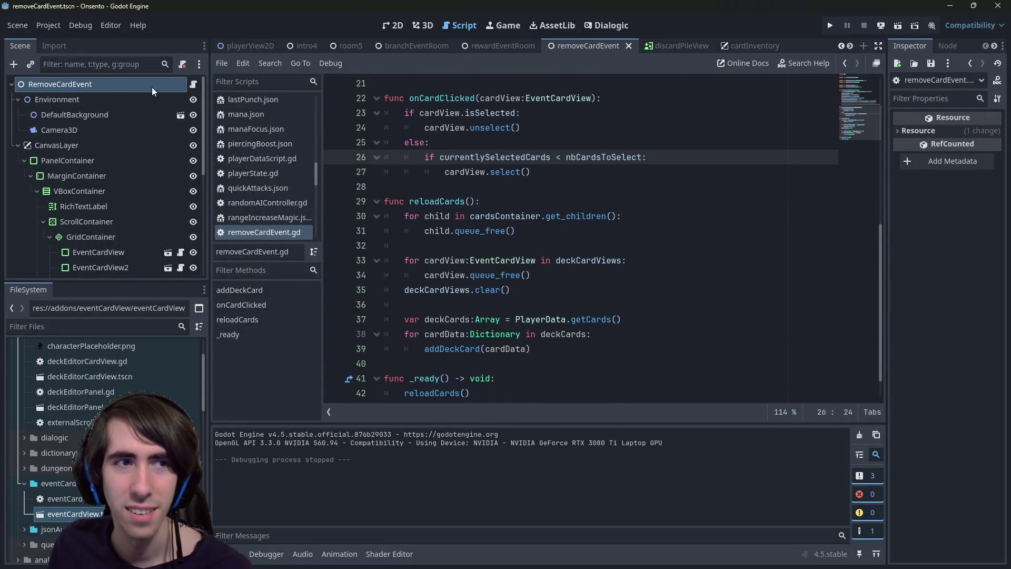
pyautogui.scroll(4, 494, 235)
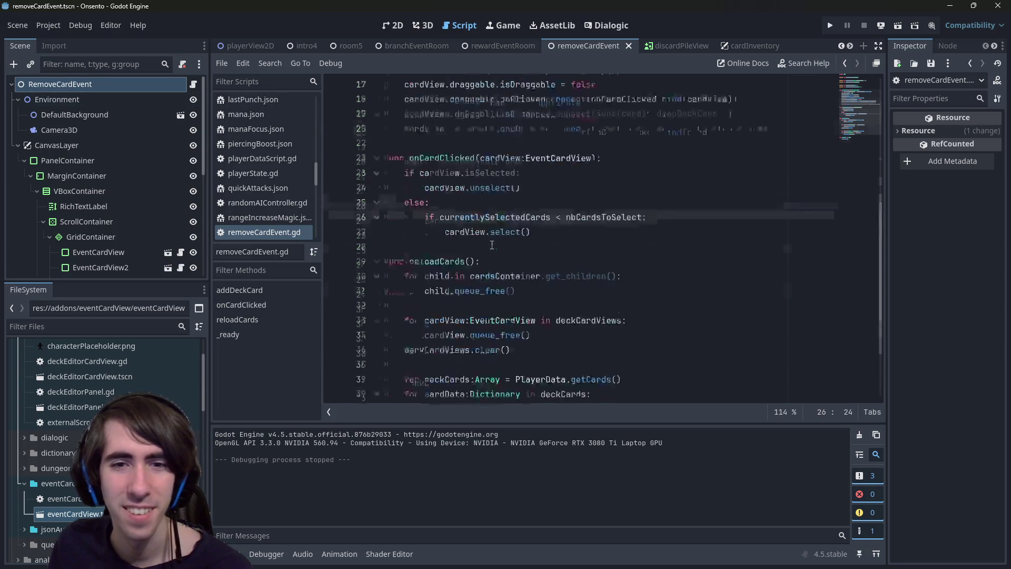
pyautogui.scroll(2, 498, 221)
pyautogui.scroll(-4, 498, 221)
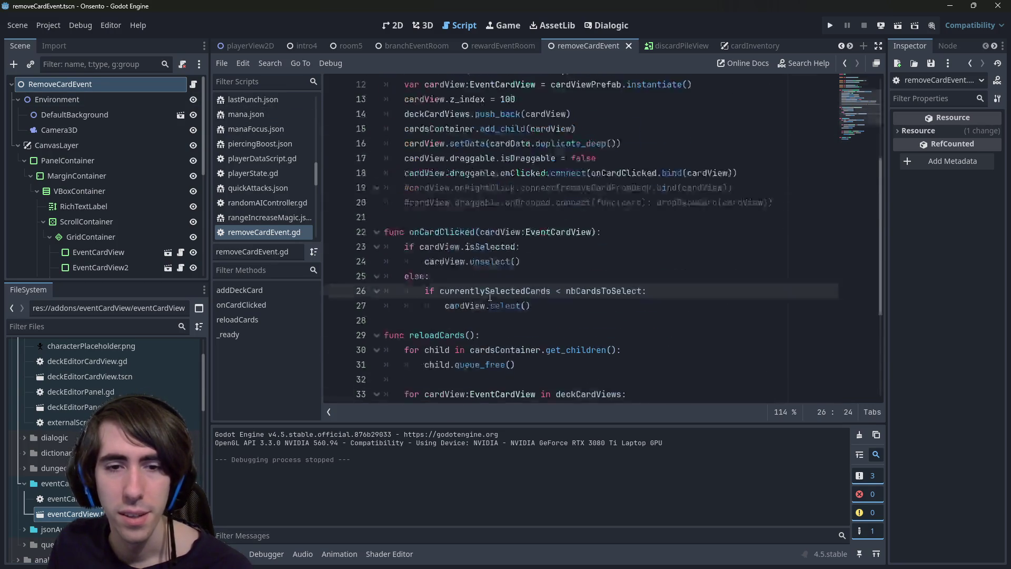
pyautogui.click(477, 245)
pyautogui.doubleClick(482, 232)
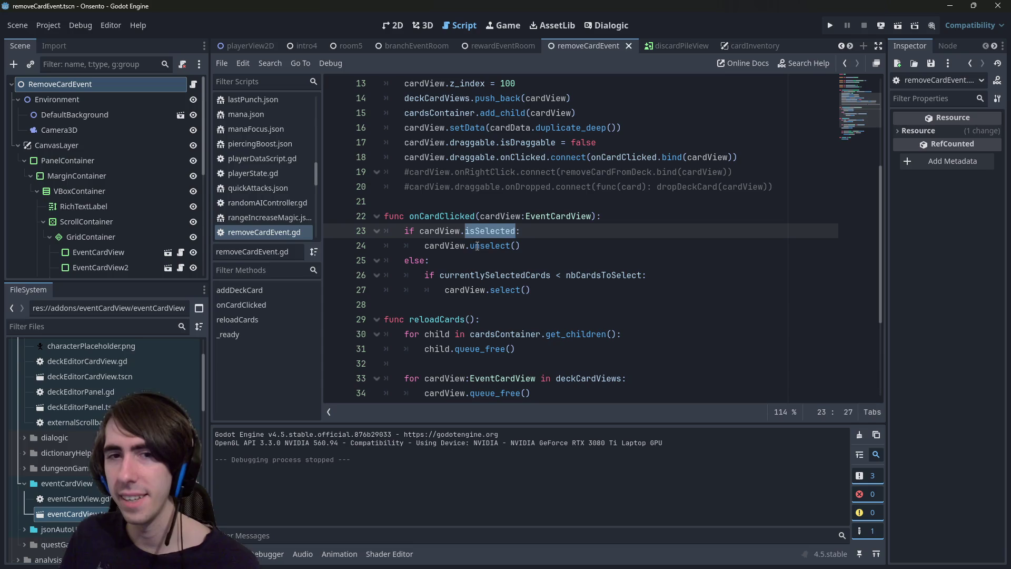
pyautogui.click(490, 245)
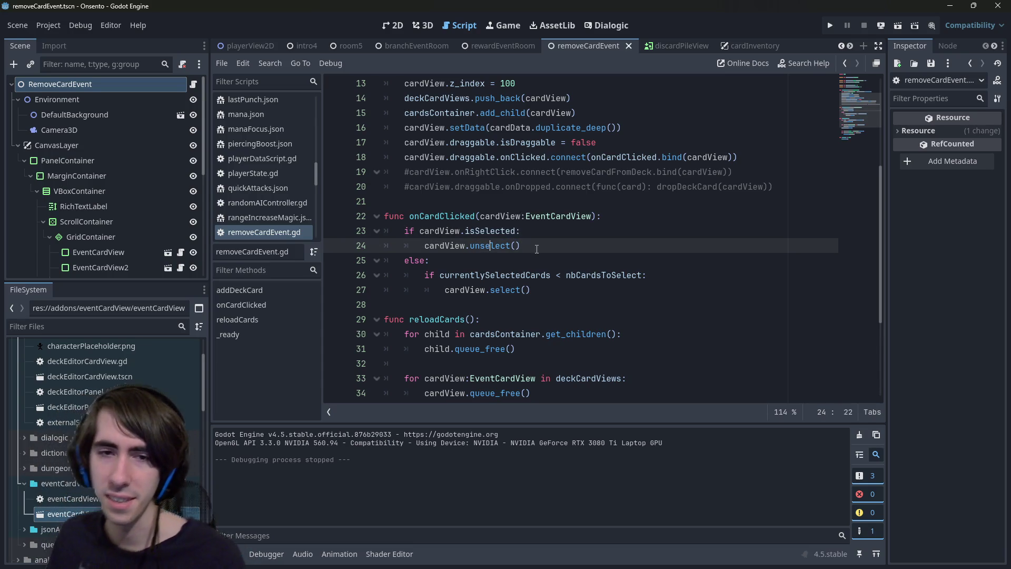
pyautogui.moveTo(496, 275); pyautogui.dragTo(586, 275)
pyautogui.click(586, 275)
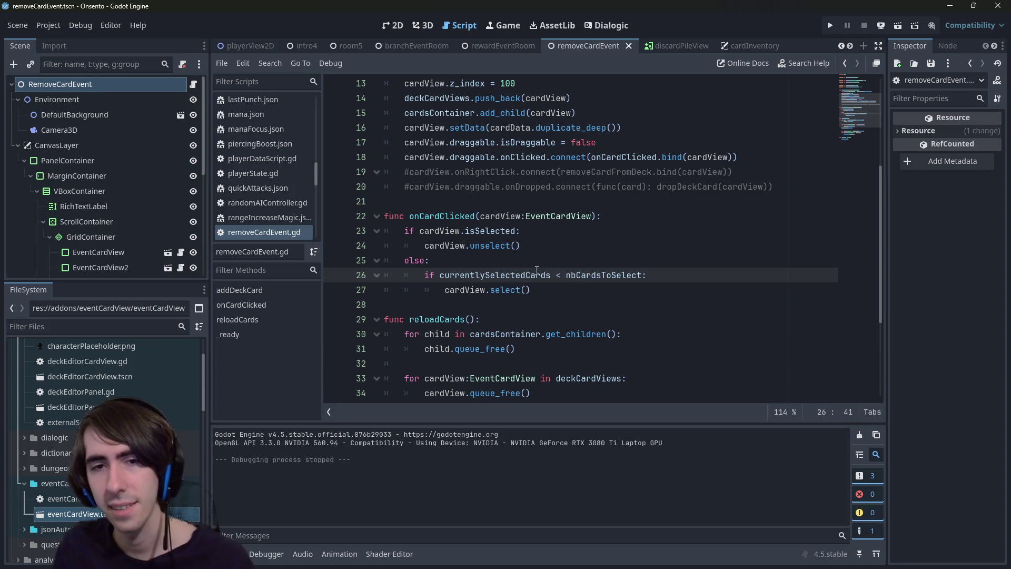
pyautogui.scroll(4, 533, 272)
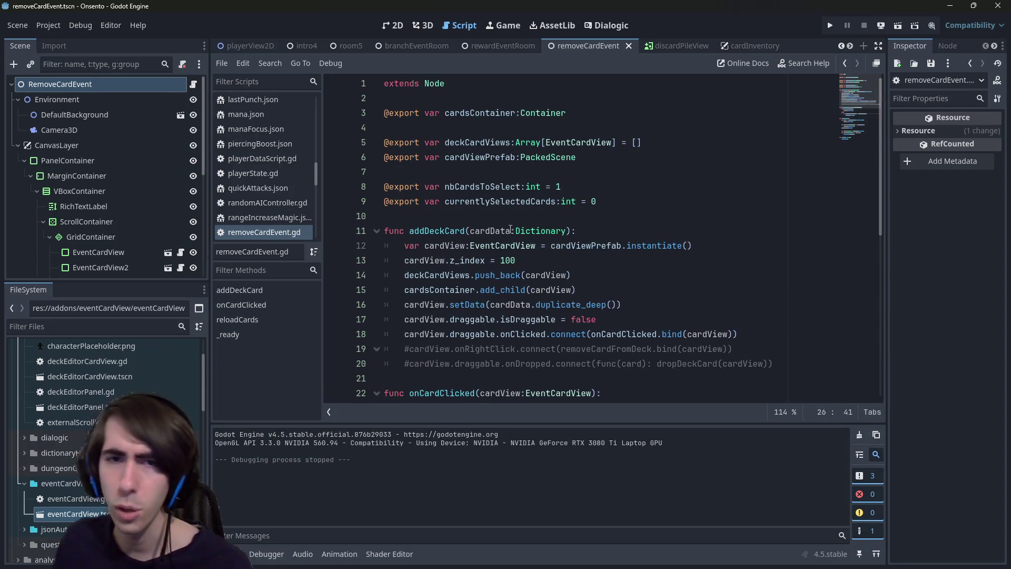
pyautogui.scroll(-3, 494, 232)
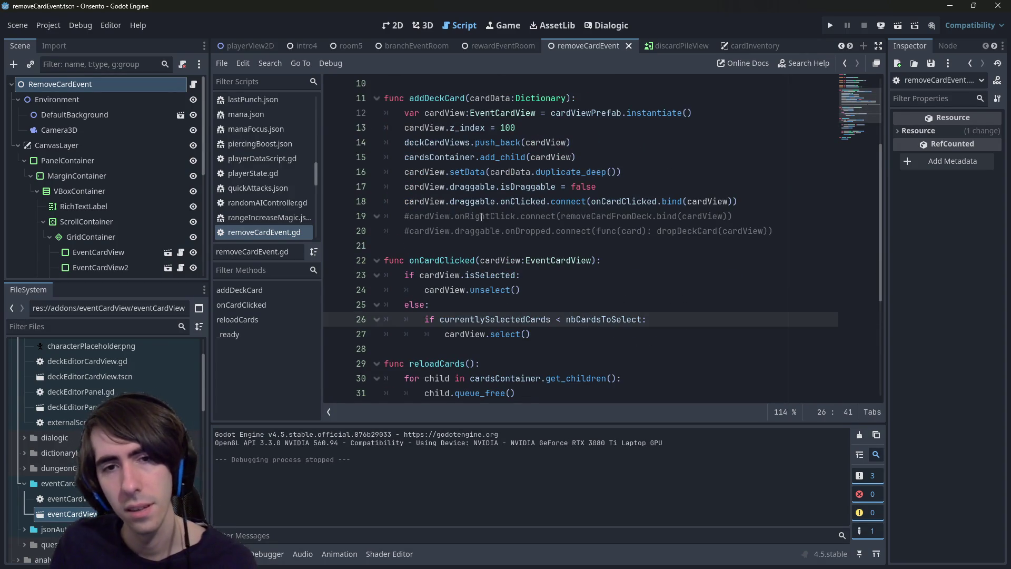
pyautogui.keyDown('ctrl'); pyautogui.click(490, 289); pyautogui.keyUp('ctrl')
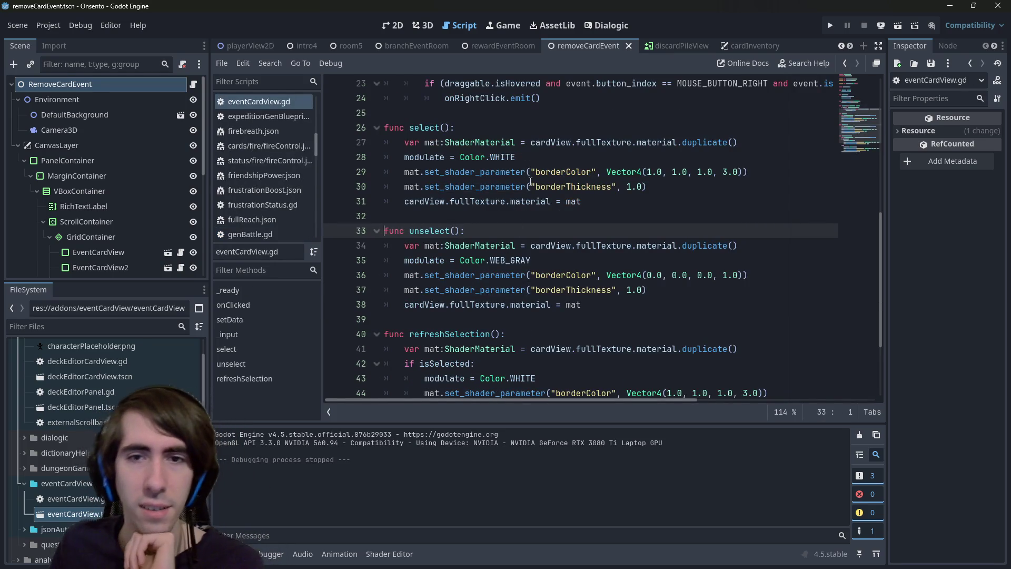
# - Add 'isSelected = true' as a new line in select()
pyautogui.scroll(7, 707, 312)
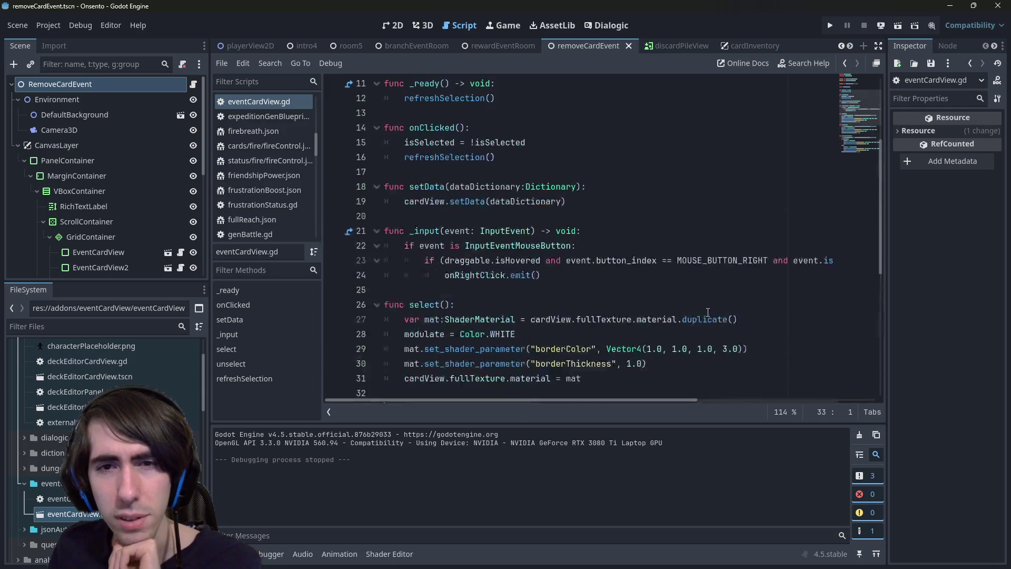
pyautogui.doubleClick(487, 176)
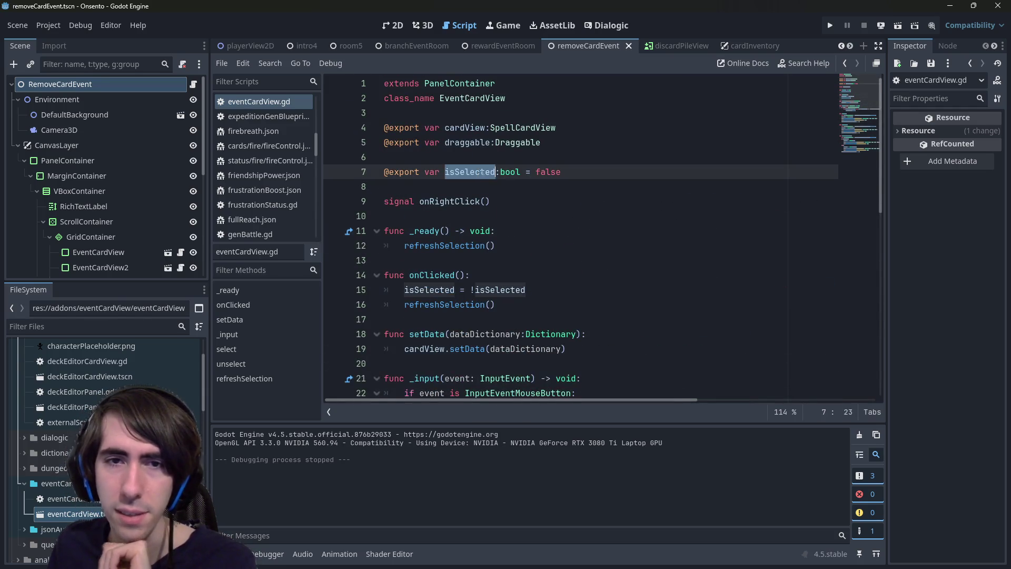
pyautogui.scroll(-4, 490, 210)
pyautogui.scroll(4, 495, 237)
pyautogui.scroll(-5, 500, 253)
pyautogui.scroll(-3, 500, 253)
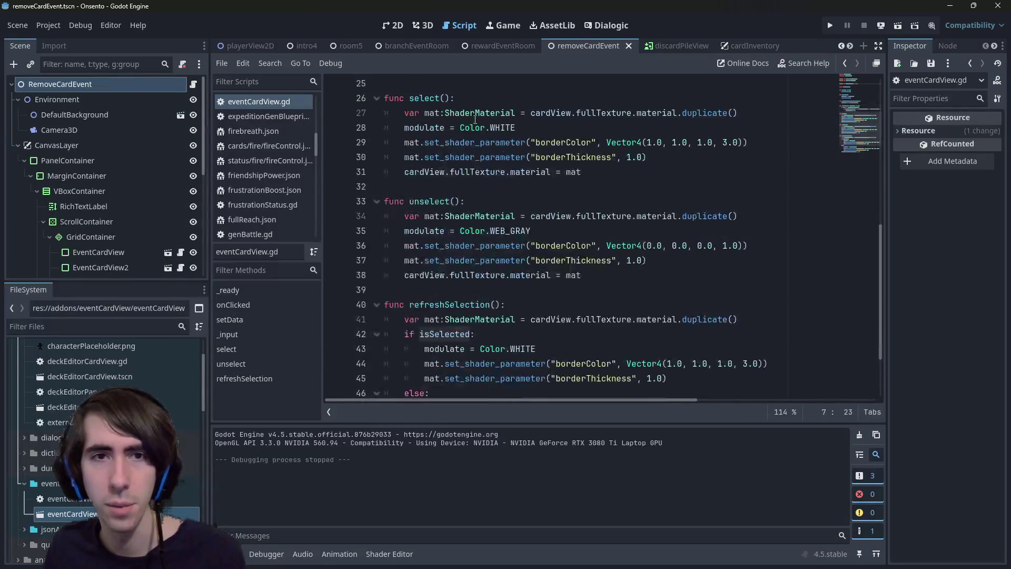
pyautogui.click(473, 100)
pyautogui.press('Return')
pyautogui.write('isSelected =t')
pyautogui.press('BackSpace')
pyautogui.write('true')
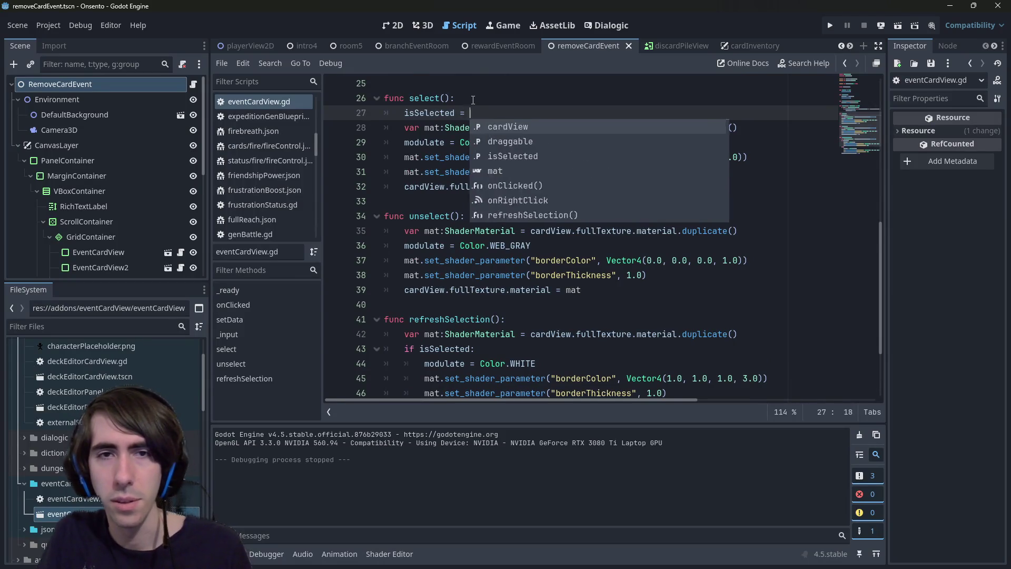
# - Add 'isSelected = false' at the end of unselect() and save
pyautogui.click(516, 221)
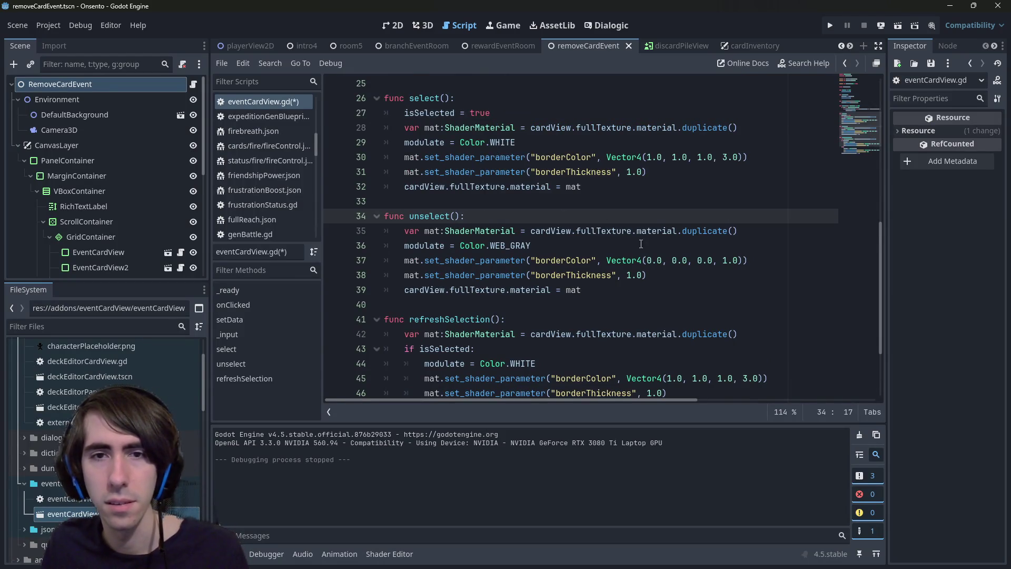
pyautogui.click(620, 290)
pyautogui.press('Return')
pyautogui.write('isSelected = ')
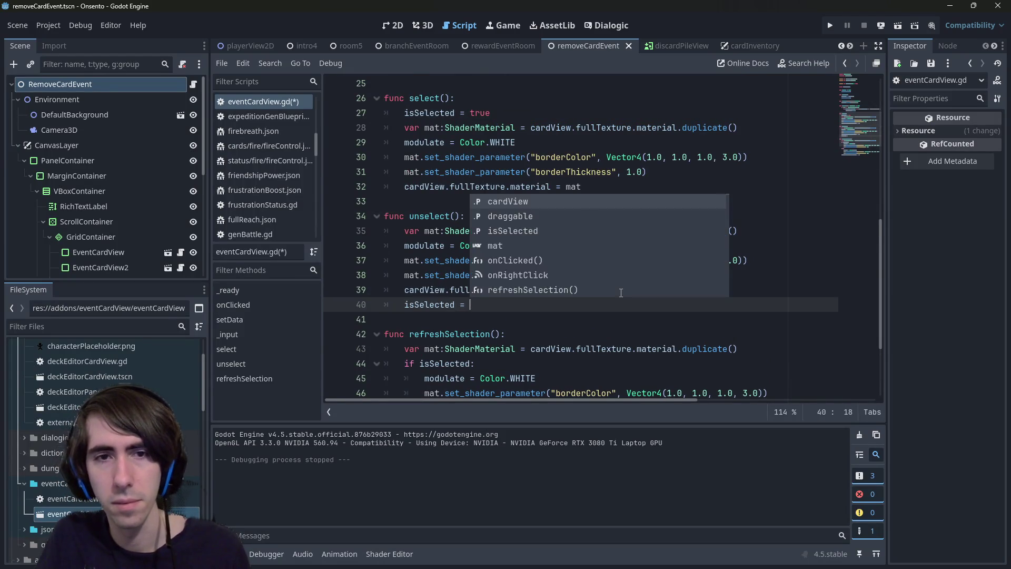
pyautogui.write('false')
pyautogui.hotkey('ctrl', 's')
# - Move 'isSelected = true' to after the material assignment at the end of select()
pyautogui.moveTo(490, 113); pyautogui.dragTo(337, 109)
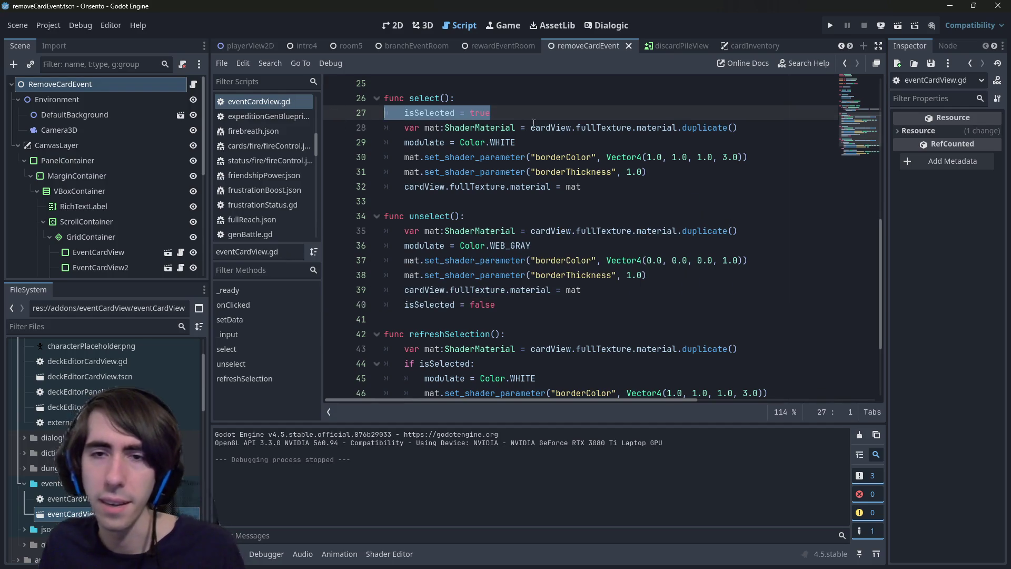
pyautogui.hotkey('ctrl', 'x')
pyautogui.click(568, 176)
pyautogui.press('Return')
pyautogui.hotkey('ctrl', 'v')
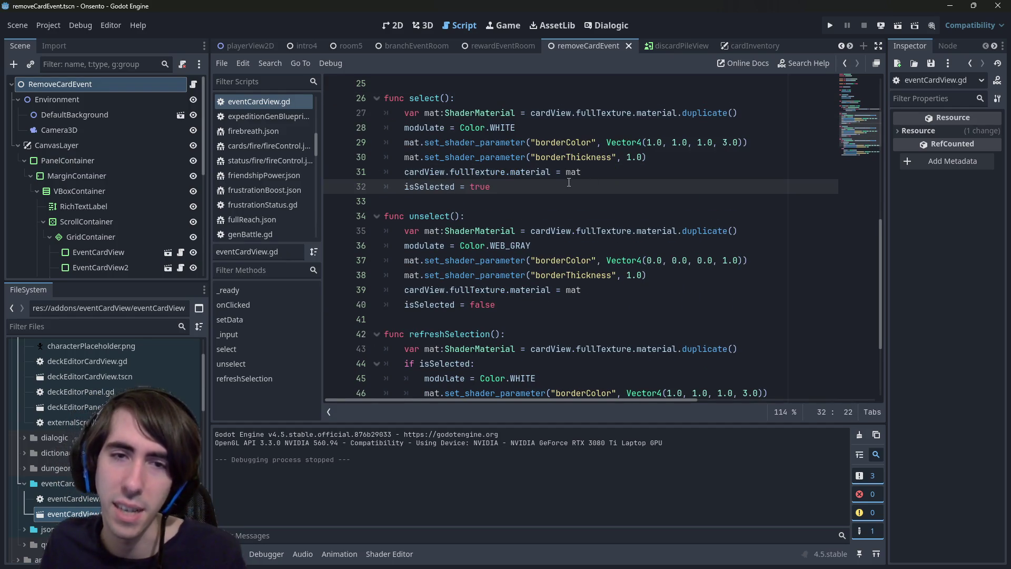
# - Relaunch the game, test selecting the Last Punch and Draw cards, then close it
pyautogui.click(895, 30)
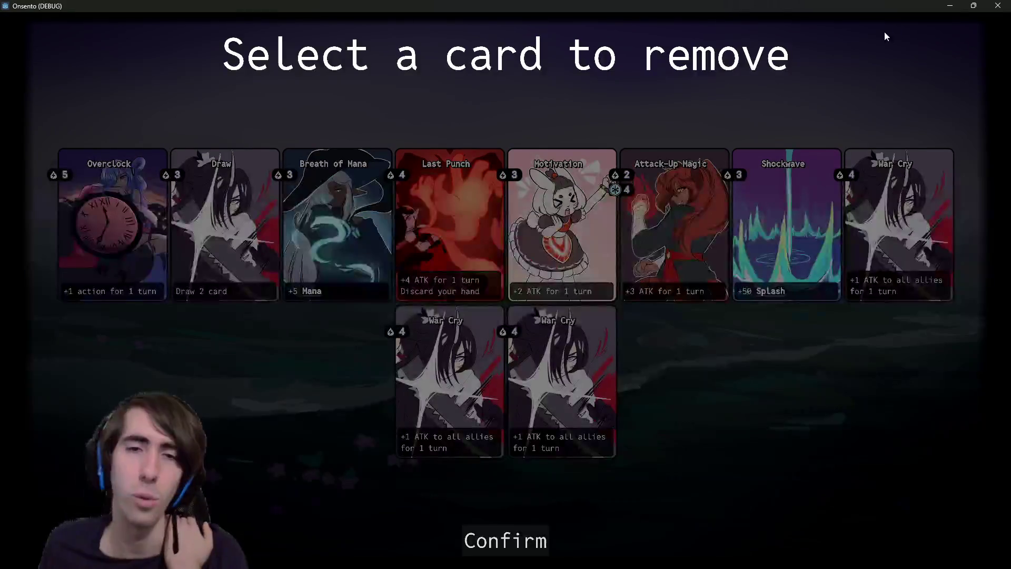
pyautogui.click(436, 183)
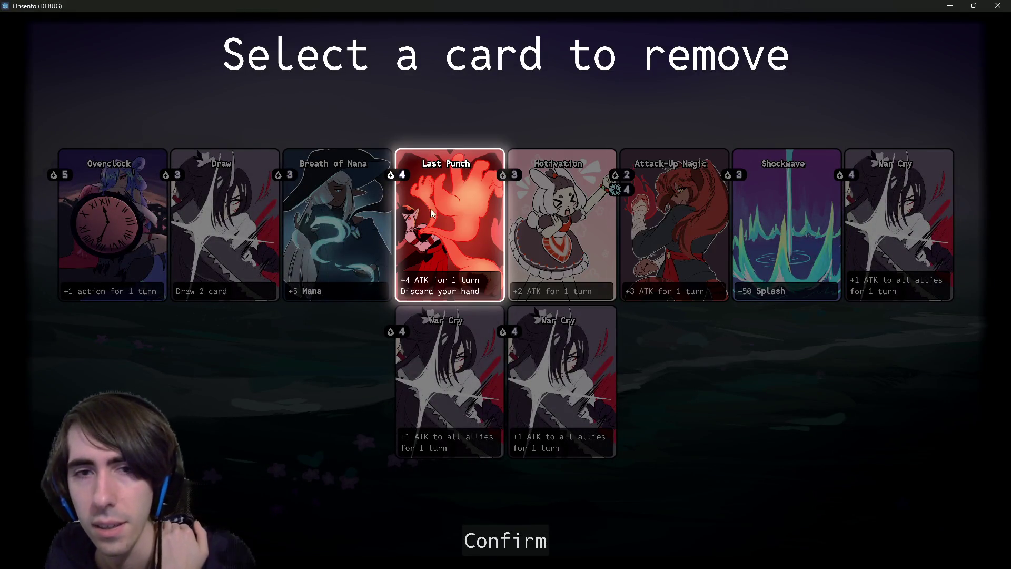
pyautogui.click(221, 218)
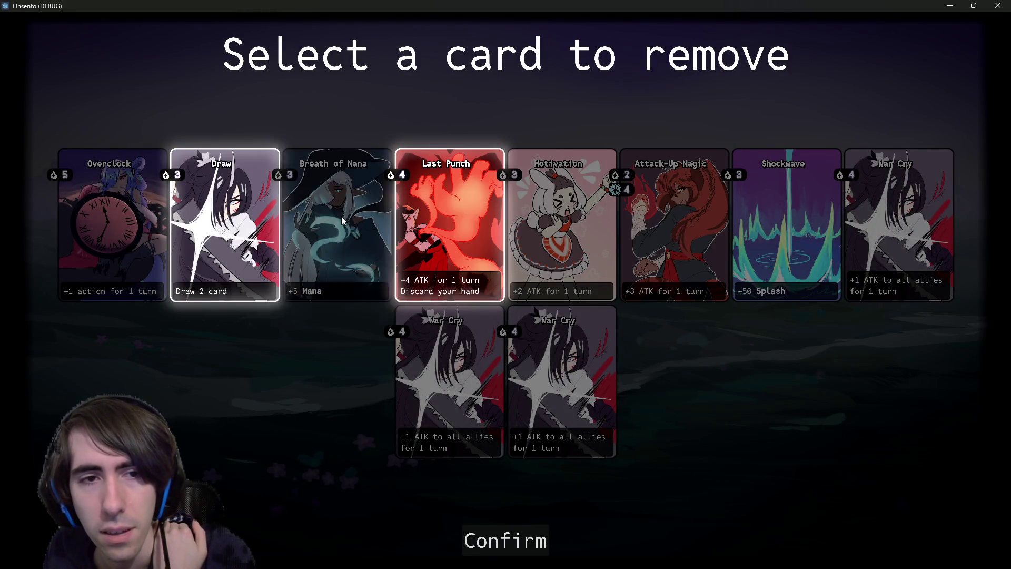
pyautogui.click(448, 206)
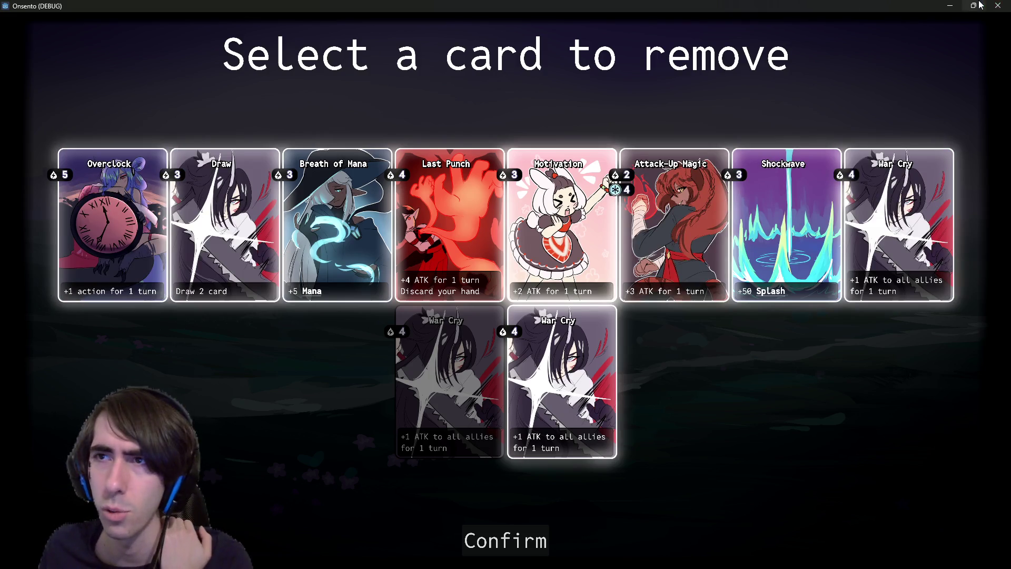
pyautogui.click(997, 5)
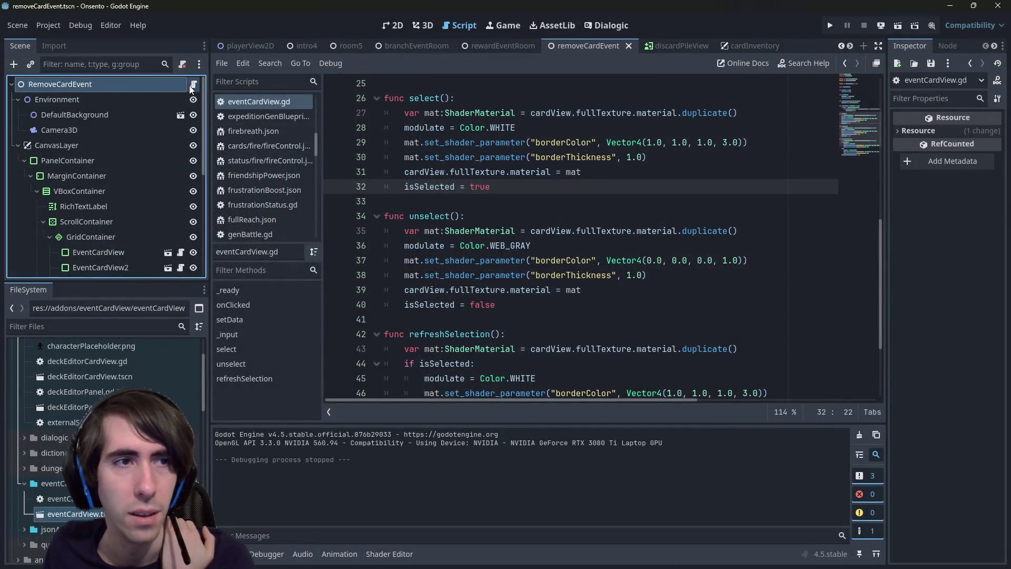
# - In removeCardEvent.gd's onCardClicked, add 'currentlySelectedCards -= 1' before the unselect() call
pyautogui.click(192, 85)
pyautogui.scroll(3, 494, 180)
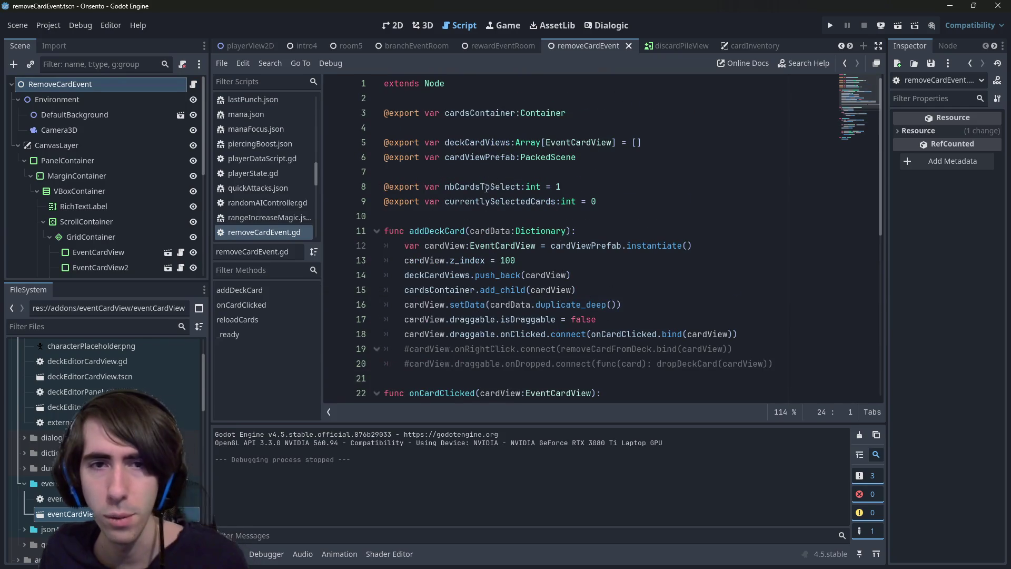
pyautogui.doubleClick(485, 187)
pyautogui.doubleClick(497, 202)
pyautogui.scroll(-3, 570, 338)
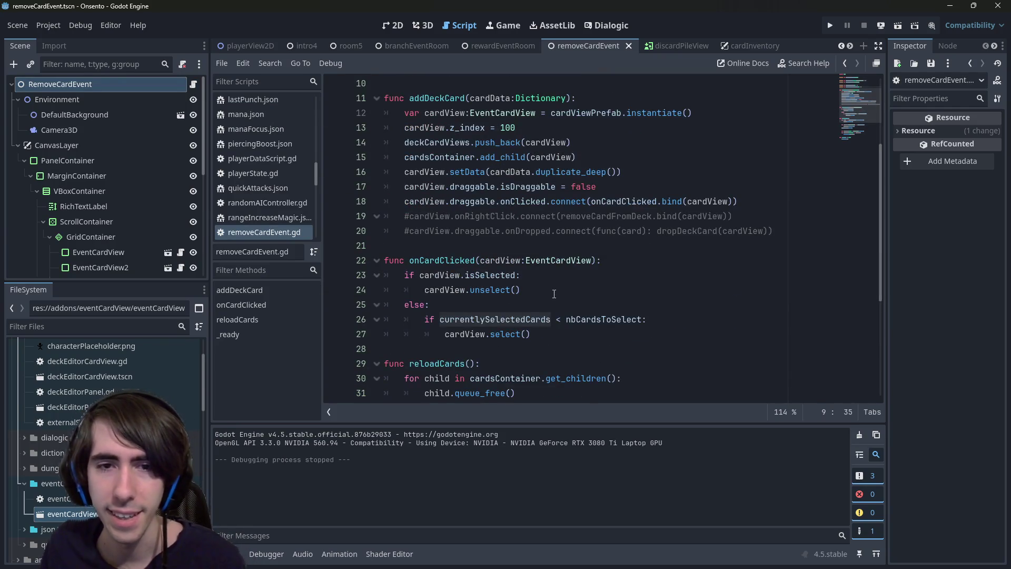
pyautogui.click(548, 275)
pyautogui.press('Return')
pyautogui.hotkey('ctrl', 'v')
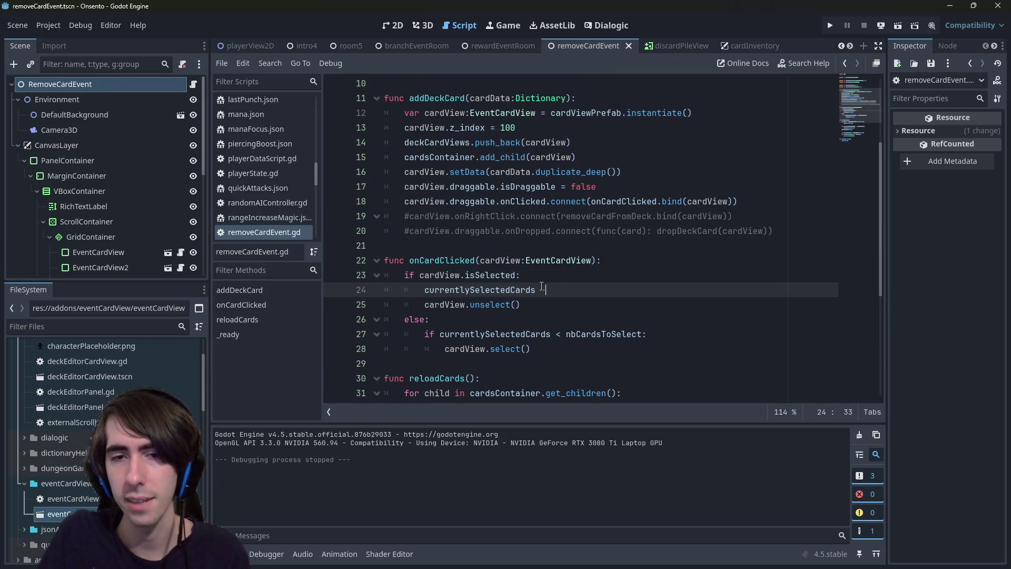
# - Add 'currentlySelectedCards += 1' inside the selection-limit check, then run the scene to test
pyautogui.click(701, 333)
pyautogui.press('Return')
pyautogui.hotkey('ctrl', 'v')
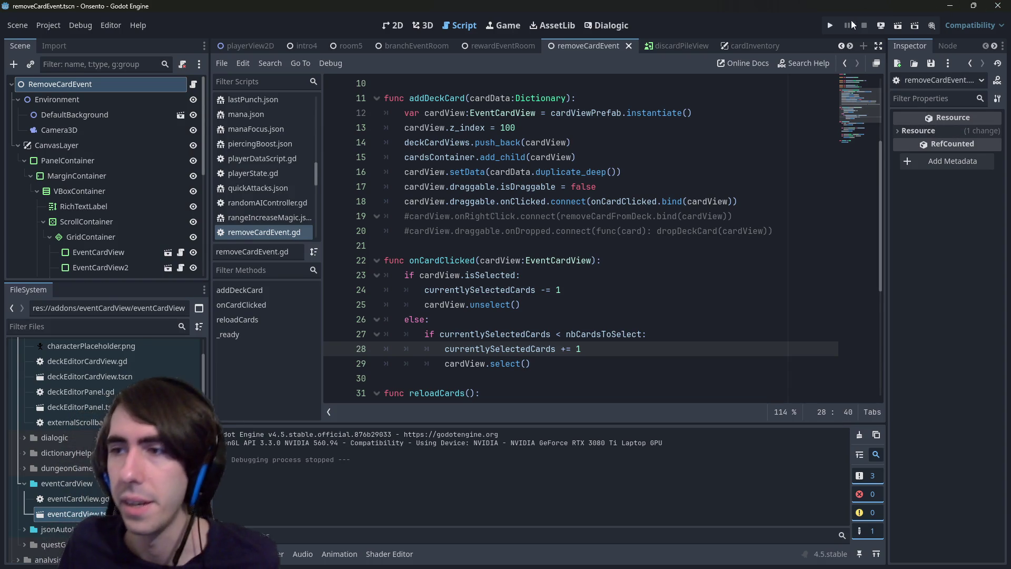
pyautogui.click(900, 24)
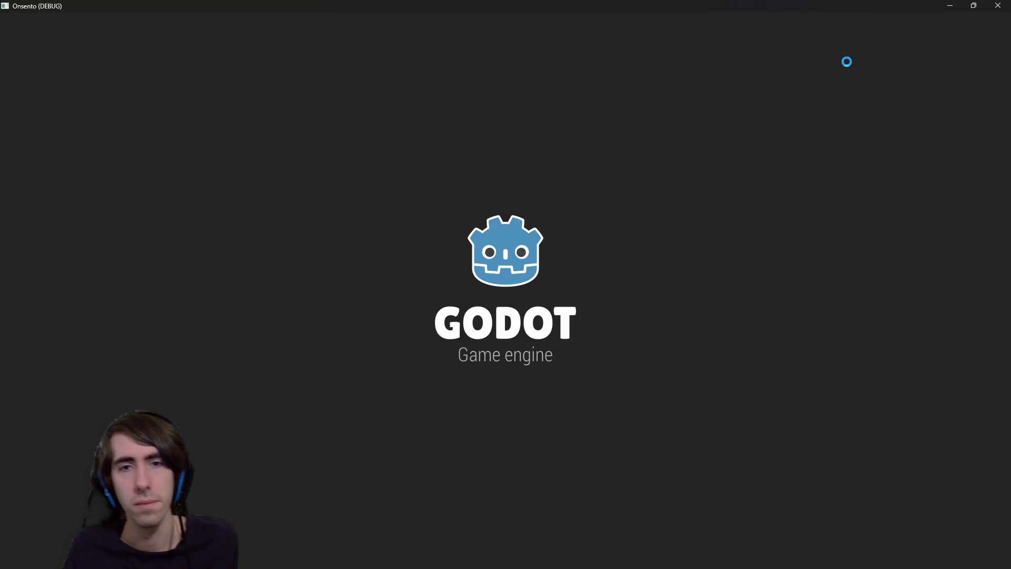
pyautogui.press('Right')
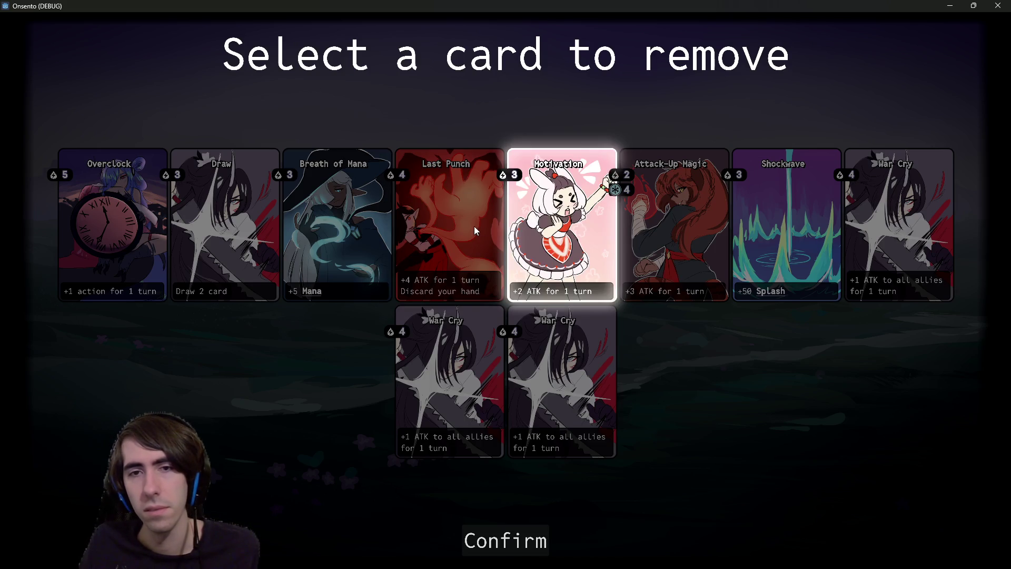
pyautogui.click(538, 343)
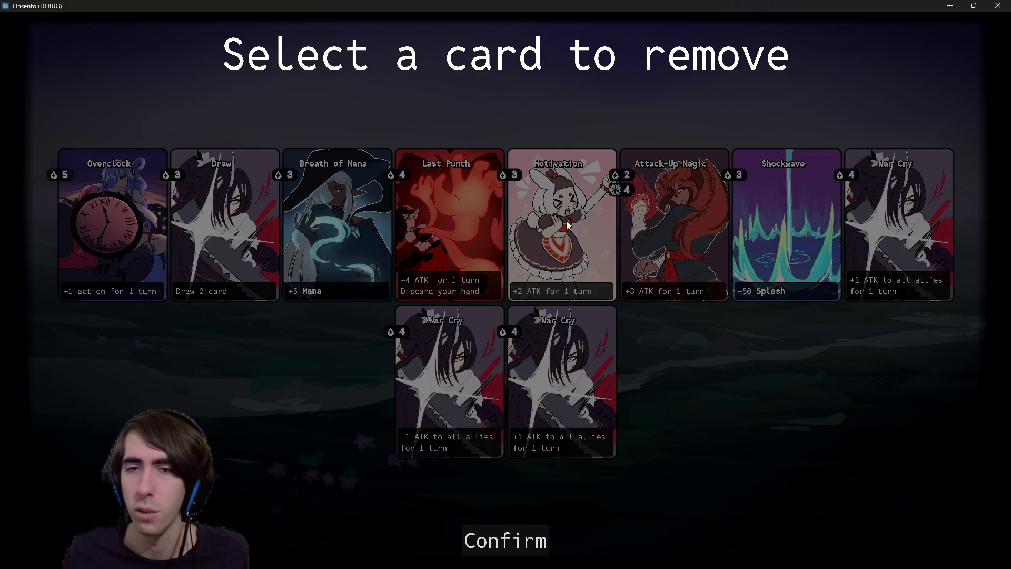
pyautogui.click(429, 220)
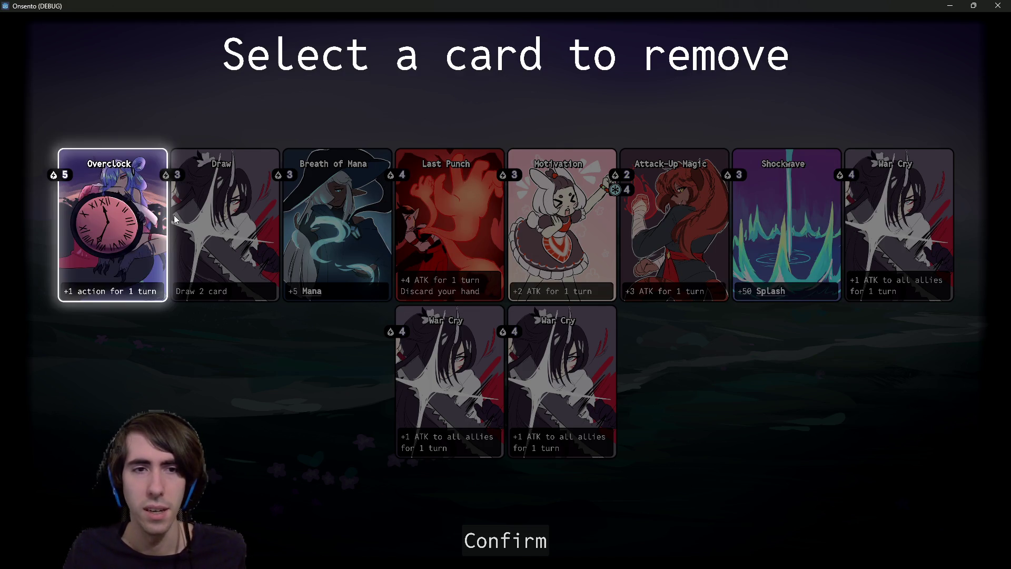
pyautogui.click(344, 239)
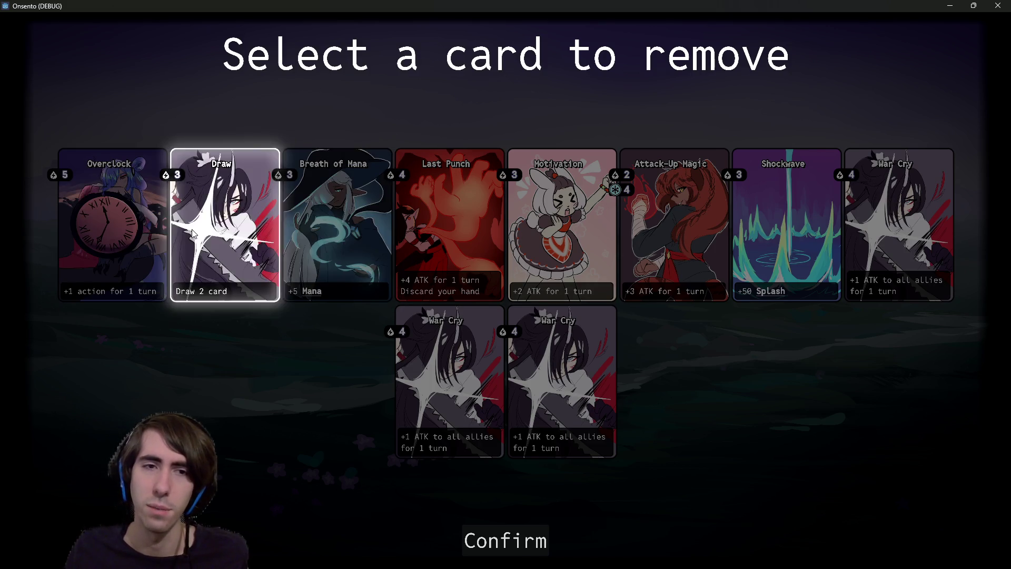
pyautogui.click(811, 240)
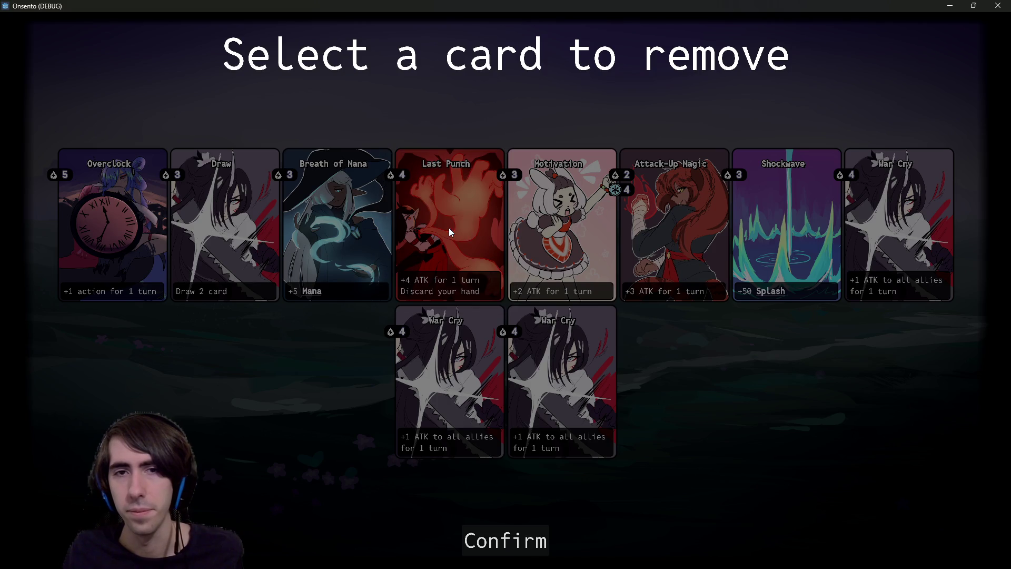
pyautogui.click(434, 238)
pyautogui.click(435, 238)
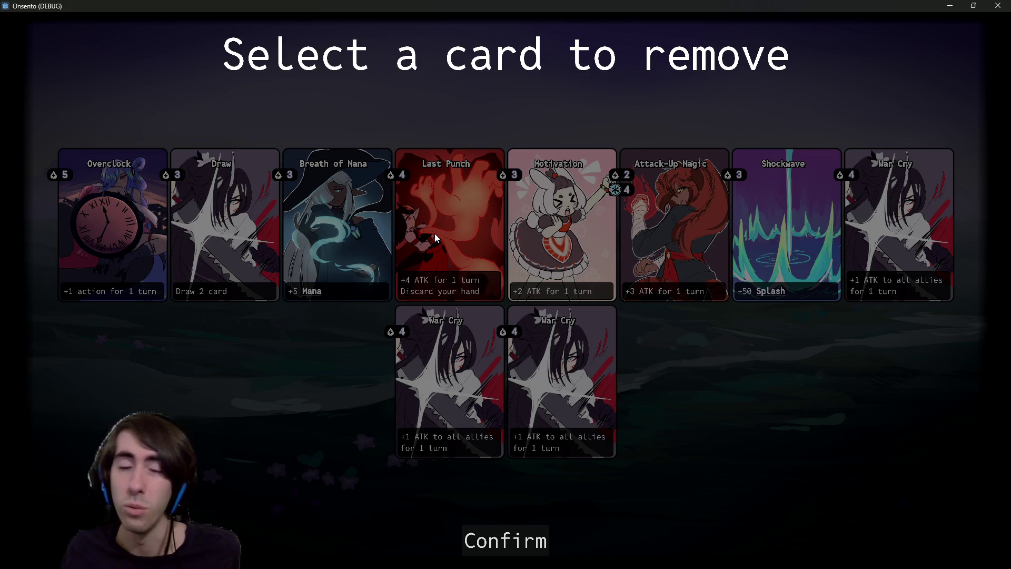
pyautogui.click(434, 238)
pyautogui.click(434, 238)
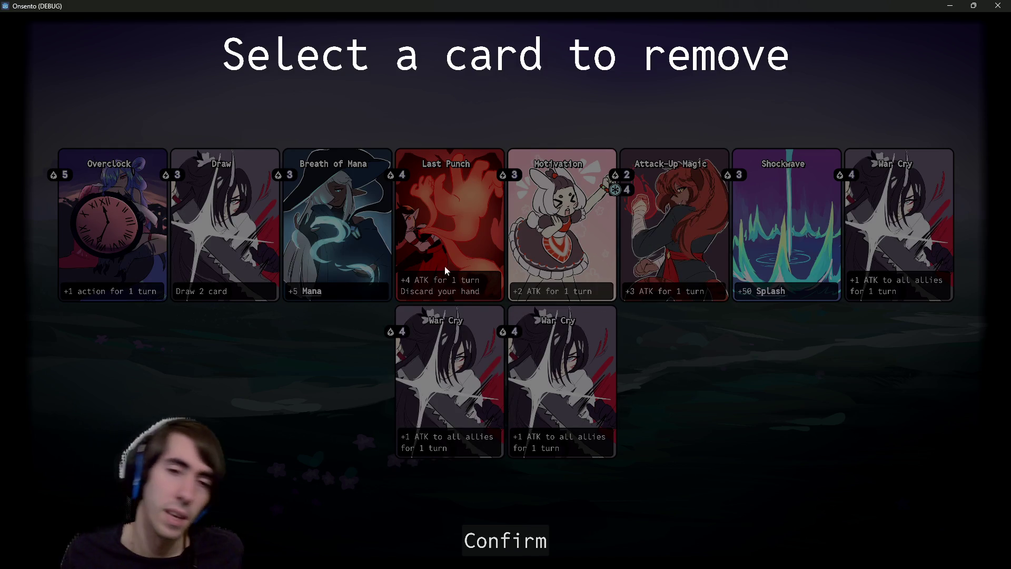
pyautogui.click(448, 369)
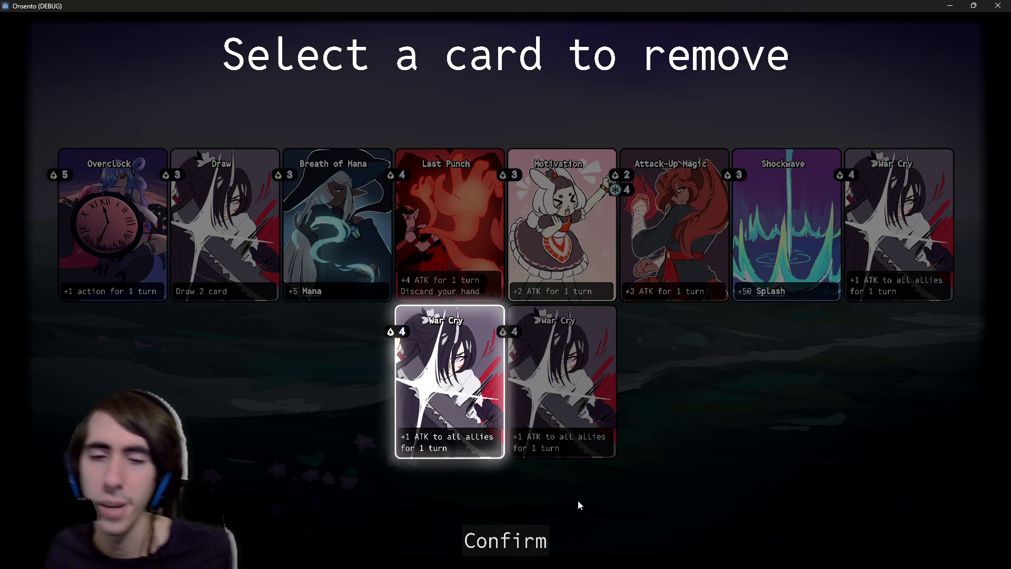
pyautogui.click(998, 6)
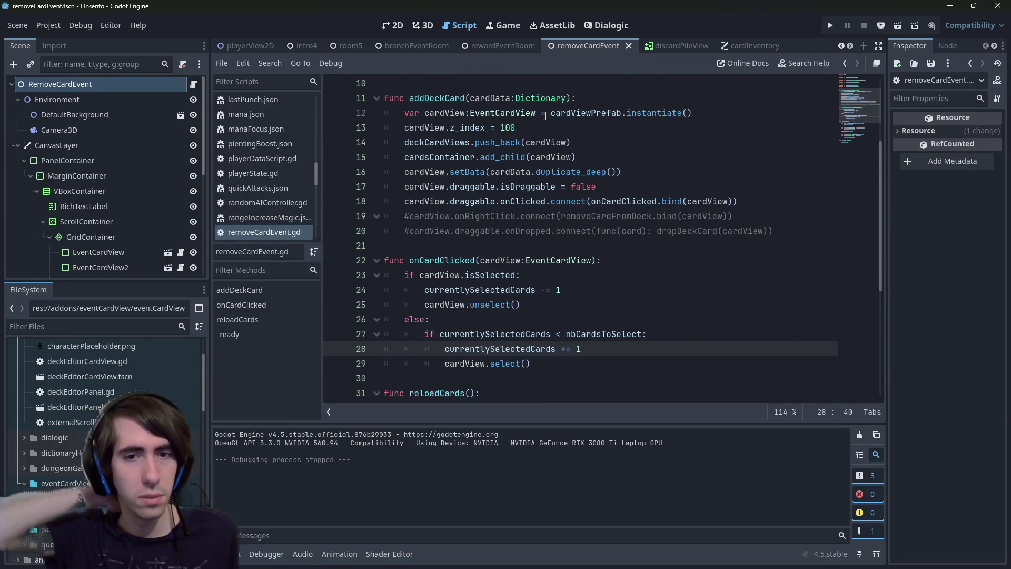
# - Draft and discard a line under the export variables, then view the removeCardEvent scene in 2D
pyautogui.scroll(3, 545, 116)
pyautogui.click(642, 201)
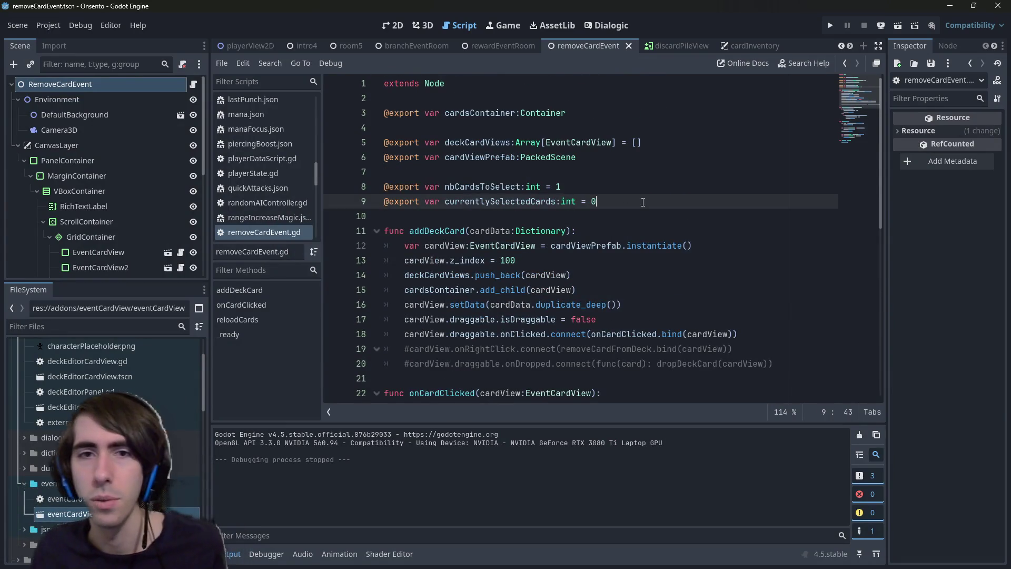
pyautogui.press('Return')
pyautogui.press('Return')
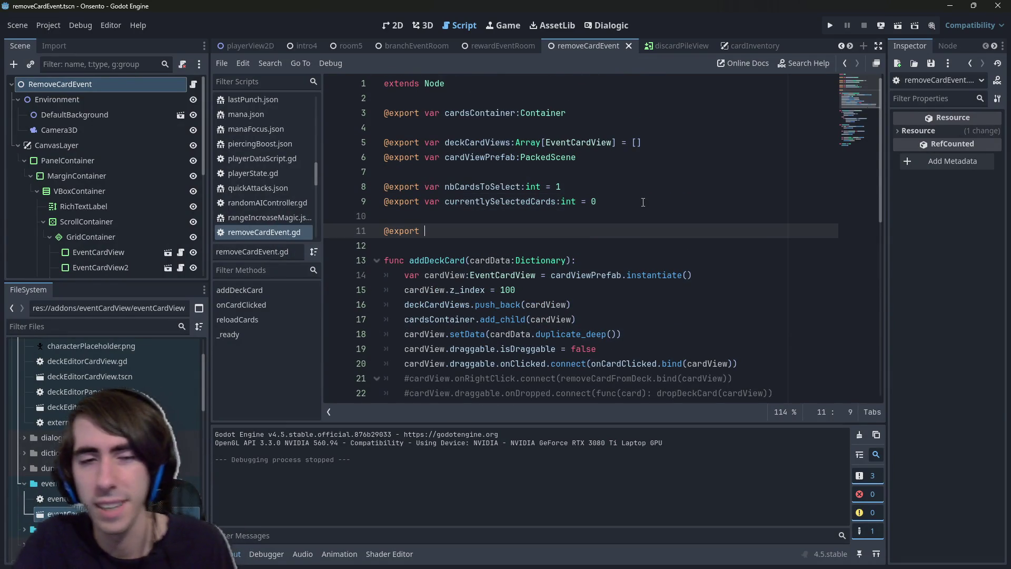
pyautogui.press('BackSpace')
pyautogui.press('BackSpace')
pyautogui.press('BackSpace')
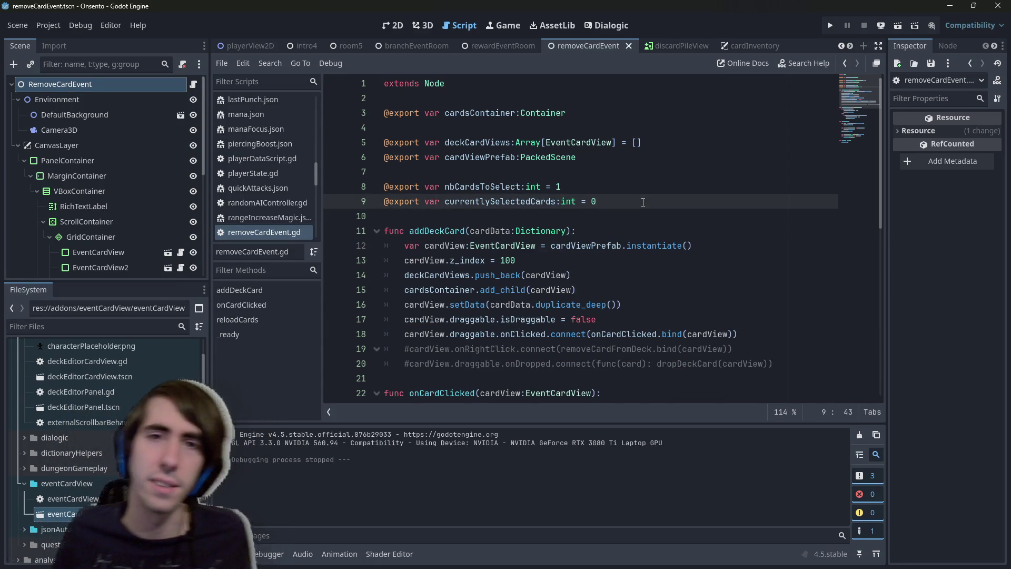
pyautogui.click(400, 25)
pyautogui.scroll(5, 545, 261)
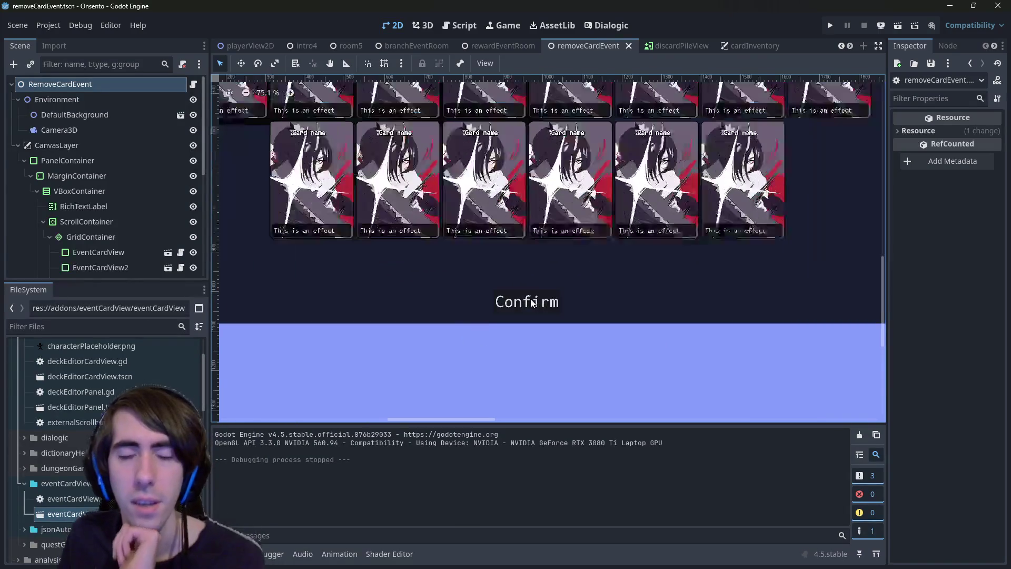
# - Select ConfirmButton, CanvasLayer, then the RemoveCardEvent root and open its removeCardEvent.gd script
pyautogui.click(519, 300)
pyautogui.scroll(1, 545, 281)
pyautogui.scroll(-4, 85, 203)
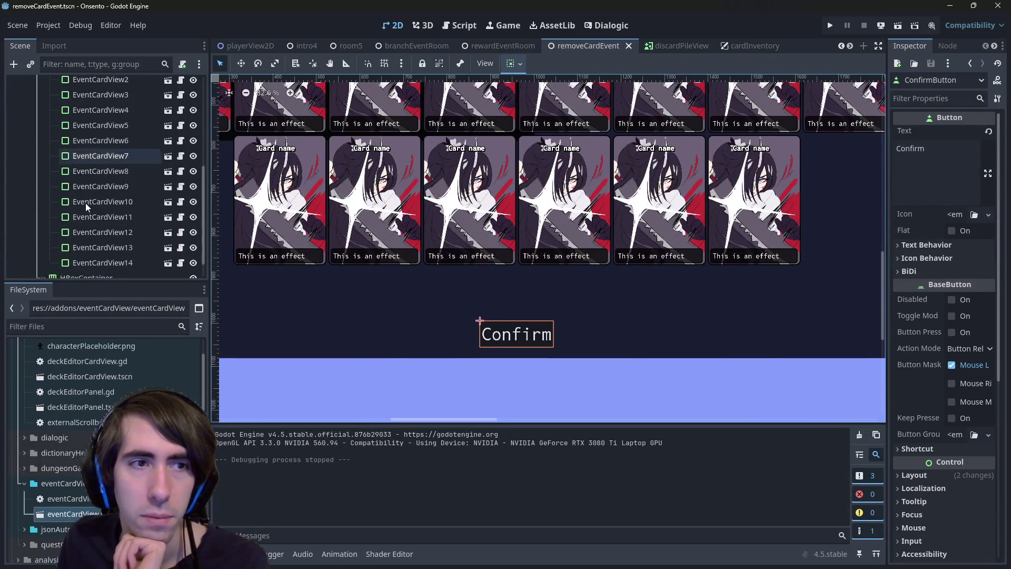
pyautogui.scroll(5, 87, 197)
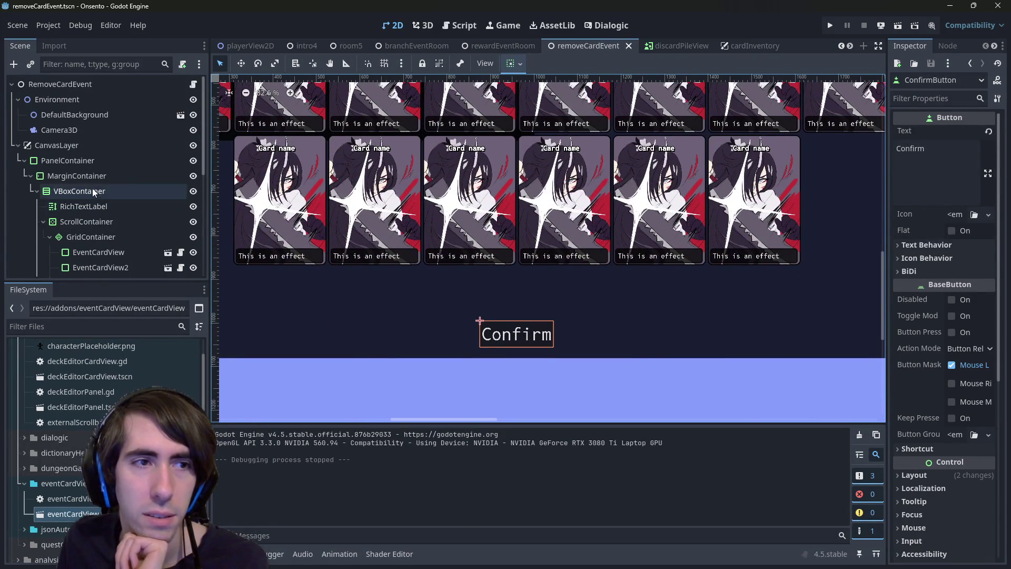
pyautogui.click(100, 143)
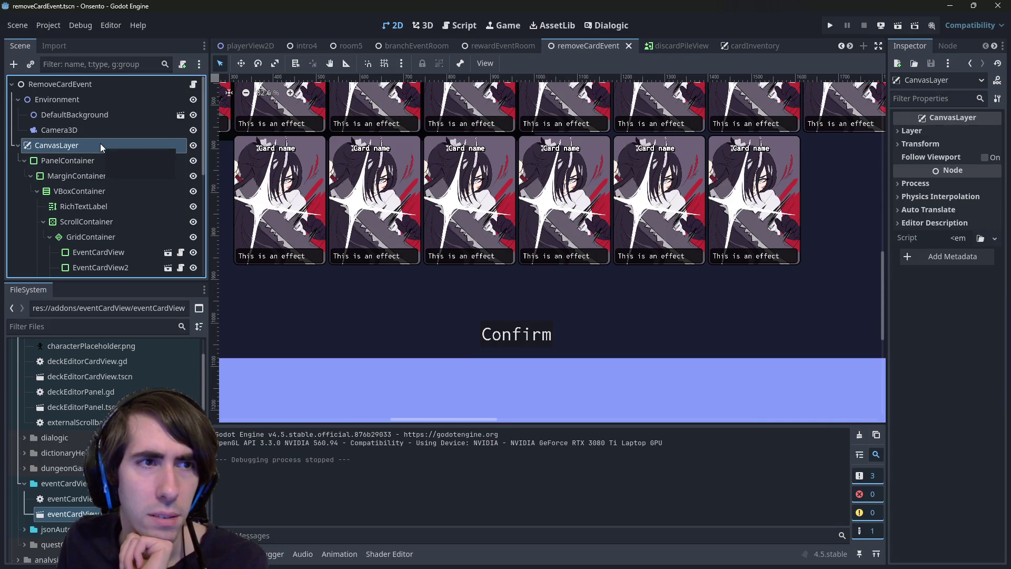
pyautogui.click(179, 87)
pyautogui.click(193, 84)
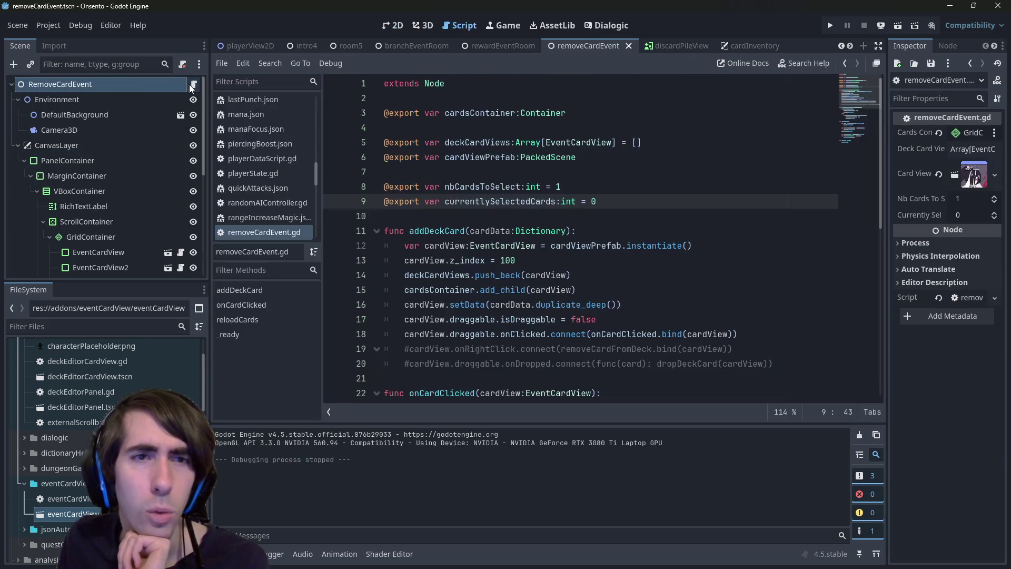
pyautogui.scroll(-3, 553, 306)
pyautogui.scroll(3, 554, 307)
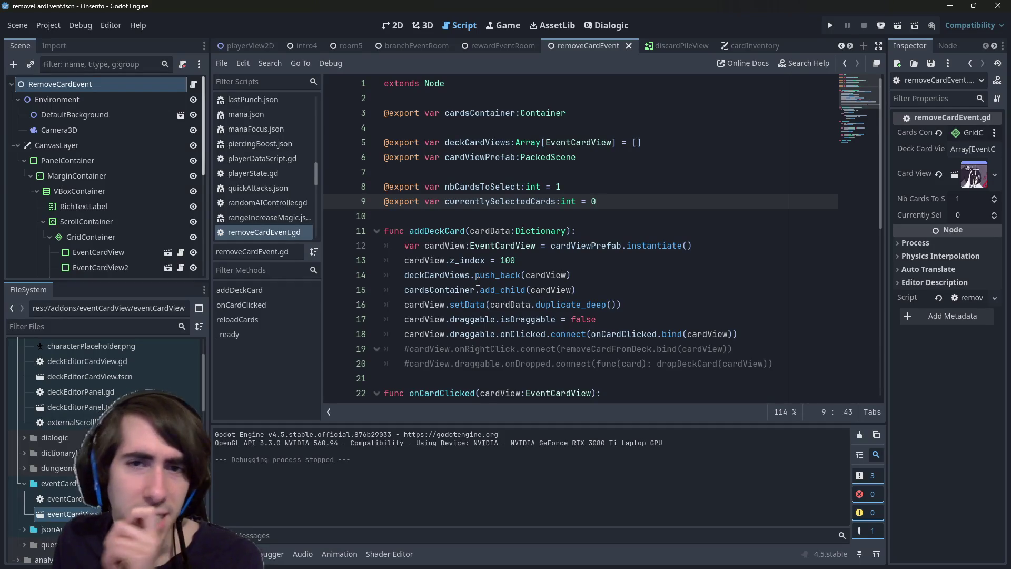
pyautogui.scroll(-7, 480, 282)
pyautogui.scroll(7, 477, 273)
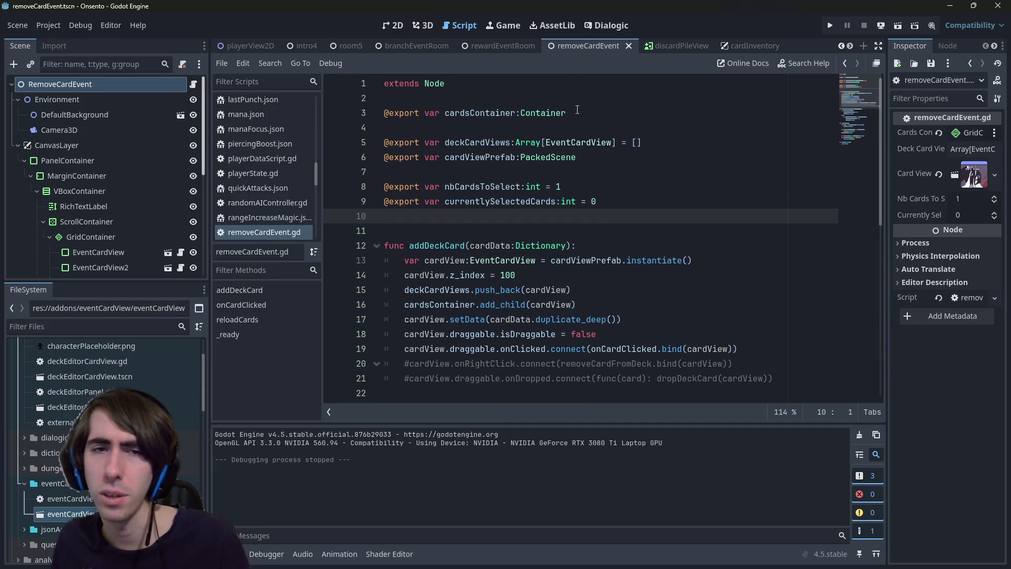
pyautogui.click(583, 114)
pyautogui.press('Return')
pyautogui.write('@export var')
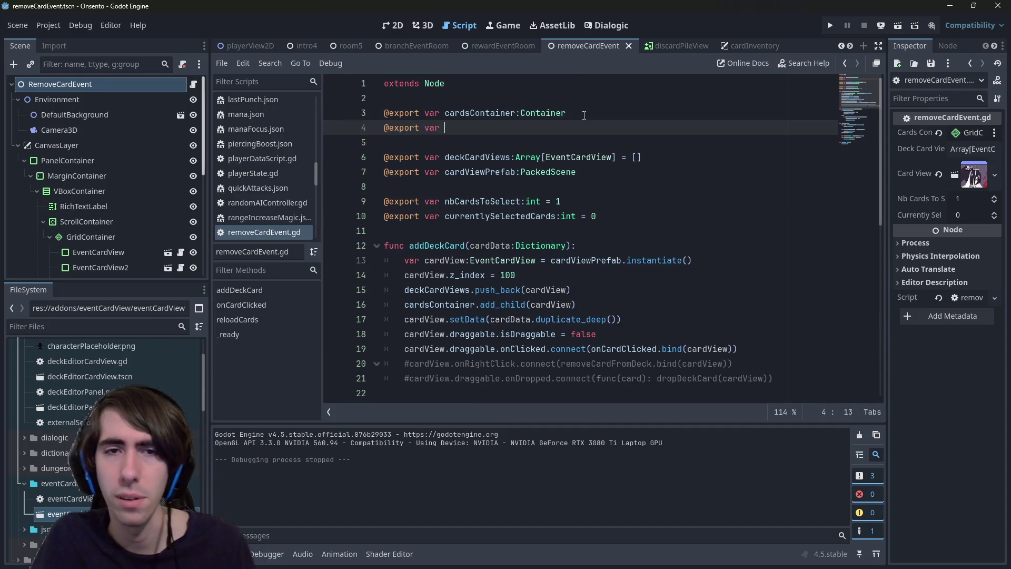
pyautogui.write('button:')
pyautogui.hotkey('ctrl', 'BackSpace')
pyautogui.write('co')
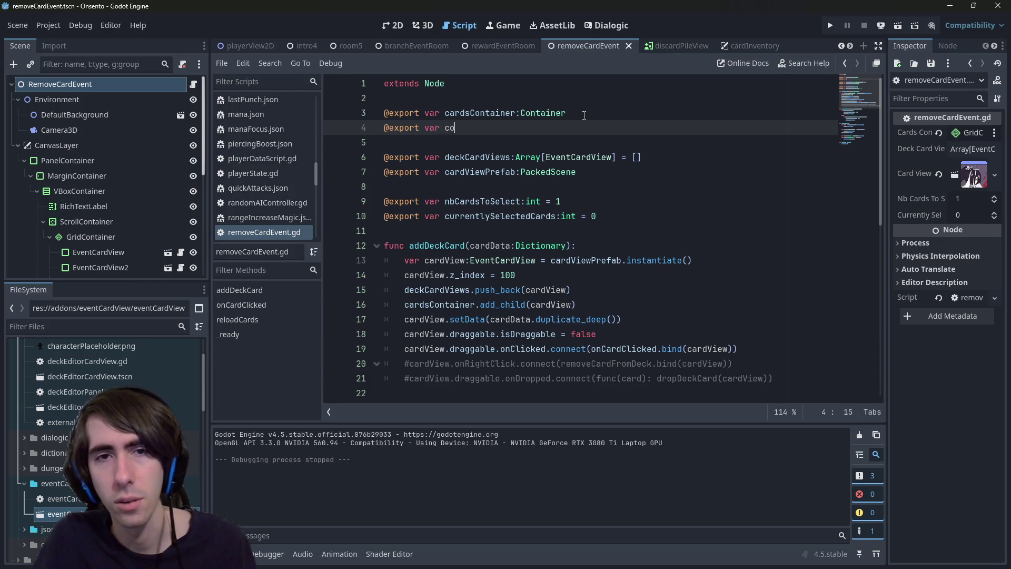
pyautogui.write('unter')
pyautogui.hotkey('ctrl', 'BackSpace')
pyautogui.write('confirmBu')
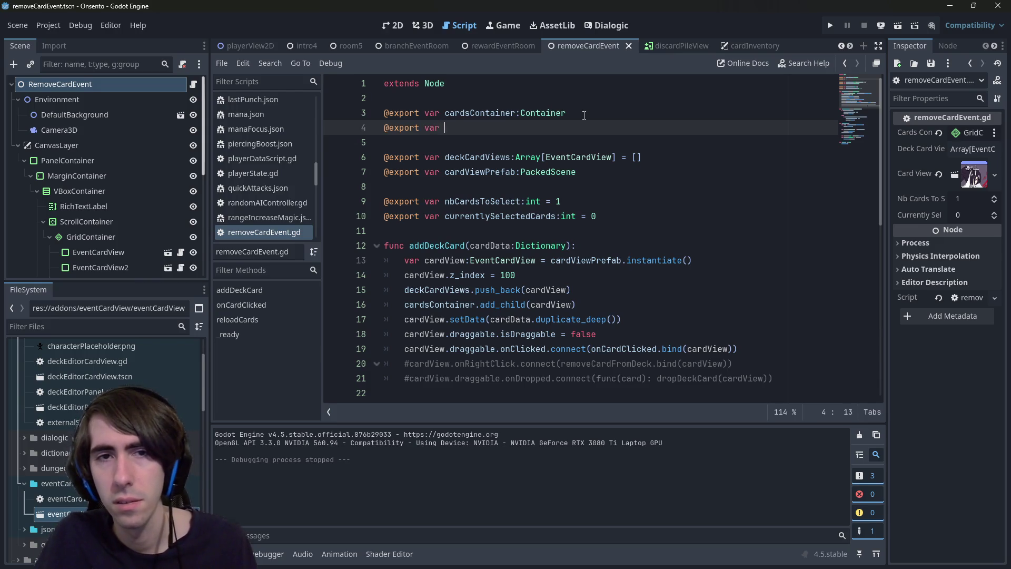
pyautogui.write('tton:B')
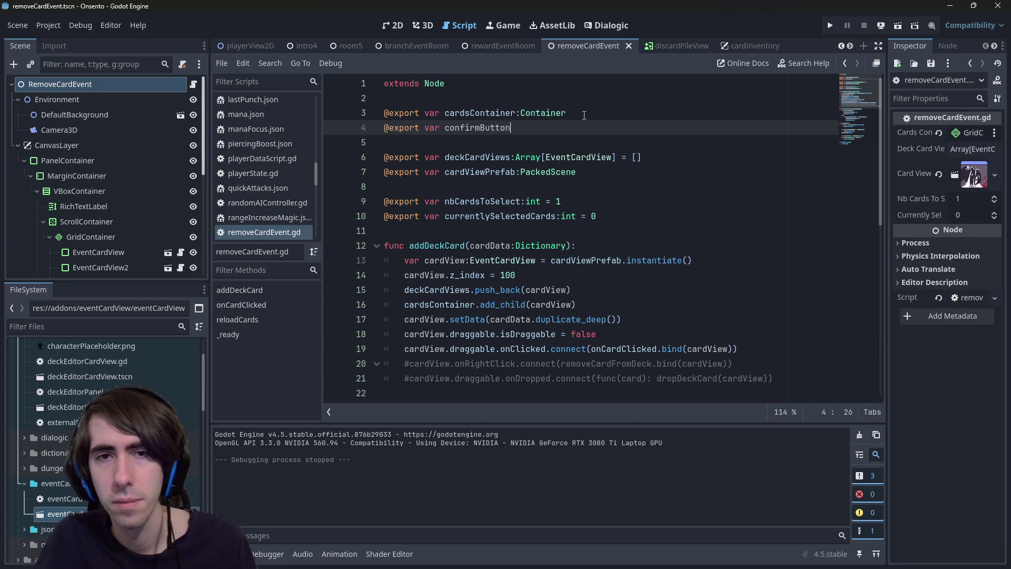
pyautogui.write('ase')
pyautogui.press('Return')
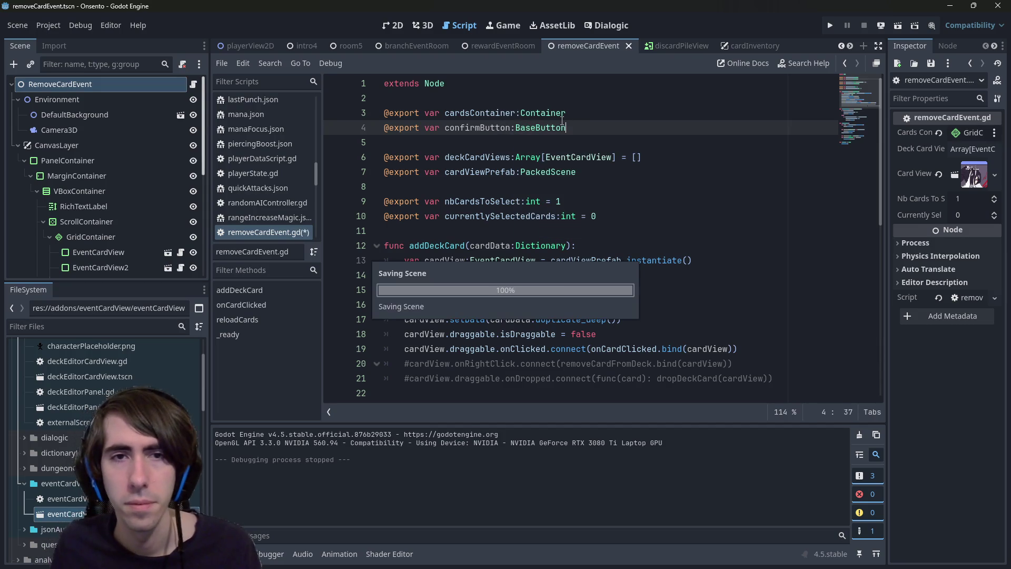
# - Assign the ConfirmButton node to the Confirm Button property and save the scene
pyautogui.click(491, 131)
pyautogui.doubleClick(490, 131)
pyautogui.scroll(-5, 579, 237)
pyautogui.scroll(5, 579, 236)
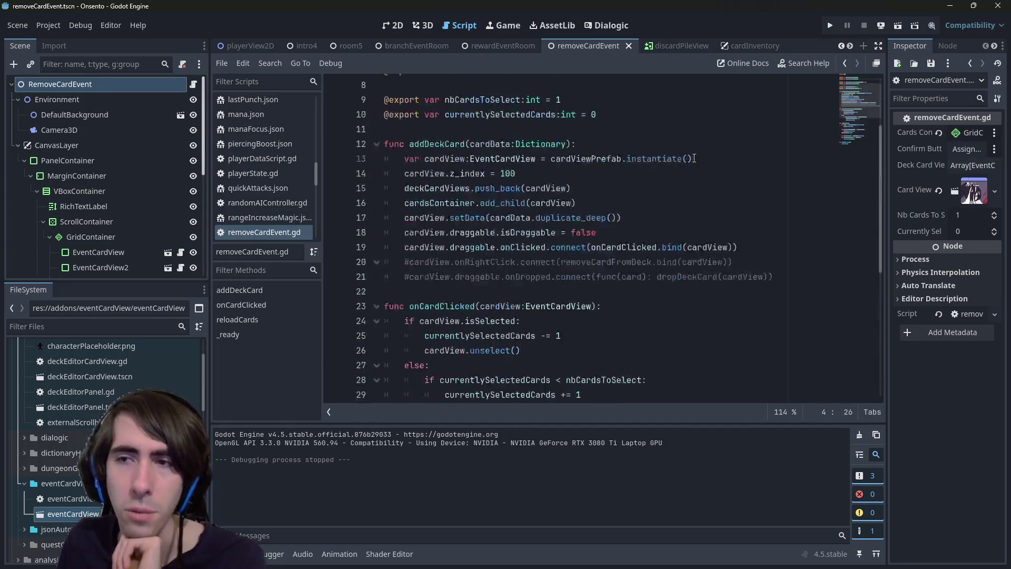
pyautogui.click(962, 150)
pyautogui.scroll(-5, 474, 327)
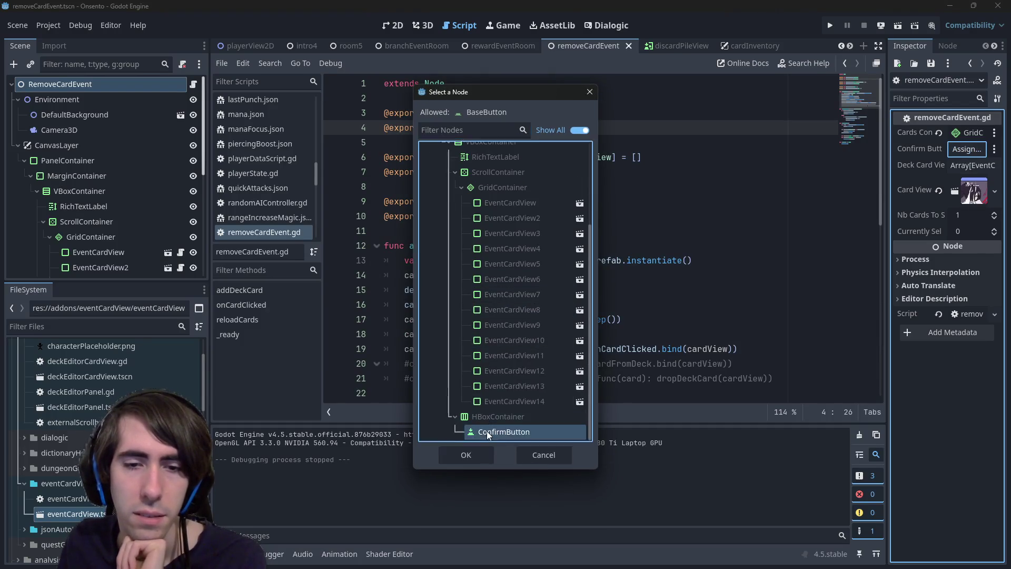
pyautogui.doubleClick(486, 431)
pyautogui.hotkey('ctrl', 's')
pyautogui.scroll(-5, 499, 181)
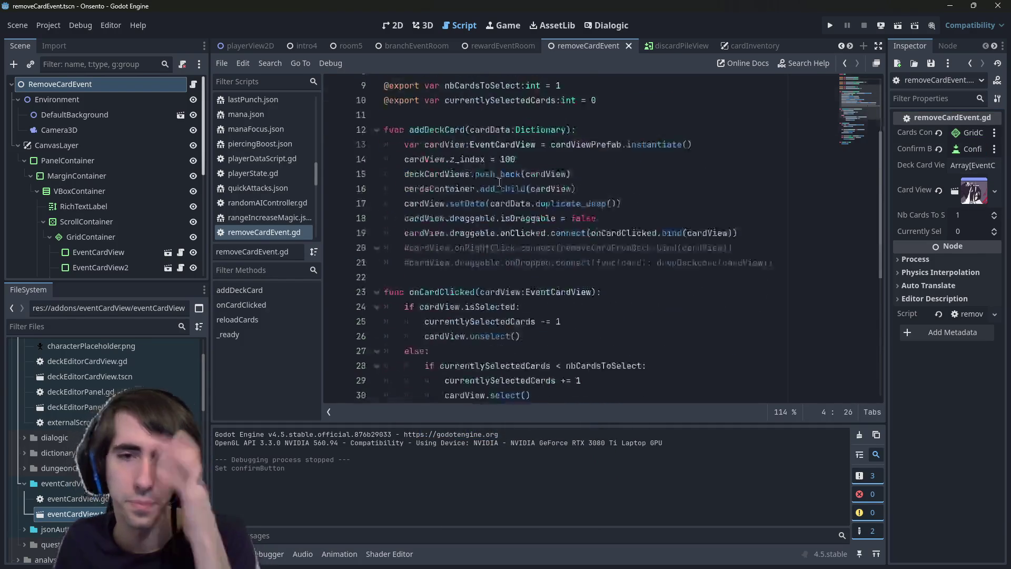
pyautogui.scroll(-1, 499, 182)
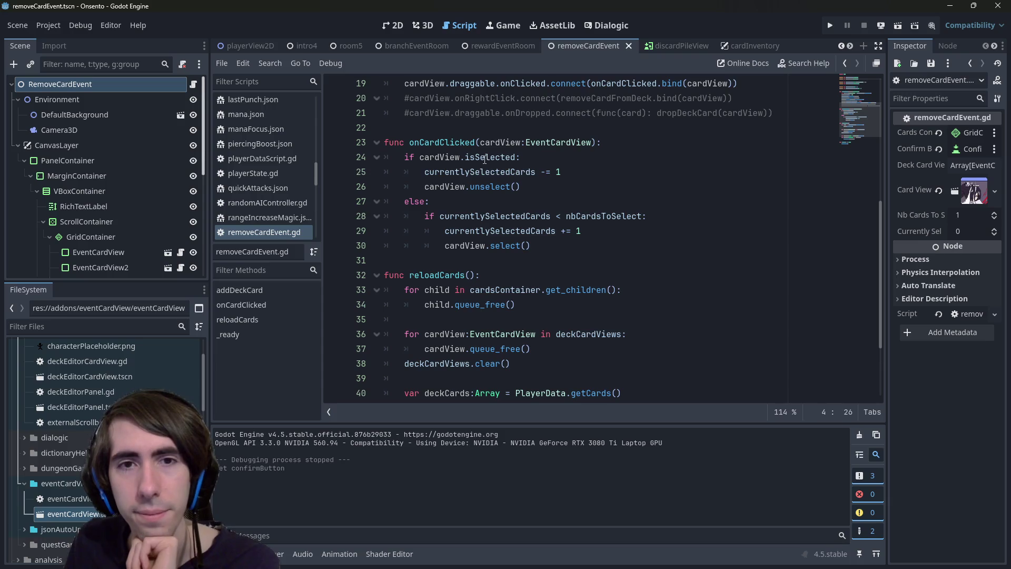
pyautogui.moveTo(484, 159)
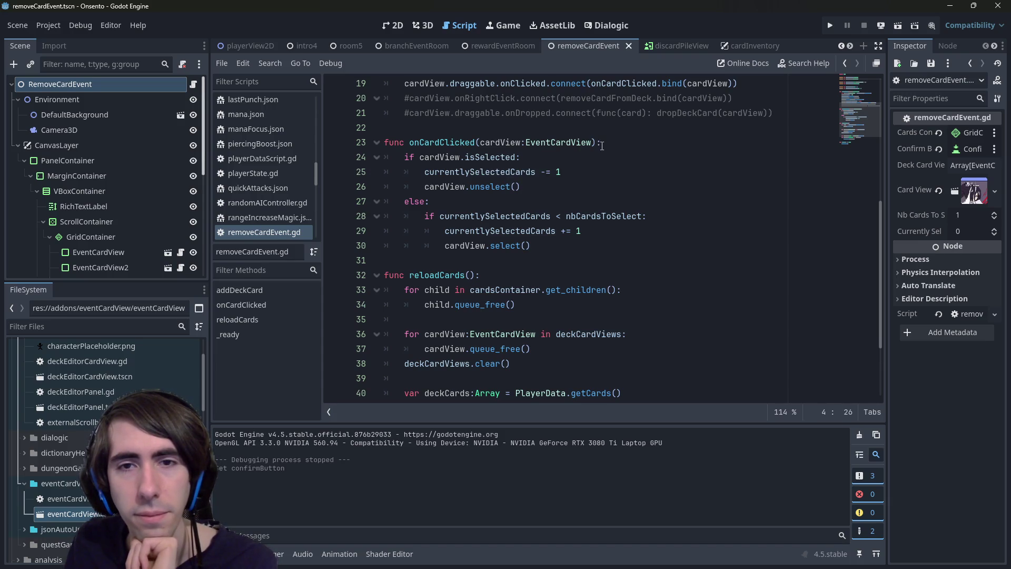
pyautogui.scroll(-2, 600, 147)
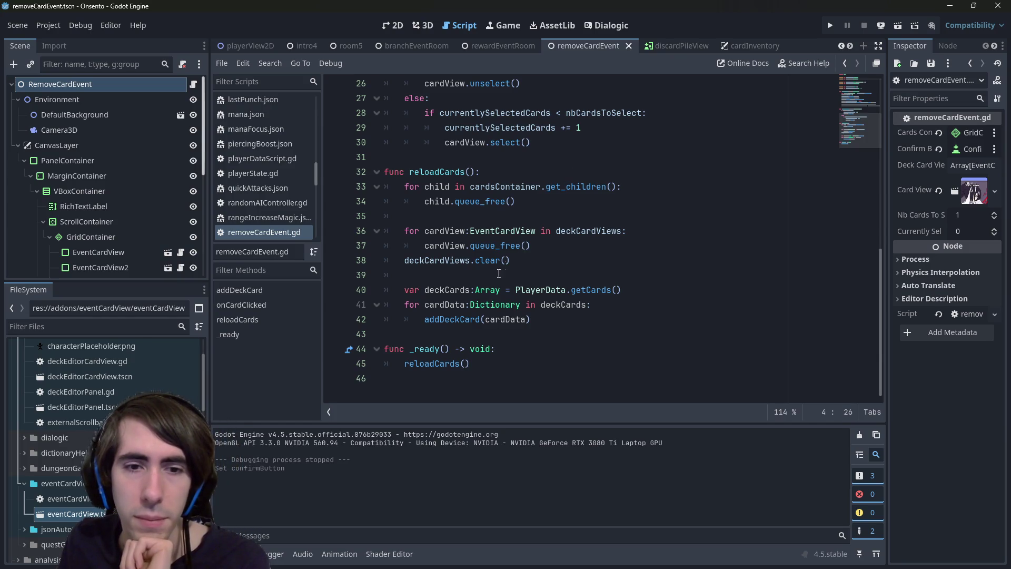
pyautogui.doubleClick(434, 364)
pyautogui.moveTo(434, 364)
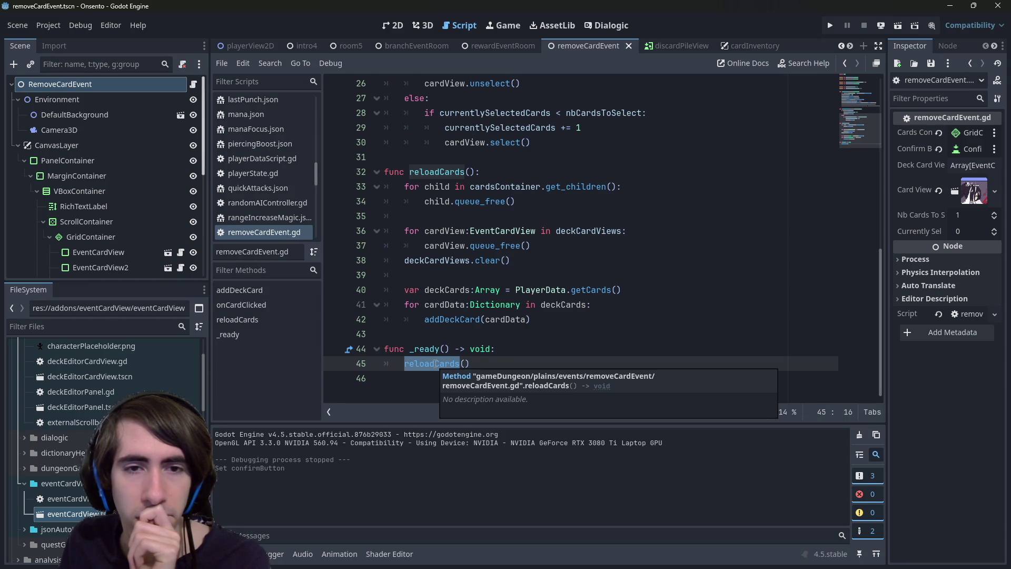
pyautogui.scroll(6, 459, 349)
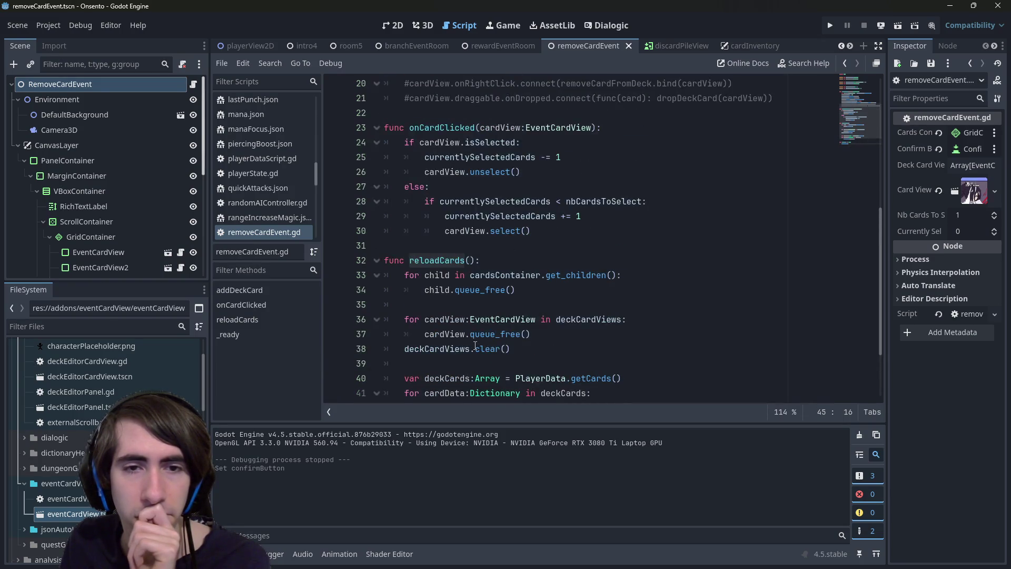
pyautogui.scroll(3, 475, 346)
pyautogui.scroll(-3, 475, 346)
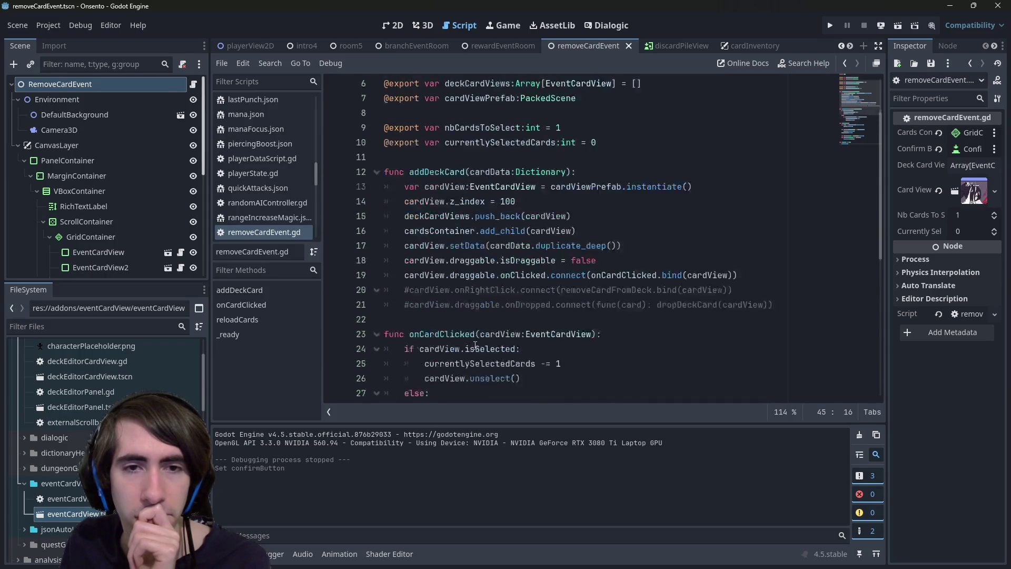
pyautogui.scroll(2, 475, 345)
pyautogui.scroll(-1, 475, 346)
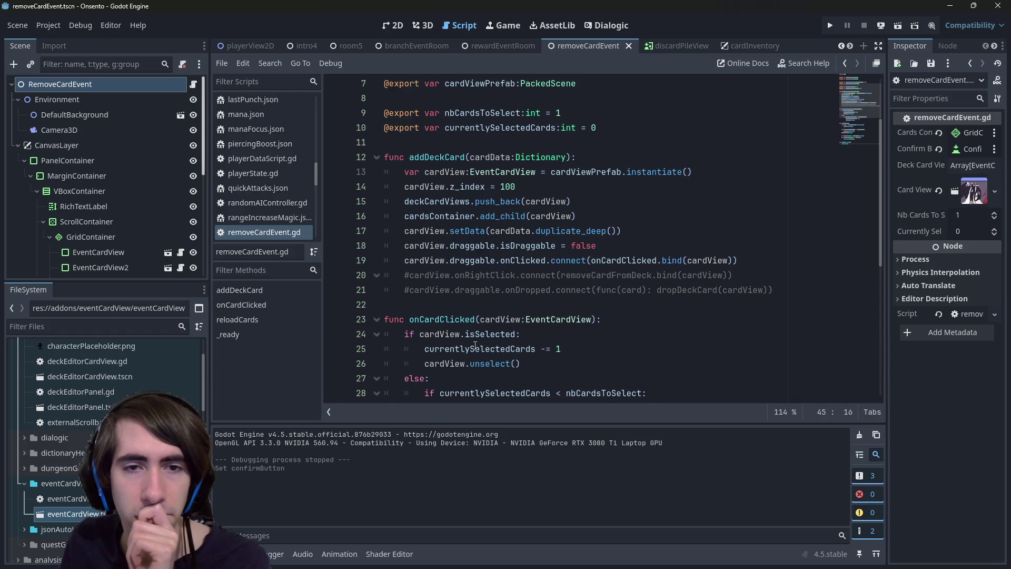
pyautogui.scroll(-1, 475, 346)
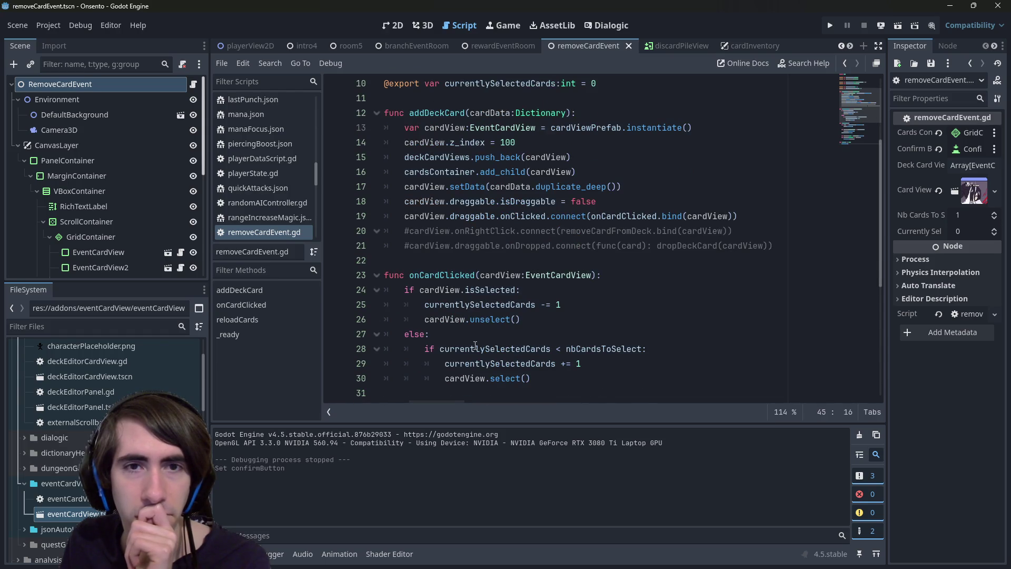
pyautogui.scroll(-5, 476, 345)
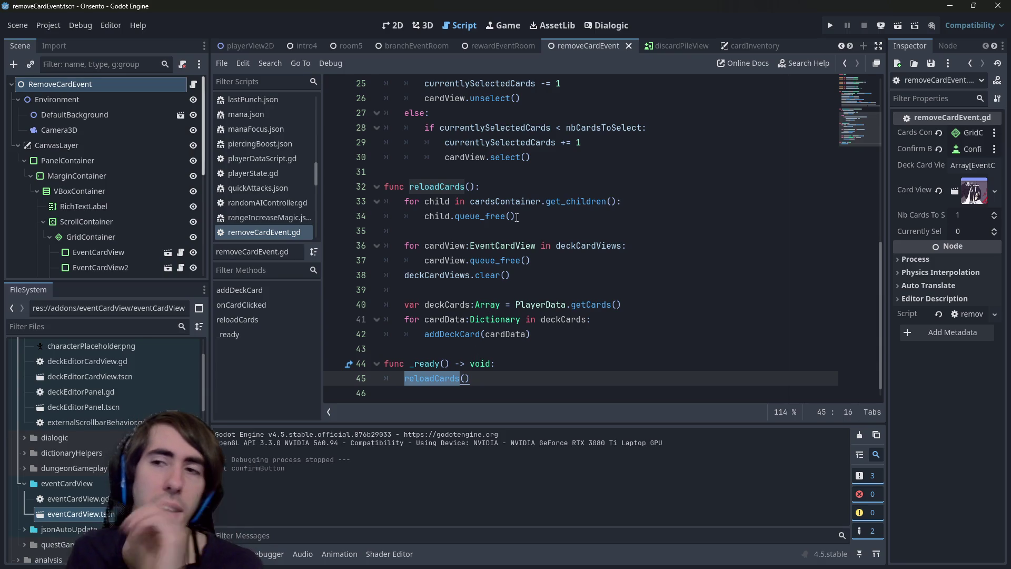
pyautogui.click(398, 25)
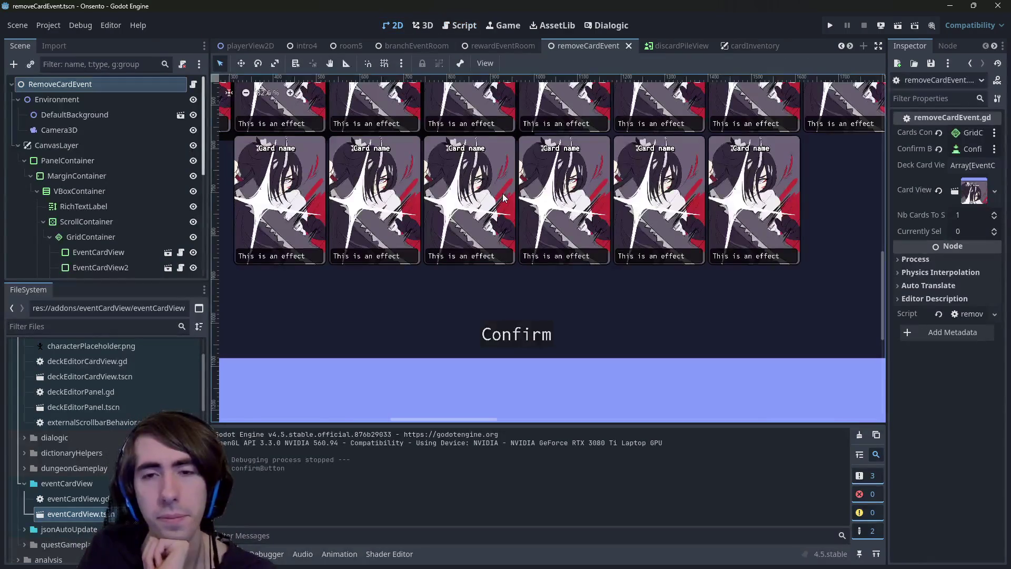
pyautogui.click(467, 25)
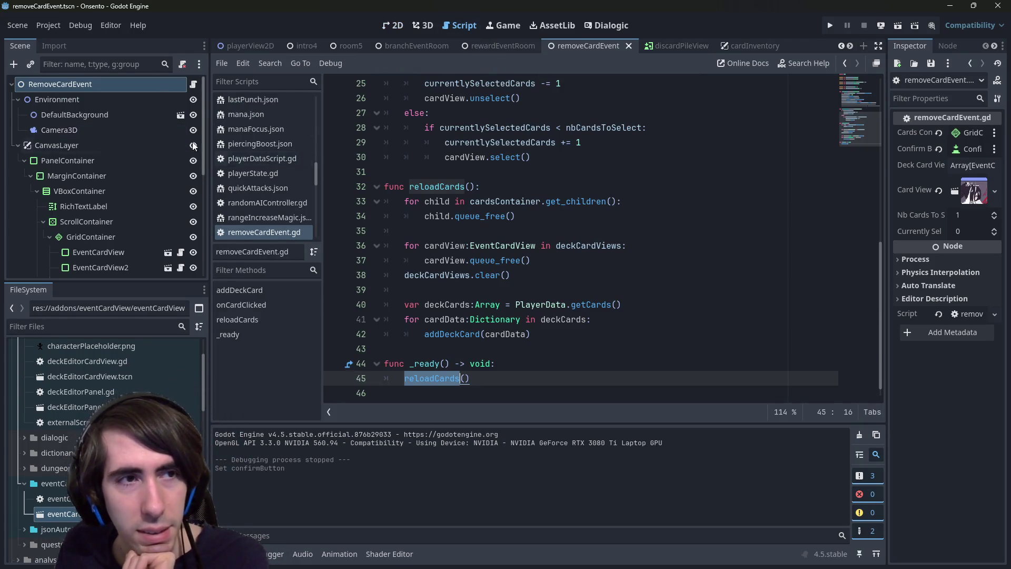
pyautogui.scroll(2, 516, 242)
pyautogui.scroll(7, 516, 242)
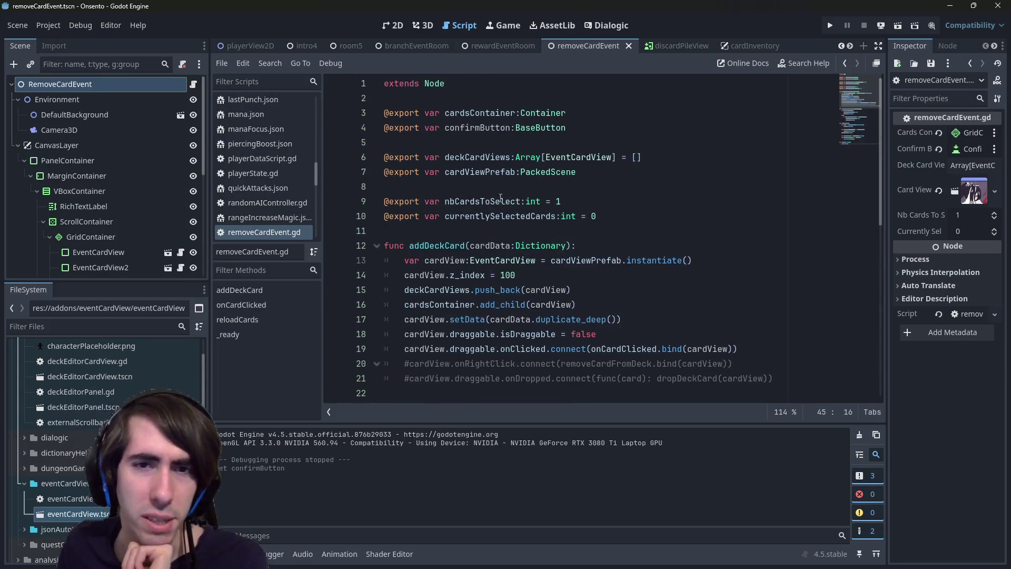
pyautogui.doubleClick(477, 128)
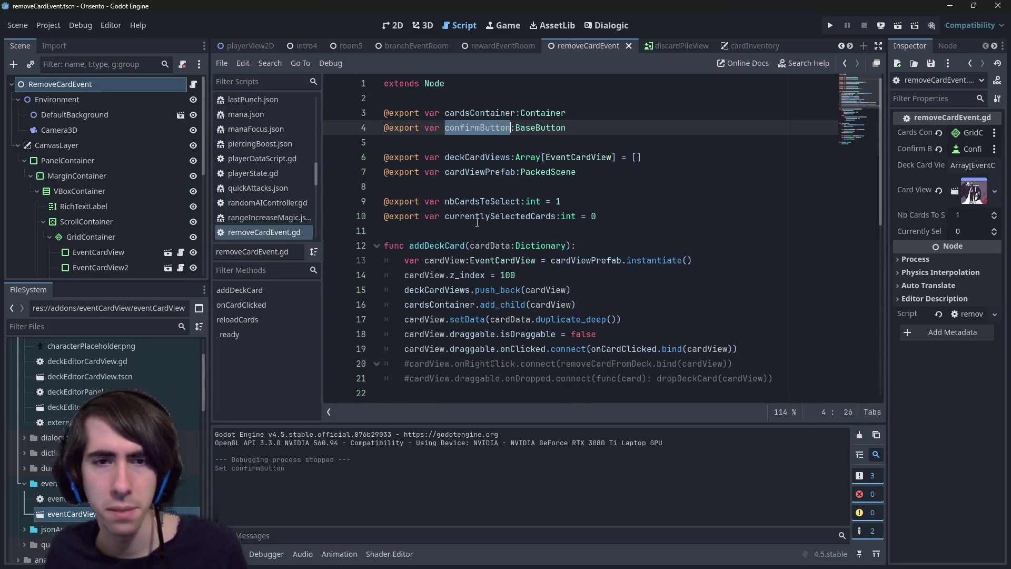
pyautogui.scroll(-7, 471, 252)
pyautogui.scroll(-2, 471, 277)
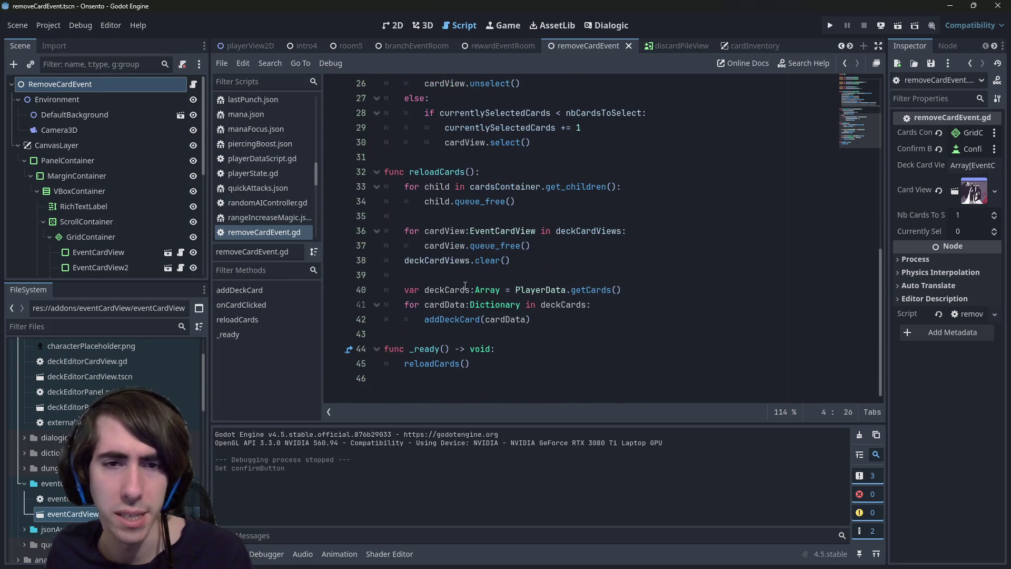
# - After reloadCards() in _ready, add confirmButton.connect(onConfirmation)
pyautogui.click(461, 372)
pyautogui.press('Return')
pyautogui.press('BackSpace')
pyautogui.press('BackSpace')
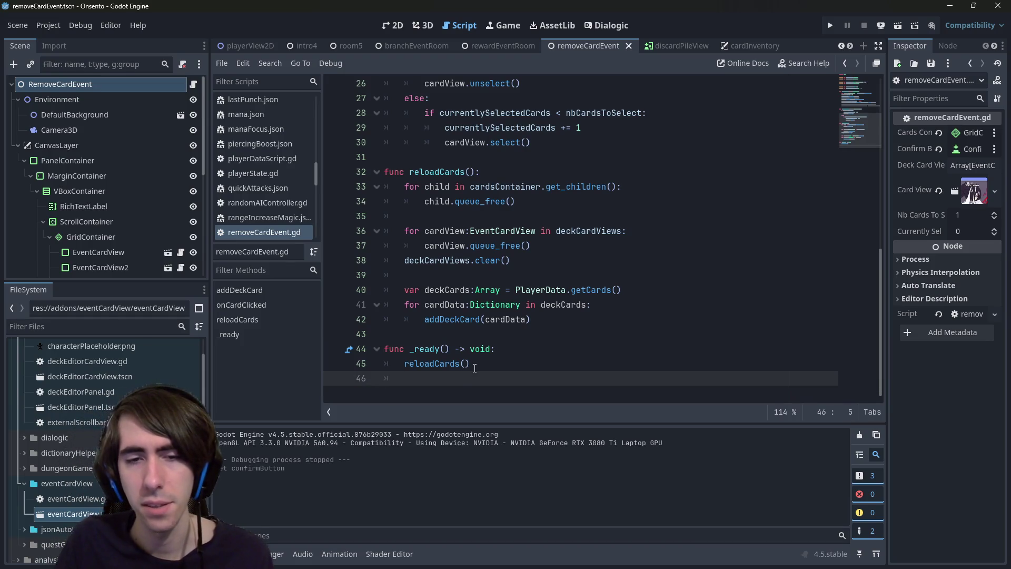
pyautogui.write('confirmButton.conn')
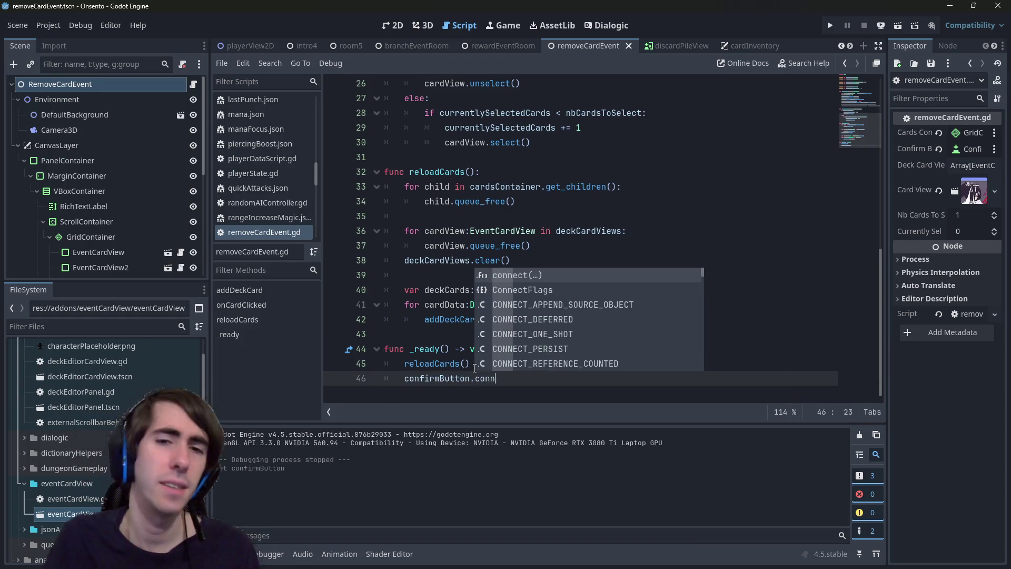
pyautogui.press('Escape')
pyautogui.press('BackSpace')
pyautogui.press('BackSpace')
pyautogui.press('BackSpace')
pyautogui.write('co')
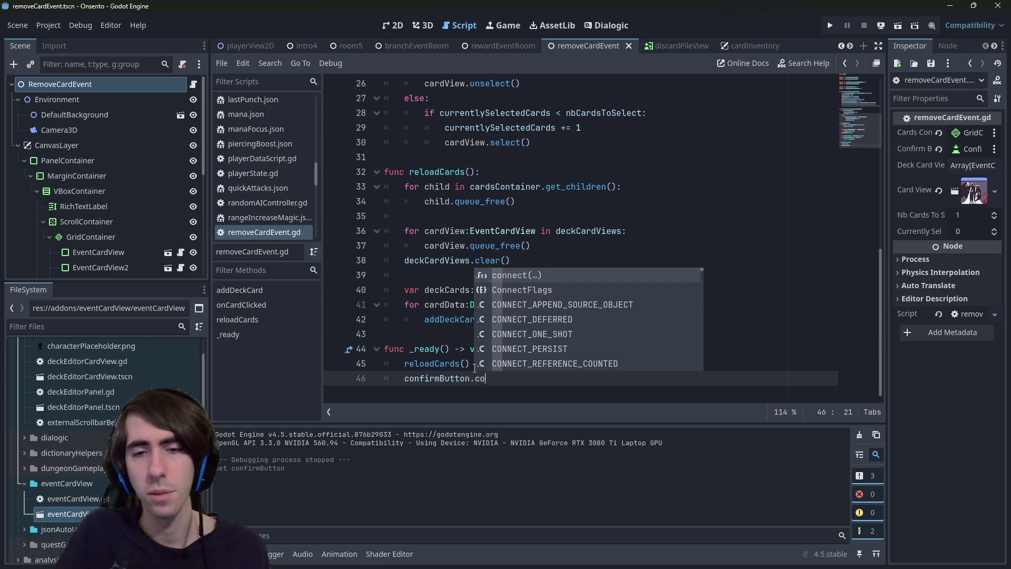
pyautogui.write('nne')
pyautogui.press('Return')
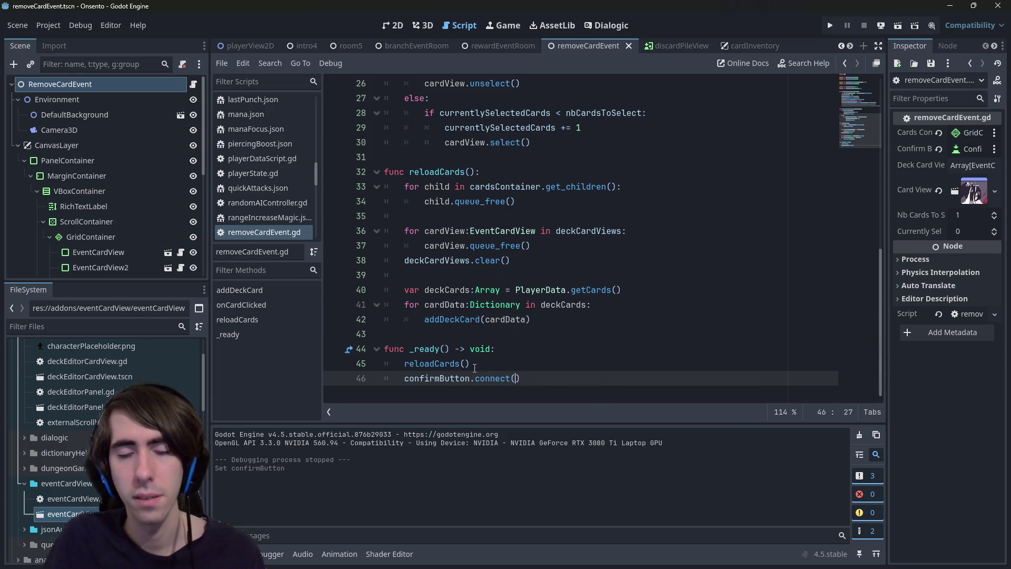
pyautogui.write('onC')
pyautogui.write('onfirmation')
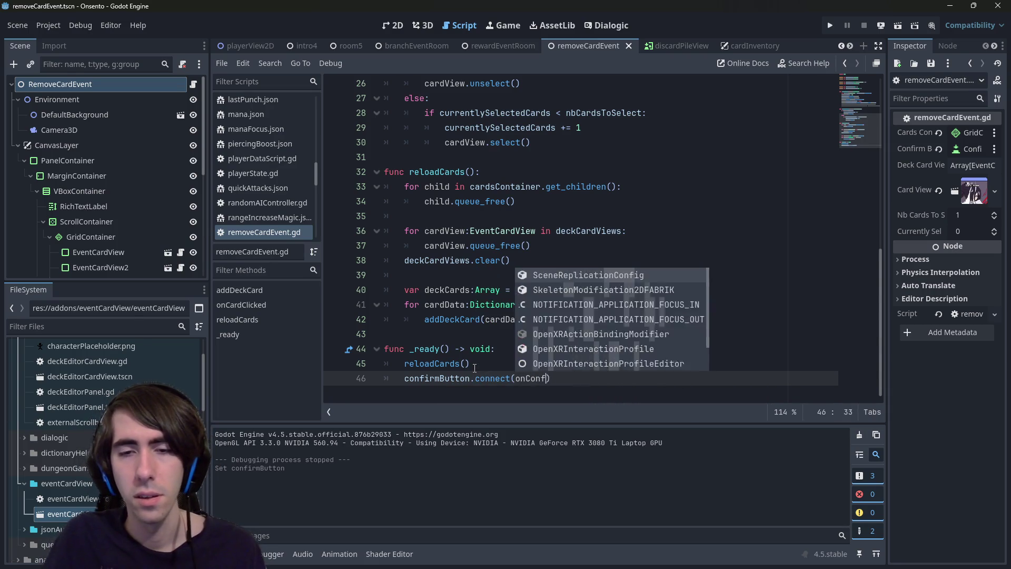
pyautogui.hotkey('ctrl', 'shift', 'Left')
# - Declare an empty func onConfirmation(): below _ready with blank body lines
pyautogui.press('End')
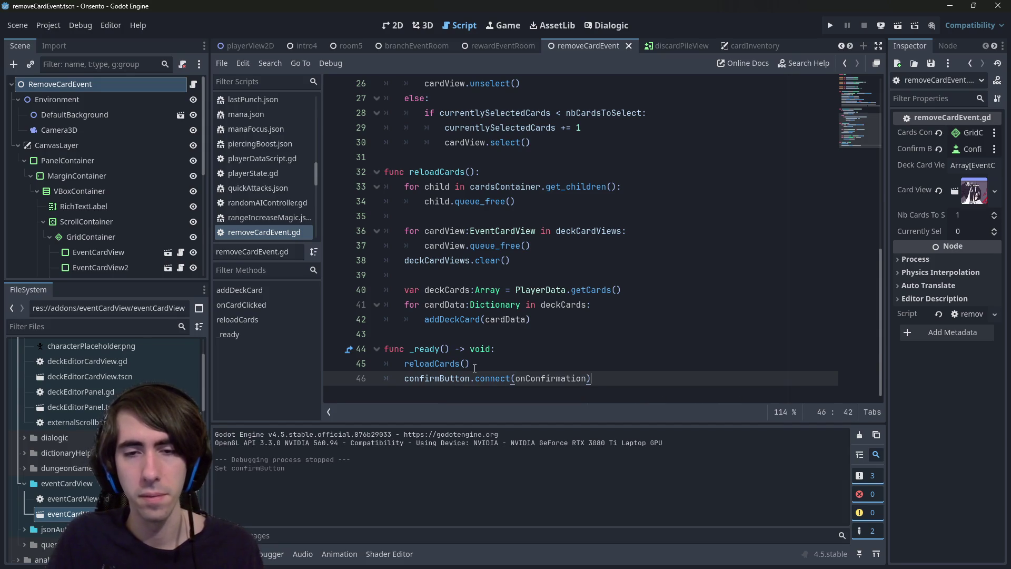
pyautogui.press('Return')
pyautogui.press('Return')
pyautogui.write('unc onConfirmation():')
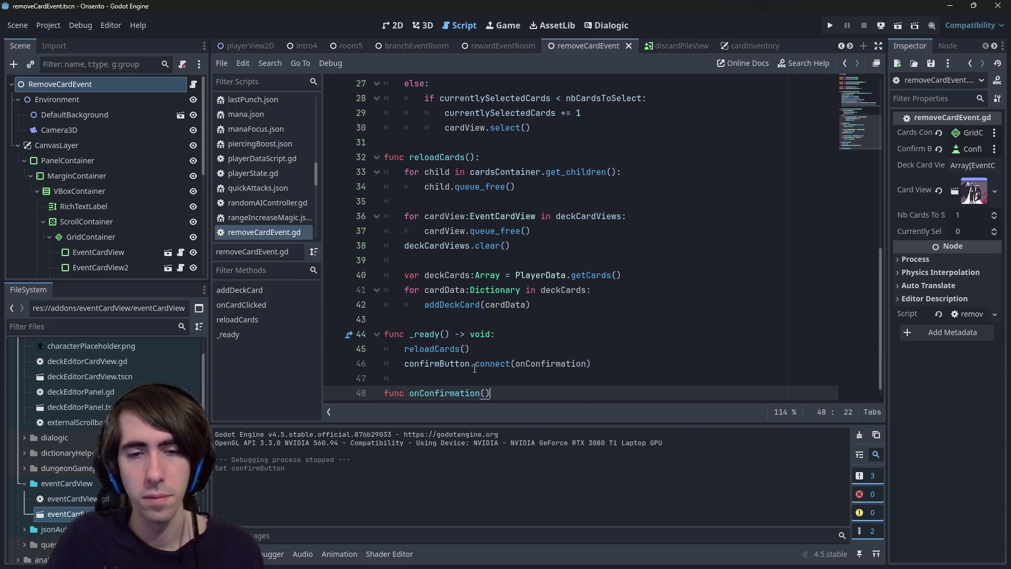
pyautogui.press('Up')
pyautogui.press('Down')
pyautogui.press('End')
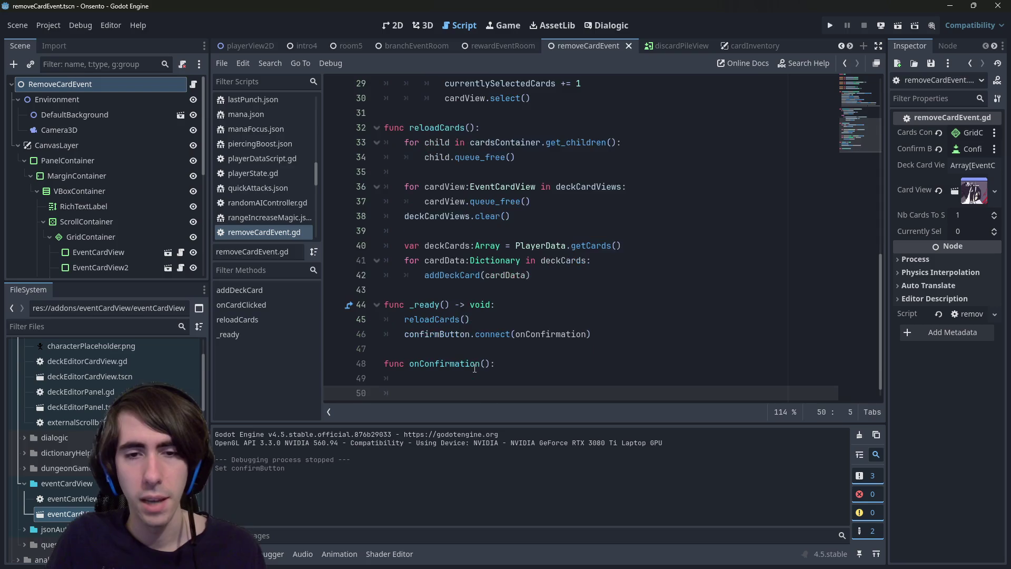
pyautogui.press('Return')
pyautogui.press('Return')
pyautogui.press('Return')
pyautogui.press('Up')
pyautogui.press('Up')
pyautogui.press('Down')
pyautogui.press('Down')
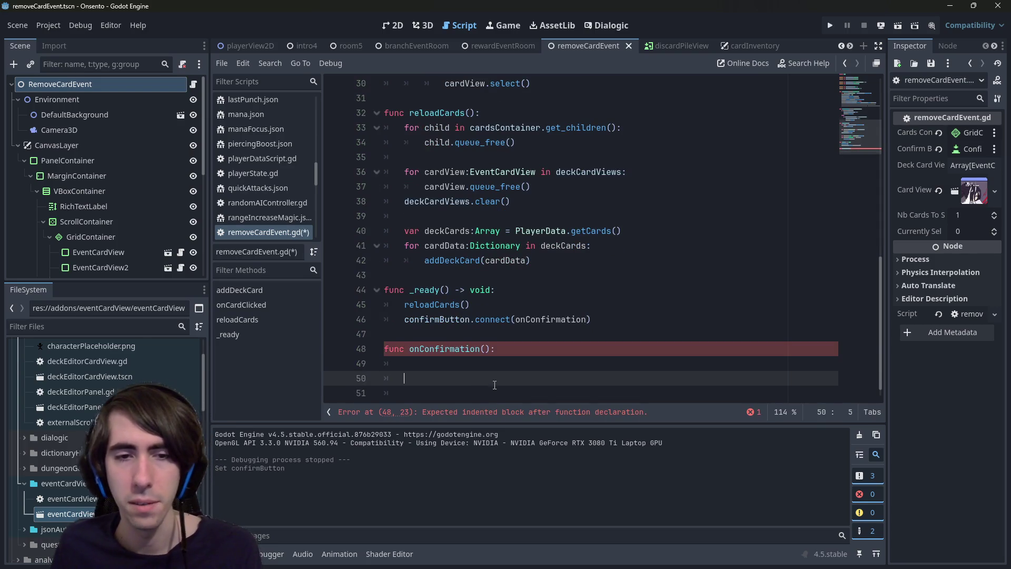
pyautogui.press('BackSpace')
# - Start a newCards:Array parameter in the reloadCards function signature
pyautogui.scroll(6, 531, 248)
pyautogui.scroll(3, 531, 248)
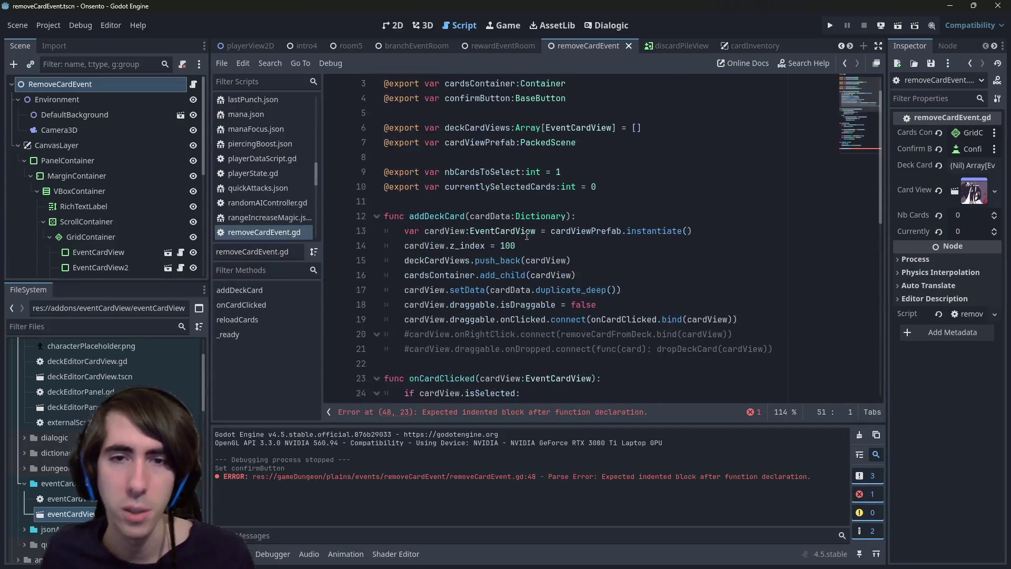
pyautogui.click(507, 230)
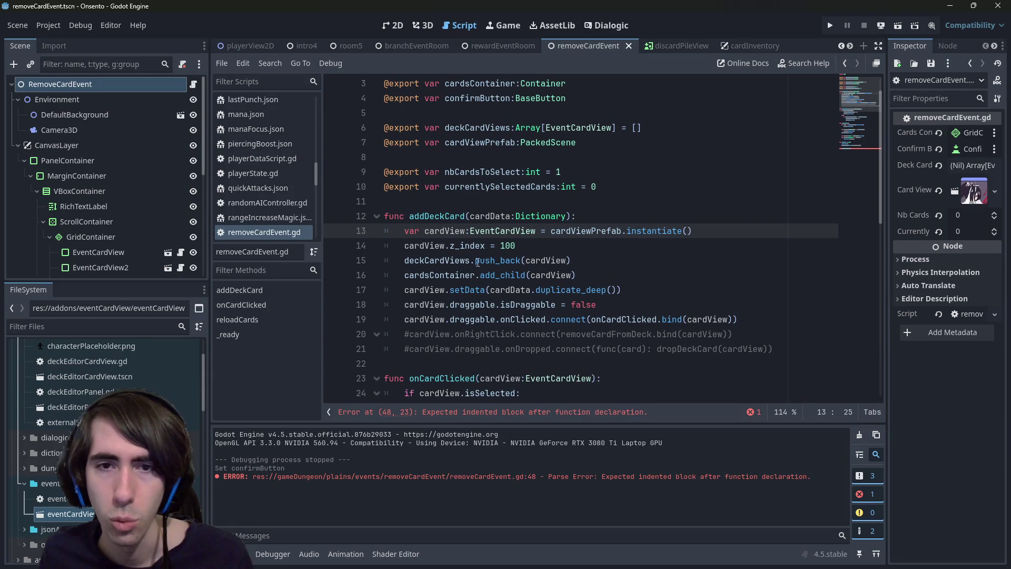
pyautogui.scroll(-8, 477, 262)
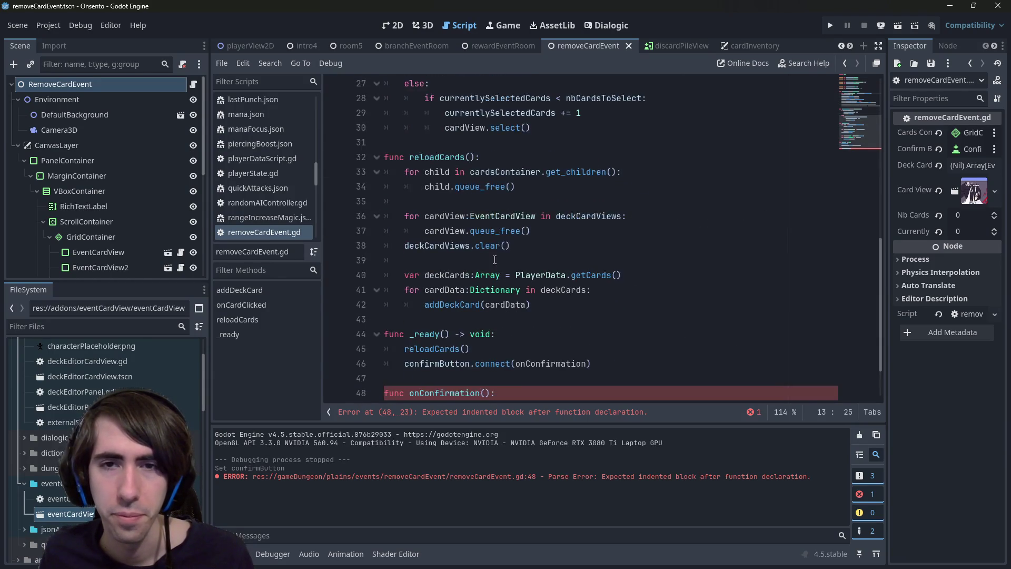
pyautogui.scroll(-1, 500, 255)
pyautogui.click(518, 230)
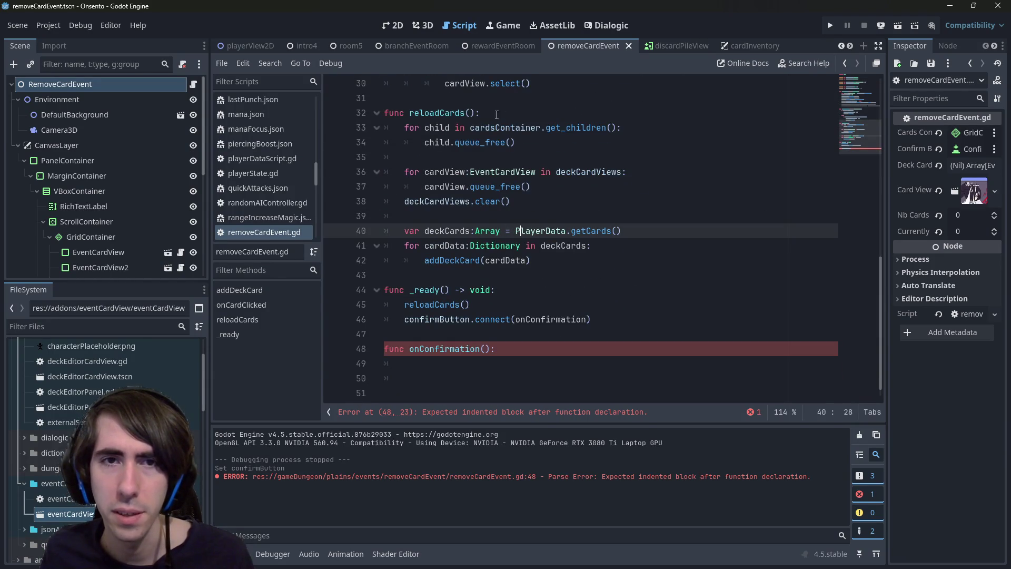
pyautogui.click(485, 112)
pyautogui.write('newC')
pyautogui.write('ards')
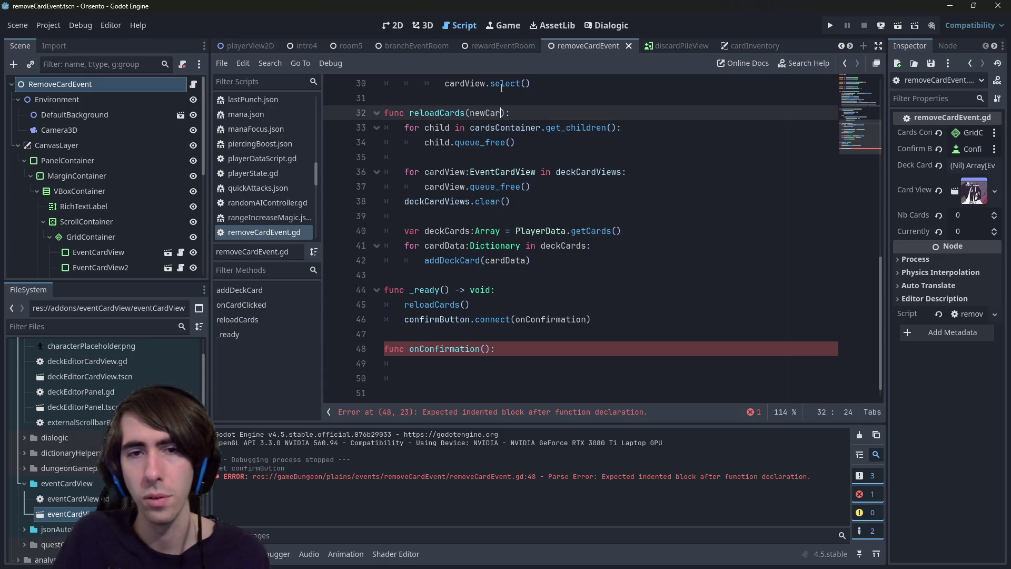
pyautogui.write(':Array')
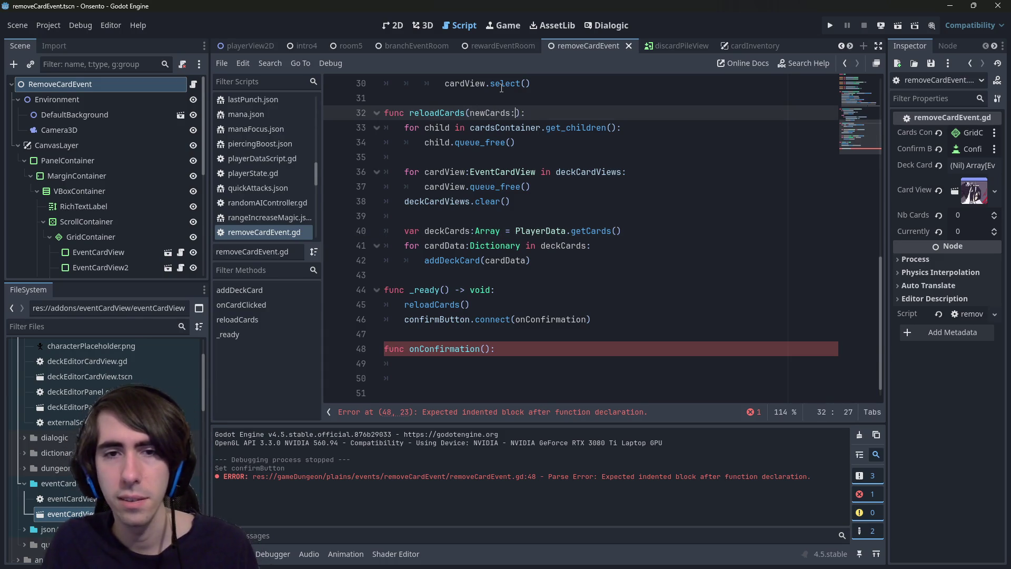
# - Finish the newCards:Array parameter and pass PlayerData.getCards() to the reloadCards call in _ready
pyautogui.hotkey('ctrl', 's')
pyautogui.scroll(-1, 501, 88)
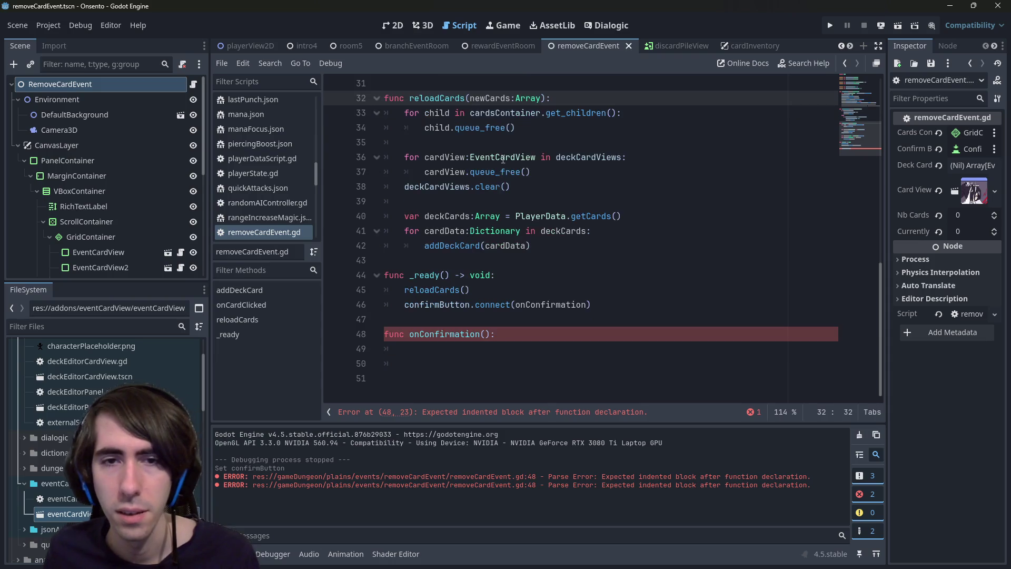
pyautogui.moveTo(516, 216); pyautogui.dragTo(645, 211)
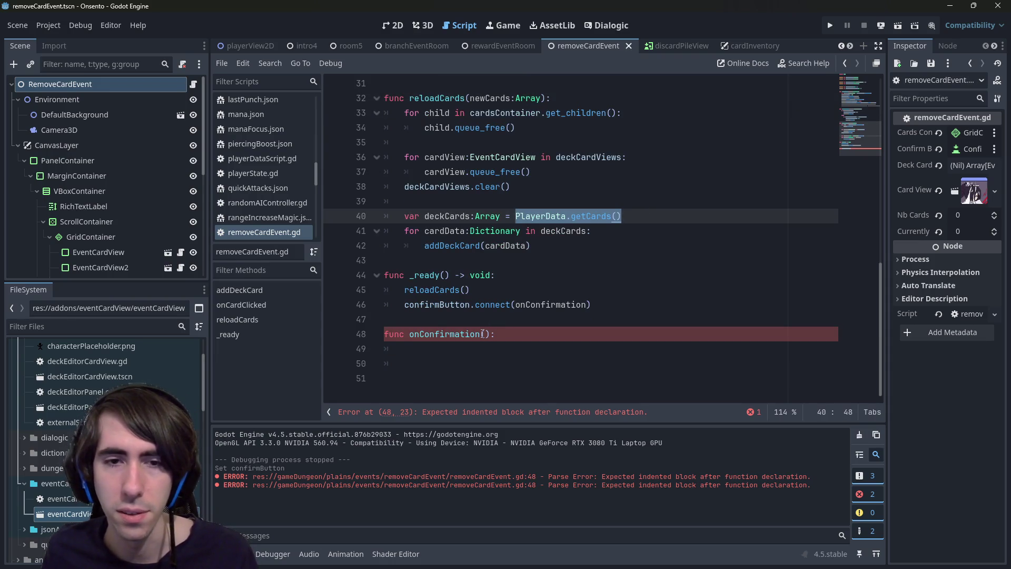
pyautogui.hotkey('ctrl', 'c')
pyautogui.click(463, 290)
pyautogui.hotkey('ctrl', 'v')
pyautogui.hotkey('ctrl', 's')
# - Make the reloadCards loop iterate over newCards, delete the deckCards line, and save
pyautogui.doubleClick(448, 216)
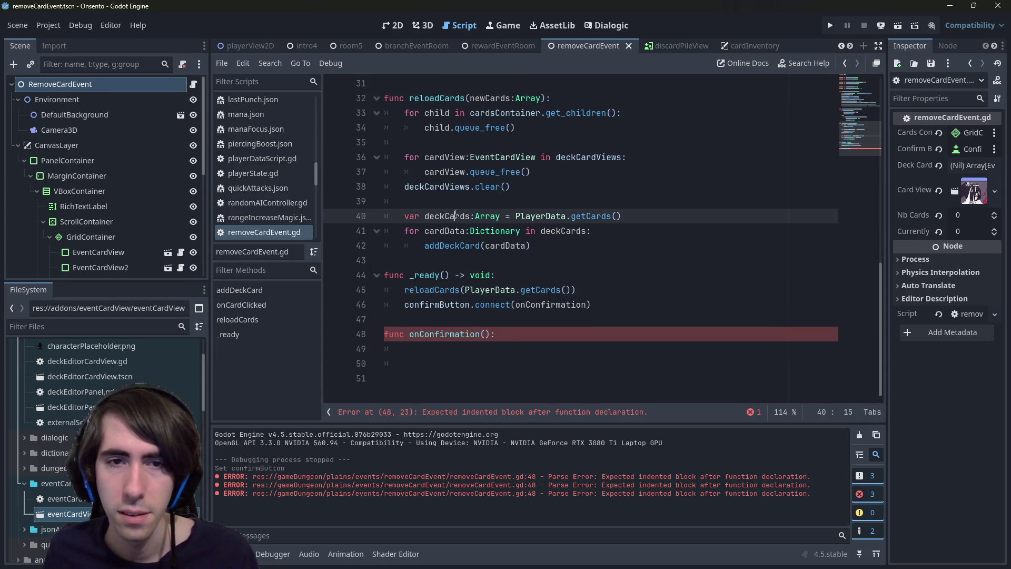
pyautogui.scroll(3, 488, 217)
pyautogui.doubleClick(490, 231)
pyautogui.hotkey('ctrl', 'c')
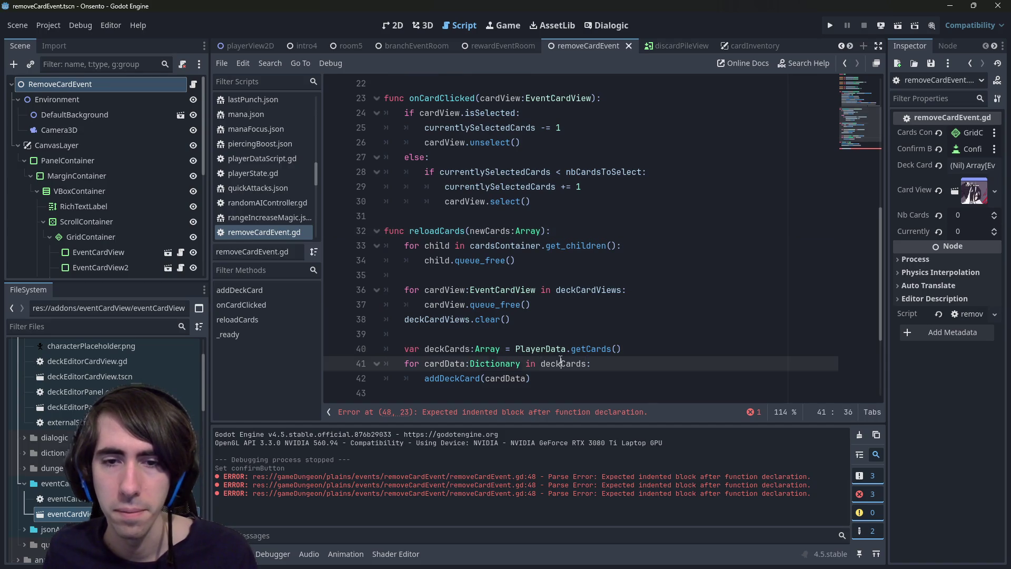
pyautogui.doubleClick(563, 363)
pyautogui.hotkey('ctrl', 'v')
pyautogui.hotkey('ctrl', 's')
pyautogui.moveTo(646, 355); pyautogui.dragTo(537, 333)
pyautogui.press('BackSpace')
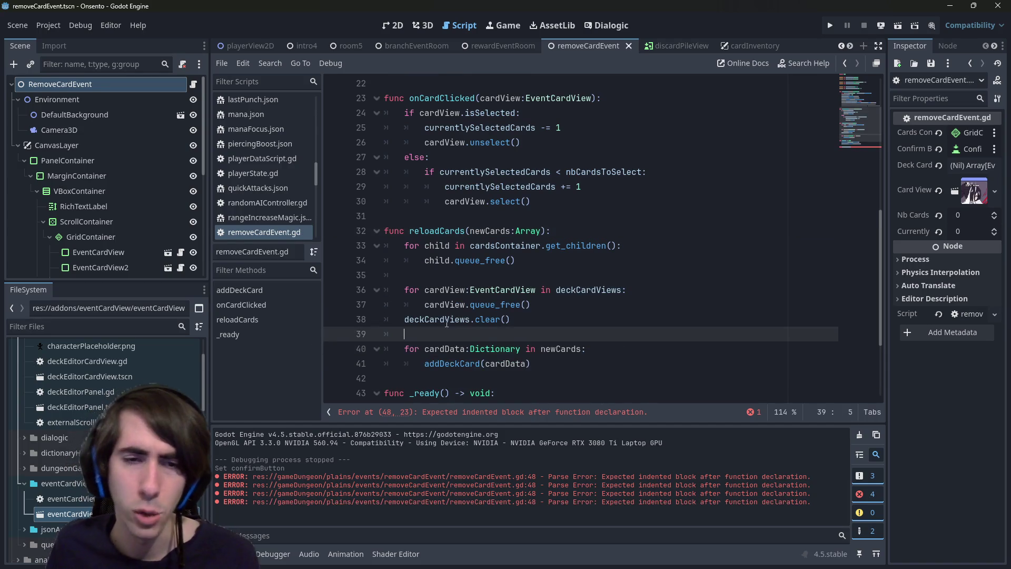
pyautogui.hotkey('ctrl', 's')
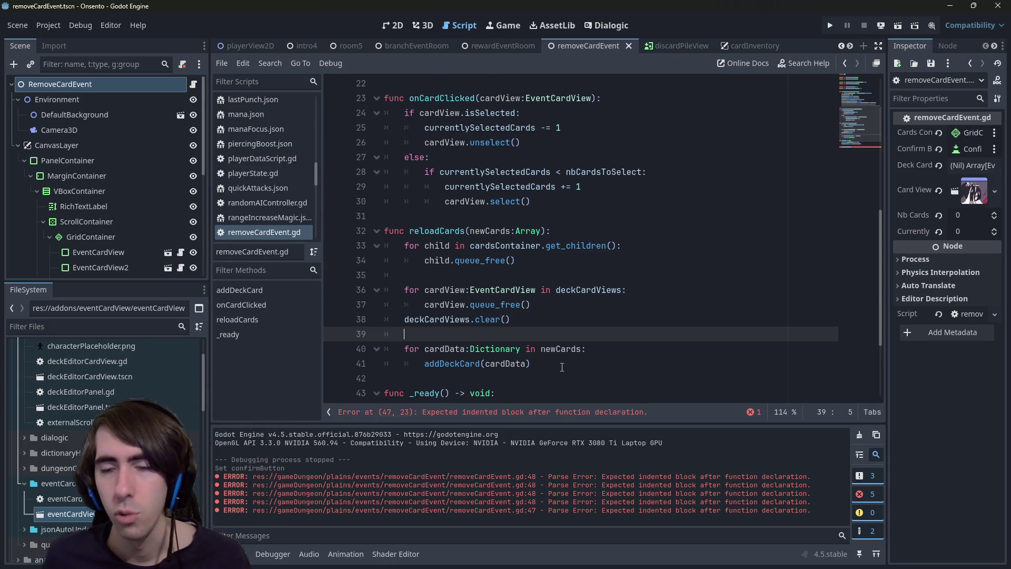
# - Review the reloadCards call and deckCardViews declaration, then return to the empty onConfirmation body
pyautogui.scroll(-2, 562, 367)
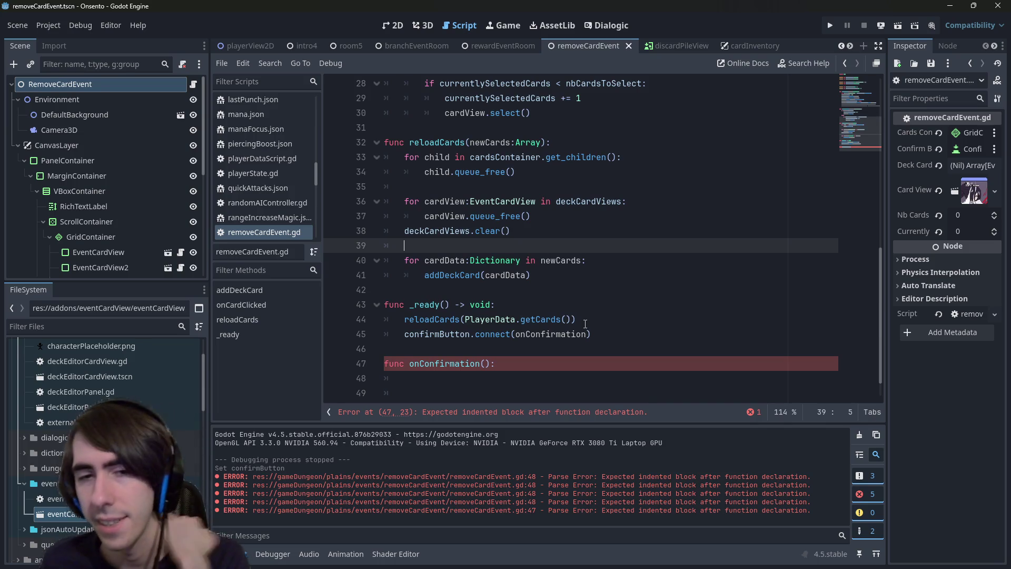
pyautogui.moveTo(586, 319)
pyautogui.mouseDown()
pyautogui.moveTo(384, 304)
pyautogui.moveTo(385, 319)
pyautogui.mouseUp()
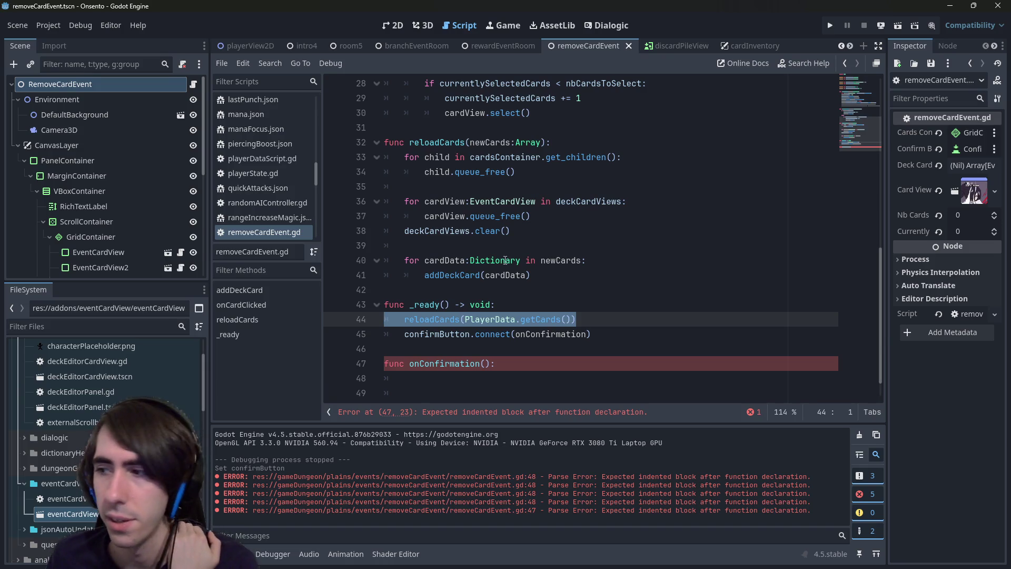
pyautogui.scroll(-1, 495, 316)
pyautogui.click(489, 350)
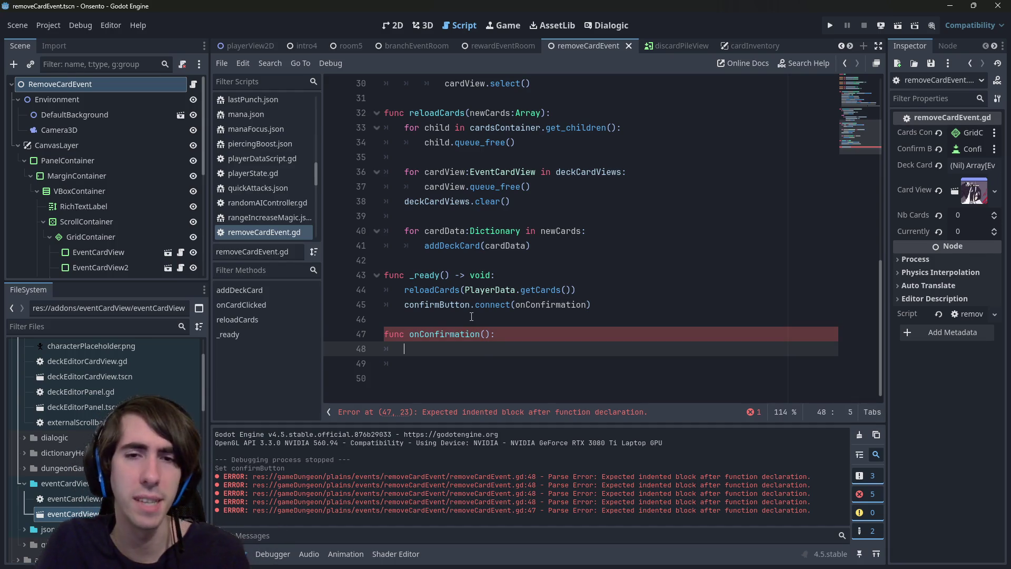
pyautogui.scroll(10, 516, 311)
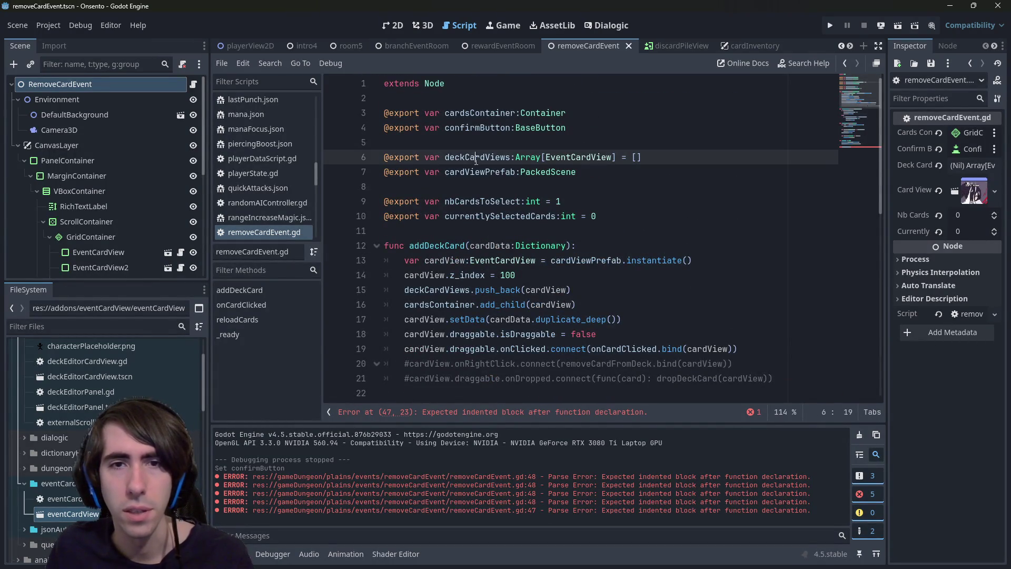
pyautogui.doubleClick(465, 158)
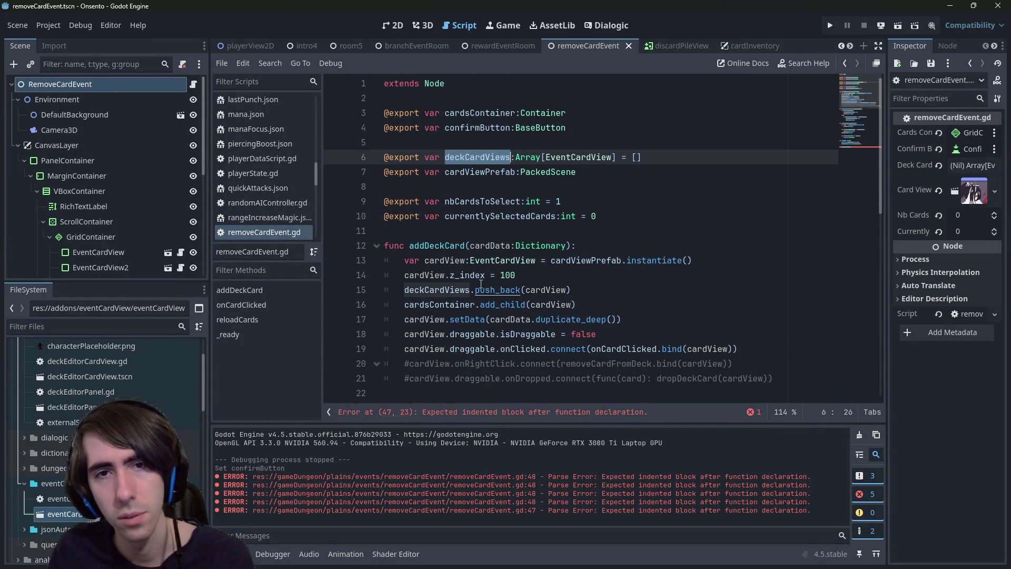
pyautogui.scroll(-7, 477, 284)
pyautogui.scroll(-3, 478, 283)
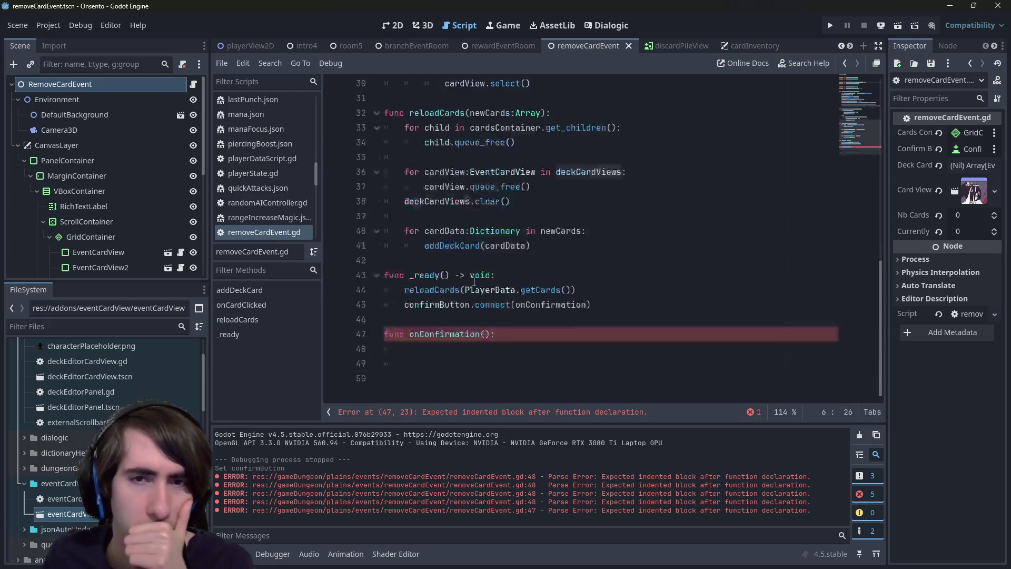
pyautogui.scroll(8, 474, 276)
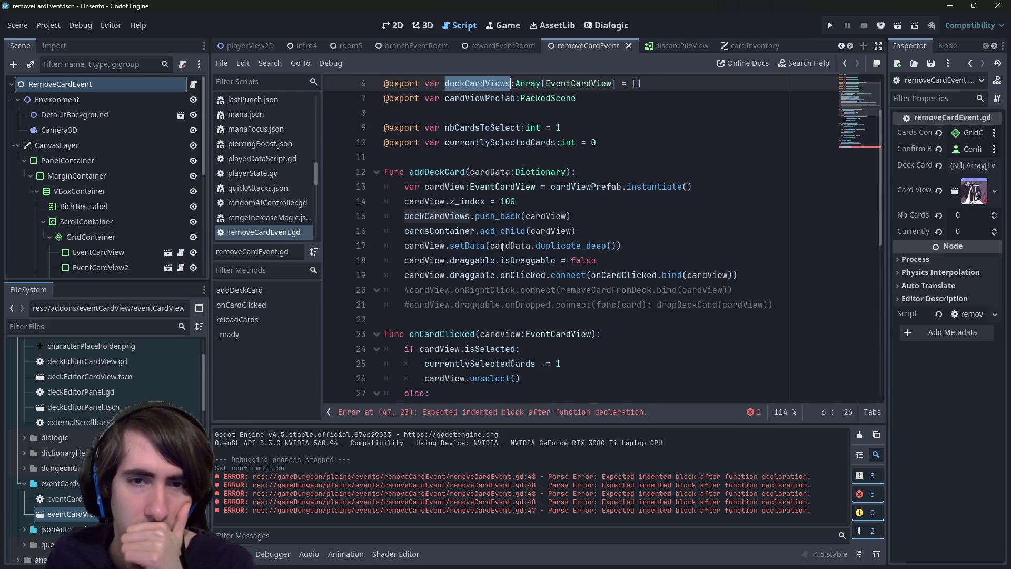
pyautogui.scroll(-3, 503, 247)
pyautogui.scroll(4, 503, 247)
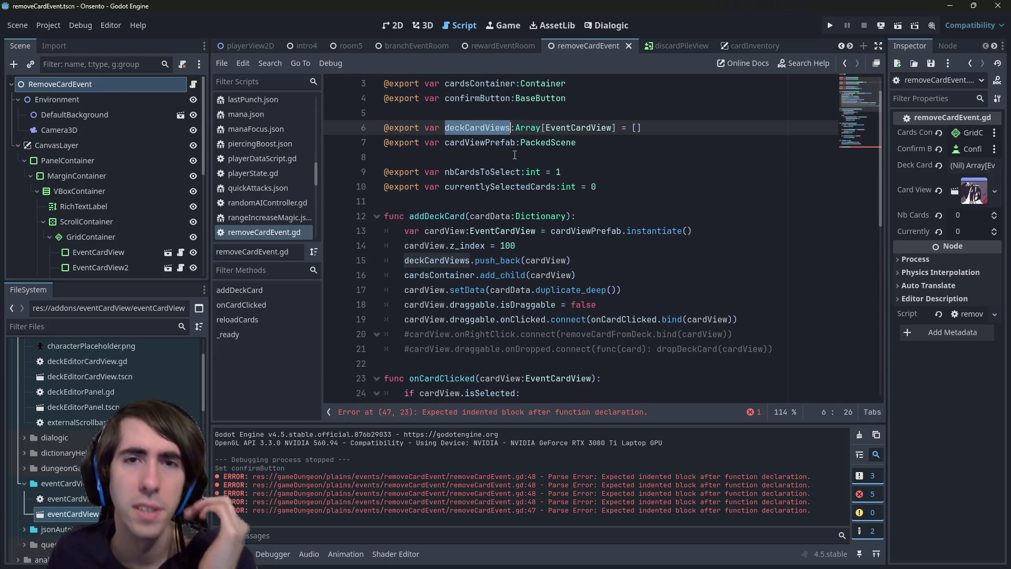
pyautogui.scroll(-9, 505, 252)
pyautogui.click(497, 348)
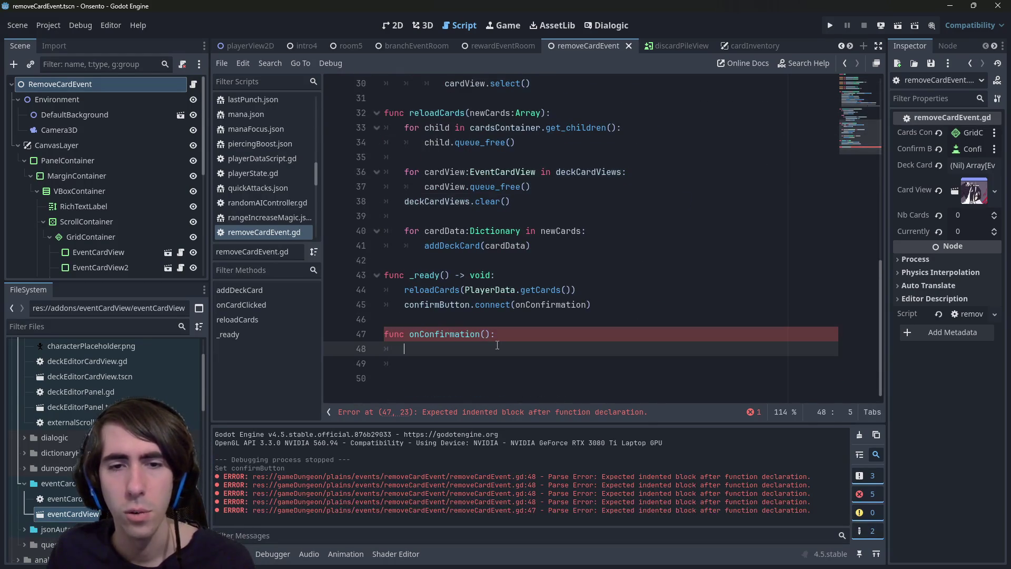
# - Write deckCardViews[0].cardView.data in onConfirmation, checking the setData definition in eventCardView.gd
pyautogui.write('deckCardViews[0].')
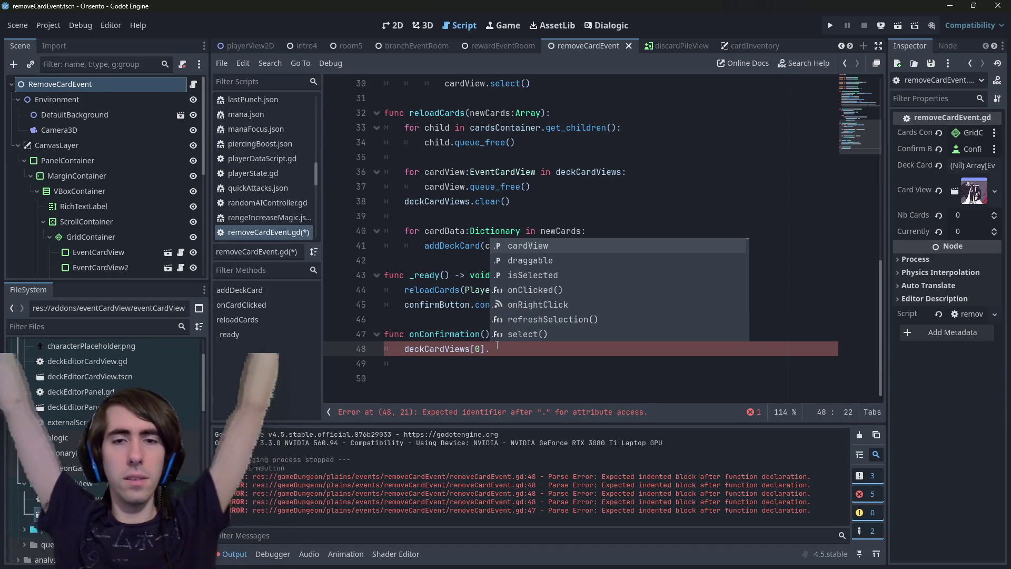
pyautogui.write('data')
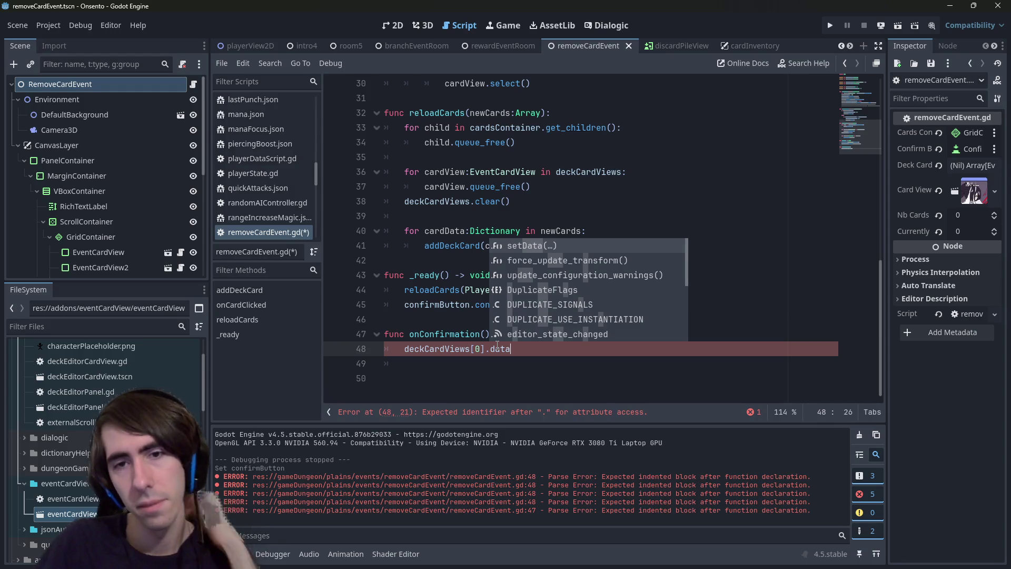
pyautogui.press('BackSpace')
pyautogui.press('BackSpace')
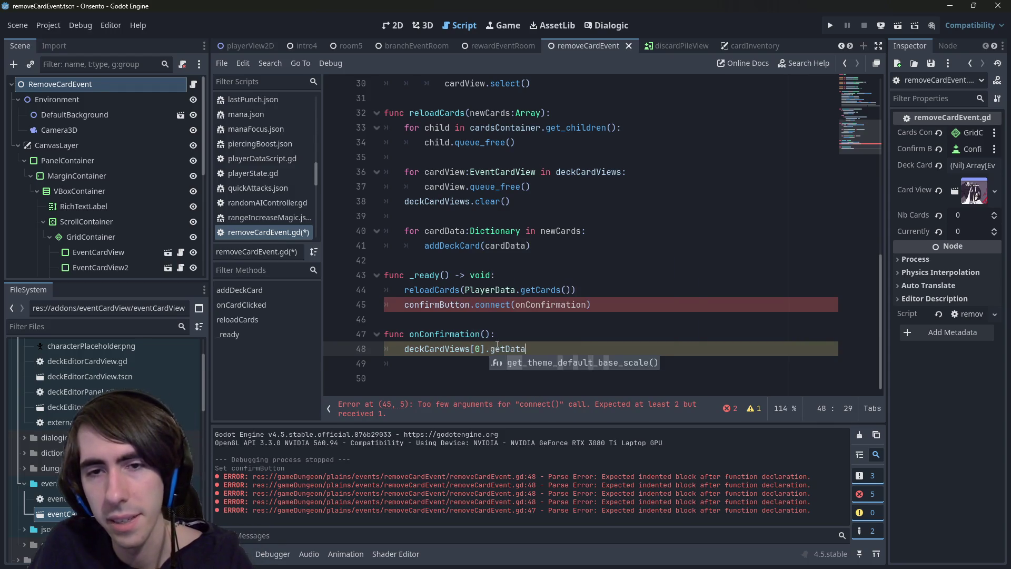
pyautogui.write('ta')
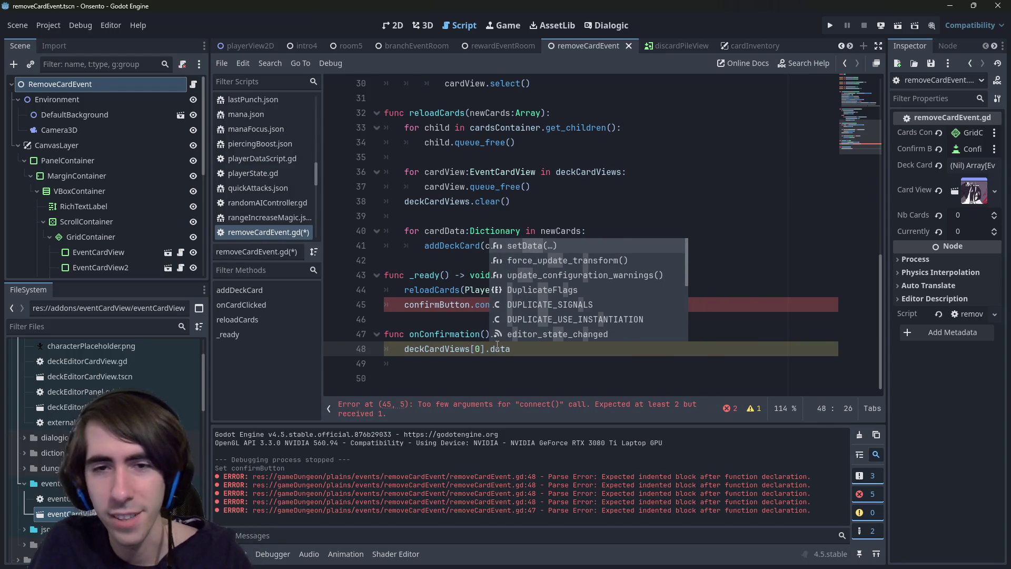
pyautogui.press('Return')
pyautogui.keyDown('ctrl'); pyautogui.click(498, 347); pyautogui.keyUp('ctrl')
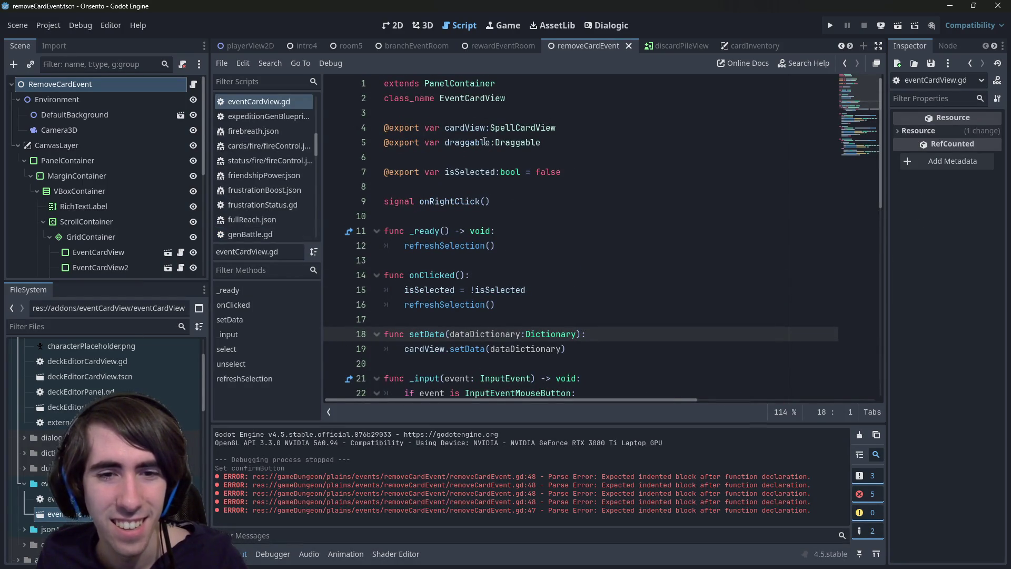
pyautogui.scroll(-5, 485, 142)
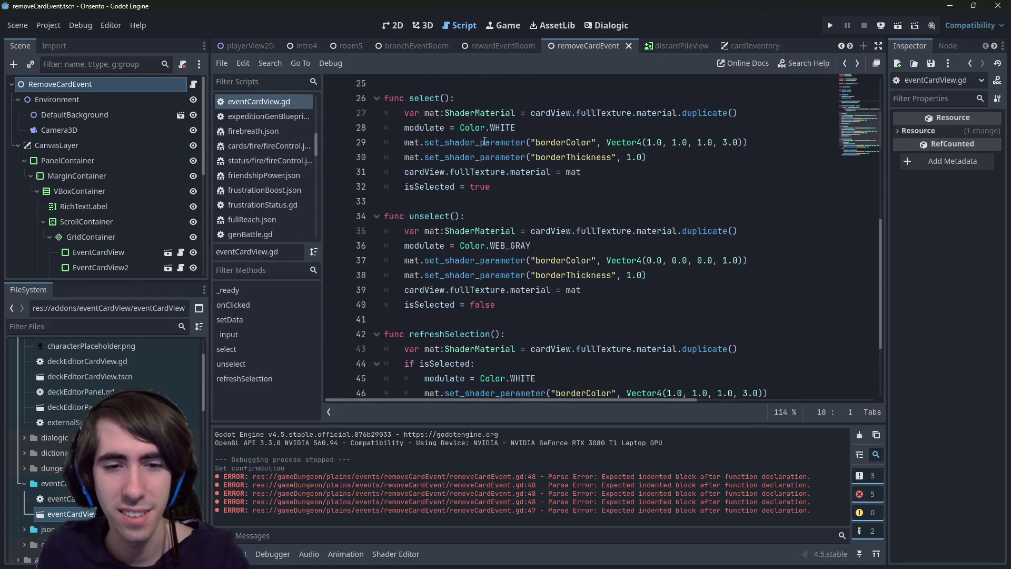
pyautogui.hotkey('alt', 'Left')
pyautogui.hotkey('ctrl', 'BackSpace')
pyautogui.press('Delete')
pyautogui.press('Delete')
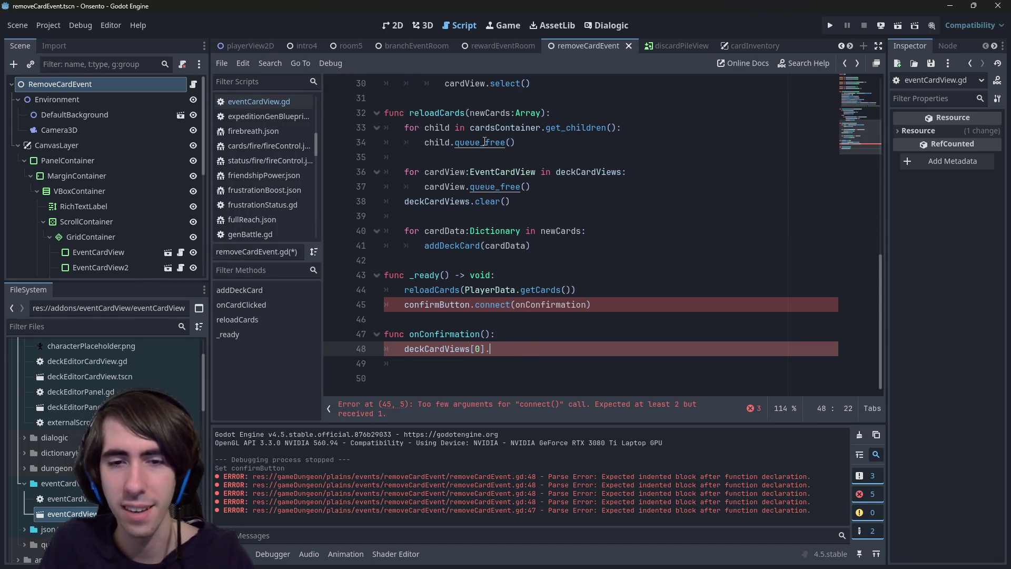
pyautogui.write('cardView.data')
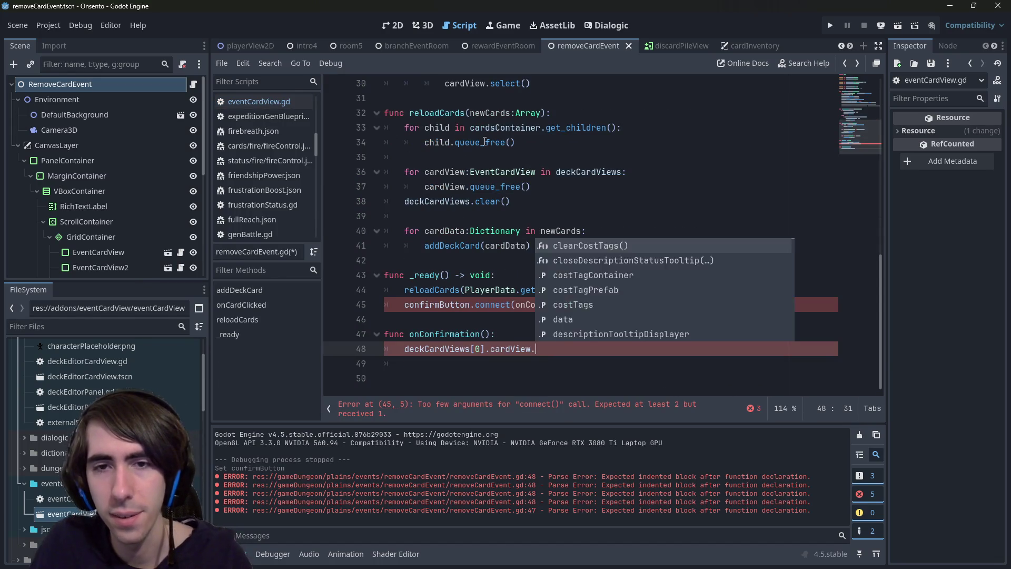
pyautogui.press('Escape')
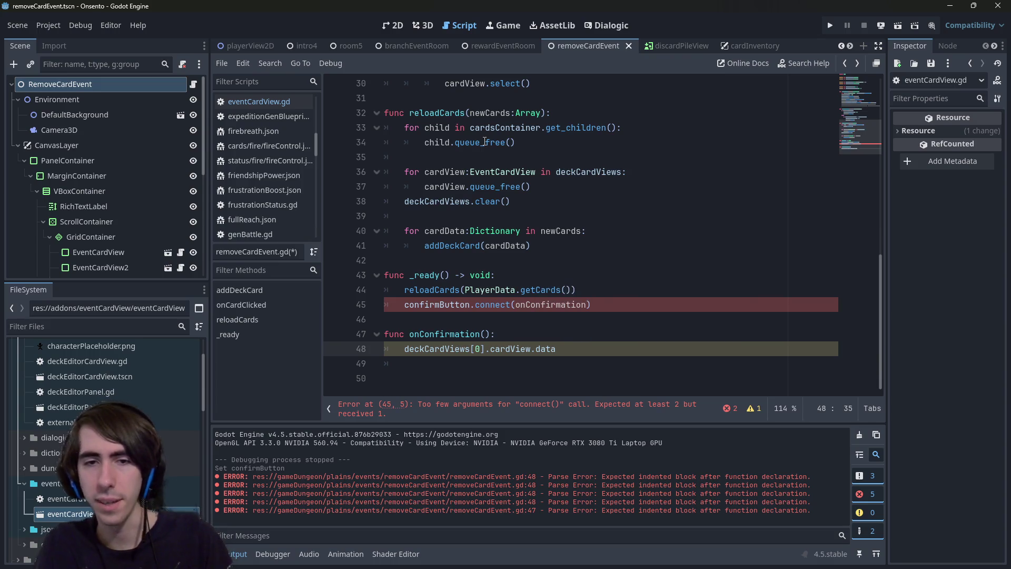
pyautogui.hotkey('ctrl', 'Left')
pyautogui.hotkey('ctrl', 'Left')
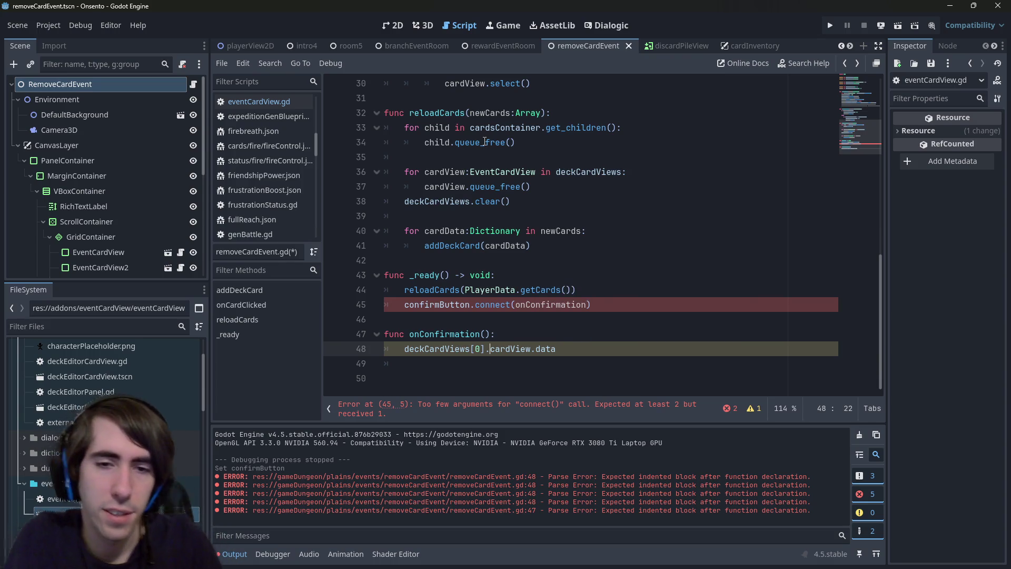
pyautogui.hotkey('ctrl', 'Left')
pyautogui.hotkey('ctrl', 'Left')
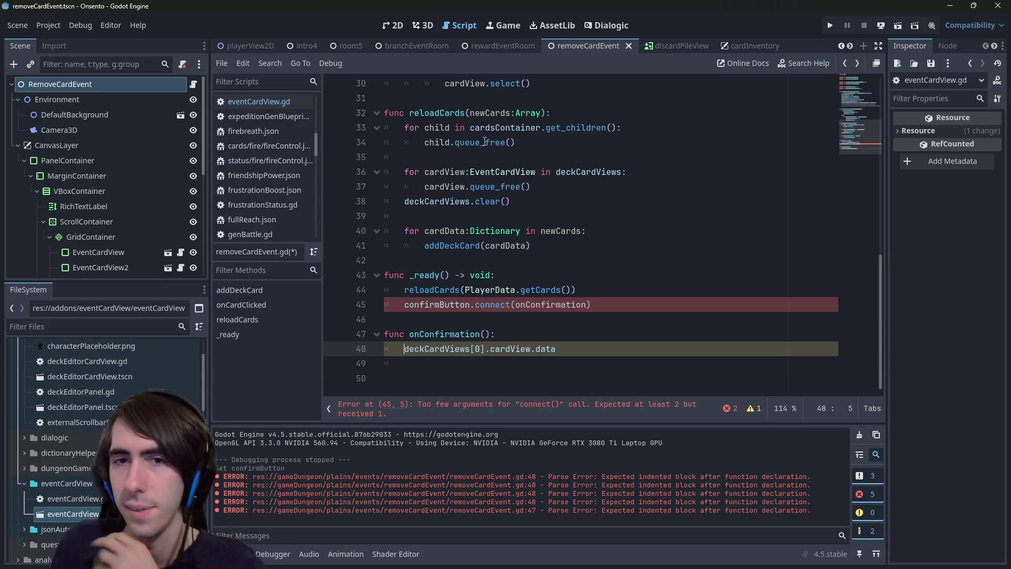
# - Above it, declare var cards:Array[SpellCardBattleInstance] = [] and remove the stray 'p'
pyautogui.press('Return')
pyautogui.press('Up')
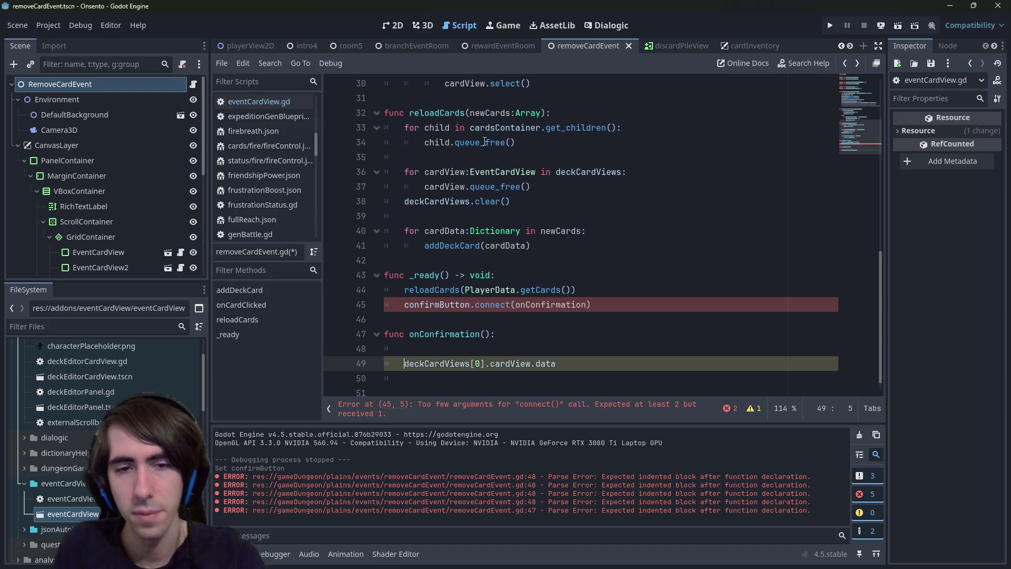
pyautogui.write('var cards:Arr')
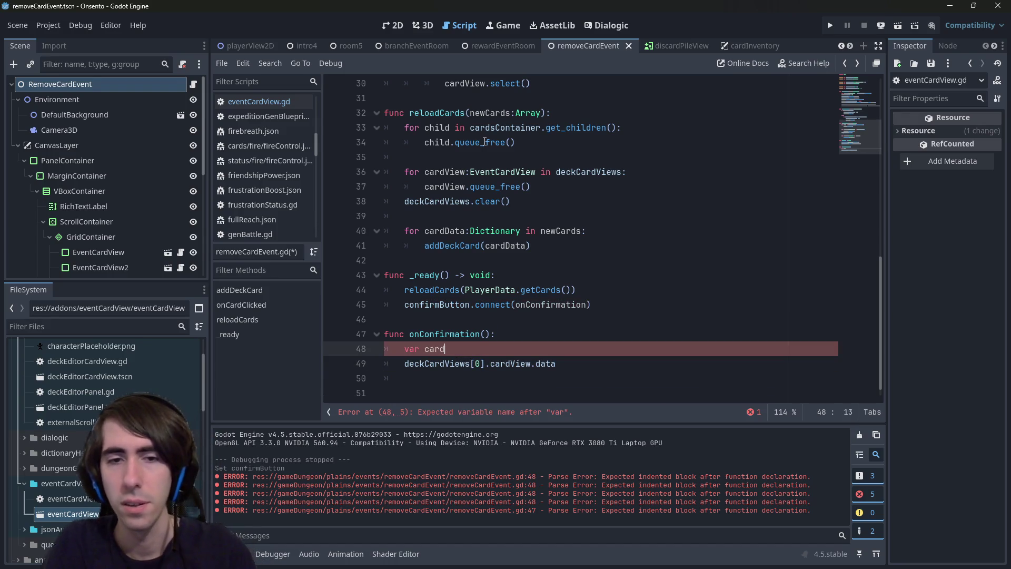
pyautogui.write('ay')
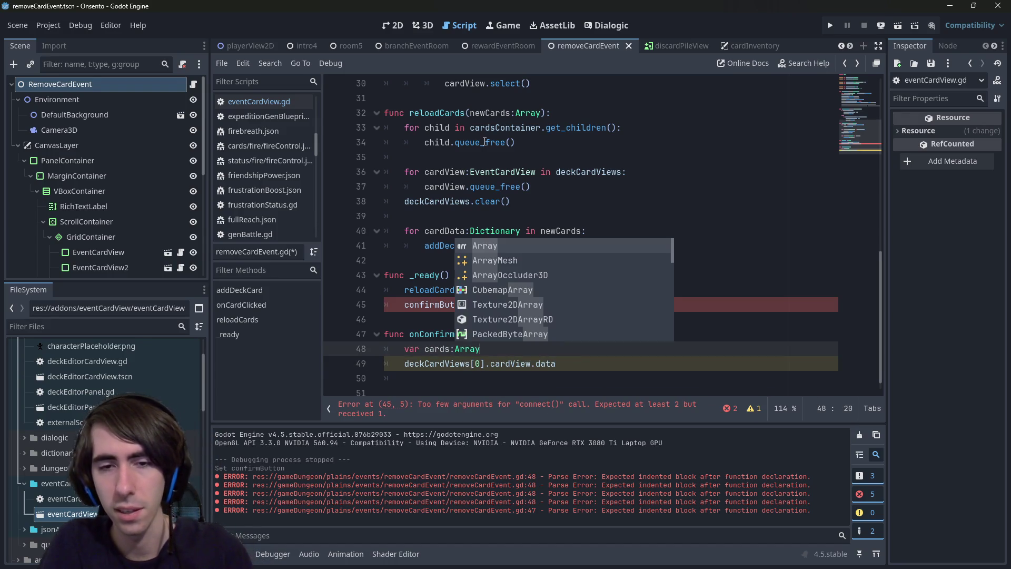
pyautogui.press('Return')
pyautogui.write('[SpellCard')
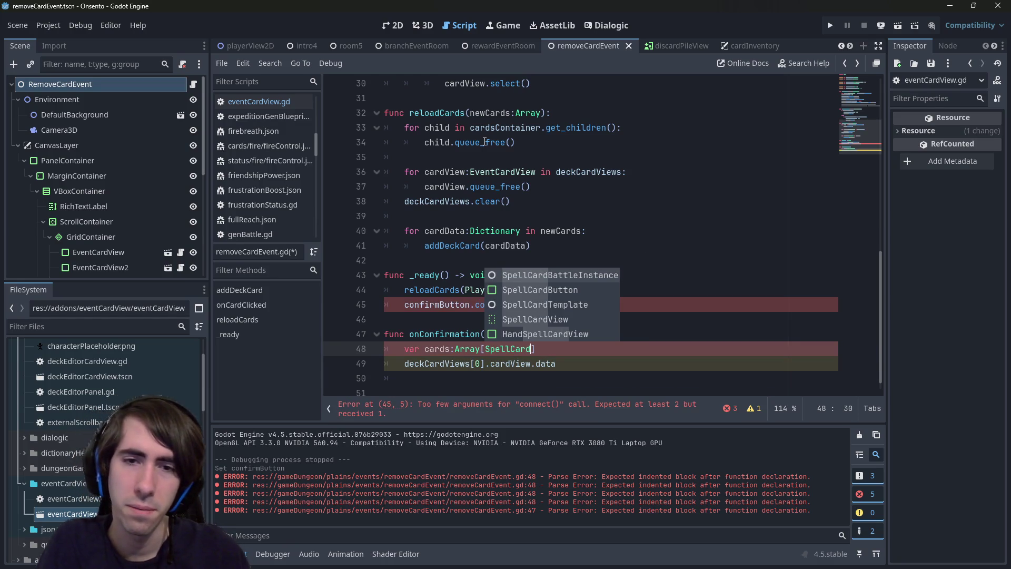
pyautogui.press('Return')
pyautogui.write('] = [p]')
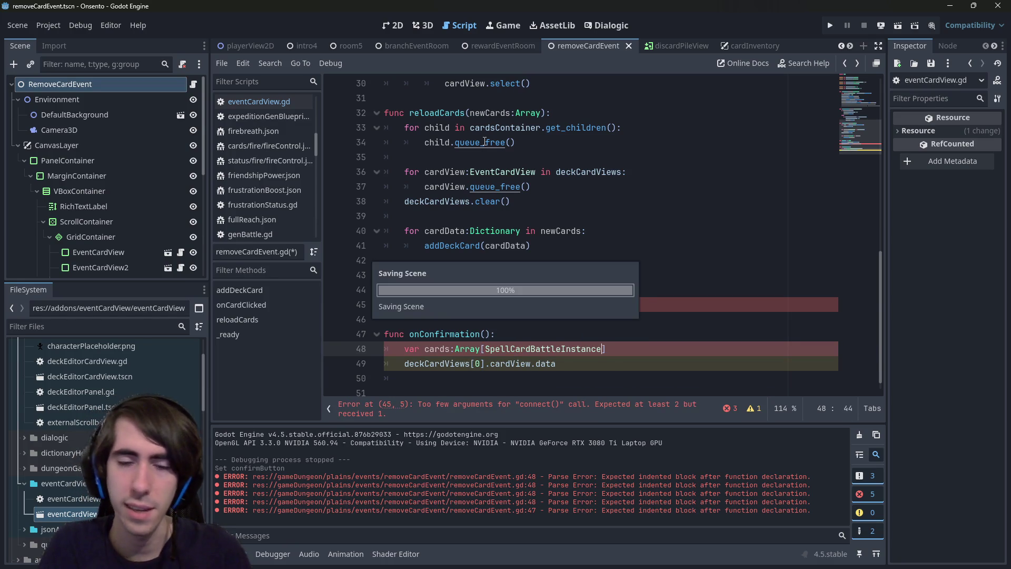
pyautogui.press('BackSpace')
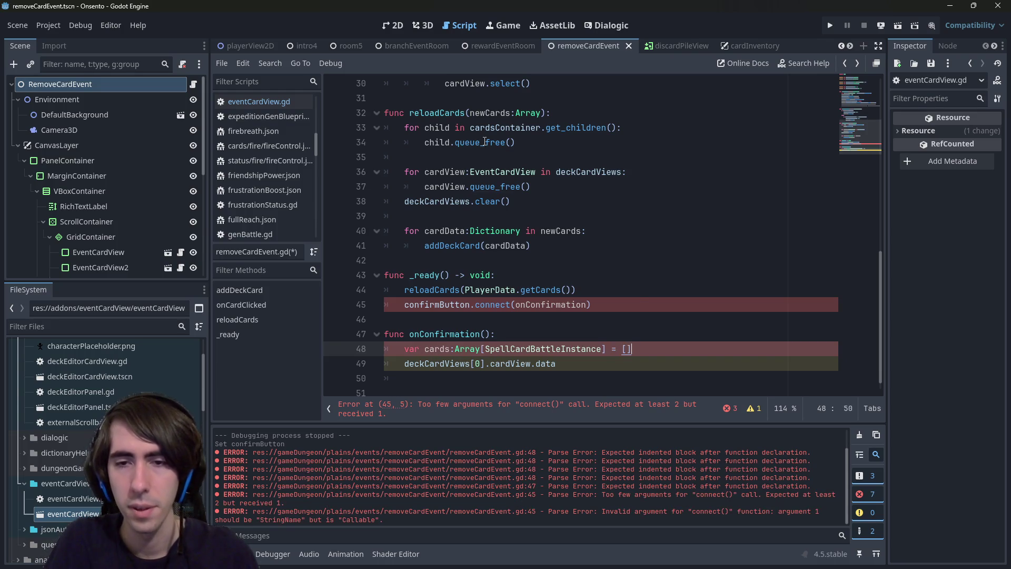
# - Paste the cards name on a new line below the declaration, then delete that extra line
pyautogui.hotkey('ctrl', 'Left')
pyautogui.hotkey('ctrl', 'Left')
pyautogui.hotkey('ctrl', 'Left')
pyautogui.hotkey('ctrl', 'shift', 'Right')
pyautogui.hotkey('ctrl', 'c')
pyautogui.press('End')
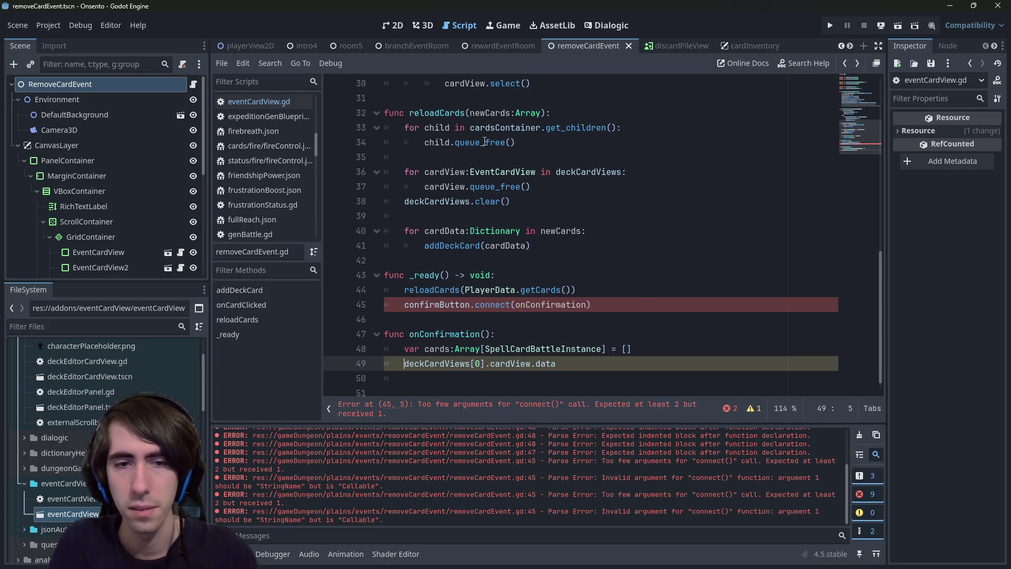
pyautogui.press('Return')
pyautogui.hotkey('ctrl', 'v')
pyautogui.hotkey('ctrl', 'BackSpace')
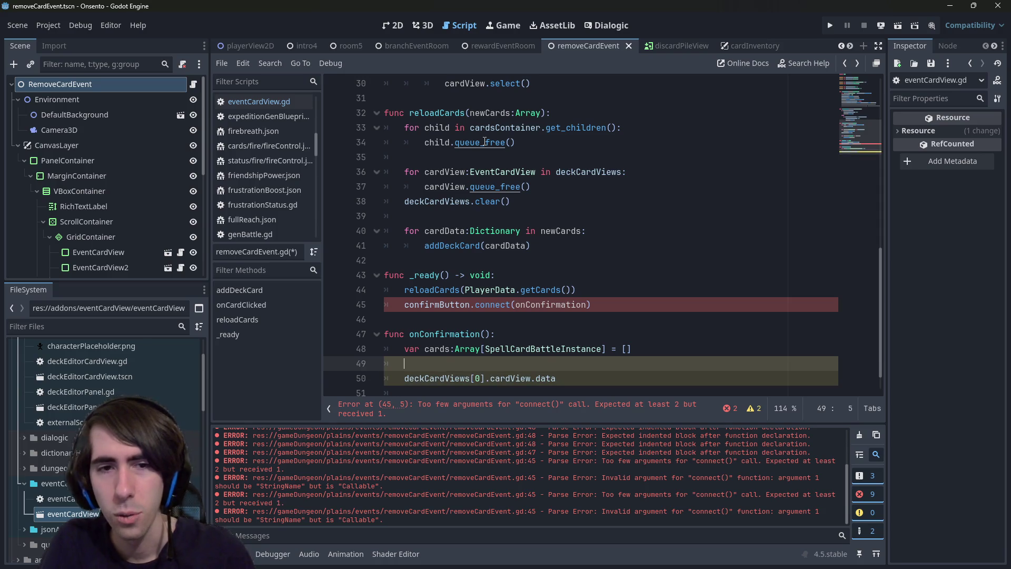
pyautogui.hotkey('ctrl', 'Delete')
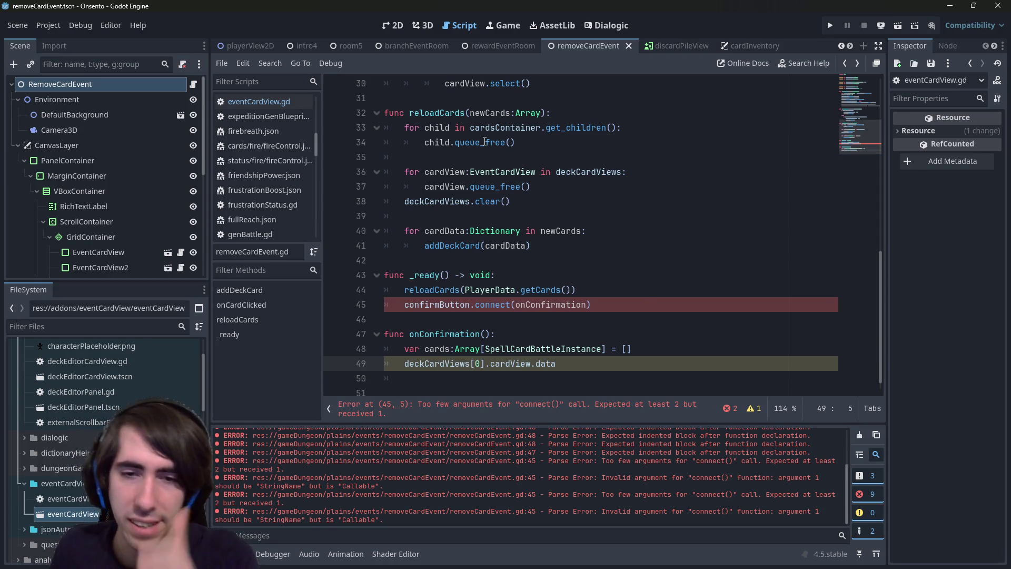
pyautogui.keyDown('ctrl'); pyautogui.click(514, 368); pyautogui.keyUp('ctrl')
pyautogui.keyDown('ctrl'); pyautogui.click(515, 129); pyautogui.keyUp('ctrl')
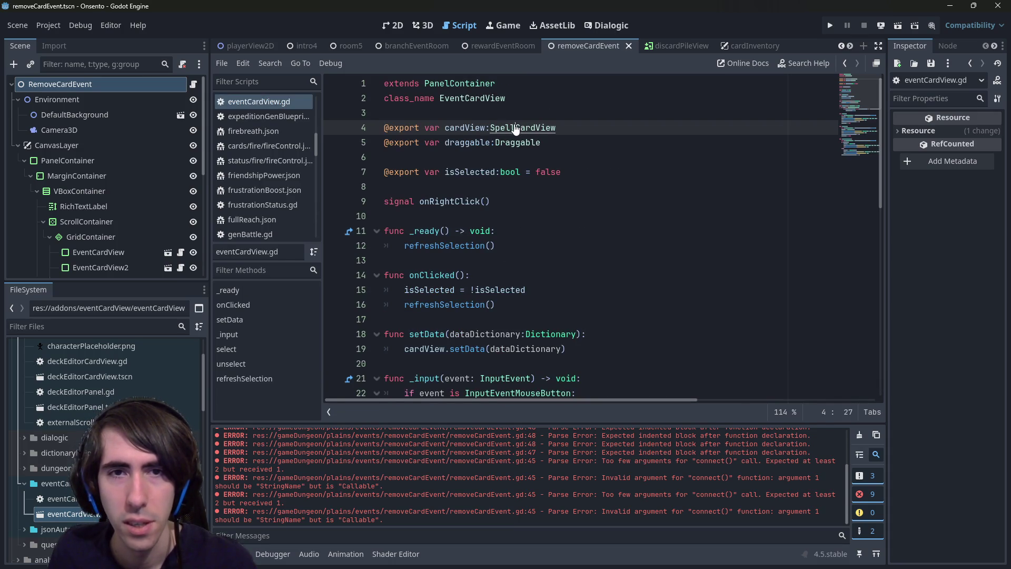
pyautogui.scroll(5, 514, 125)
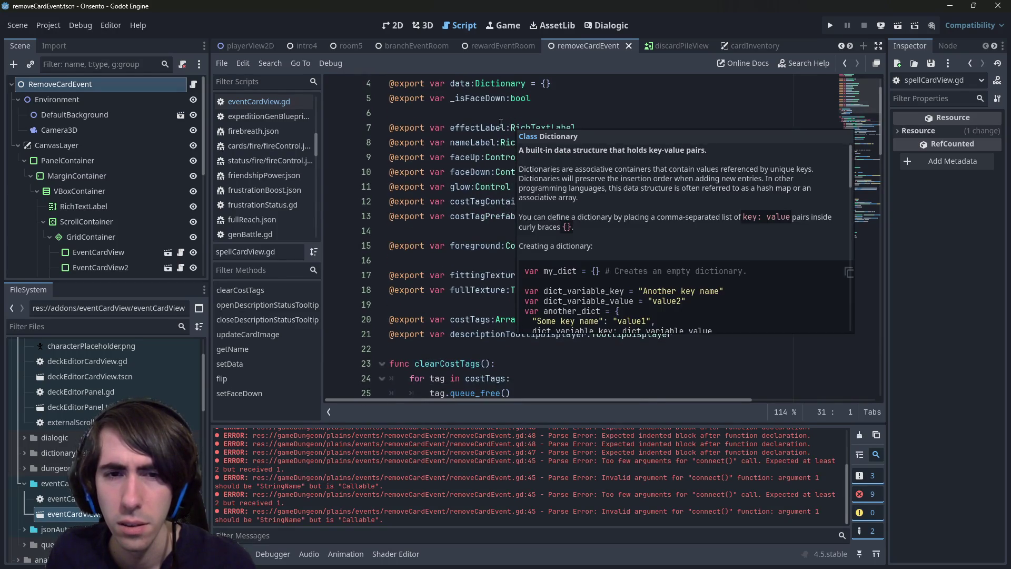
pyautogui.doubleClick(466, 124)
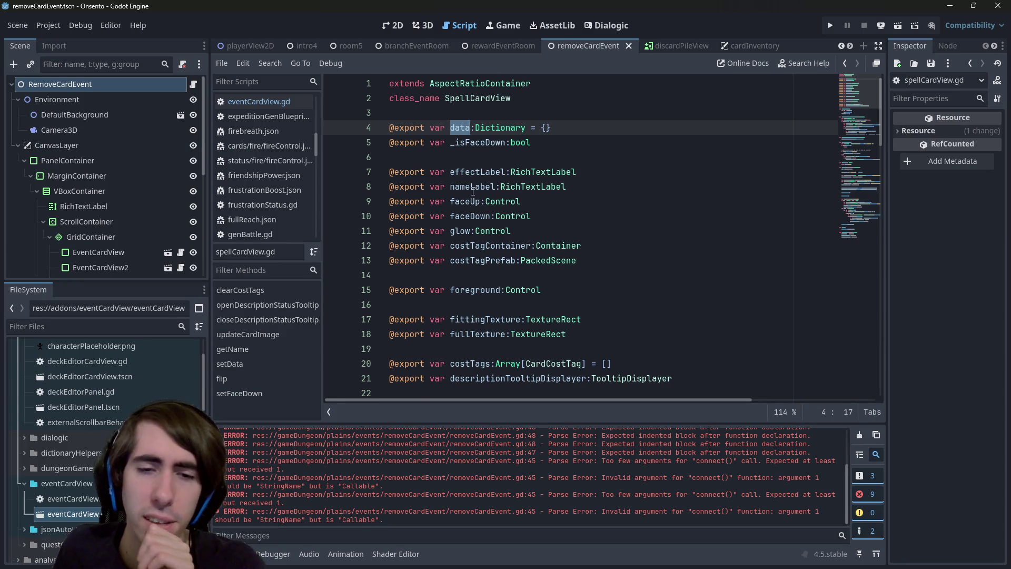
pyautogui.click(555, 214)
pyautogui.scroll(-2, 556, 212)
pyautogui.scroll(2, 556, 212)
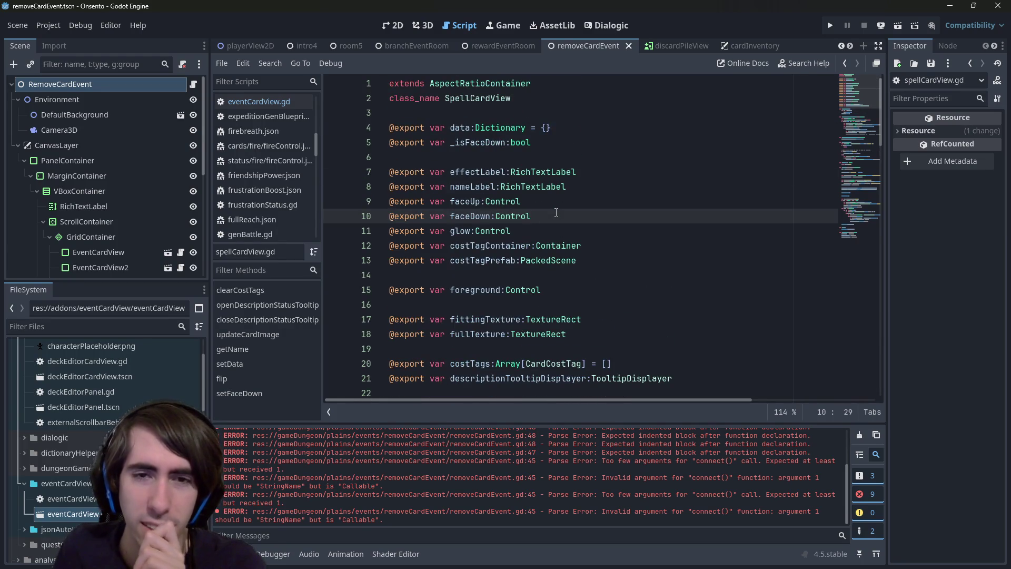
pyautogui.scroll(-6, 556, 212)
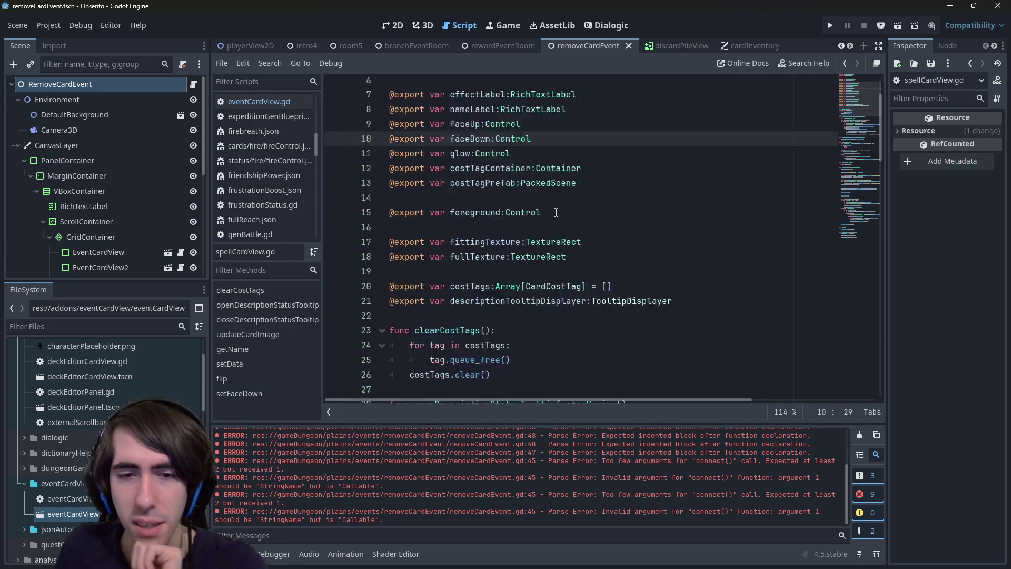
pyautogui.scroll(6, 555, 212)
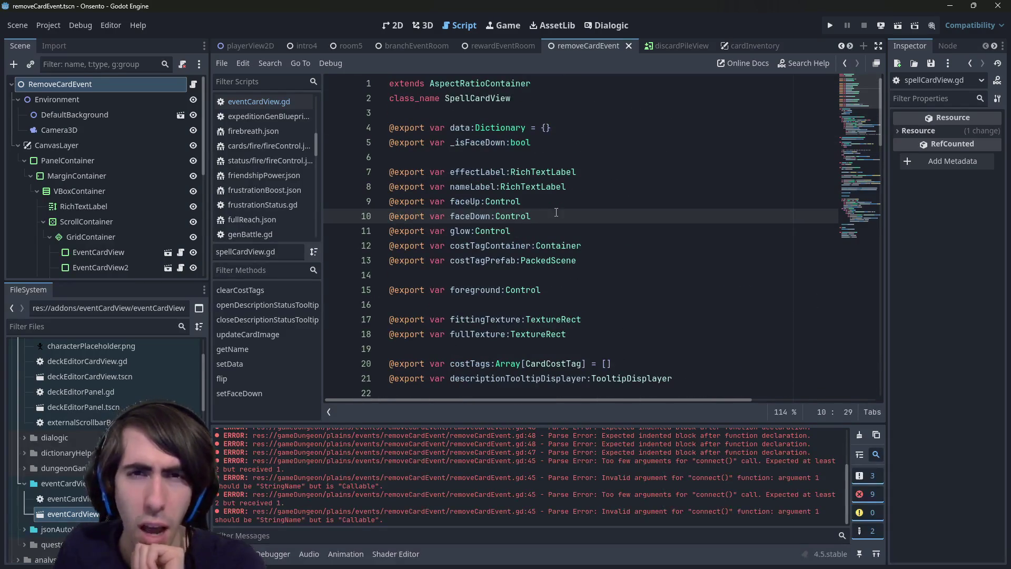
pyautogui.click(512, 101)
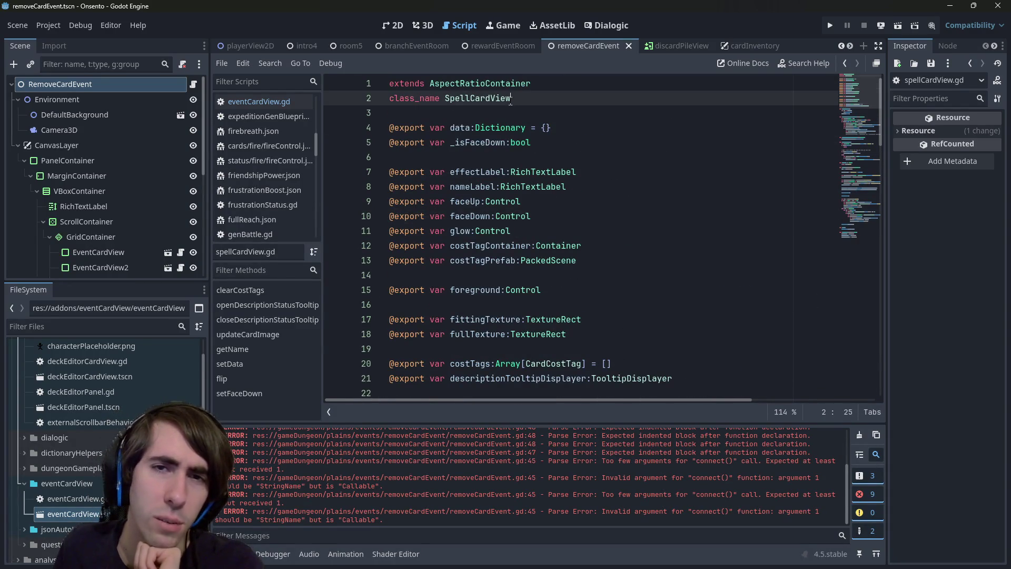
pyautogui.doubleClick(510, 100)
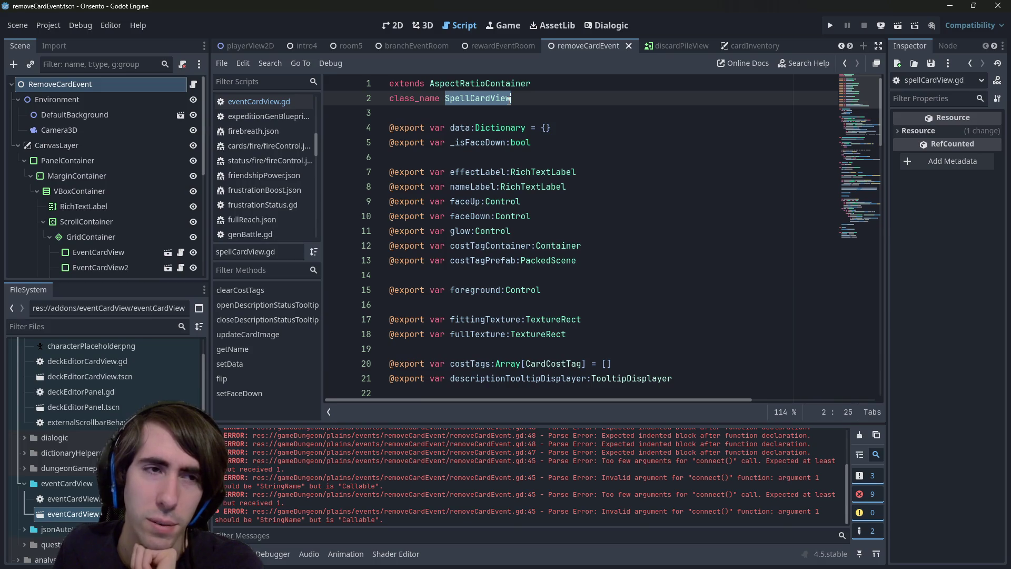
pyautogui.click(523, 99)
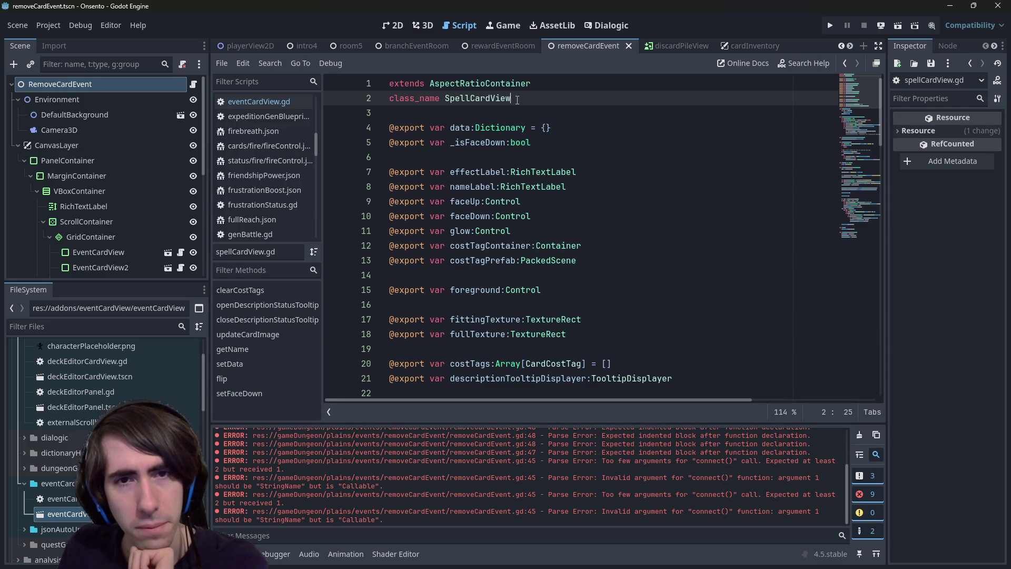
pyautogui.scroll(-1, 515, 100)
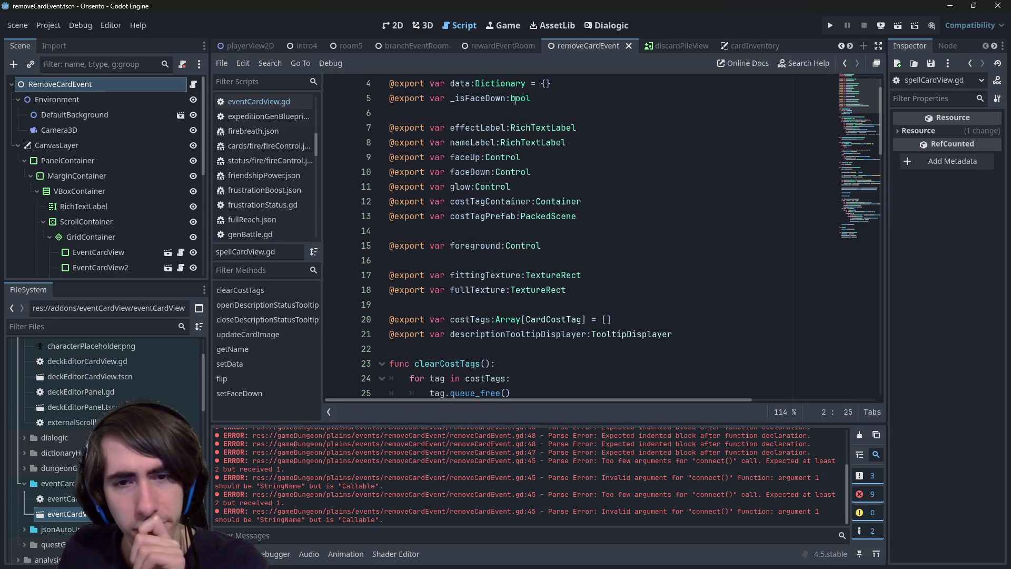
pyautogui.scroll(-6, 510, 104)
pyautogui.scroll(7, 498, 162)
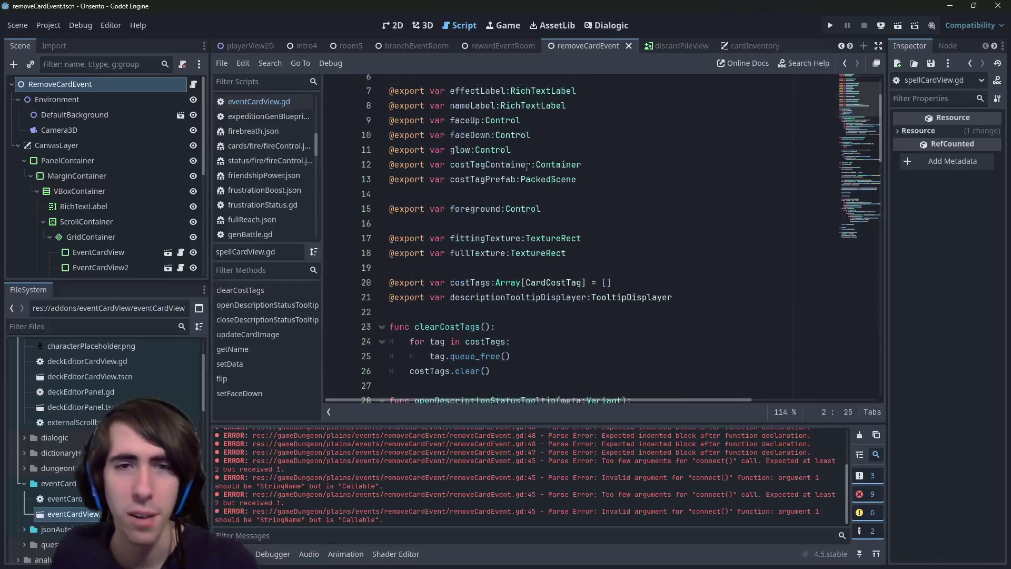
pyautogui.scroll(-6, 497, 161)
pyautogui.hotkey('alt', 'Left')
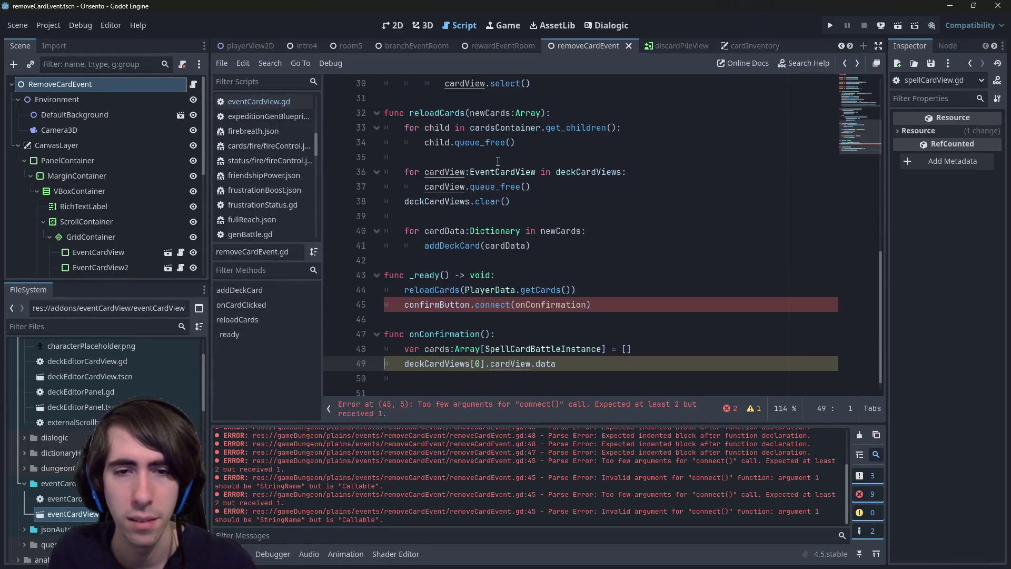
# - Inspect how cardView and the cardData parameter are used in addDeckCard
pyautogui.scroll(9, 498, 161)
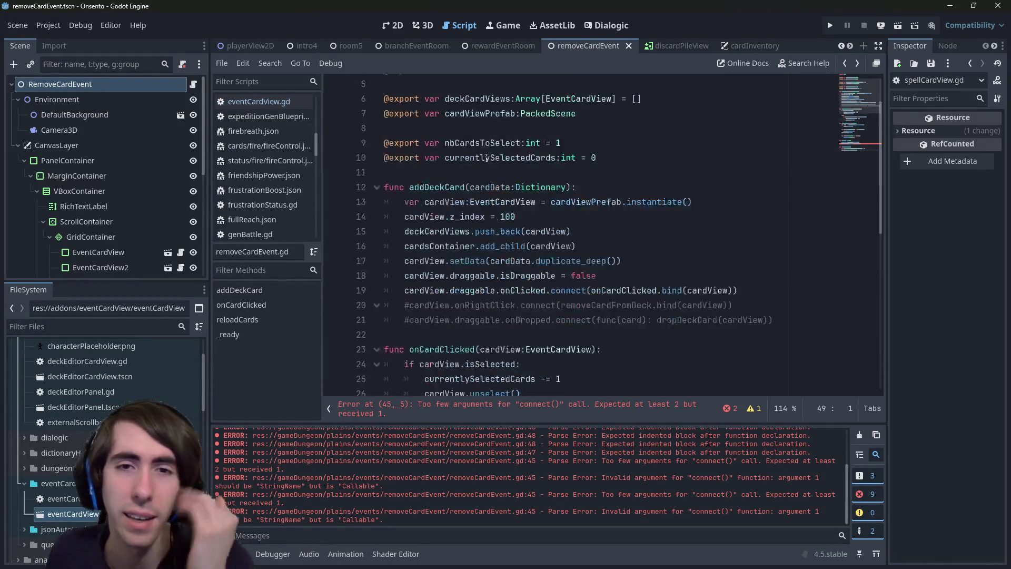
pyautogui.doubleClick(530, 261)
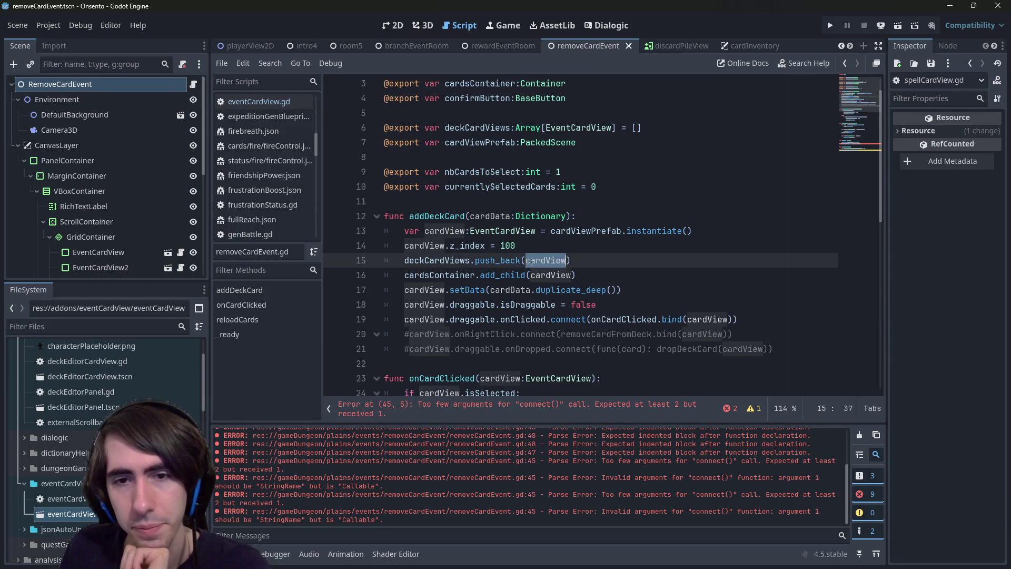
pyautogui.doubleClick(487, 216)
pyautogui.scroll(-8, 498, 291)
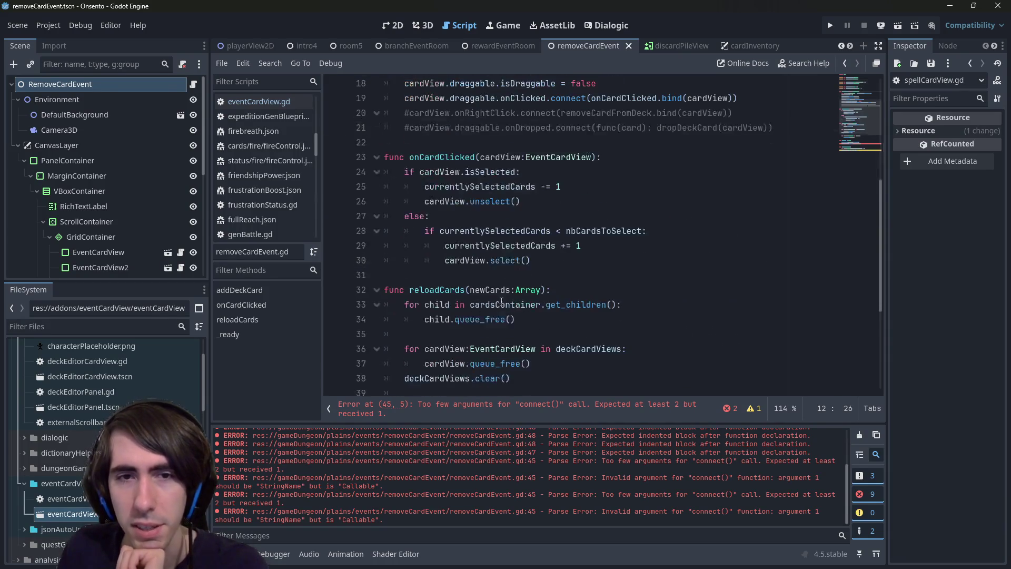
pyautogui.scroll(-2, 499, 291)
pyautogui.scroll(1, 499, 291)
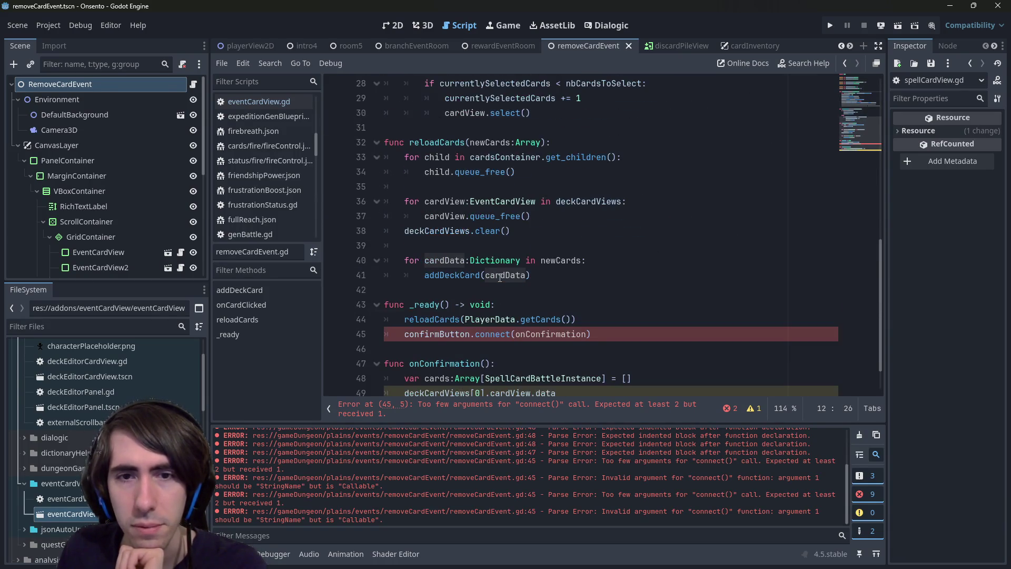
pyautogui.moveTo(493, 262)
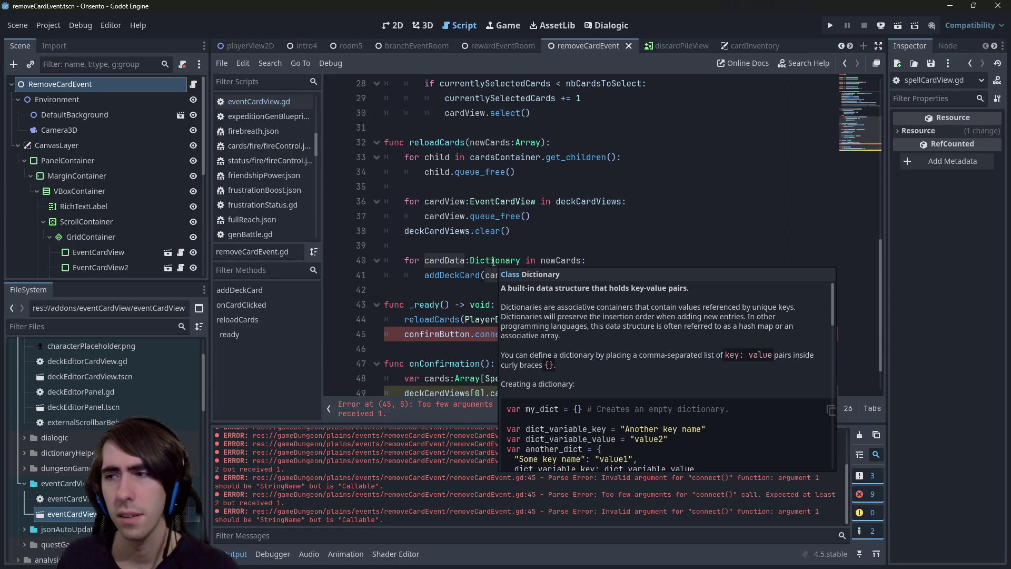
pyautogui.scroll(-1, 493, 261)
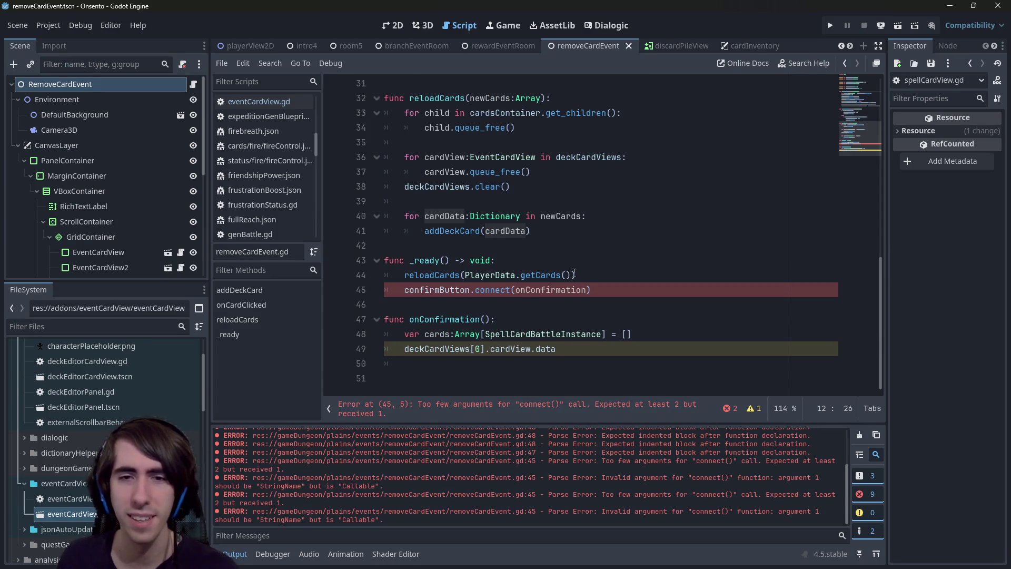
# - Change the line to confirmButton.pressed.connect(onConfirmation), then open the SpellCardBattleInstance script
pyautogui.click(615, 285)
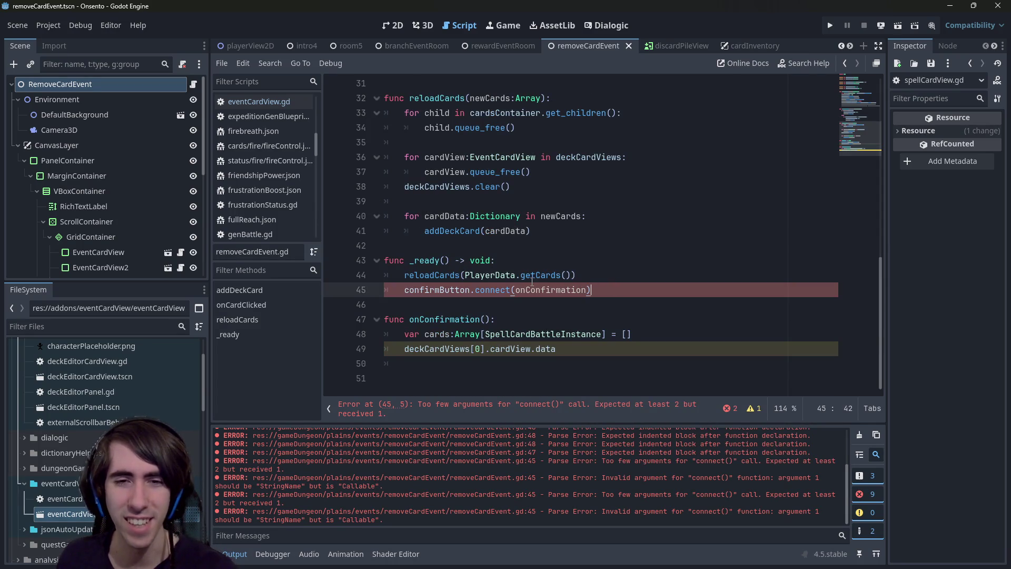
pyautogui.click(475, 289)
pyautogui.write('pressed.')
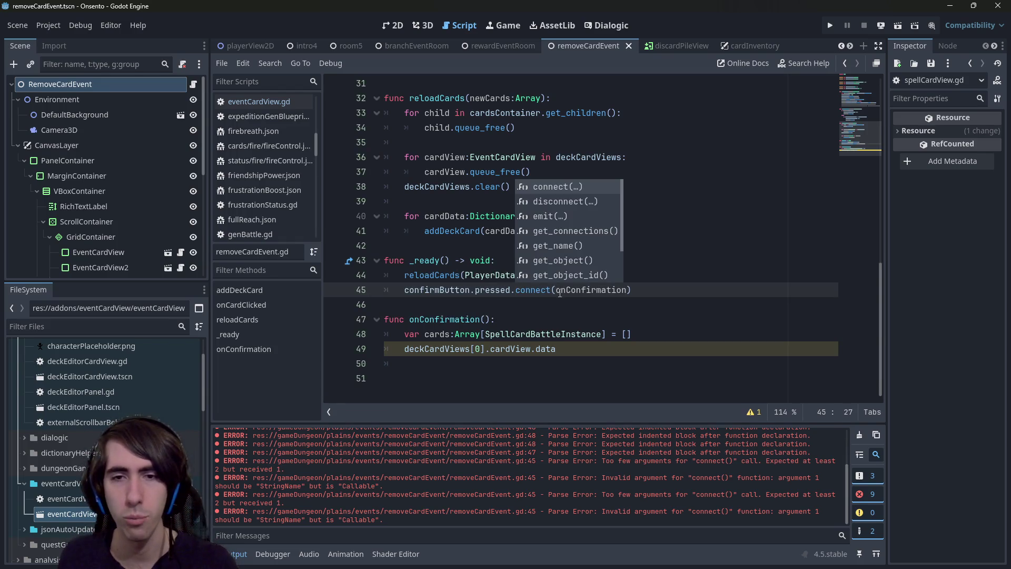
pyautogui.doubleClick(577, 290)
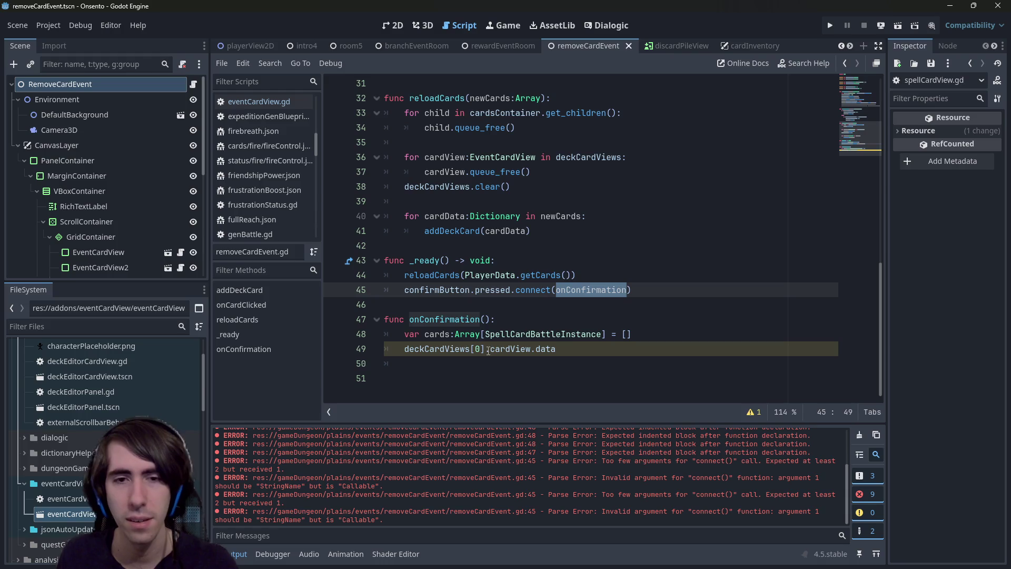
pyautogui.doubleClick(597, 328)
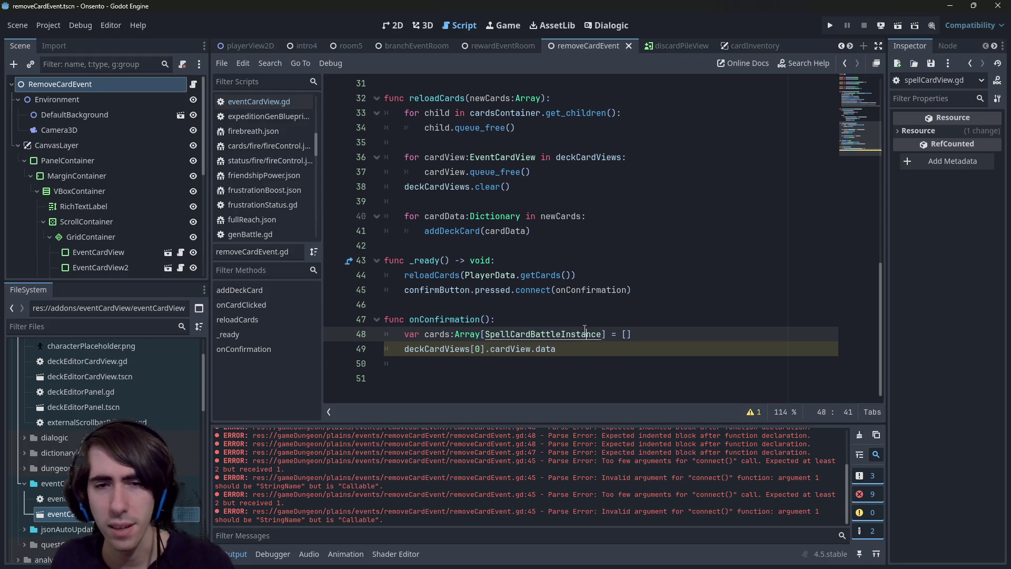
pyautogui.keyDown('ctrl'); pyautogui.click(587, 331); pyautogui.keyUp('ctrl')
pyautogui.scroll(2, 587, 305)
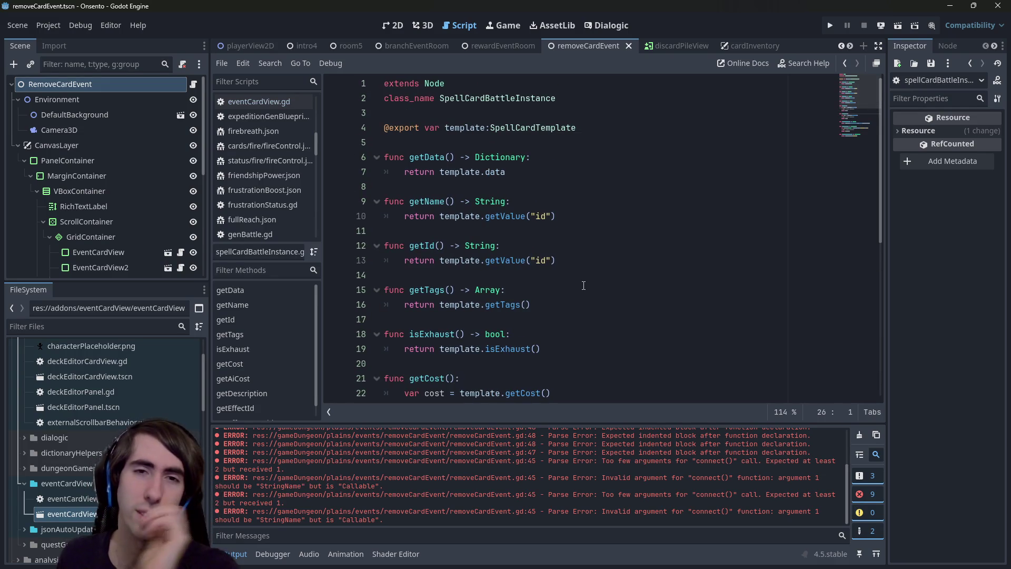
# - Change the cards array's element type from SpellCardBattleInstance to Dictionary via autocomplete
pyautogui.click(583, 285)
pyautogui.hotkey('ctrl', 'z')
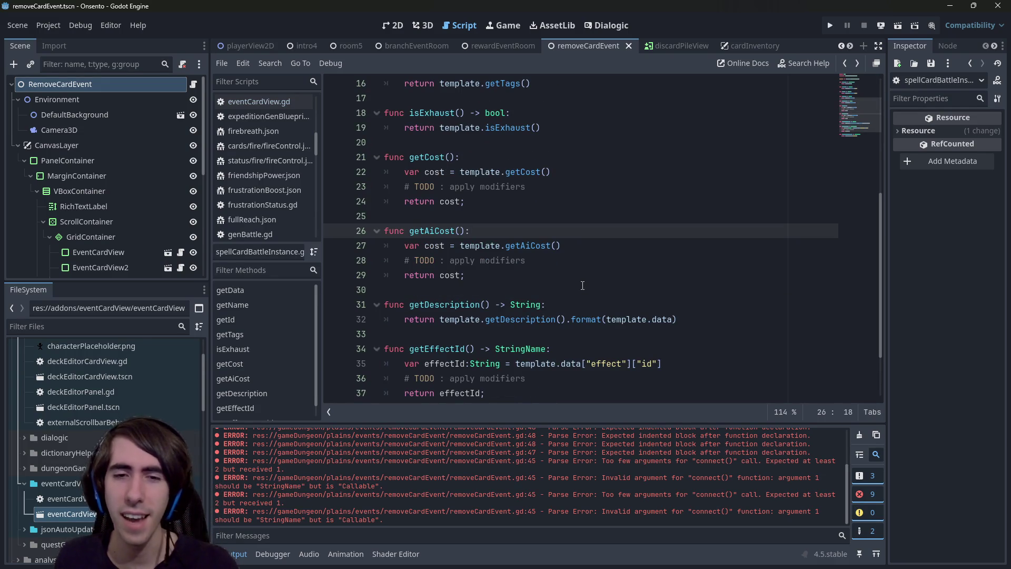
pyautogui.hotkey('alt', 'Left')
pyautogui.hotkey('alt', 'Left')
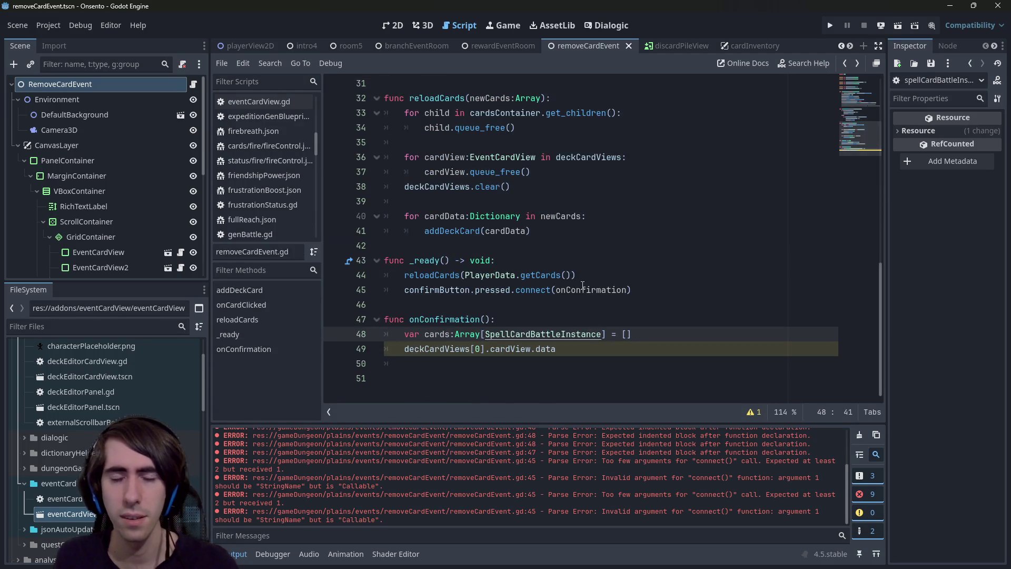
pyautogui.doubleClick(557, 336)
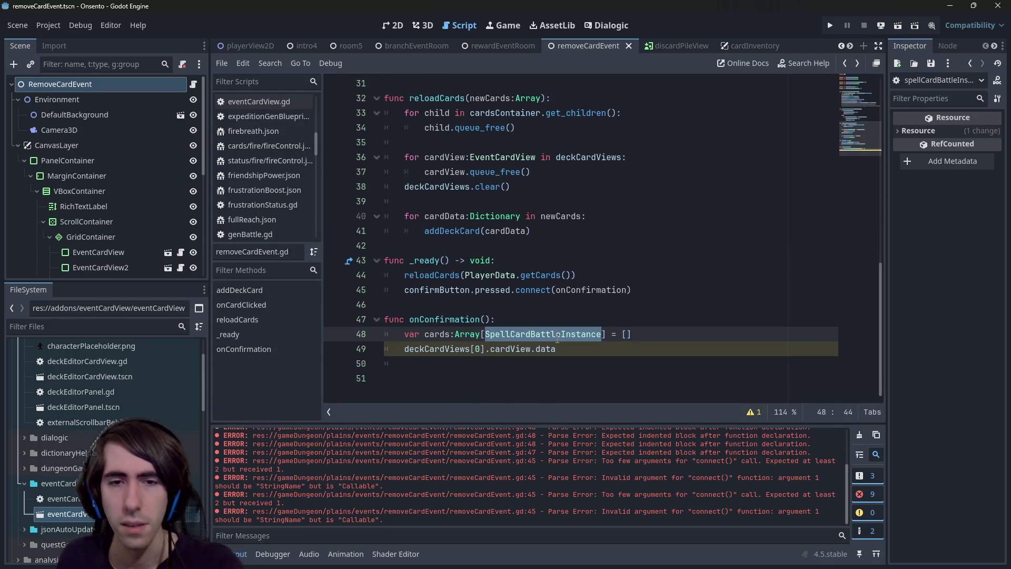
pyautogui.press('BackSpace')
pyautogui.write('Diction')
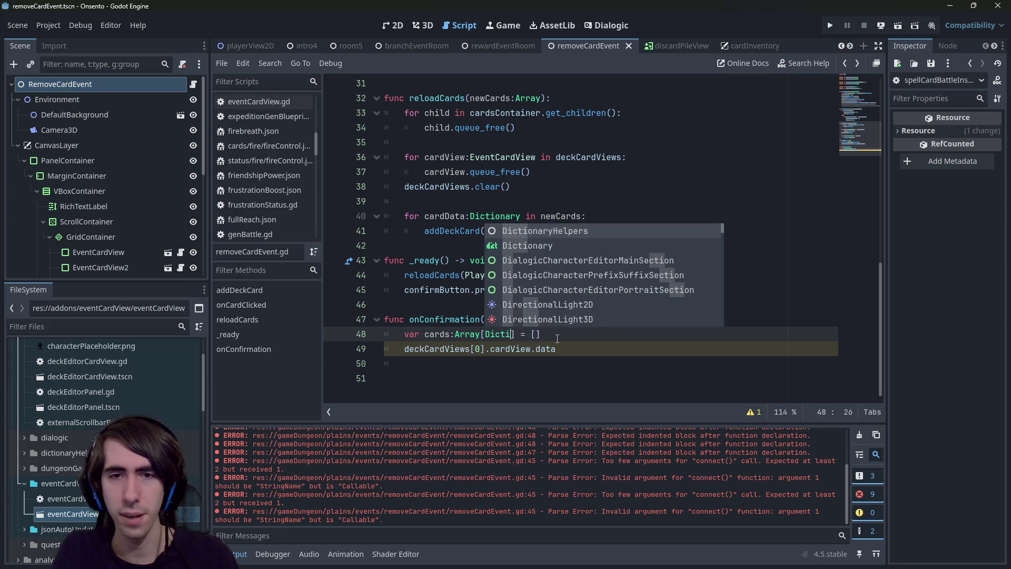
pyautogui.press('Down')
pyautogui.press('Return')
# - Save the script and add an indented blank line above the deckCardViews[0] data line
pyautogui.scroll(8, 589, 267)
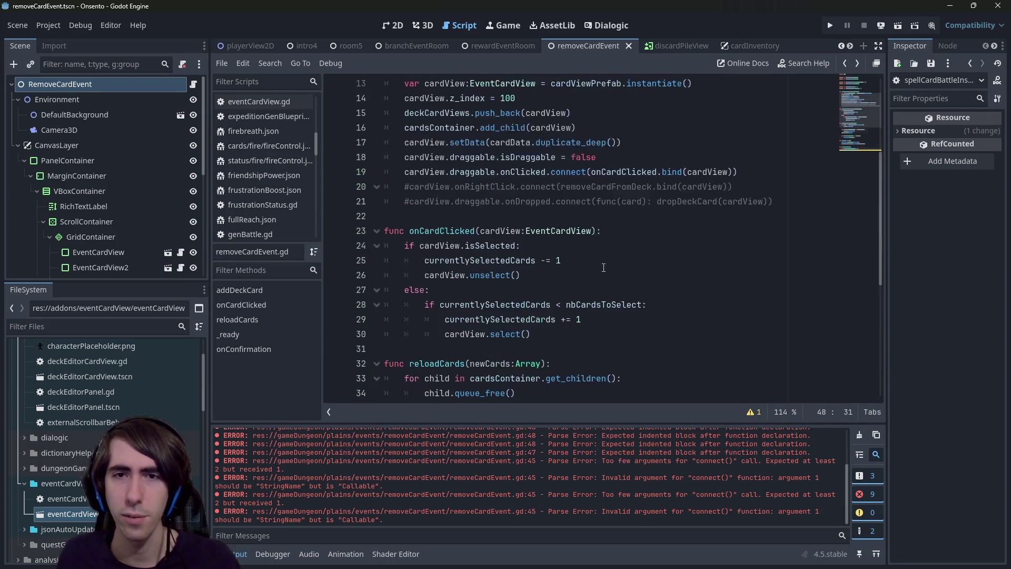
pyautogui.scroll(-8, 561, 178)
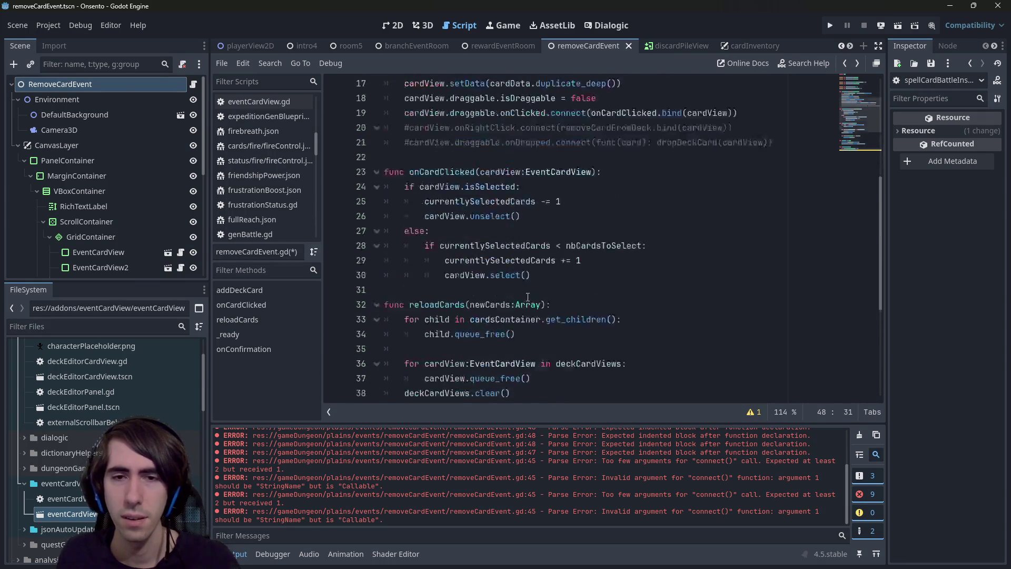
pyautogui.moveTo(465, 275); pyautogui.dragTo(572, 274)
pyautogui.click(573, 347)
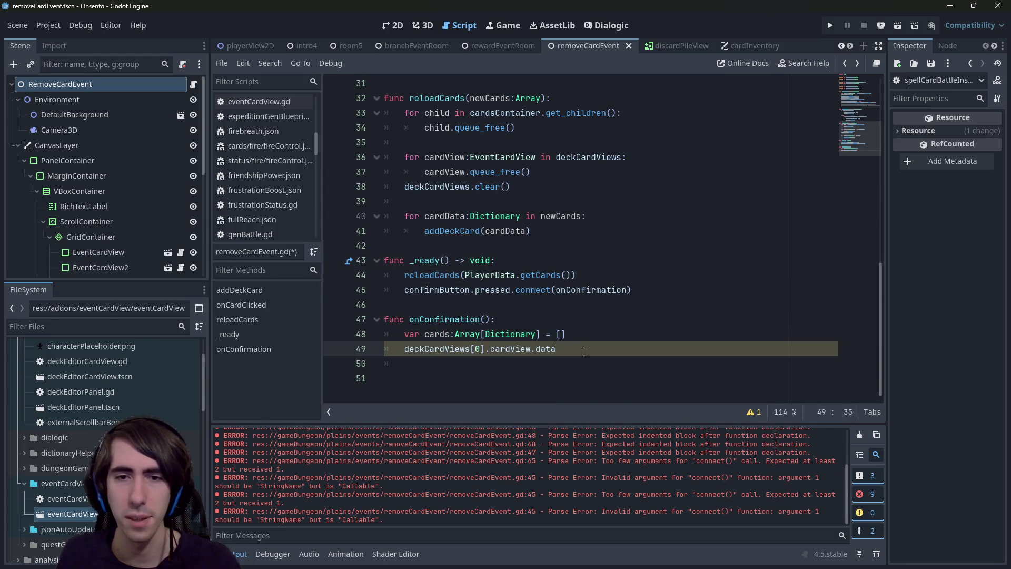
pyautogui.hotkey('ctrl', 's')
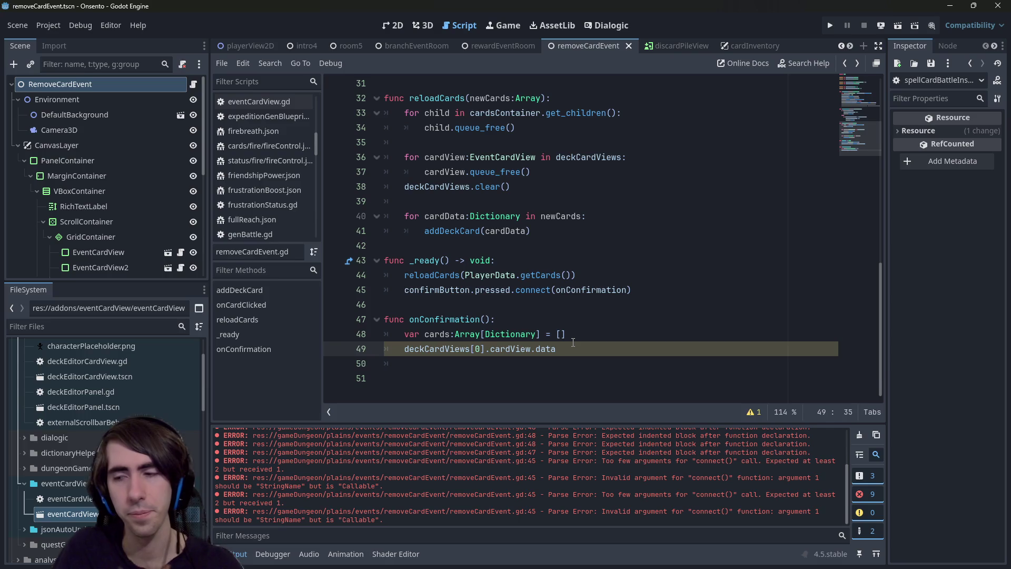
pyautogui.press('BackSpace')
pyautogui.press('BackSpace')
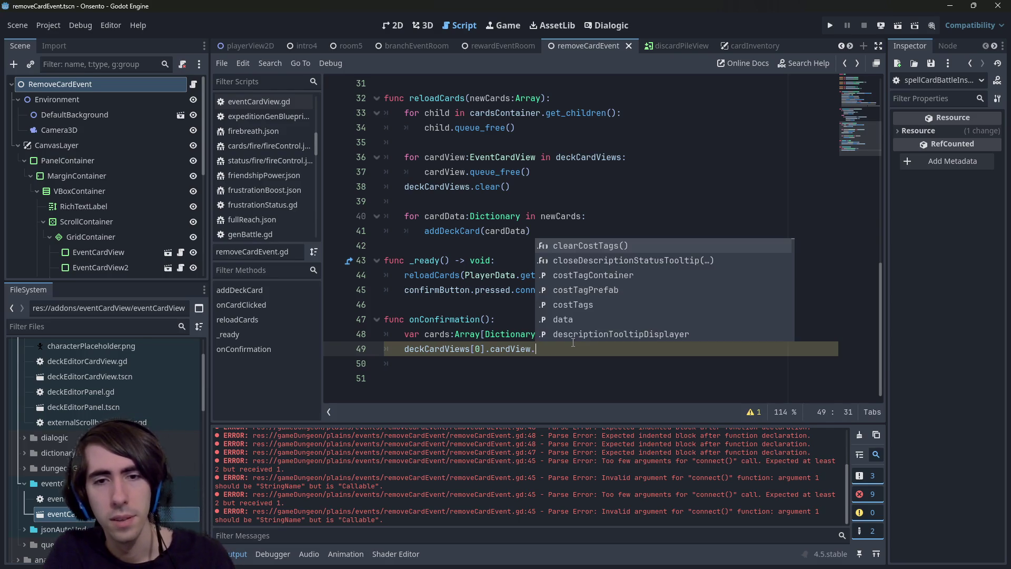
pyautogui.write('ta')
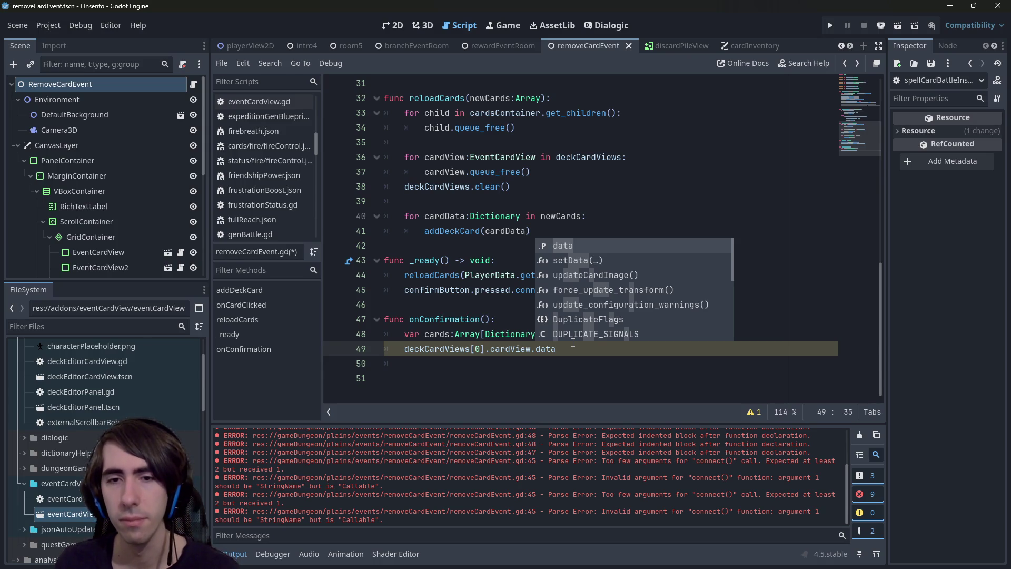
pyautogui.press('Escape')
pyautogui.press('Home')
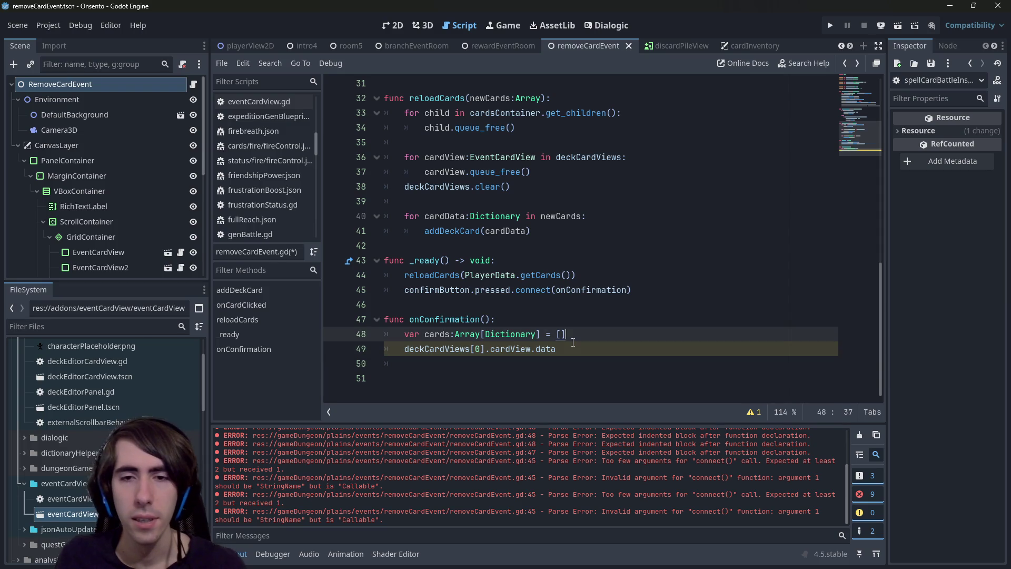
pyautogui.press('Return')
pyautogui.press('Up')
pyautogui.scroll(10, 573, 343)
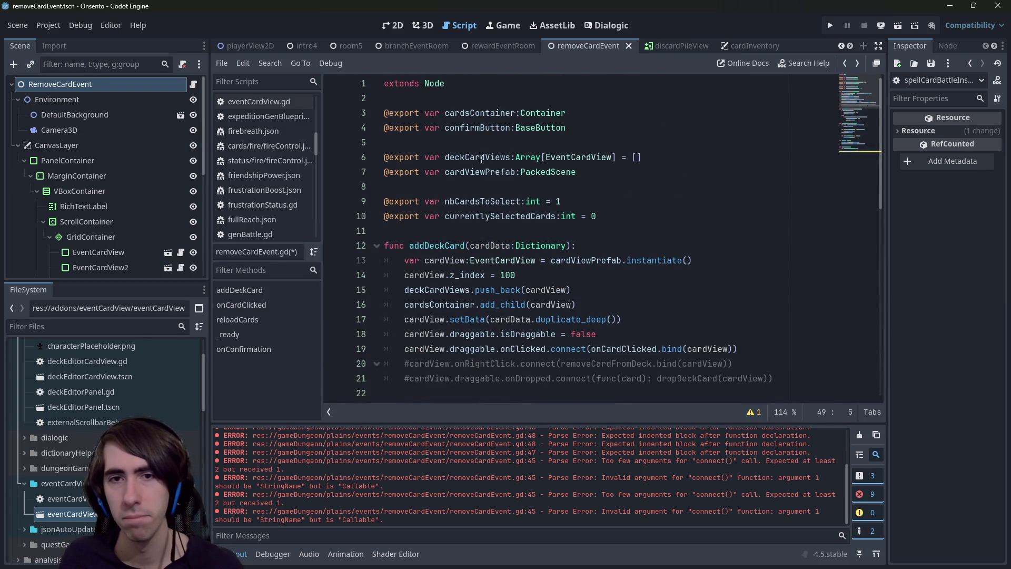
# - Write the loop header 'for cardView: EventCardView in deckCardViews' on line 49
pyautogui.doubleClick(475, 151)
pyautogui.scroll(-4, 519, 325)
pyautogui.scroll(-6, 520, 325)
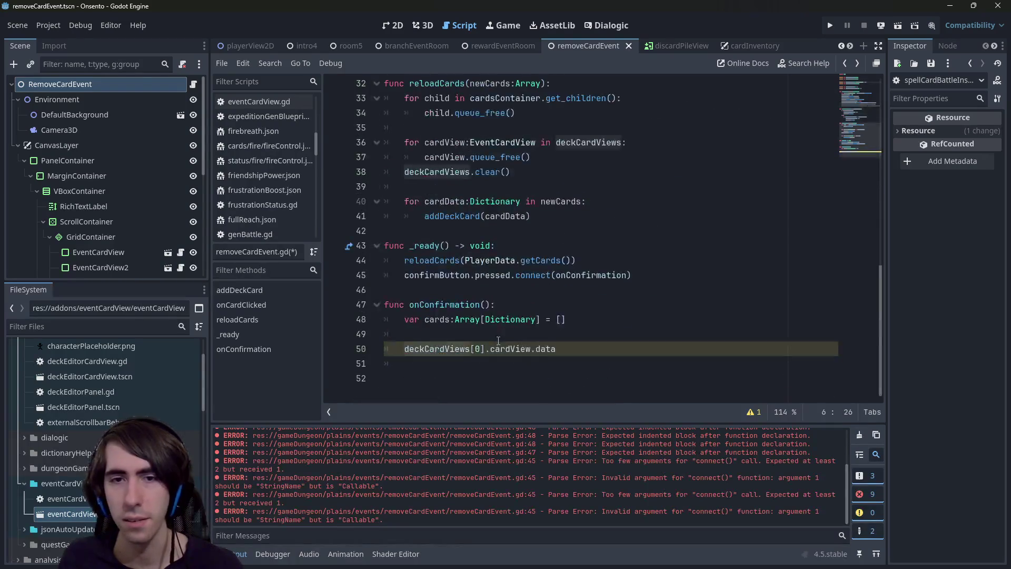
pyautogui.click(490, 339)
pyautogui.write('for cardView in deckCardViews:')
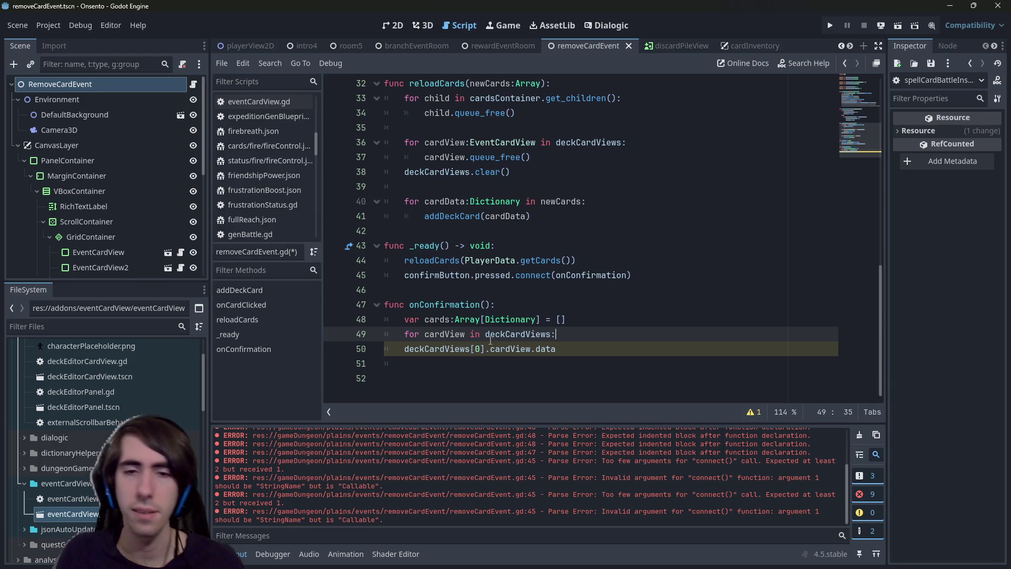
pyautogui.scroll(10, 552, 237)
pyautogui.doubleClick(584, 157)
pyautogui.hotkey('ctrl', 'c')
pyautogui.scroll(-10, 526, 237)
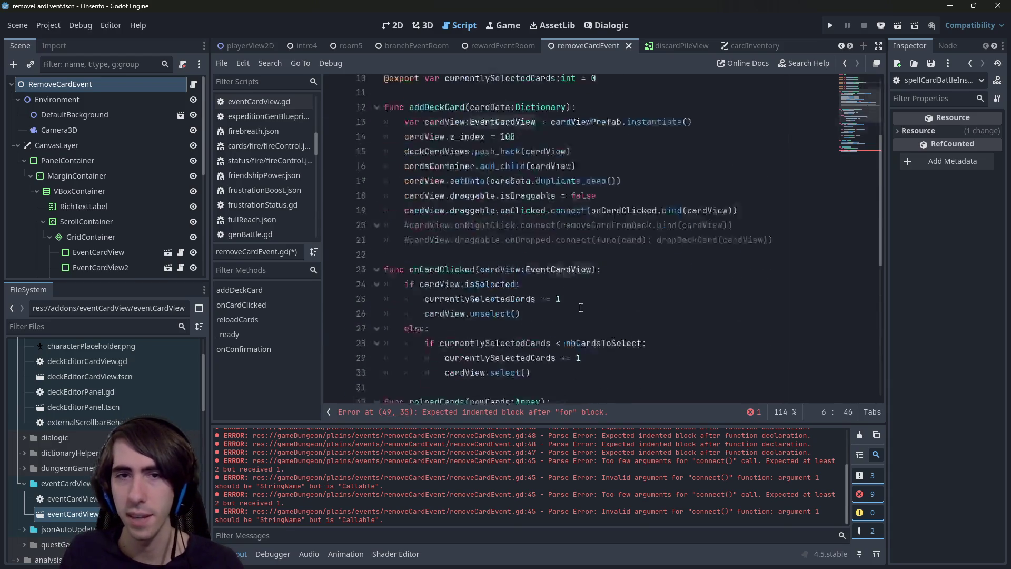
pyautogui.click(467, 334)
pyautogui.write(':')
pyautogui.hotkey('ctrl', 'v')
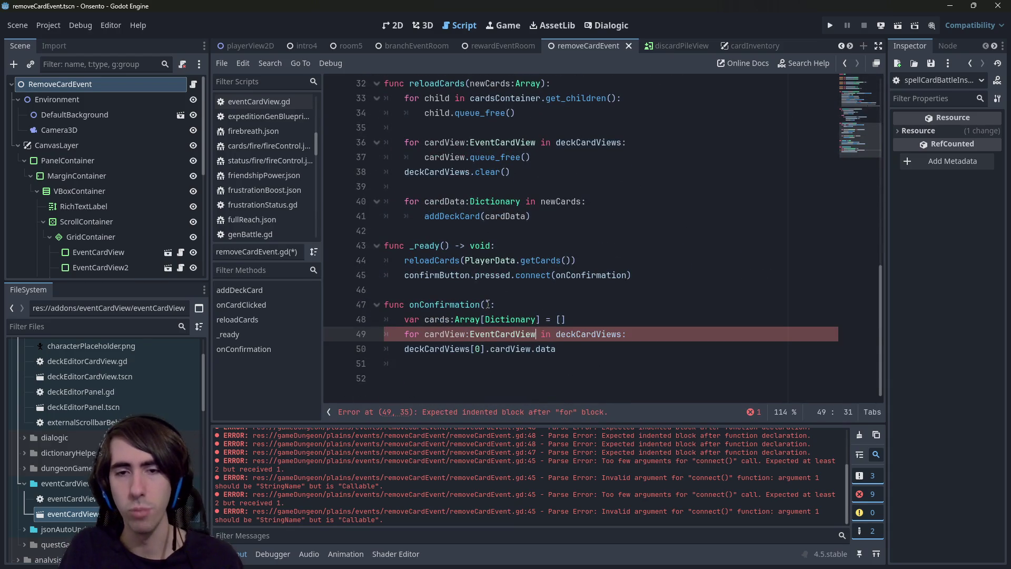
# - Indent the data line into the loop body, discarding an unfinished cardView line
pyautogui.hotkey('ctrl', 'shift', 'Left')
pyautogui.hotkey('ctrl', 'c')
pyautogui.press('End')
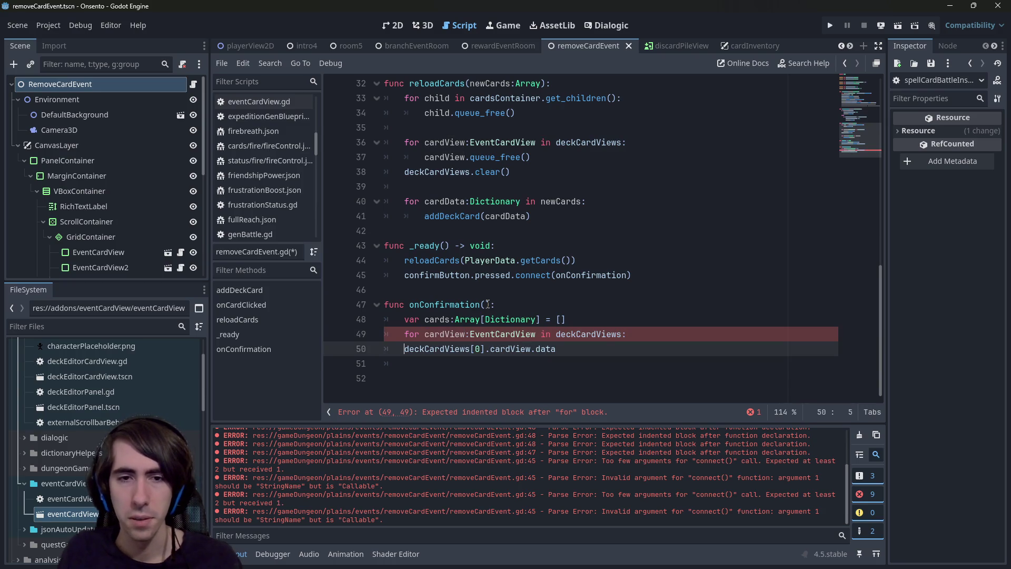
pyautogui.press('Return')
pyautogui.hotkey('ctrl', 'v')
pyautogui.write('.')
pyautogui.press('Escape')
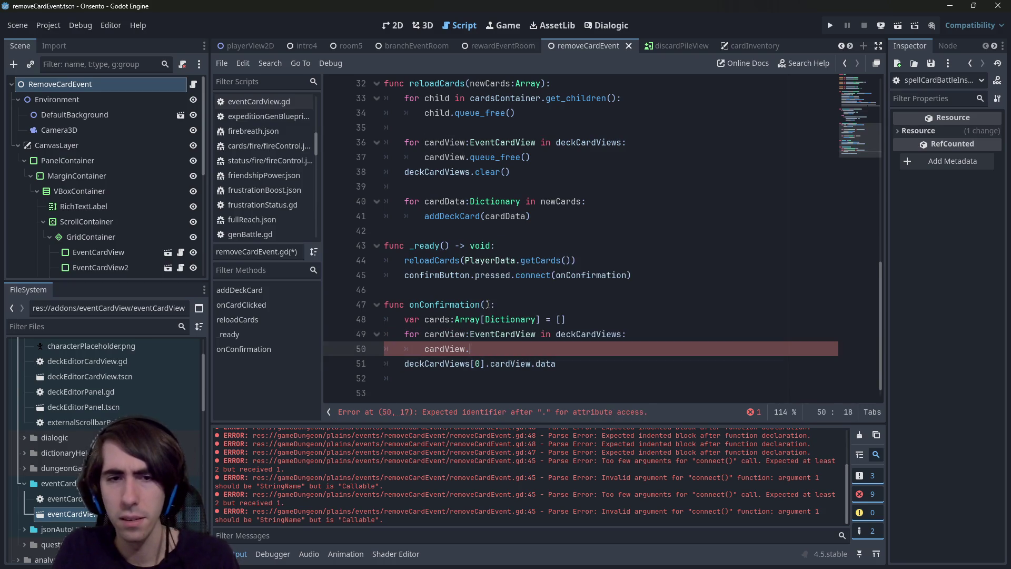
pyautogui.hotkey('ctrl', 'BackSpace')
pyautogui.hotkey('ctrl', 'BackSpace')
pyautogui.hotkey('ctrl', 'shift', 'k')
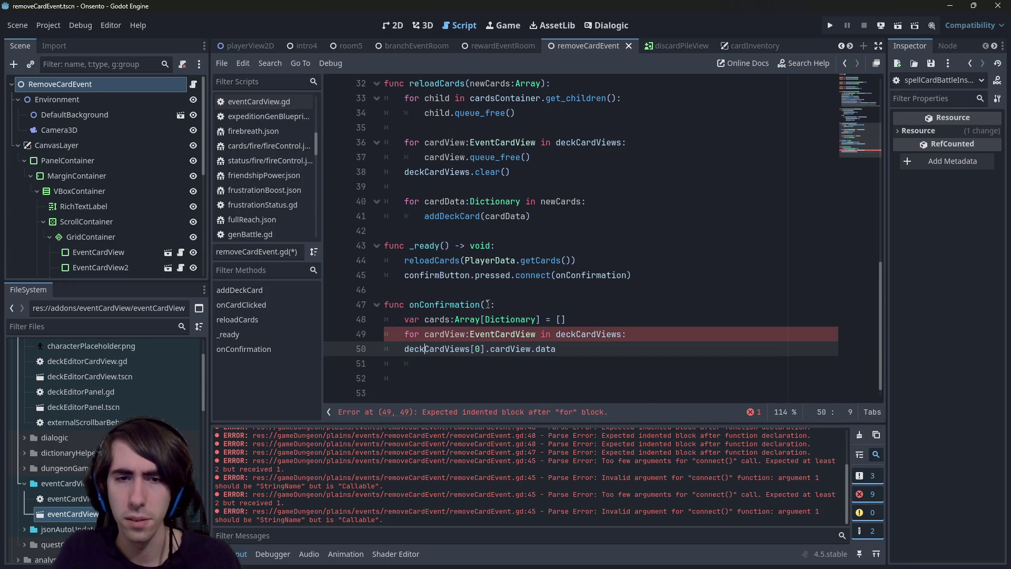
pyautogui.press('Tab')
# - Replace deckCardViews[0] with cardView on the data line and save
pyautogui.press('Up')
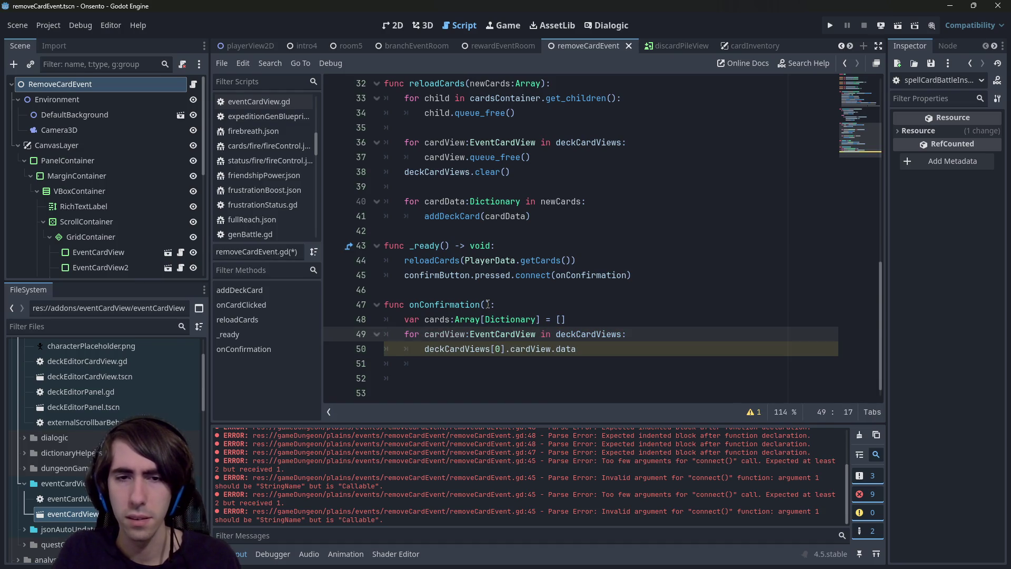
pyautogui.hotkey('ctrl', 'shift', 'Left')
pyautogui.hotkey('ctrl', 'c')
pyautogui.press('Down')
pyautogui.press('Home')
pyautogui.hotkey('ctrl', 'shift', 'Right')
pyautogui.hotkey('ctrl', 'shift', 'Right')
pyautogui.hotkey('shift', 'Left')
pyautogui.hotkey('ctrl', 'v')
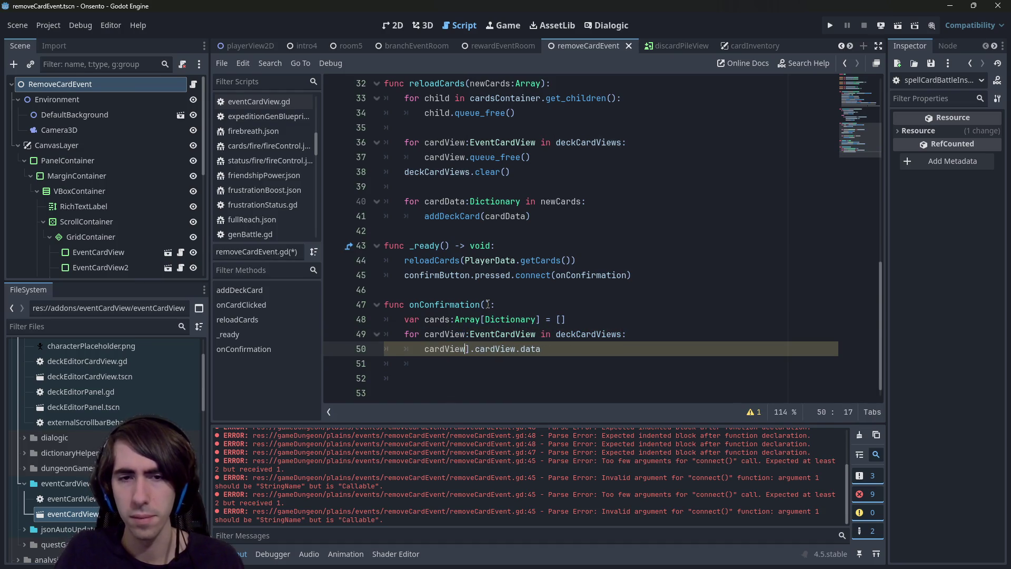
pyautogui.press('Delete')
pyautogui.hotkey('ctrl', 's')
pyautogui.press('End')
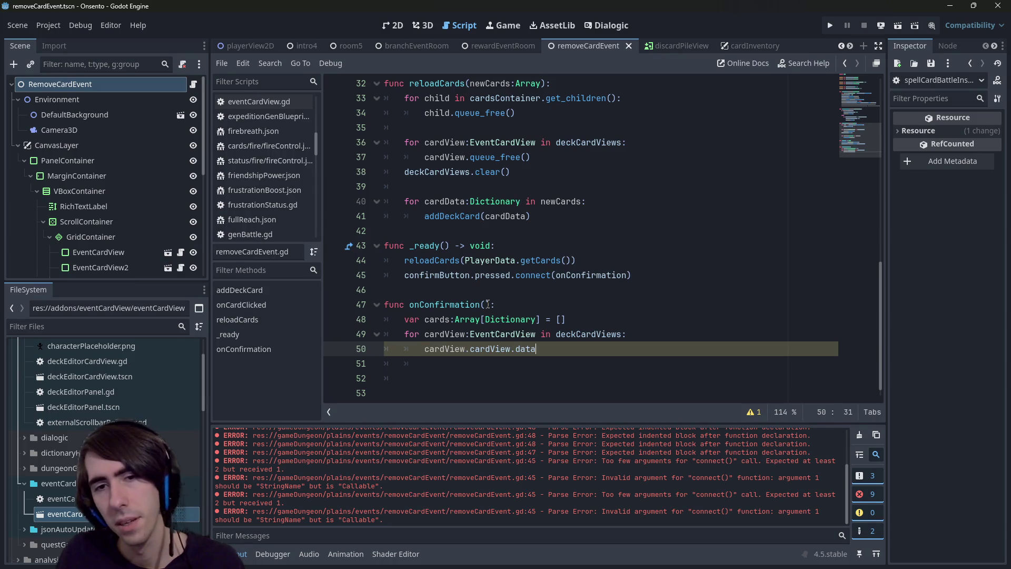
pyautogui.write('.')
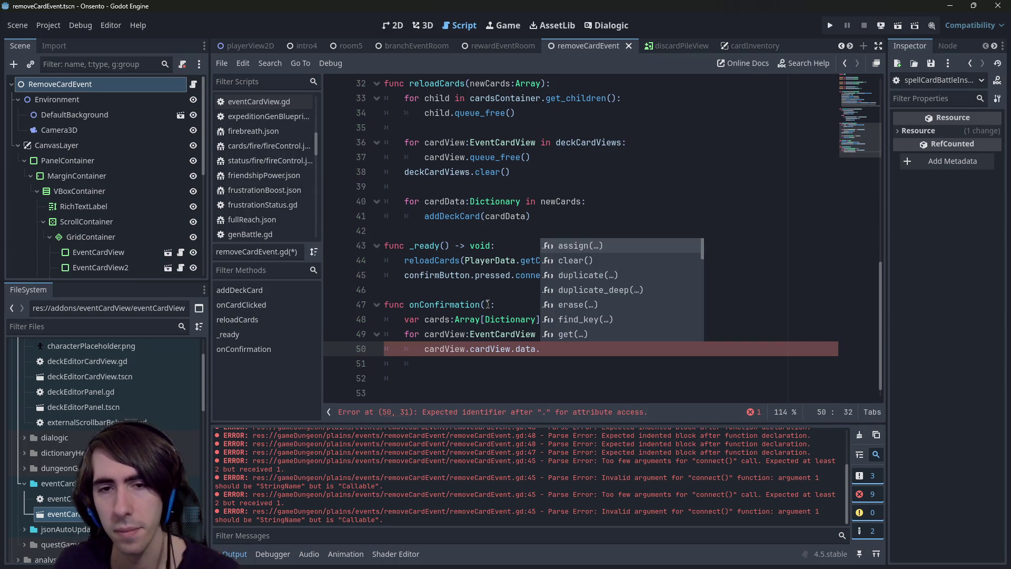
pyautogui.press('BackSpace')
pyautogui.hotkey('ctrl', 's')
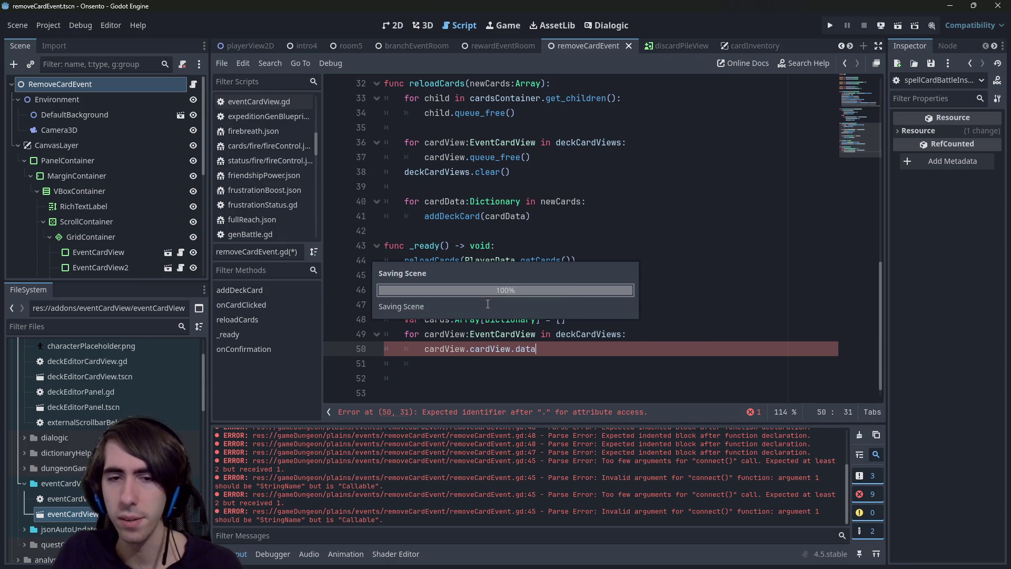
# - Add an 'if !cardView.isSelected:' guard with the data line nested beneath it
pyautogui.press('Home')
pyautogui.press('Return')
pyautogui.press('Up')
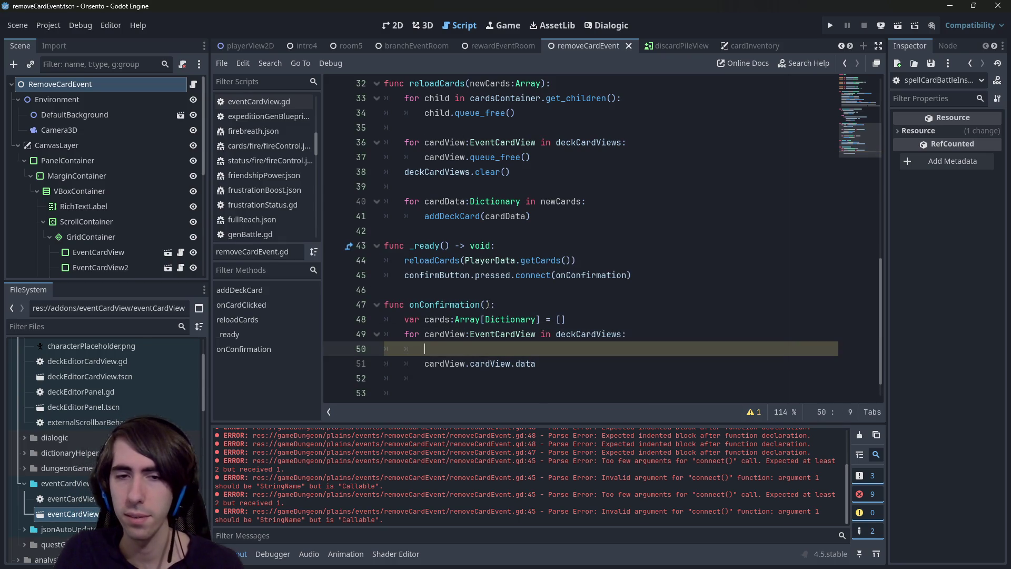
pyautogui.write('if ')
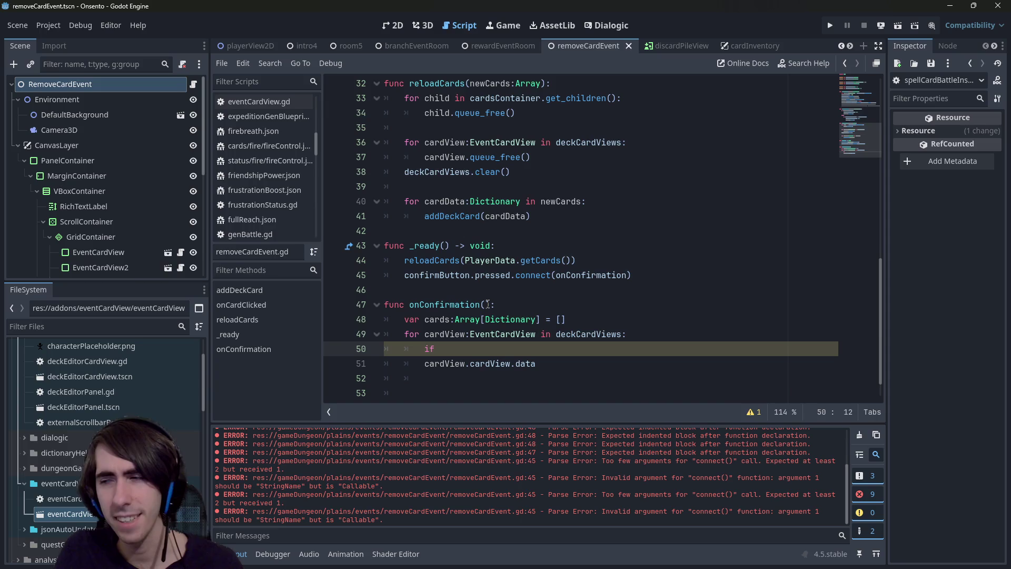
pyautogui.write('cardView.isSe')
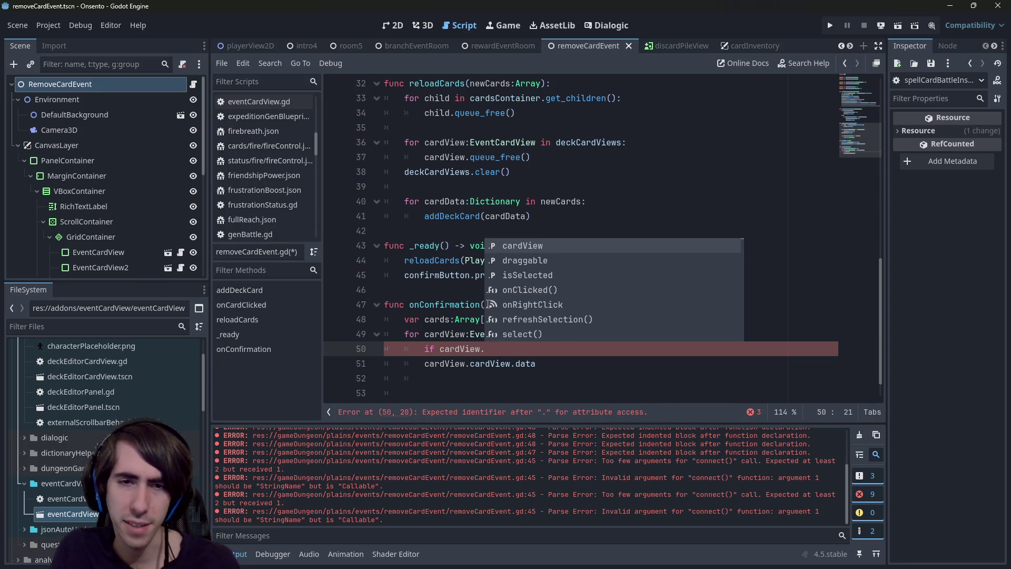
pyautogui.write('lect')
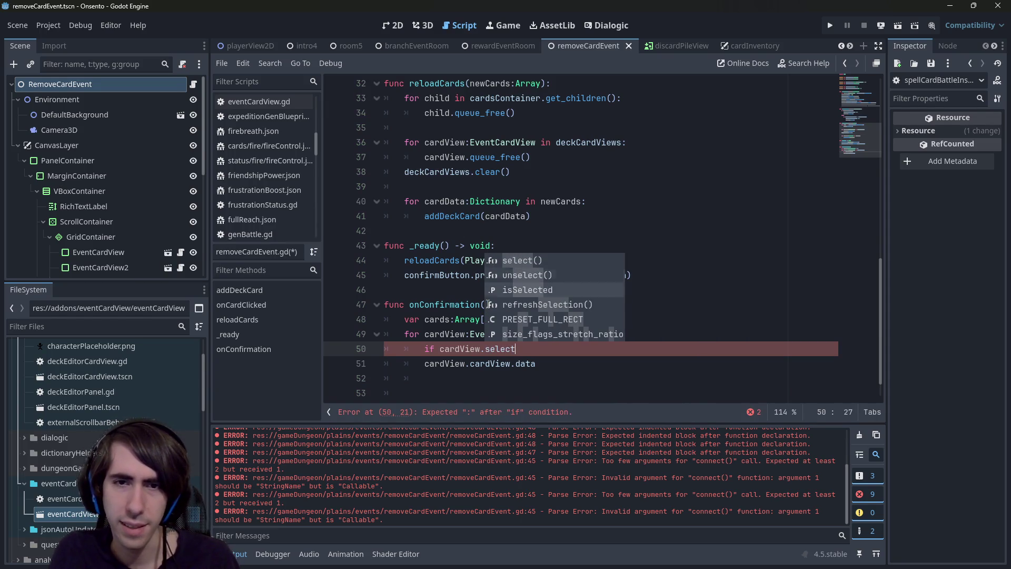
pyautogui.press('Return')
pyautogui.press('Home')
pyautogui.press('Right')
pyautogui.press('Right')
pyautogui.press('Right')
pyautogui.write('!')
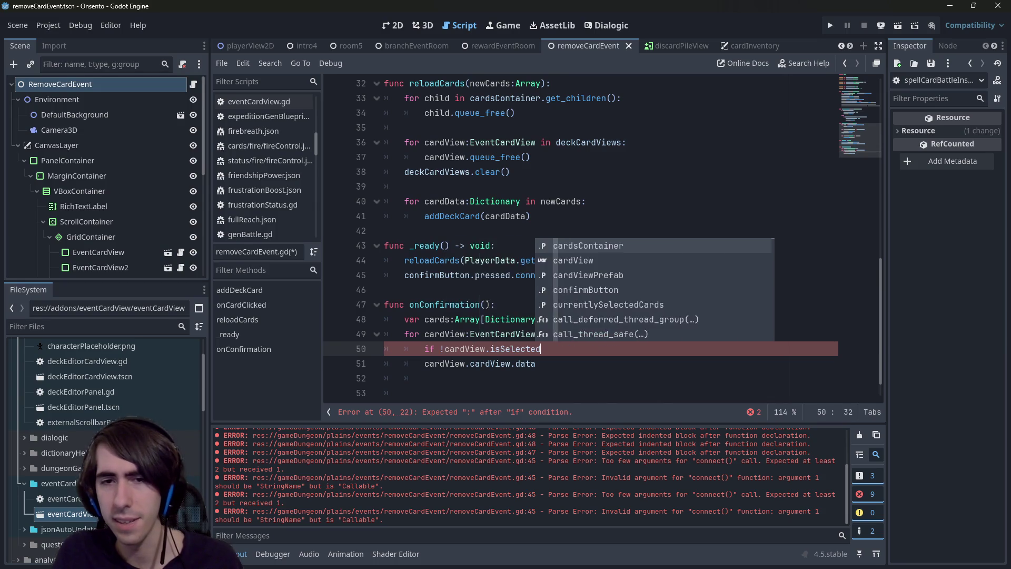
pyautogui.press('End')
pyautogui.write(':')
pyautogui.press('Down')
pyautogui.press('Home')
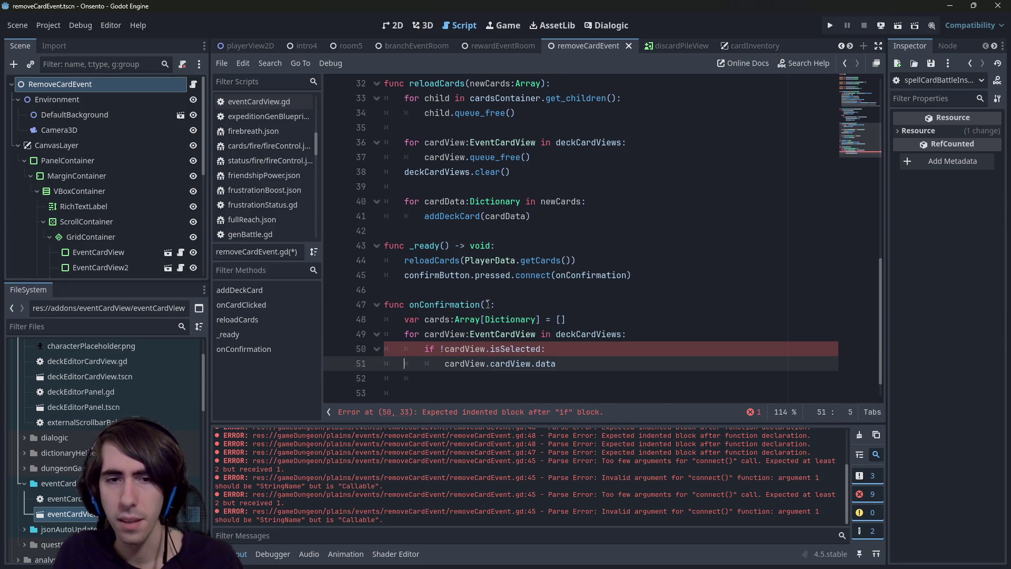
pyautogui.press('Tab')
# - Wrap the data line as cards.push_back(cardView.cardView.data), fixing the parenthesis, and save
pyautogui.press('Up')
pyautogui.press('Up')
pyautogui.press('Up')
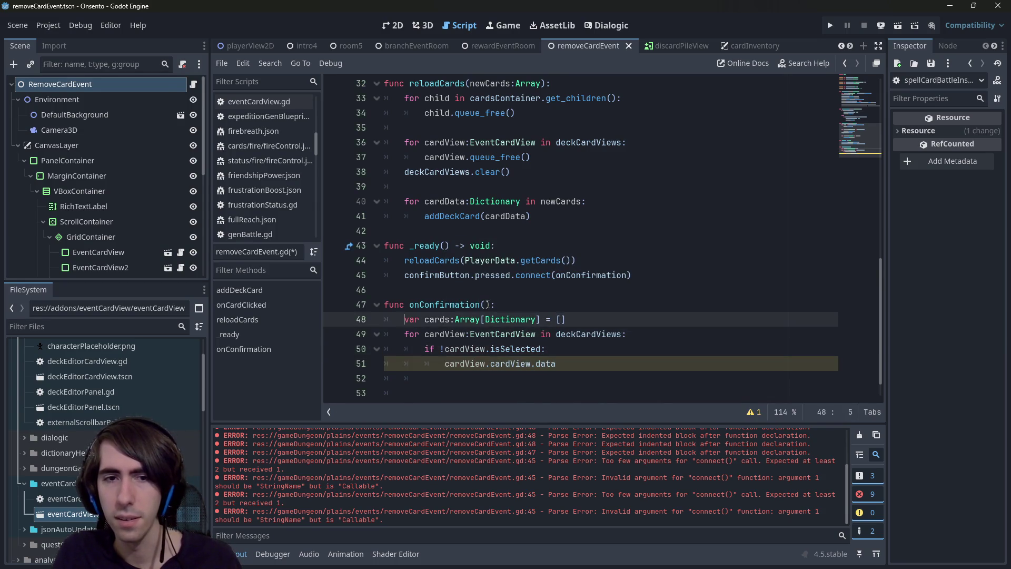
pyautogui.press('Down')
pyautogui.press('Down')
pyautogui.press('Down')
pyautogui.write('cards.')
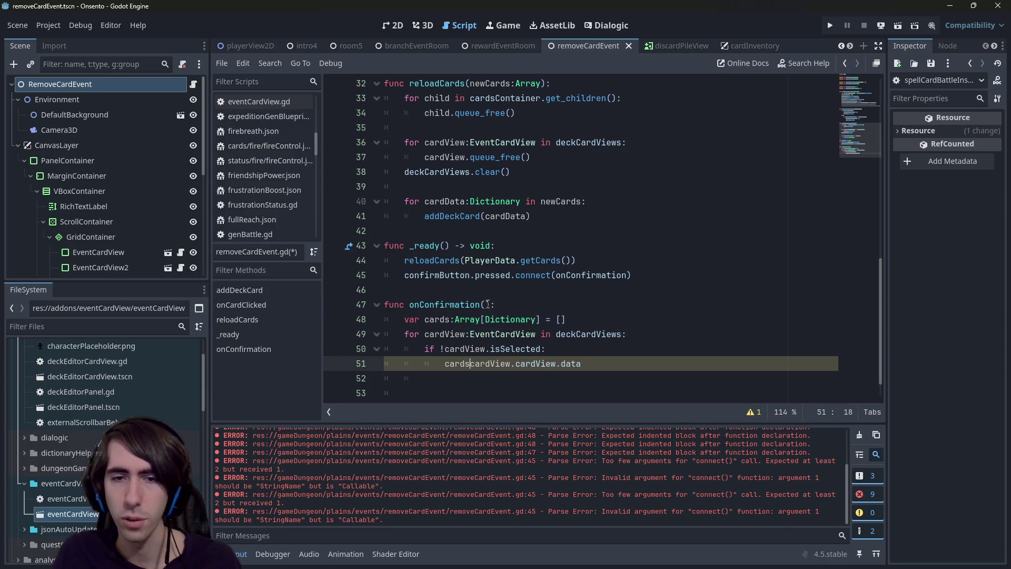
pyautogui.write('push')
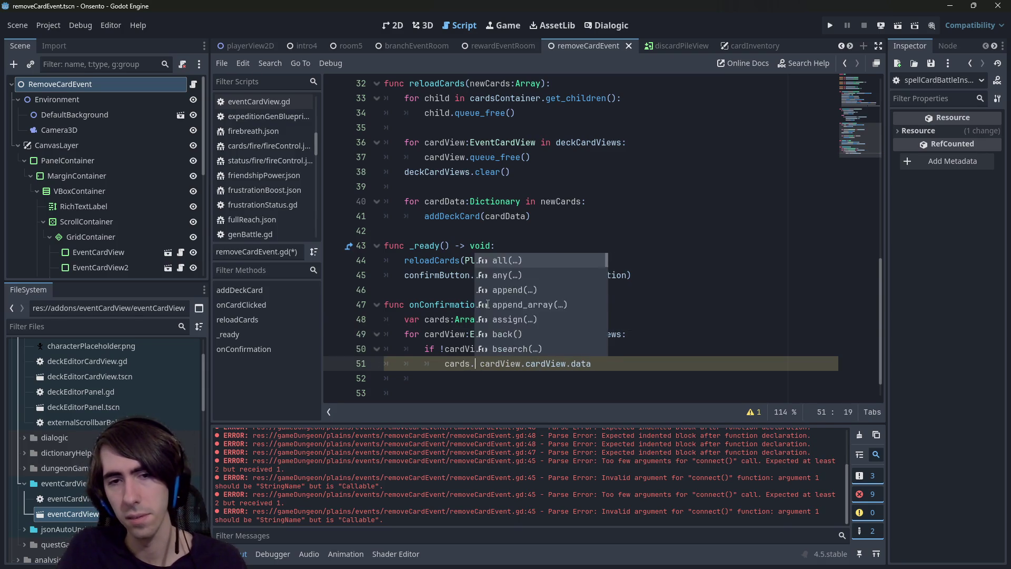
pyautogui.press('Return')
pyautogui.hotkey('ctrl', 's')
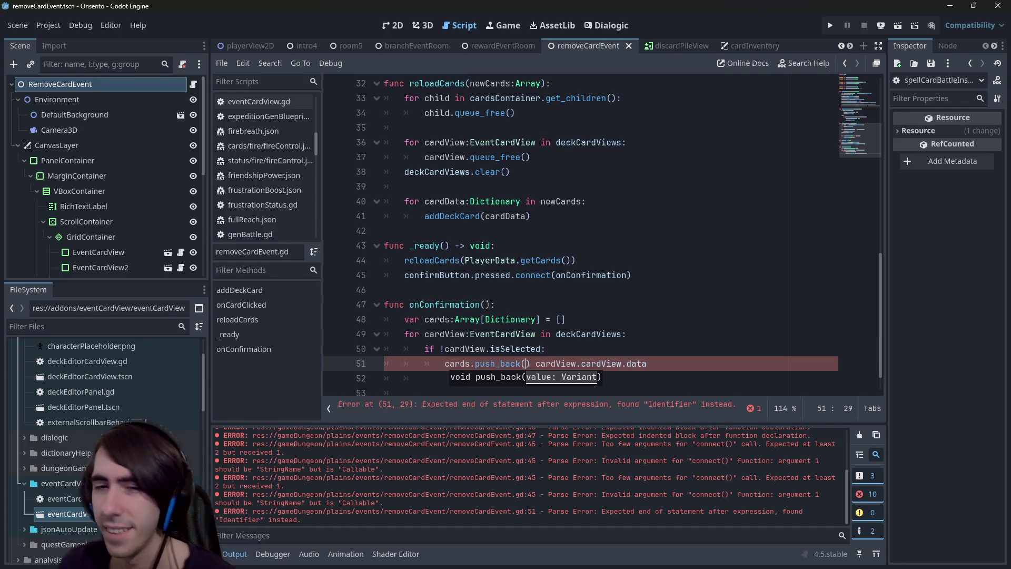
pyautogui.press('Delete')
pyautogui.press('Delete')
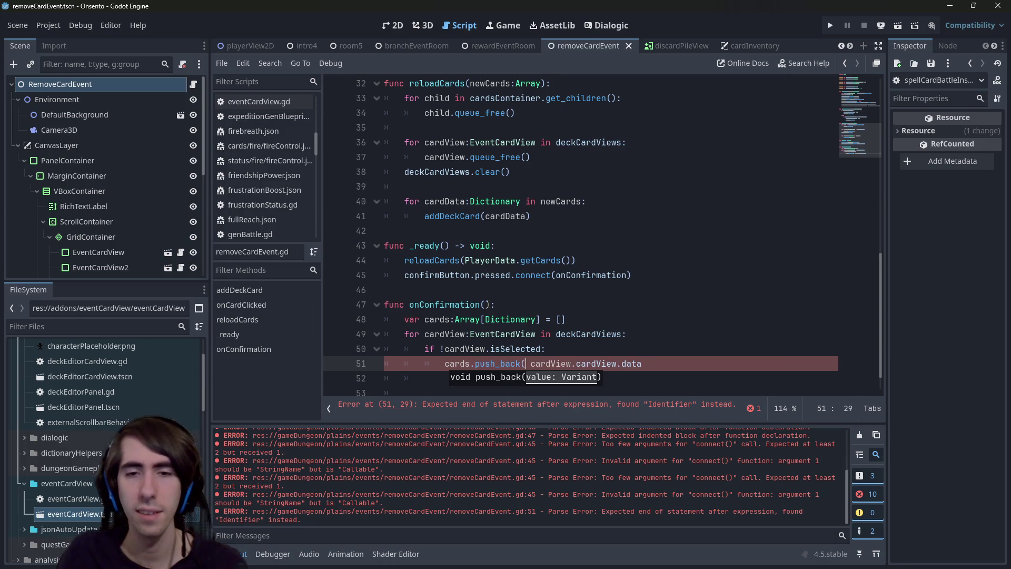
pyautogui.press('End')
pyautogui.write(')')
pyautogui.hotkey('ctrl', 's')
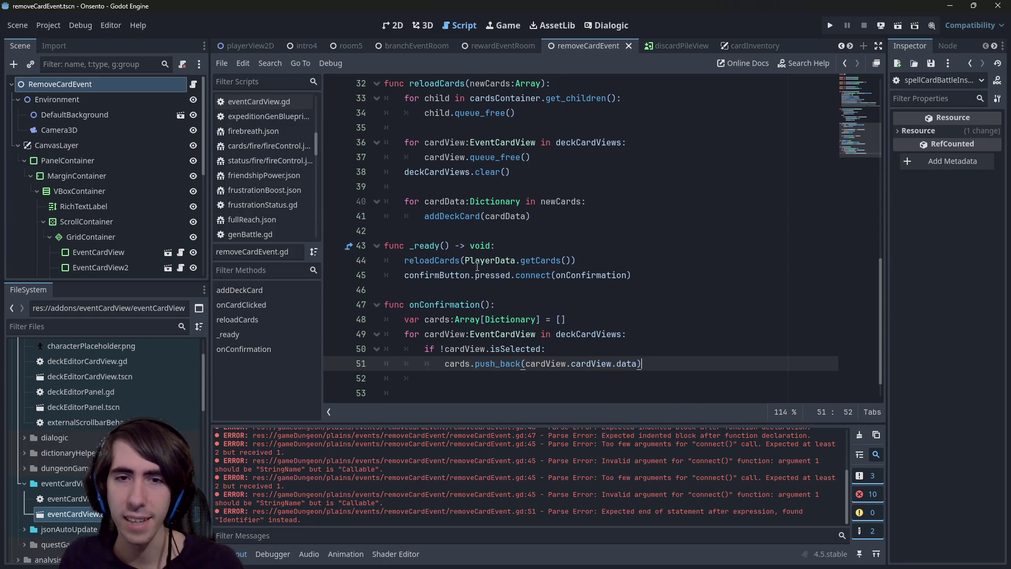
# - Add PlayerData.setCards(cards) on line 52 and check its definition in the player data script
pyautogui.doubleClick(477, 260)
pyautogui.hotkey('ctrl', 'c')
pyautogui.click(464, 378)
pyautogui.press('BackSpace')
pyautogui.hotkey('ctrl', 'v')
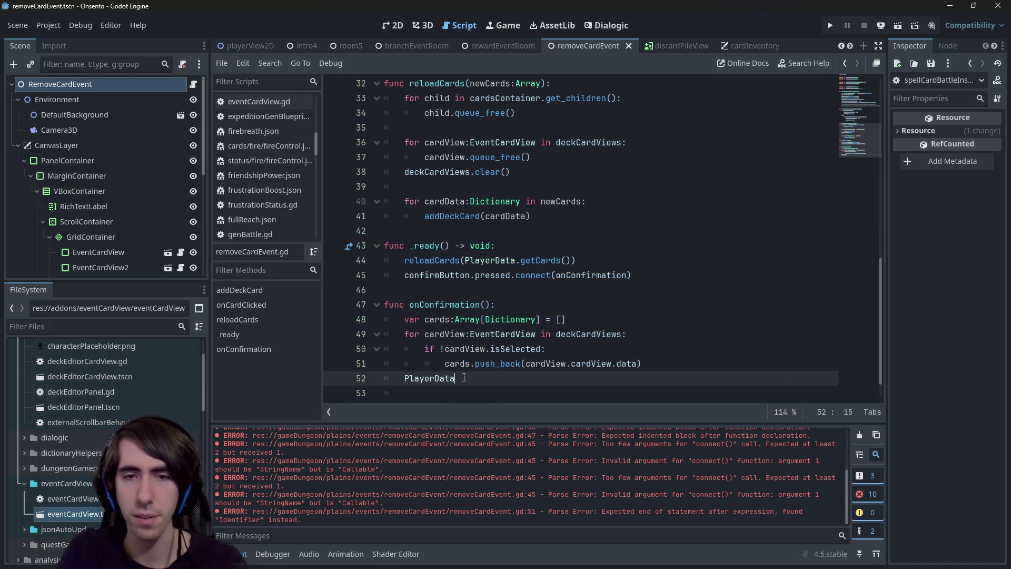
pyautogui.write('.setCards')
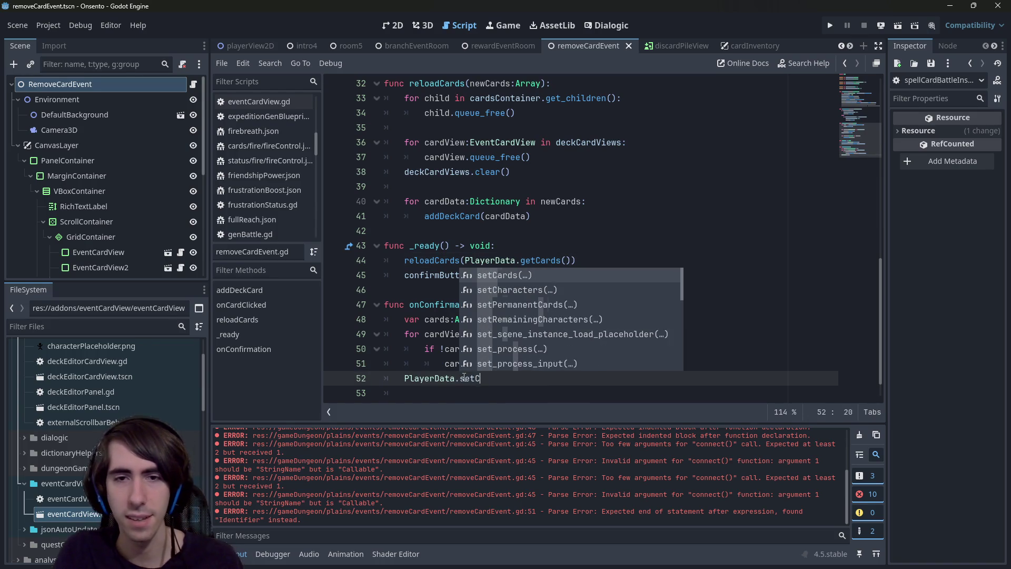
pyautogui.write('(cards')
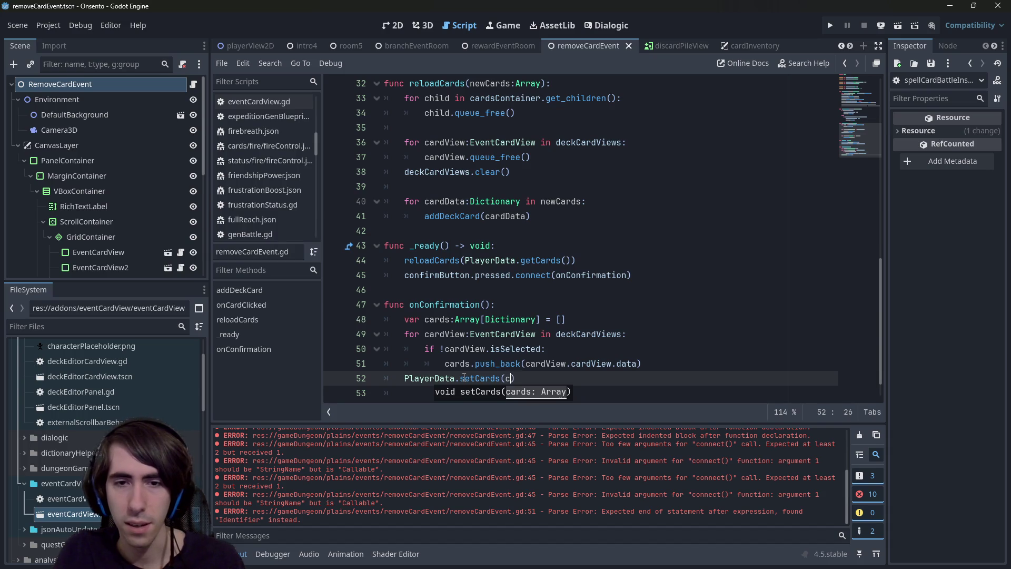
pyautogui.hotkey('ctrl', 's')
pyautogui.keyDown('ctrl'); pyautogui.click(463, 376); pyautogui.keyUp('ctrl')
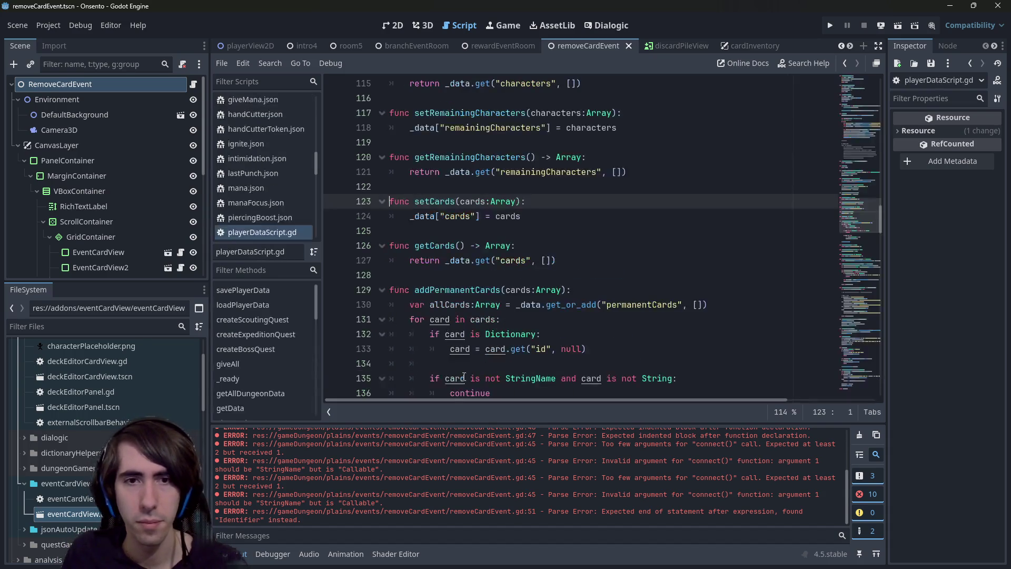
pyautogui.click(557, 173)
pyautogui.scroll(-4, 550, 211)
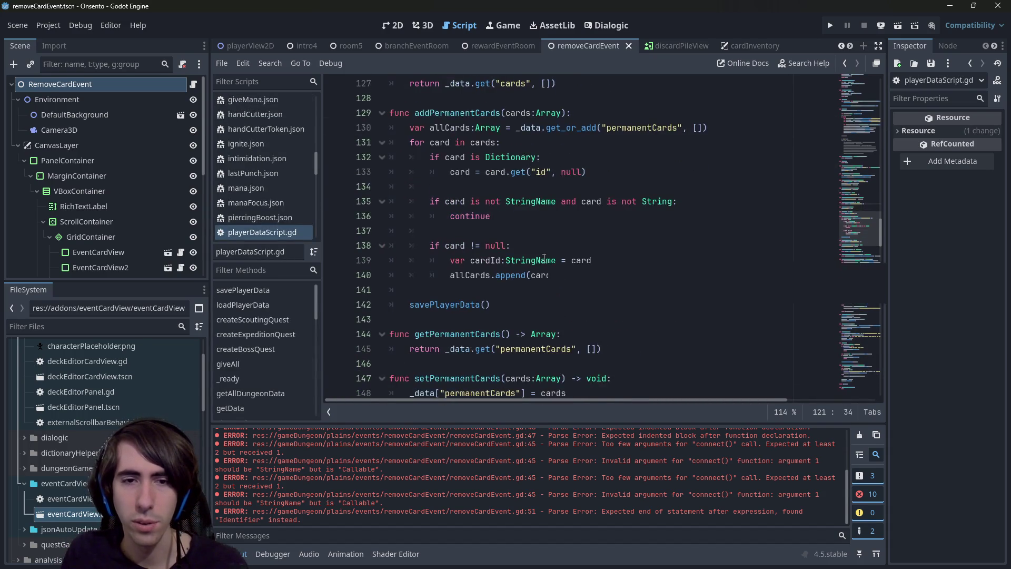
pyautogui.scroll(5, 545, 237)
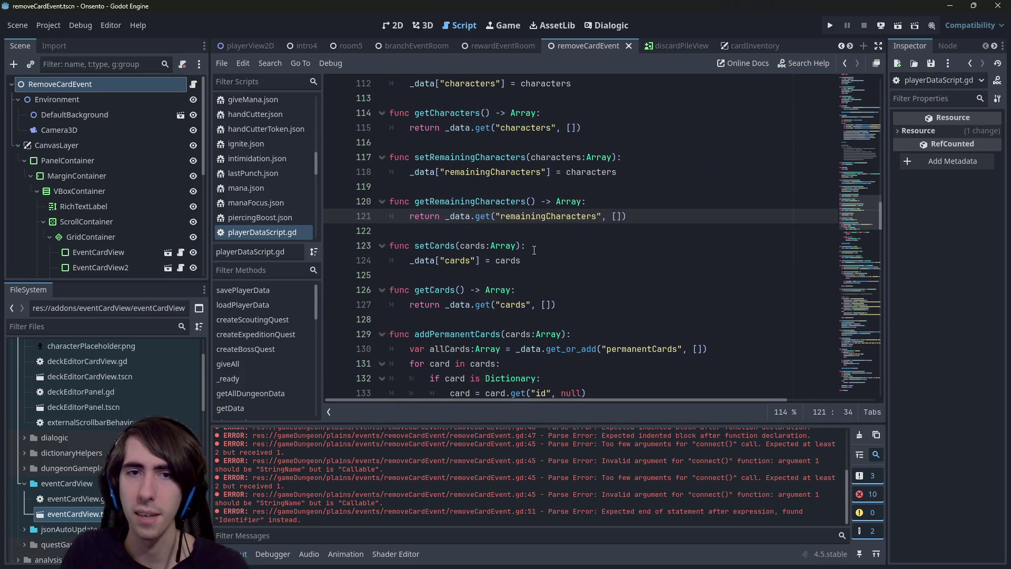
pyautogui.hotkey('alt', 'Left')
# - Add PlayerData.savePlayerData() below it, save, and review that function's definition
pyautogui.hotkey('ctrl', 'shift', 'Right')
pyautogui.hotkey('ctrl', 'c')
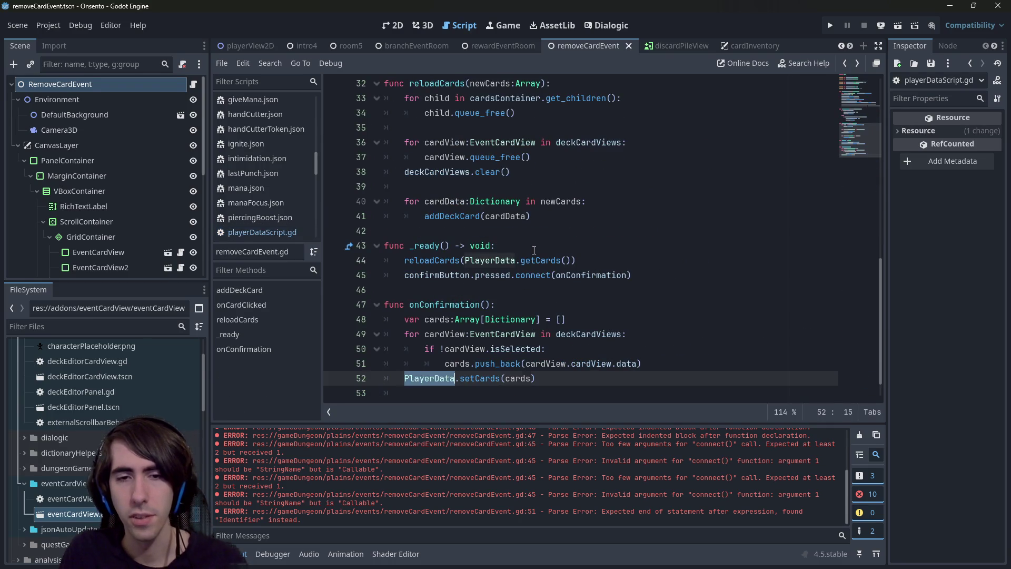
pyautogui.press('End')
pyautogui.press('Return')
pyautogui.hotkey('ctrl', 'v')
pyautogui.write('.save')
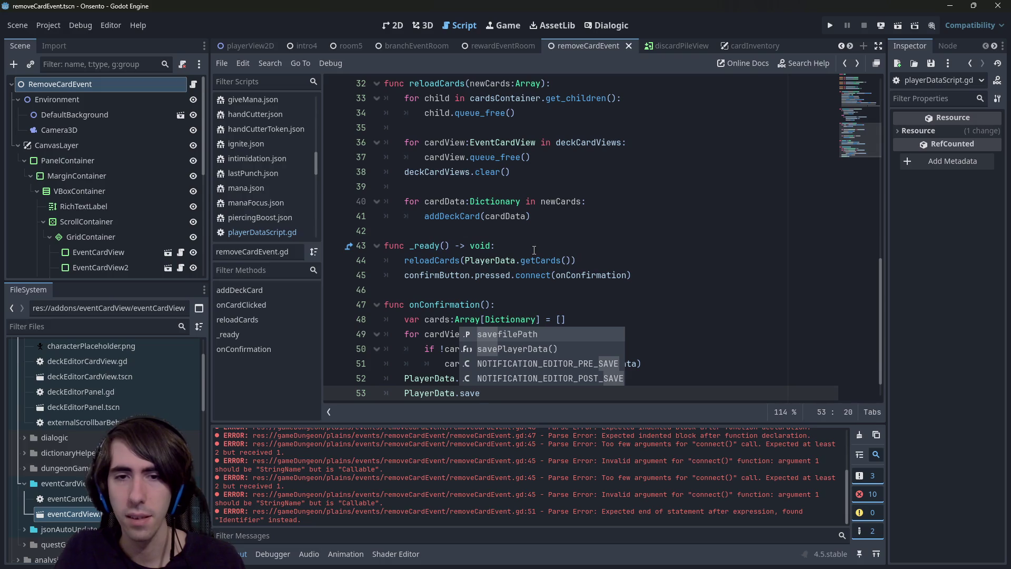
pyautogui.press('Down')
pyautogui.press('Return')
pyautogui.hotkey('ctrl', 's')
pyautogui.keyDown('ctrl'); pyautogui.click(517, 393); pyautogui.keyUp('ctrl')
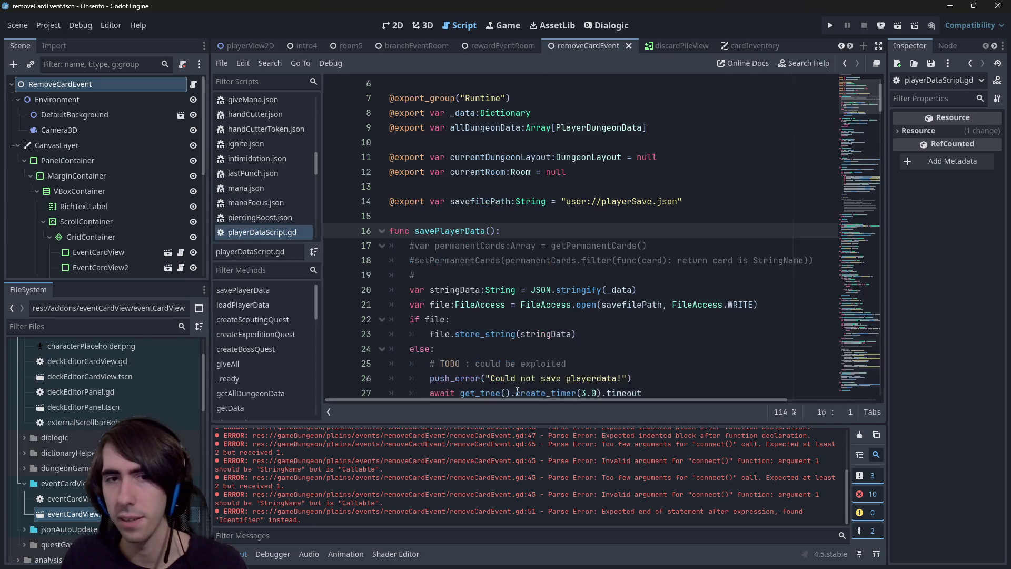
pyautogui.scroll(-3, 522, 376)
pyautogui.scroll(2, 540, 284)
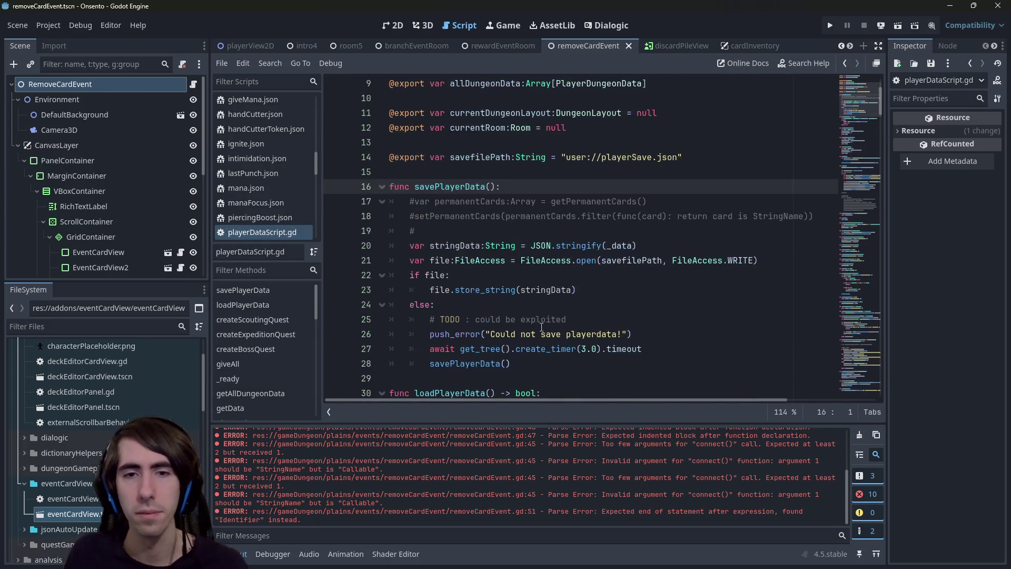
pyautogui.click(540, 278)
pyautogui.hotkey('alt', 'Left')
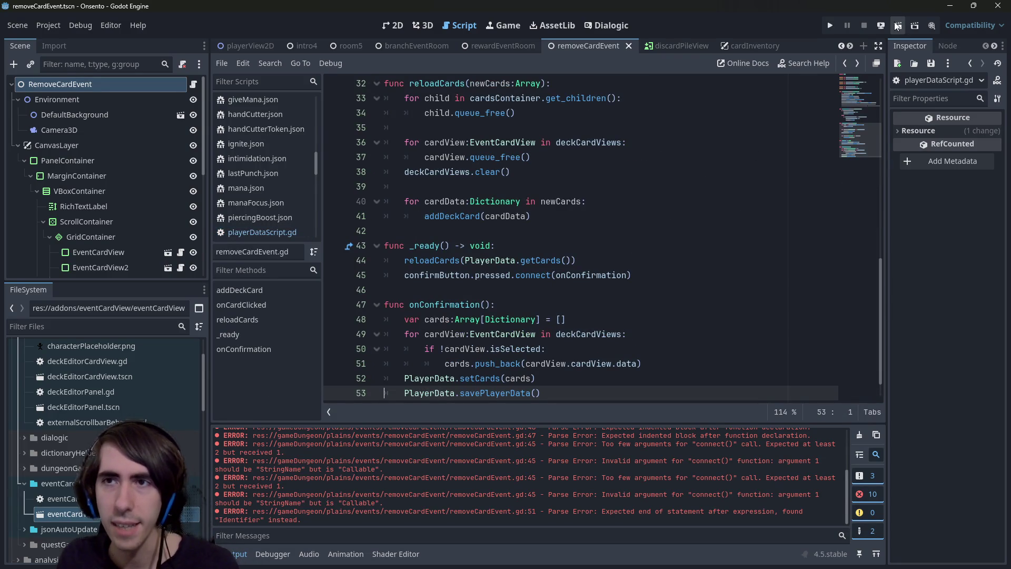
# - End onConfirmation with queue_free() and run the card-removal scene with F6
pyautogui.scroll(-1, 589, 374)
pyautogui.click(589, 374)
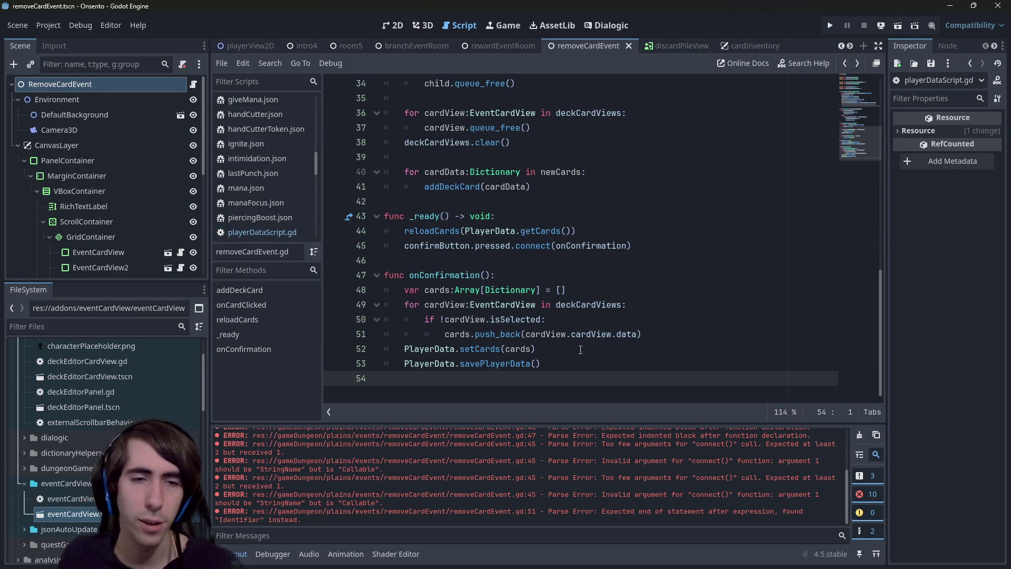
pyautogui.write('queue_free()')
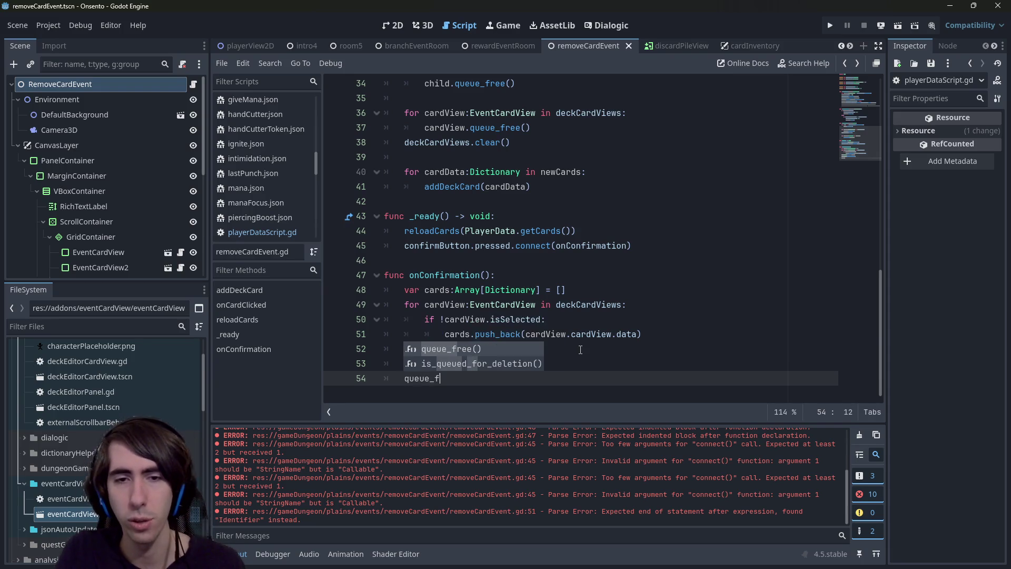
pyautogui.press('F6')
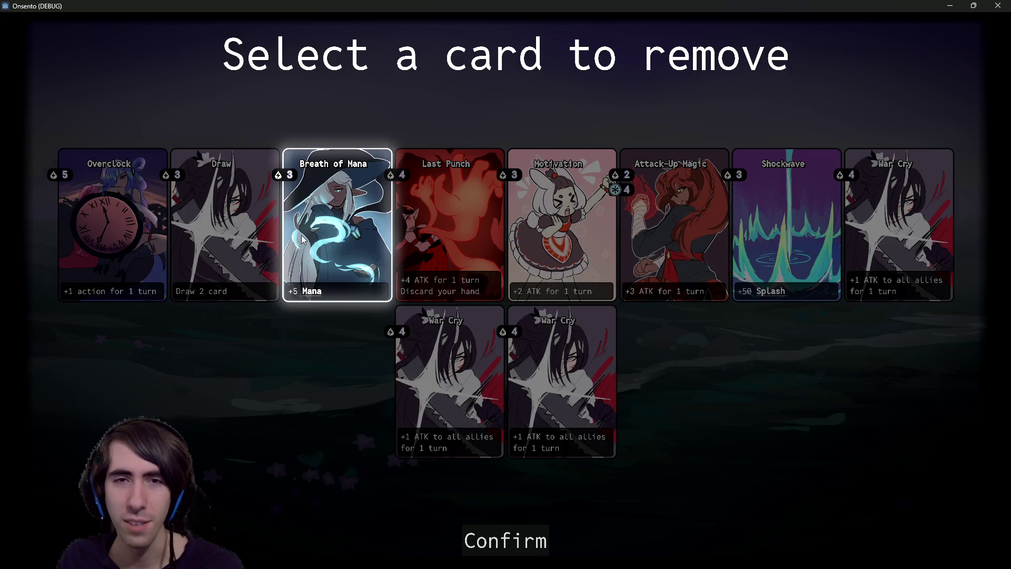
# - Remove Attack-Up Magic in the running scene, confirm, and close the game window
pyautogui.click(690, 204)
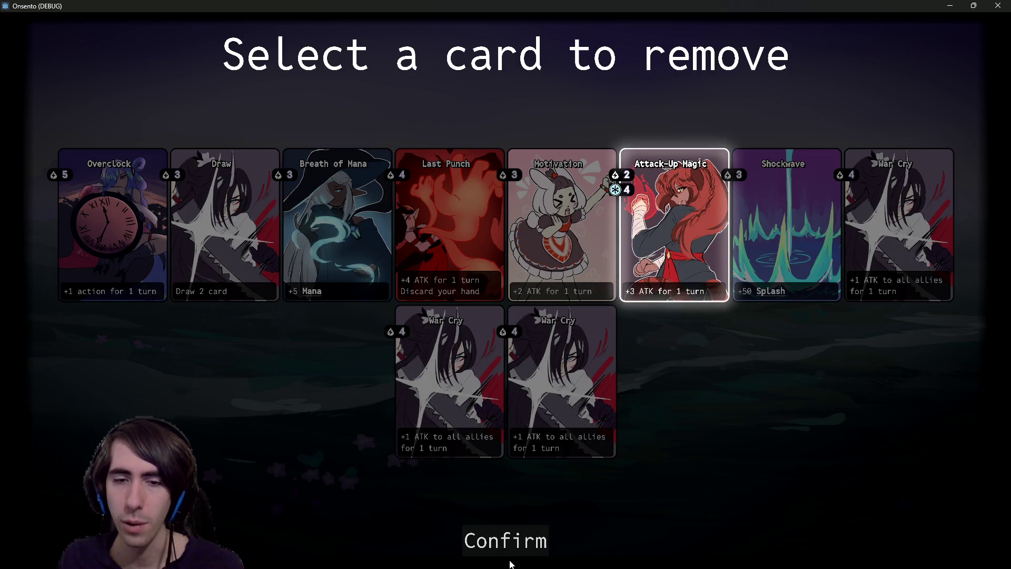
pyautogui.click(509, 539)
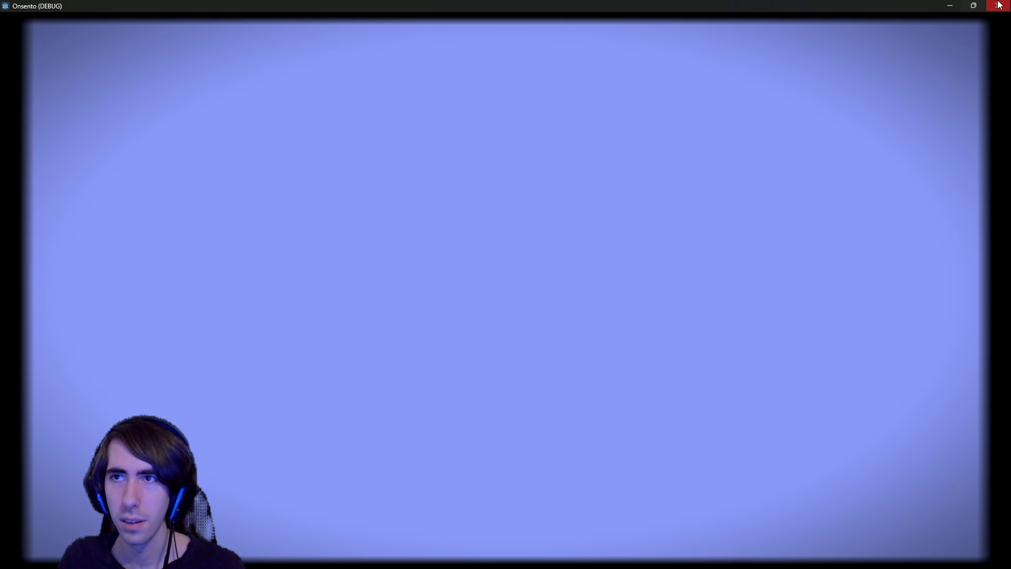
pyautogui.click(997, 5)
pyautogui.click(334, 289)
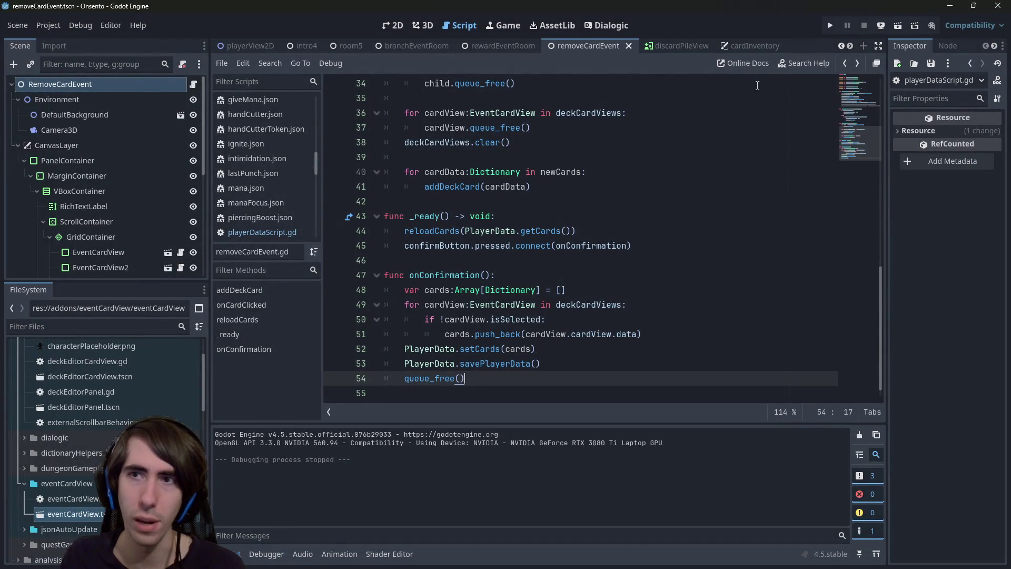
# - Rerun the scene, remove a War Cry, then relaunch to verify the saved deck
pyautogui.click(899, 26)
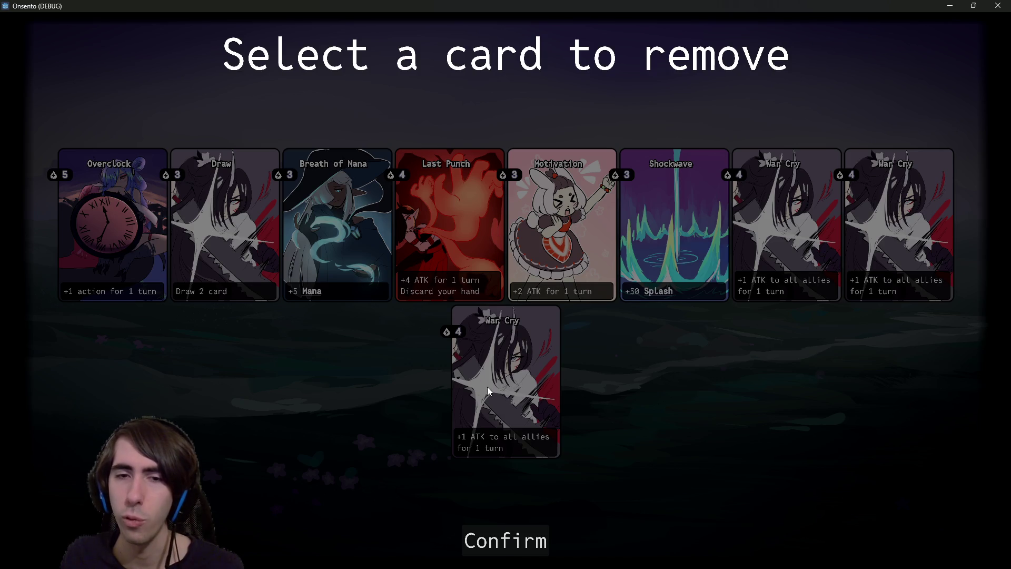
pyautogui.click(511, 424)
pyautogui.click(516, 533)
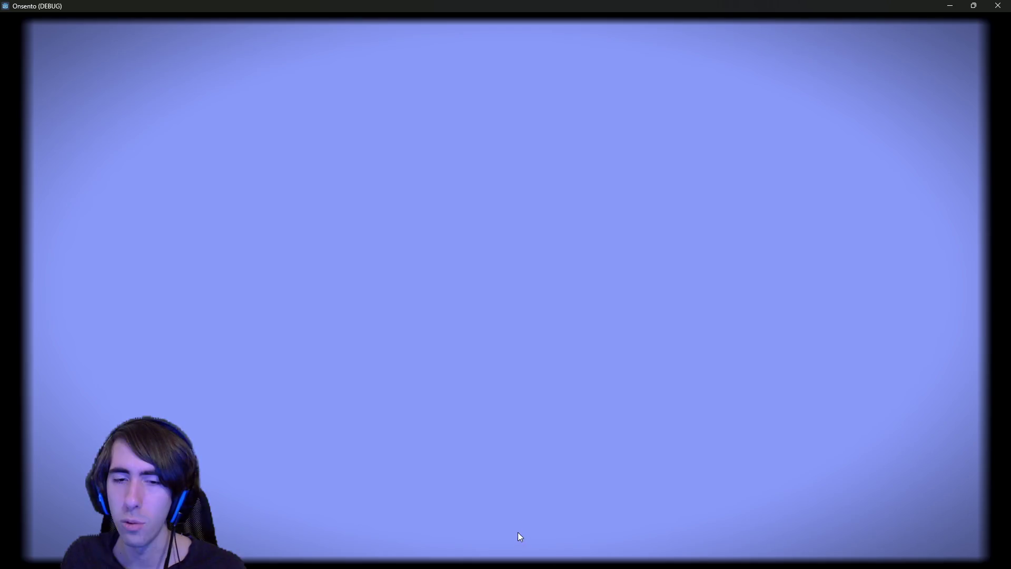
pyautogui.click(991, 7)
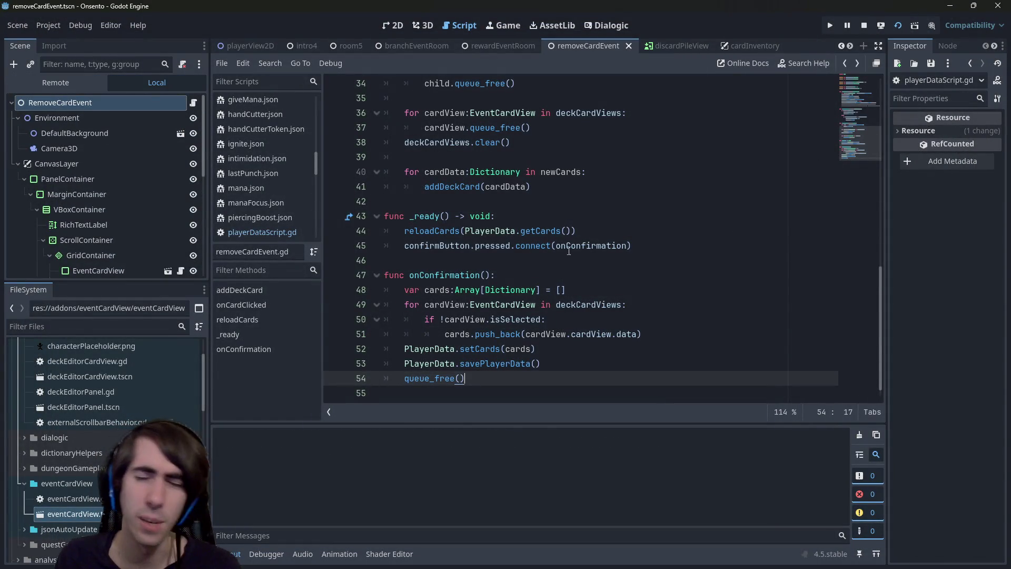
pyautogui.press('F6')
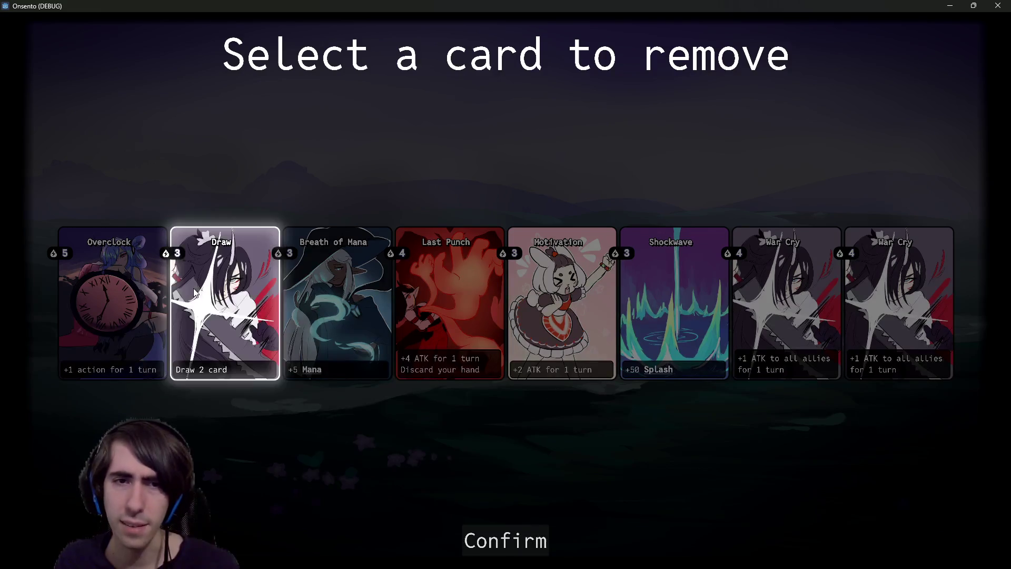
pyautogui.click(997, 6)
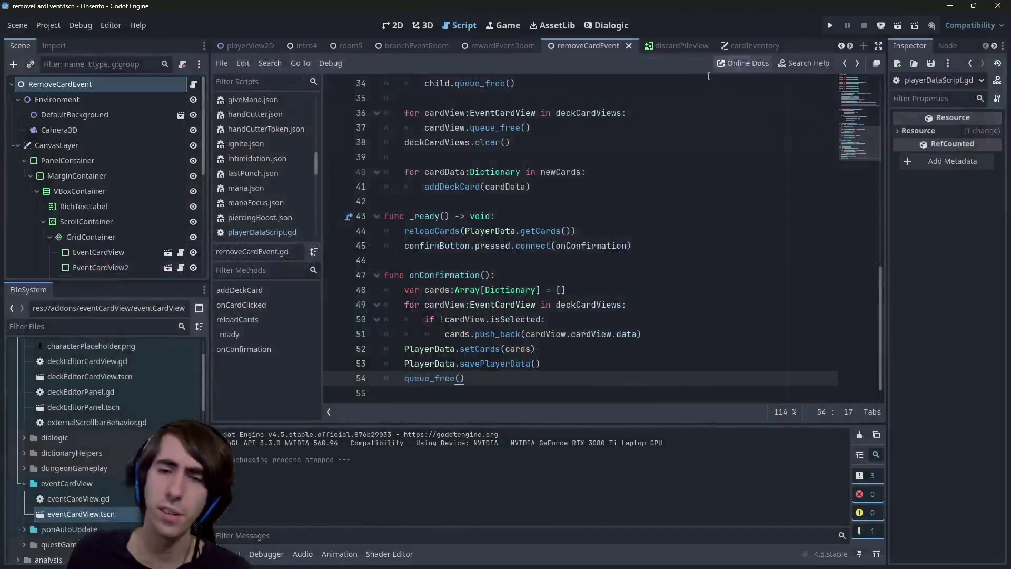
# - View the removeCardEvent layout in 2D: 'Select a card to remove' title, card grid, Confirm label
pyautogui.scroll(8, 569, 247)
pyautogui.scroll(-4, 569, 247)
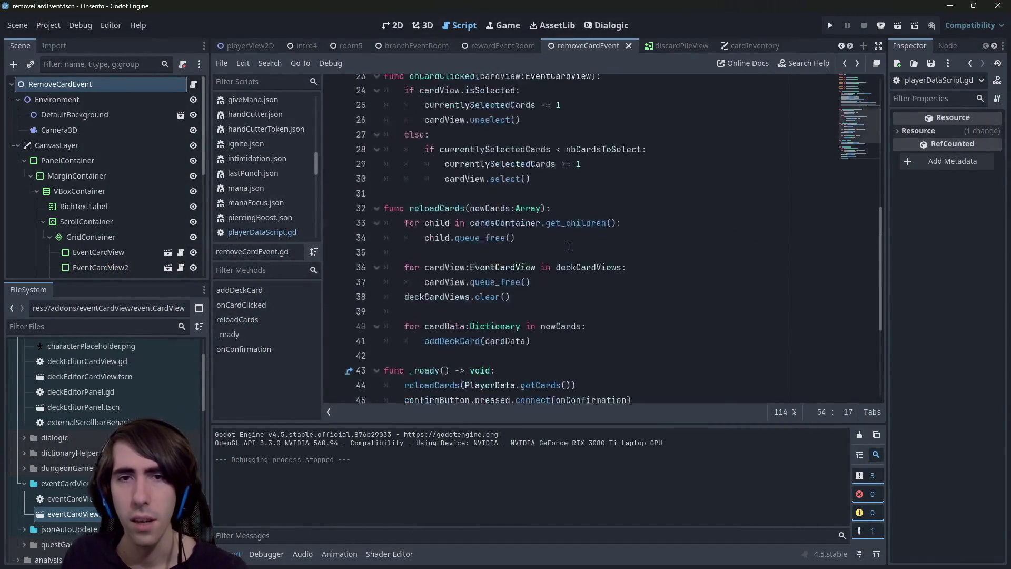
pyautogui.scroll(7, 569, 247)
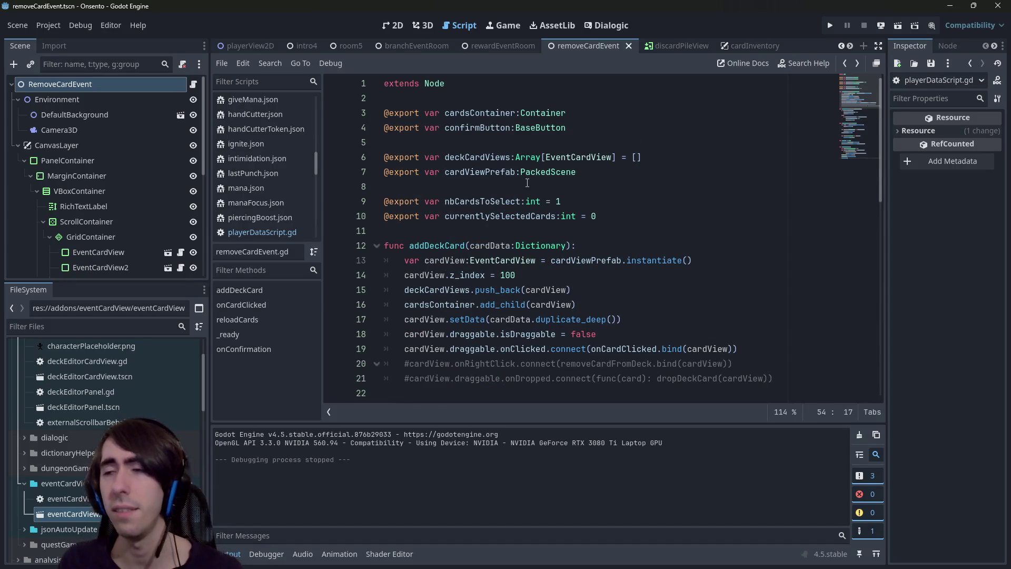
pyautogui.click(393, 25)
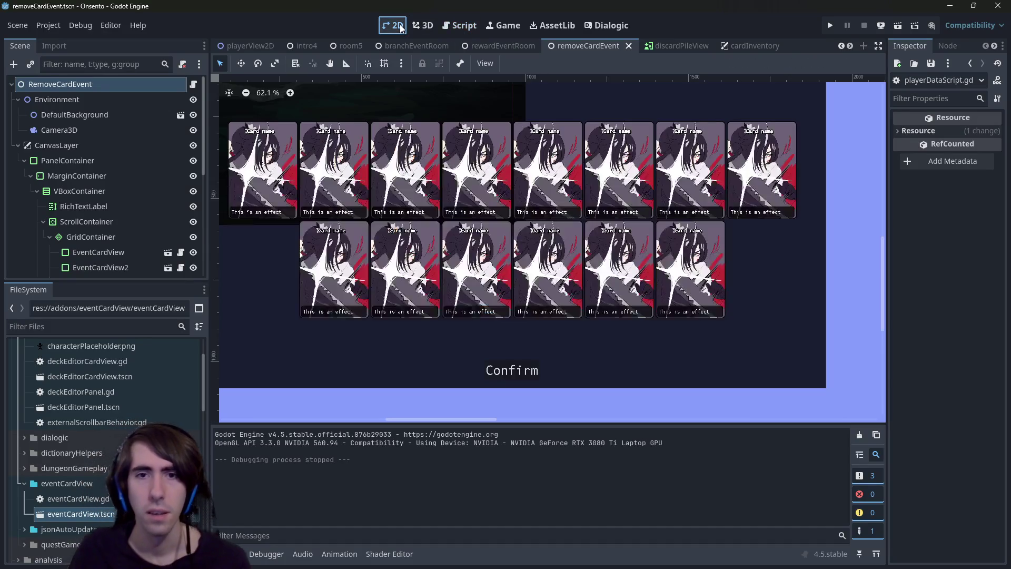
pyautogui.scroll(-1, 504, 257)
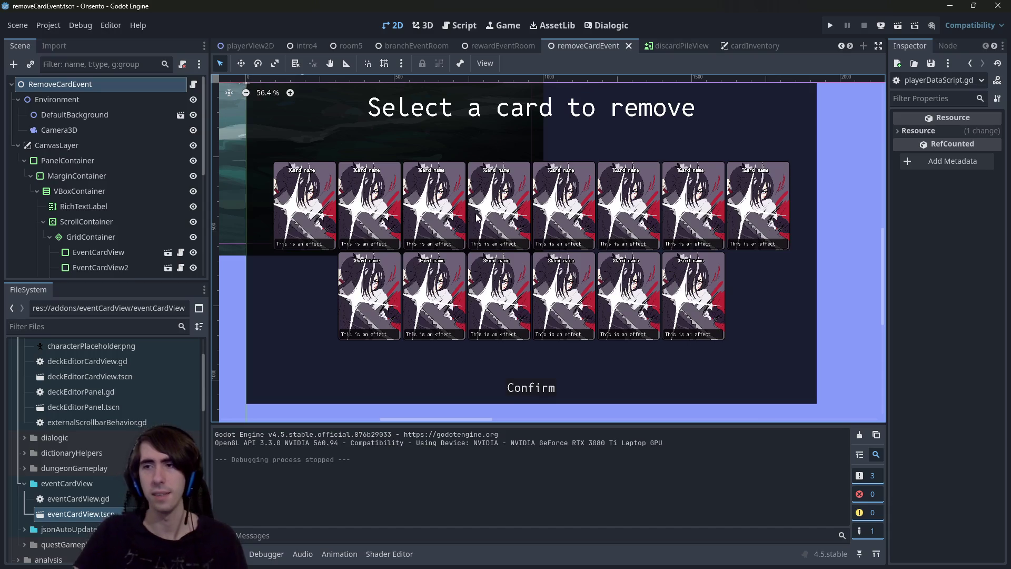